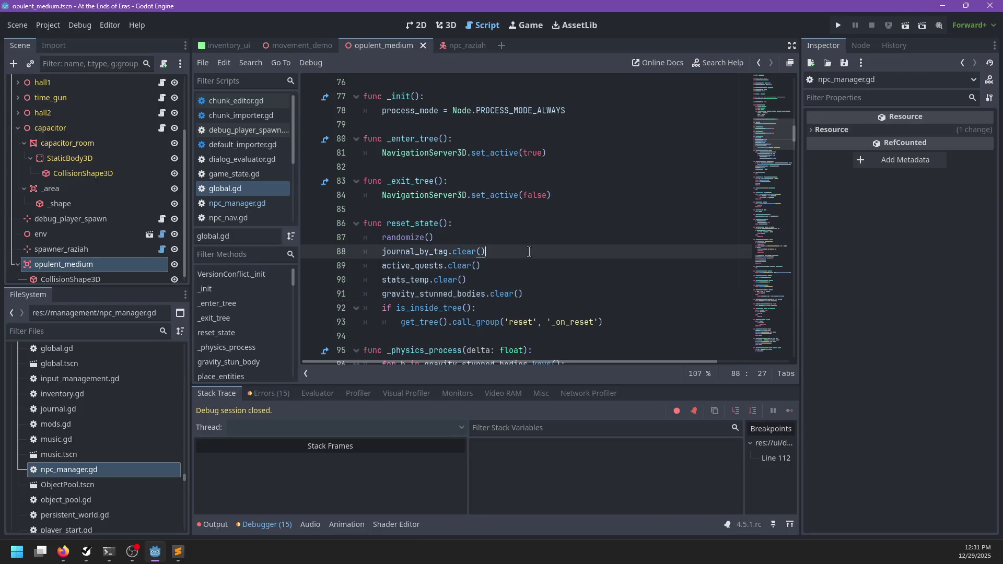
# - Search global.gd for 'save' and then for the prepare_save call
pyautogui.write('save')
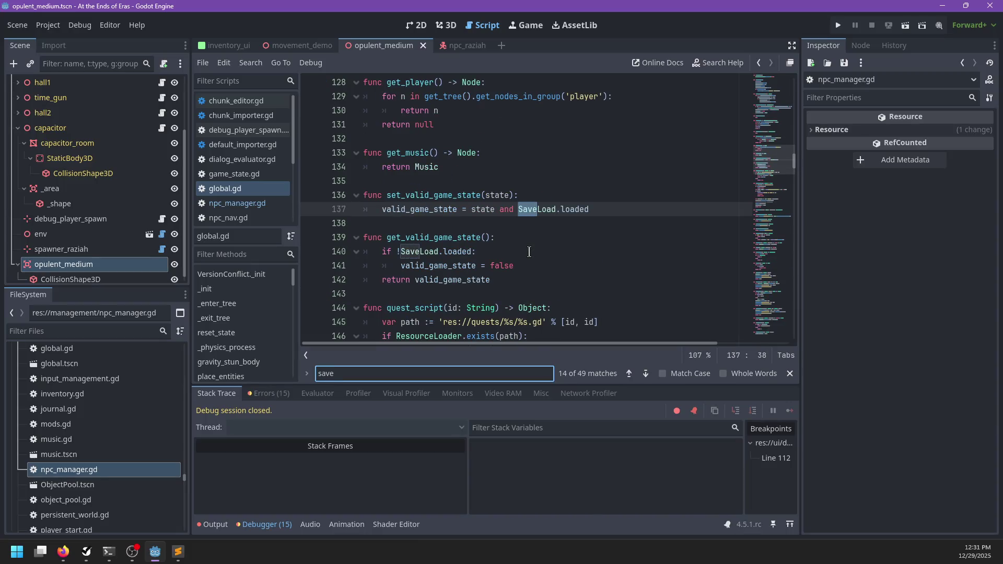
pyautogui.press('Return')
pyautogui.press('Return')
pyautogui.press('Return')
pyautogui.press('BackSpace')
pyautogui.press('BackSpace')
pyautogui.press('BackSpace')
pyautogui.write('_pre')
pyautogui.press('BackSpace')
pyautogui.press('BackSpace')
pyautogui.press('BackSpace')
pyautogui.write('prepare_s')
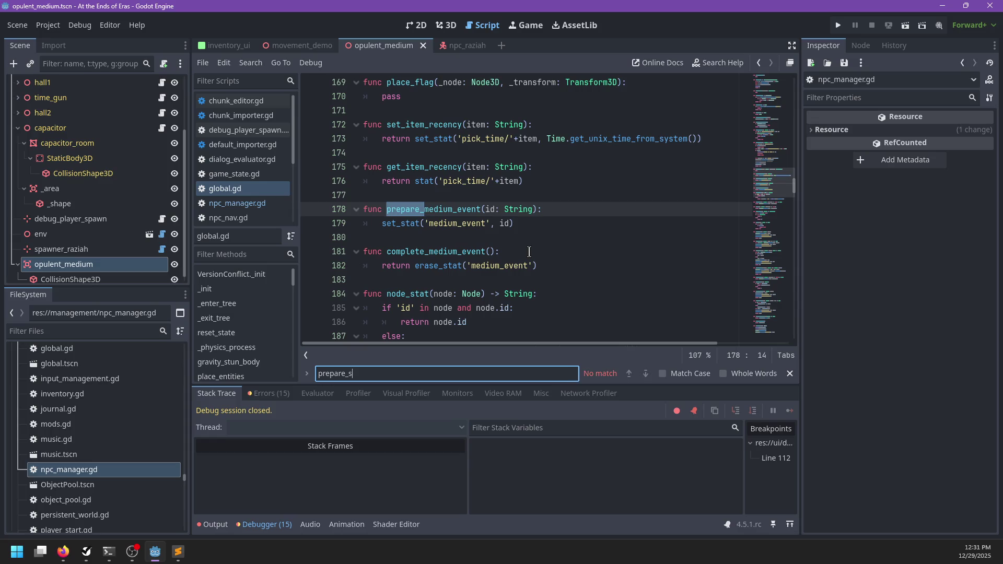
pyautogui.press('BackSpace')
pyautogui.press('BackSpace')
pyautogui.press('BackSpace')
pyautogui.write('_sa')
pyautogui.press('Escape')
pyautogui.scroll(-3, 252, 177)
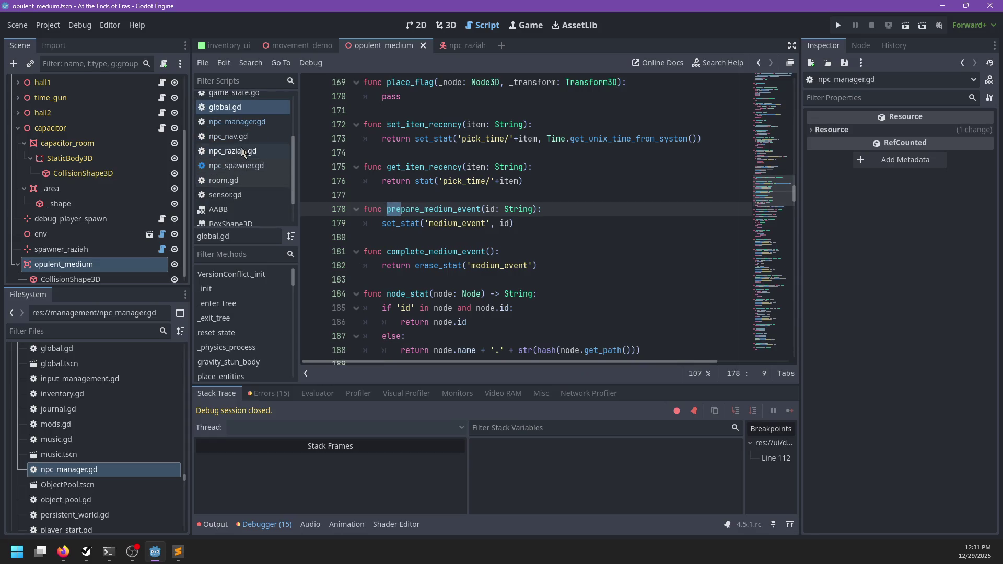
pyautogui.scroll(2, 246, 168)
# - Filter the FileSystem for save_load, open save_load.gd, and find 'pre_s' in it
pyautogui.click(97, 330)
pyautogui.write('save_load')
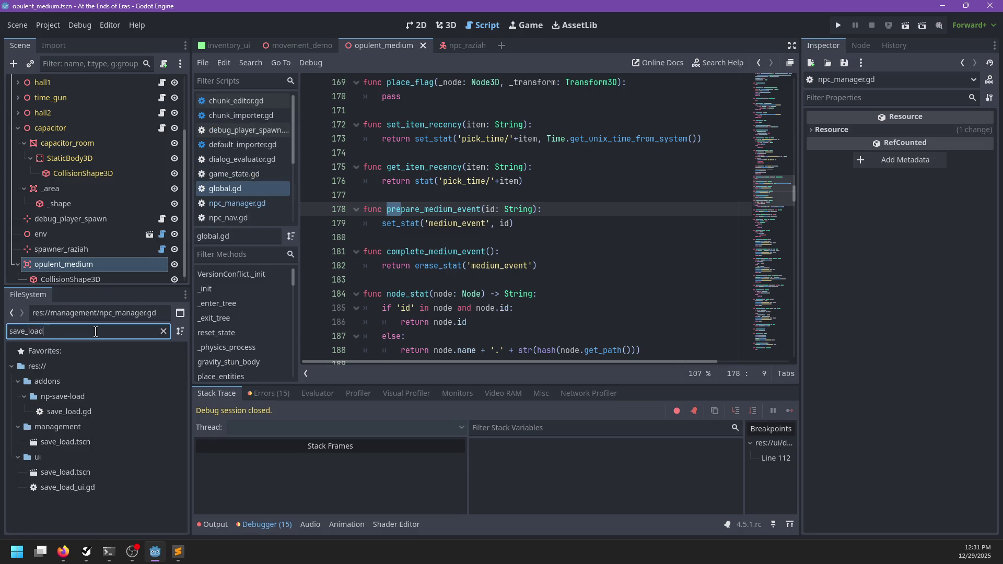
pyautogui.doubleClick(89, 413)
pyautogui.hotkey('ctrl', 'f')
pyautogui.write('pre_s')
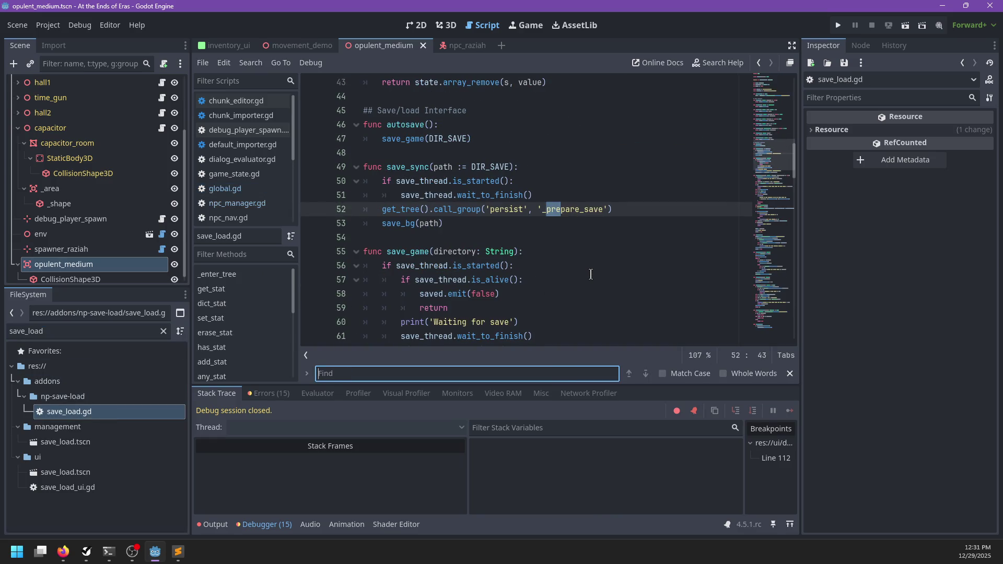
pyautogui.press('Escape')
pyautogui.doubleClick(52, 329)
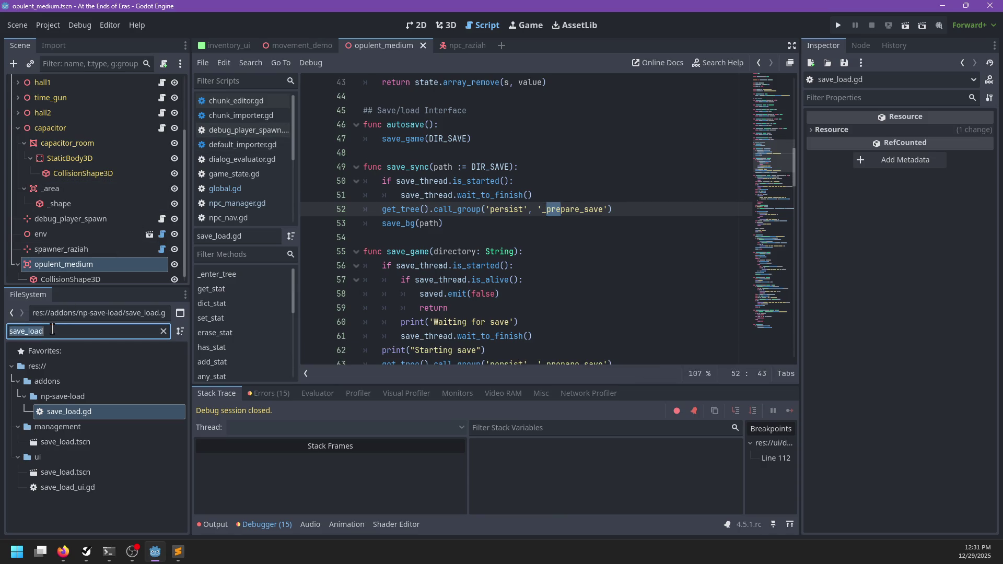
# - Open global.tscn, move the Global node from pre_save_object into the persist group, and save
pyautogui.write('global')
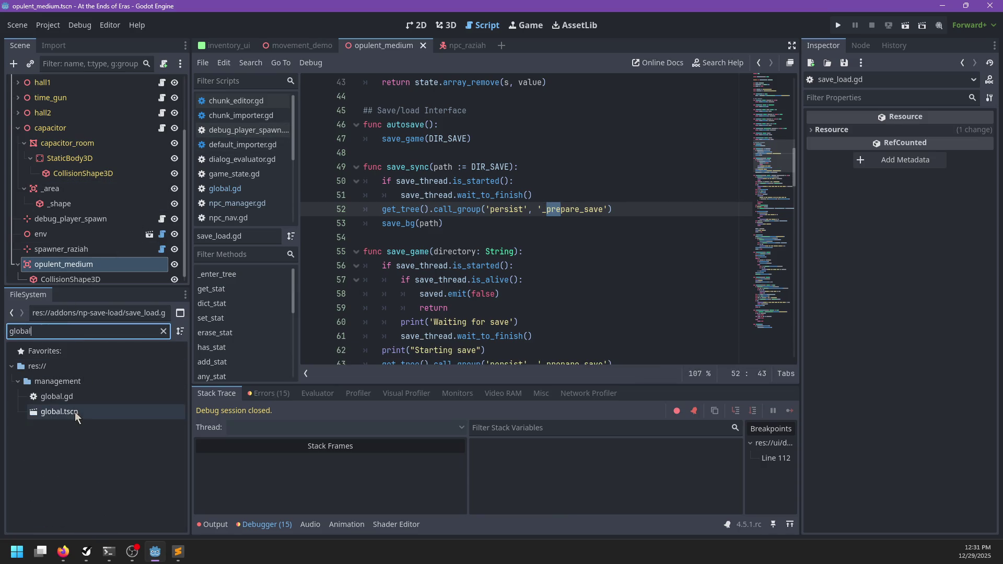
pyautogui.doubleClick(75, 412)
pyautogui.click(98, 79)
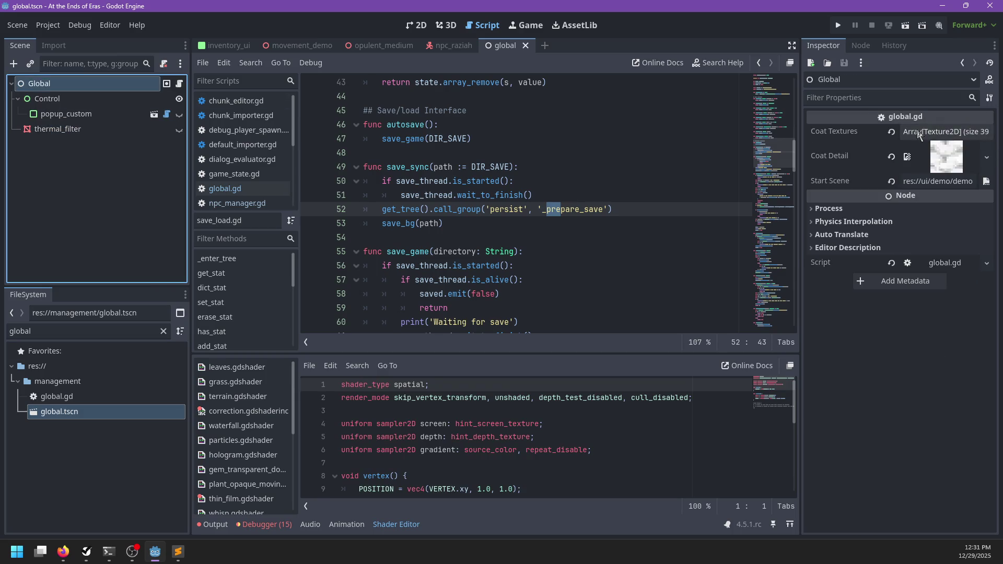
pyautogui.click(866, 46)
pyautogui.click(924, 67)
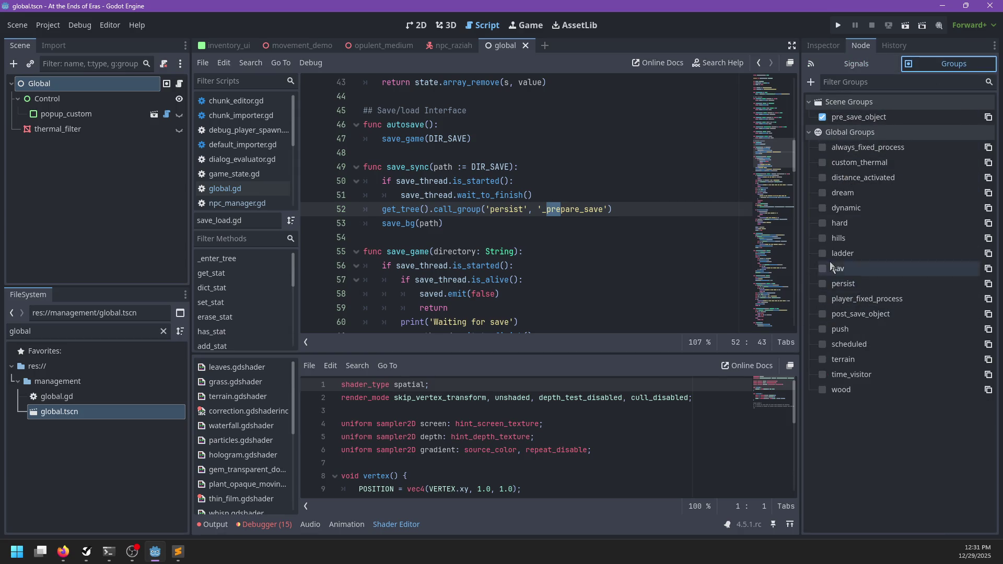
pyautogui.click(823, 284)
pyautogui.click(822, 117)
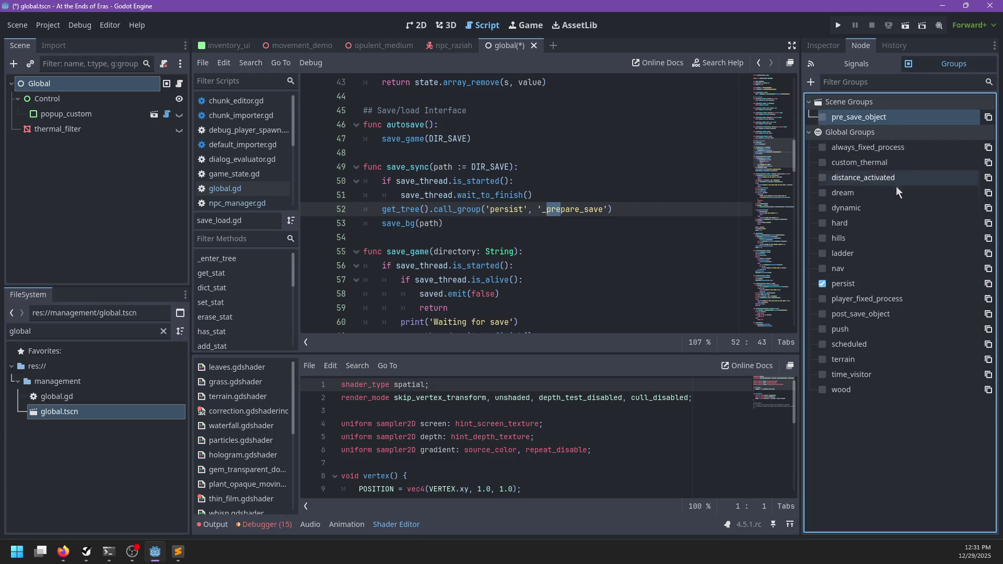
pyautogui.hotkey('ctrl', 's')
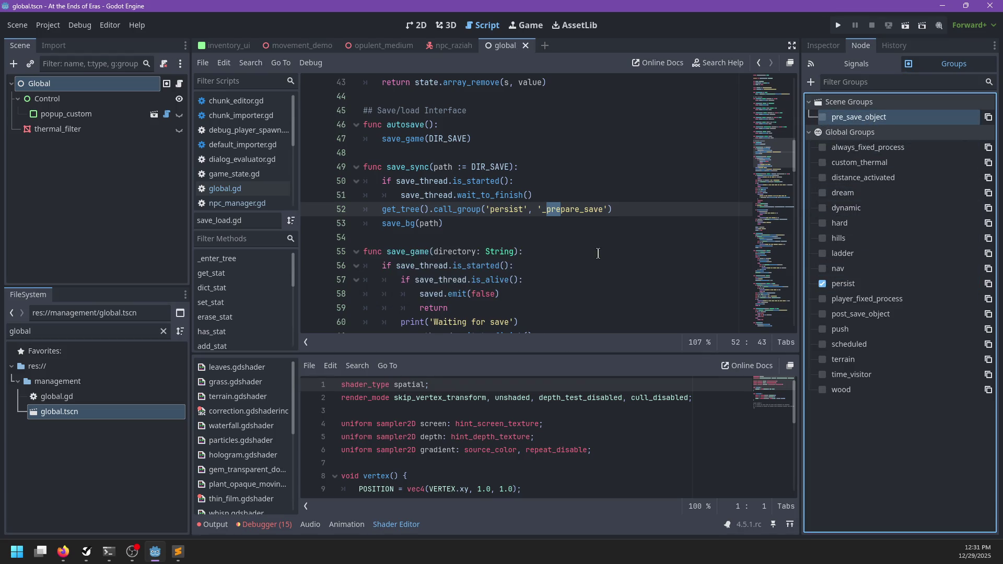
# - In Sublime Text, find pre_save_object in *.tscn files with persist as the replacement
pyautogui.hotkey('alt', 'Tab')
pyautogui.hotkey('ctrl', 'shift', 'f')
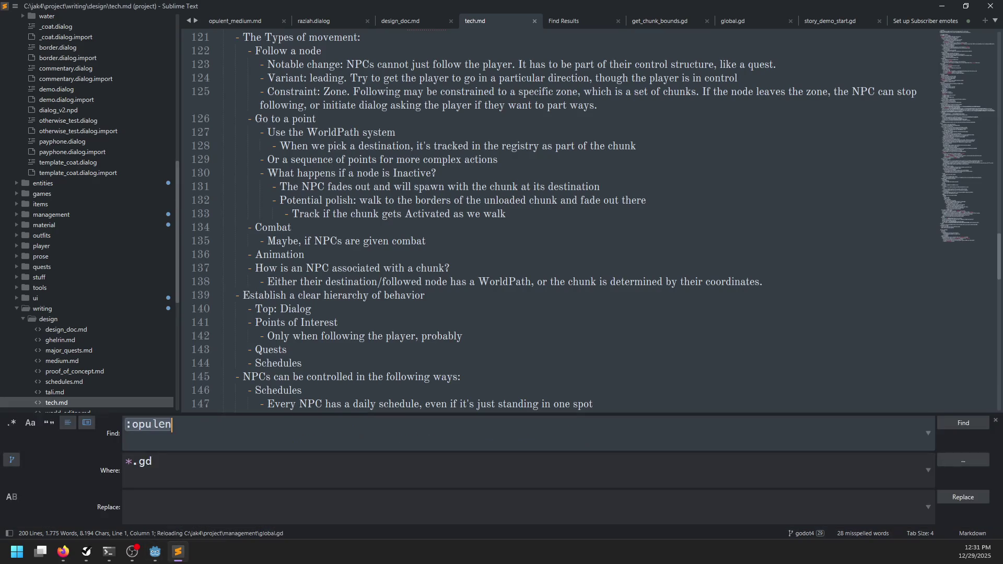
pyautogui.write('pre_save_')
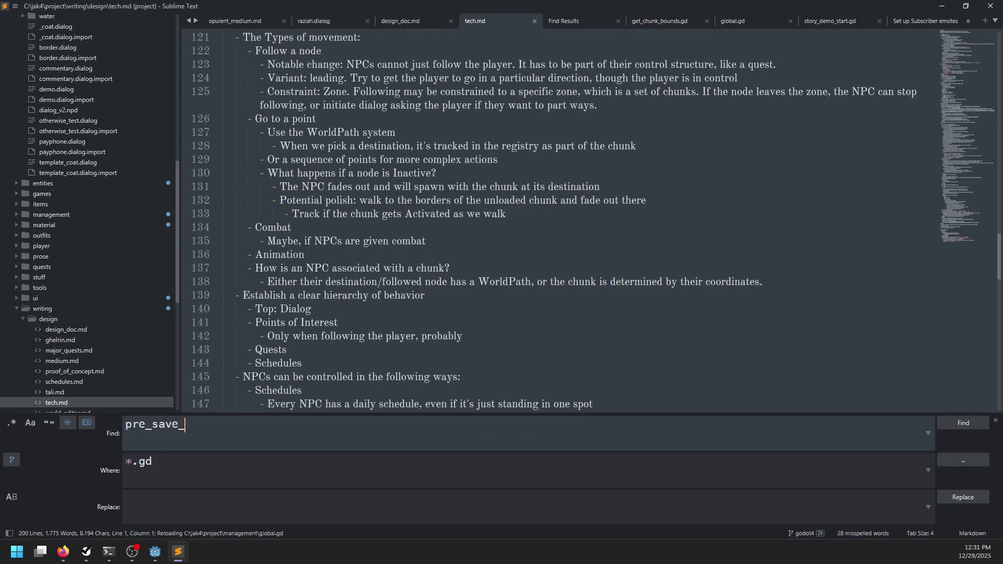
pyautogui.write('object')
pyautogui.press('Tab')
pyautogui.press('BackSpace')
pyautogui.press('BackSpace')
pyautogui.write('tscn')
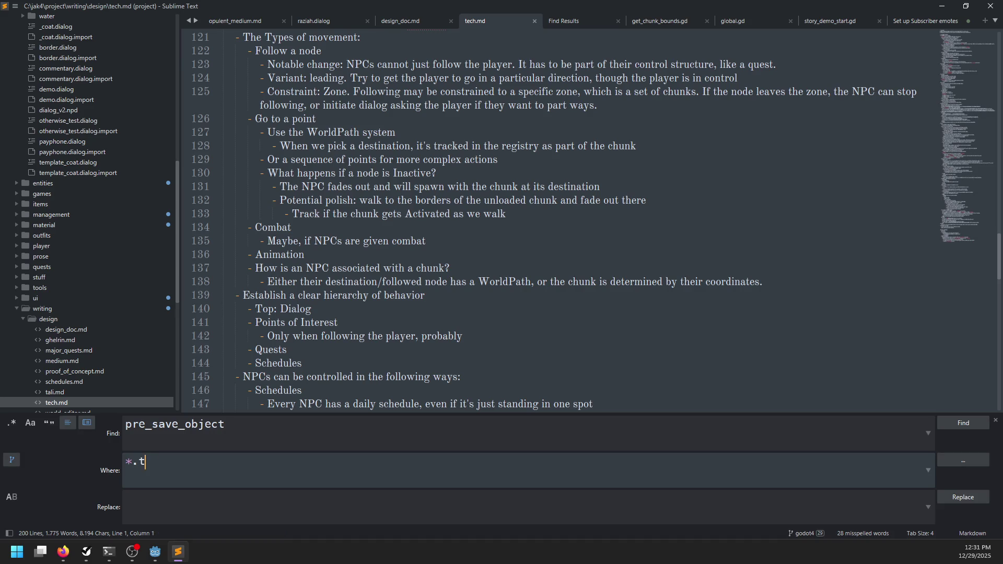
pyautogui.press('Tab')
pyautogui.write('persist')
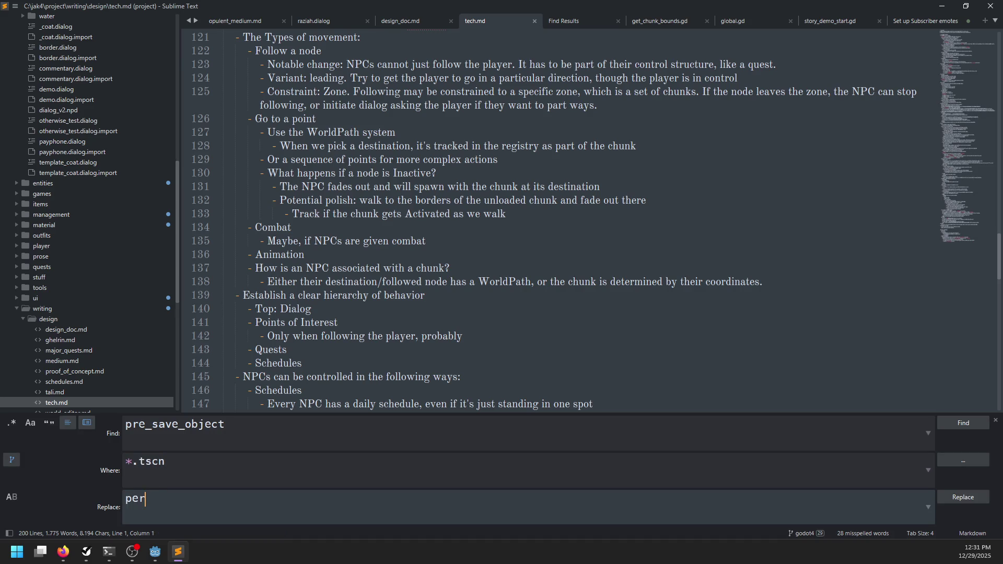
pyautogui.press('Return')
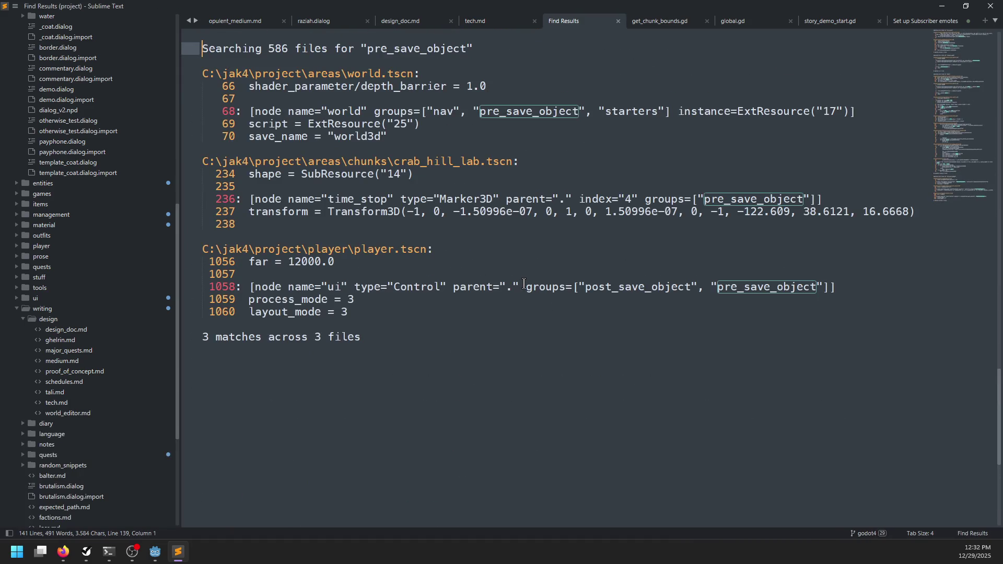
# - Replace all 3 occurrences in 3 files and save all, skipping the untitled note
pyautogui.hotkey('ctrl', 'shift', 'f')
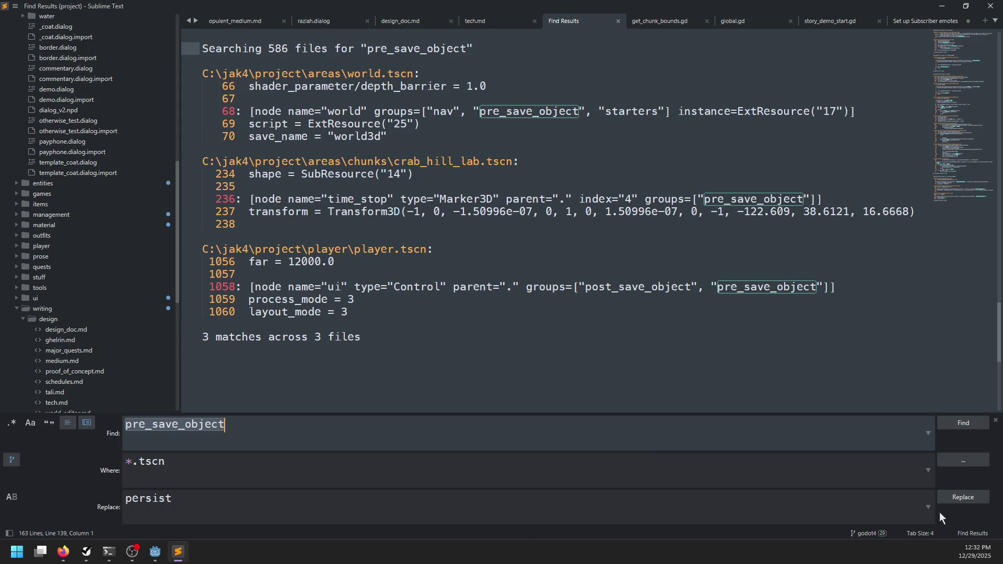
pyautogui.click(965, 499)
pyautogui.click(521, 279)
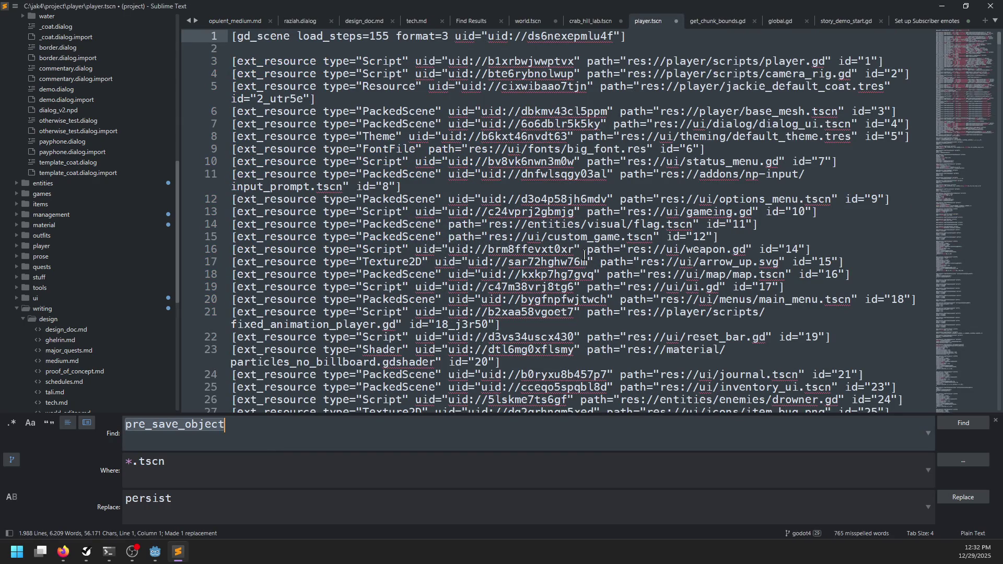
pyautogui.hotkey('ctrl', 'alt', 's')
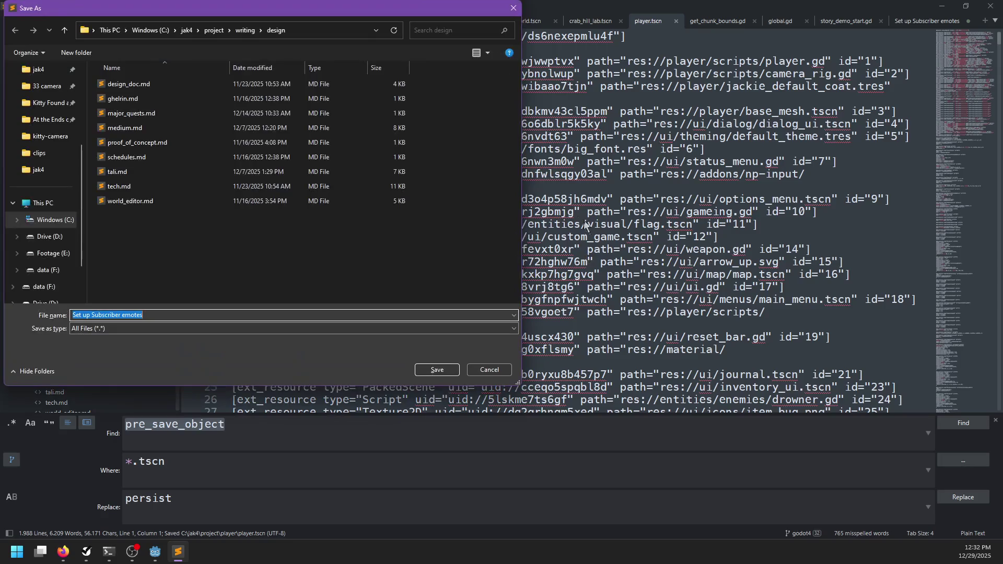
pyautogui.click(493, 372)
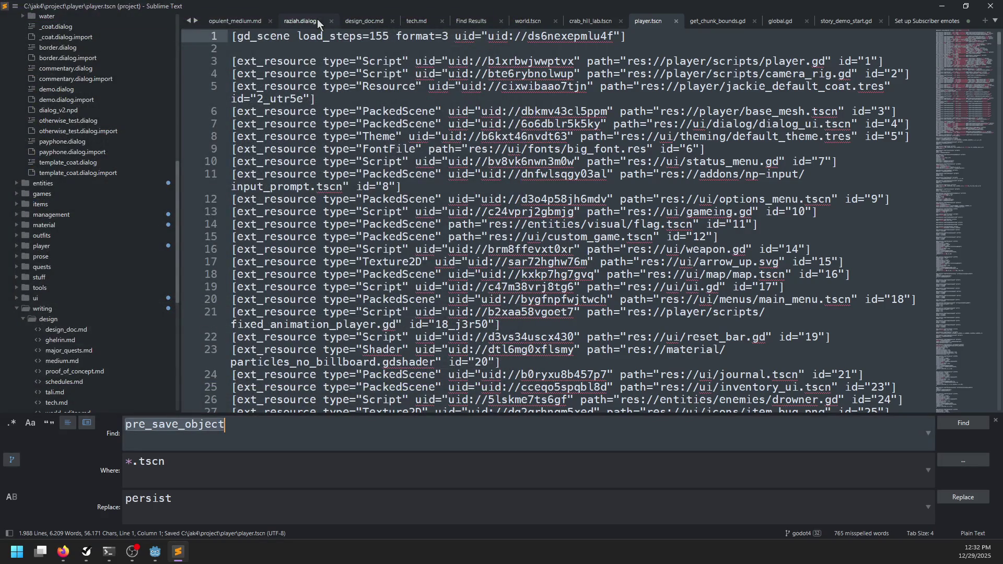
# - Move the Set up Subscriber emotes note to the first tab and check the other tabs' options
pyautogui.scroll(-1, 523, 36)
pyautogui.click(927, 23)
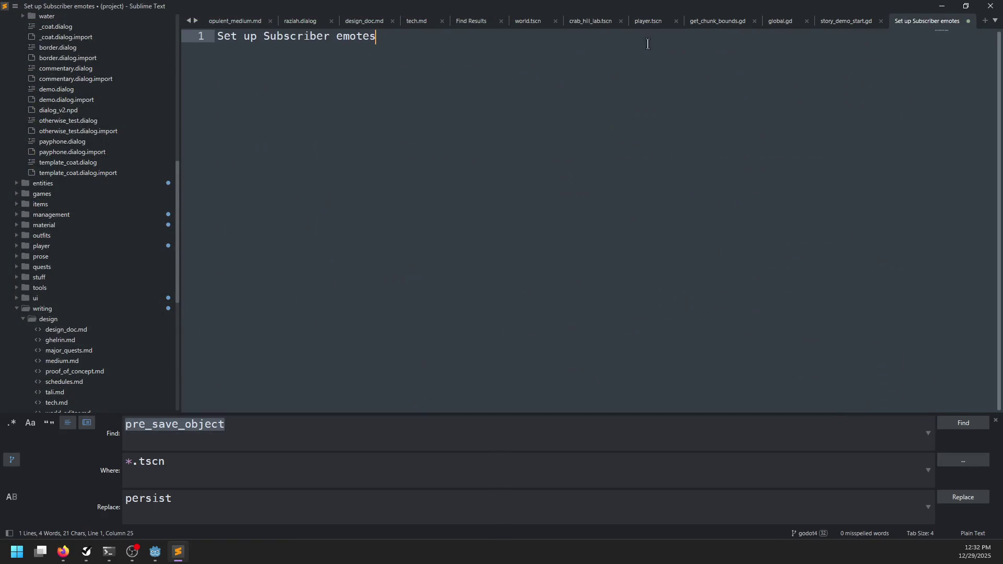
pyautogui.moveTo(914, 22); pyautogui.dragTo(199, 20)
pyautogui.click(317, 24)
pyautogui.rightClick(318, 25)
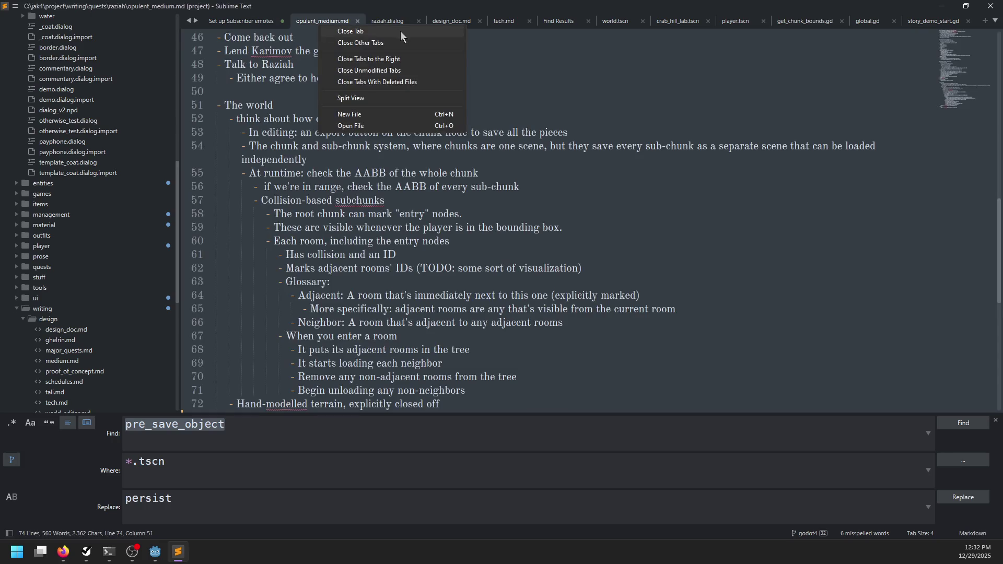
pyautogui.click(388, 43)
pyautogui.press('Escape')
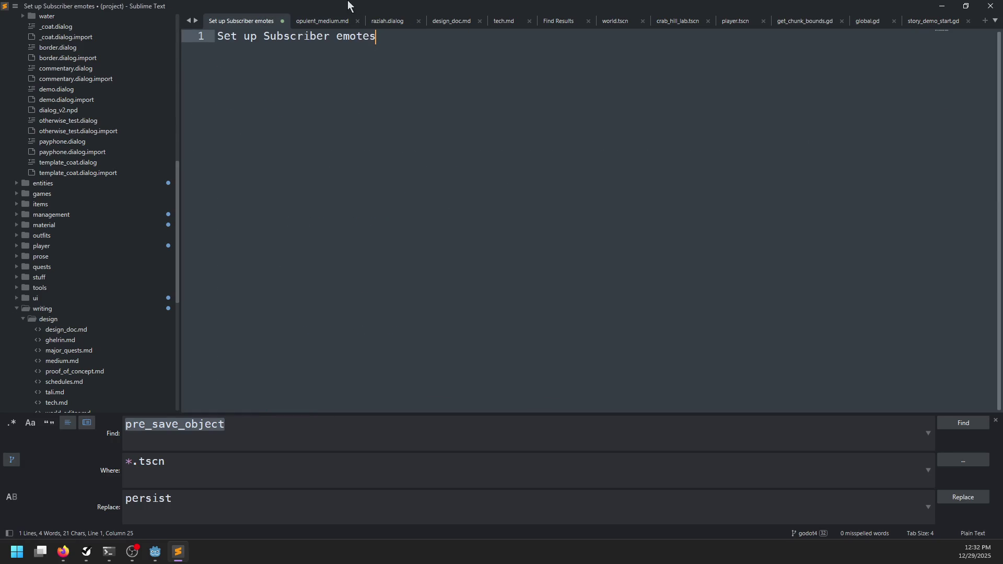
pyautogui.rightClick(317, 24)
pyautogui.click(399, 22)
pyautogui.rightClick(398, 22)
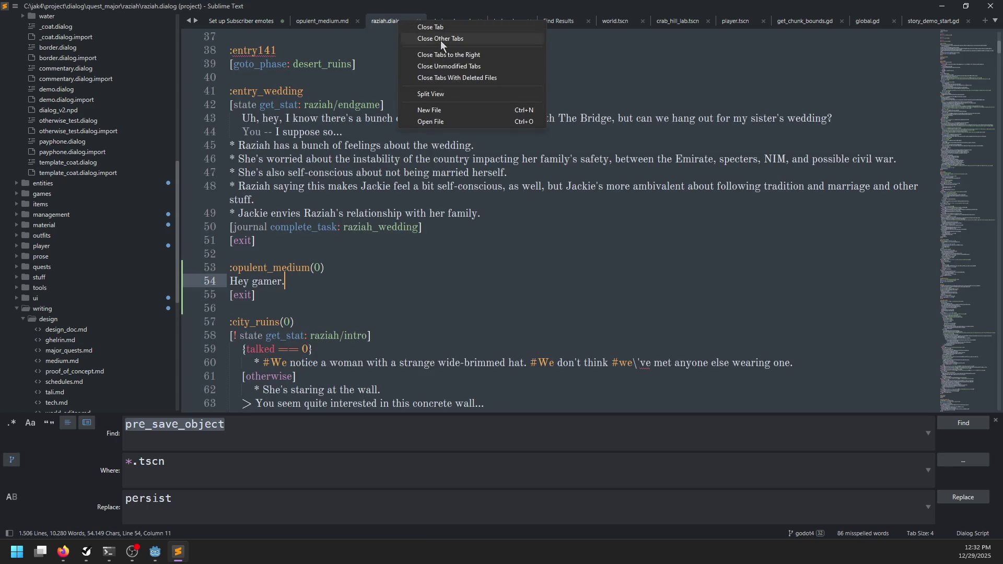
pyautogui.click(450, 55)
pyautogui.hotkey('alt', 'Tab')
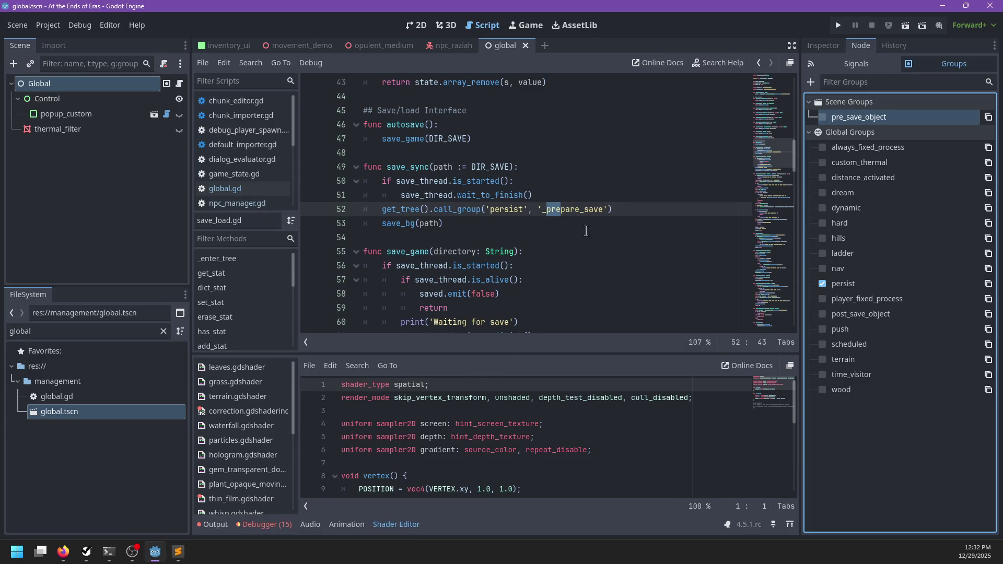
# - Switch to the 3D view, close movement_demo, and orbit around the opulent_medium level
pyautogui.click(576, 227)
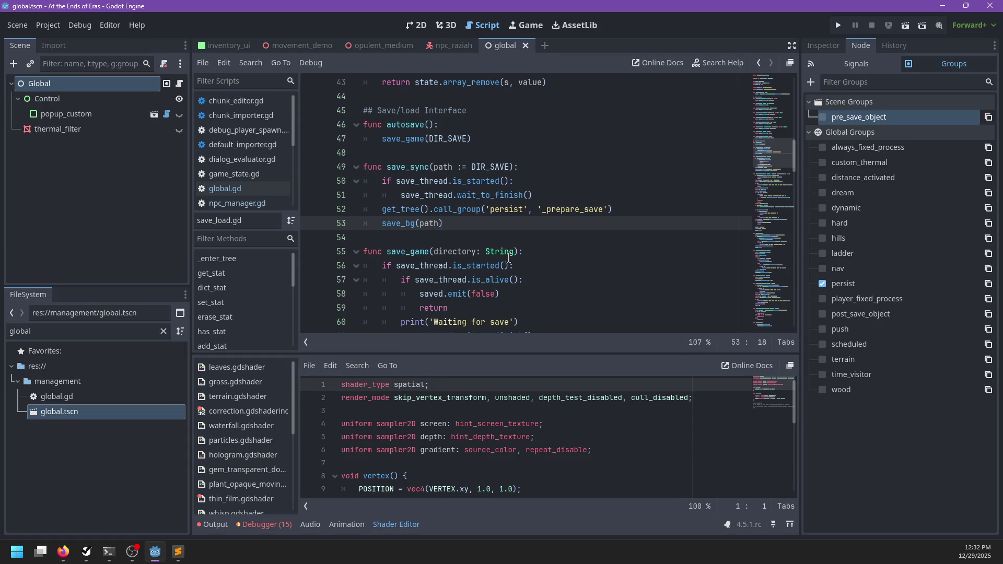
pyautogui.click(447, 25)
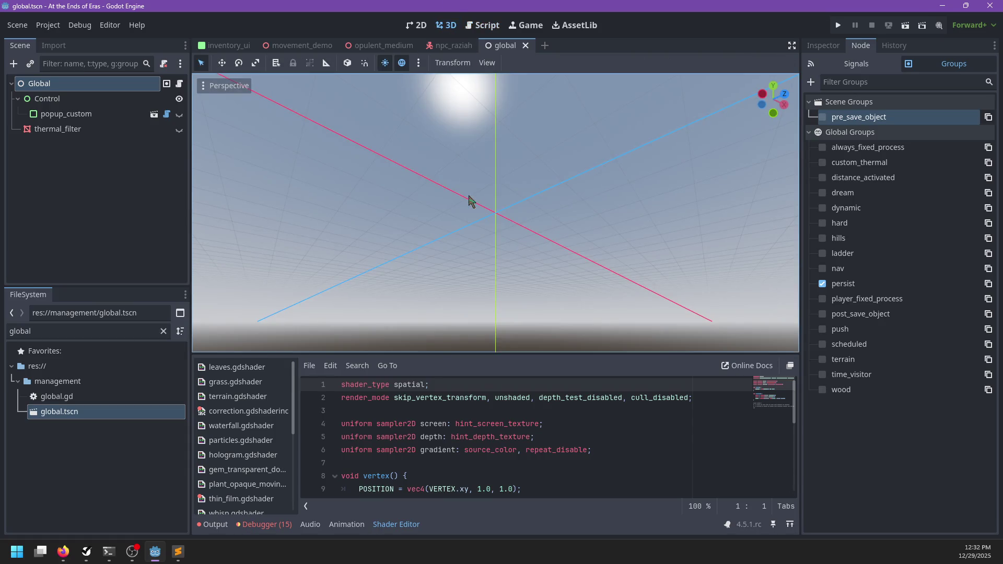
pyautogui.click(295, 46)
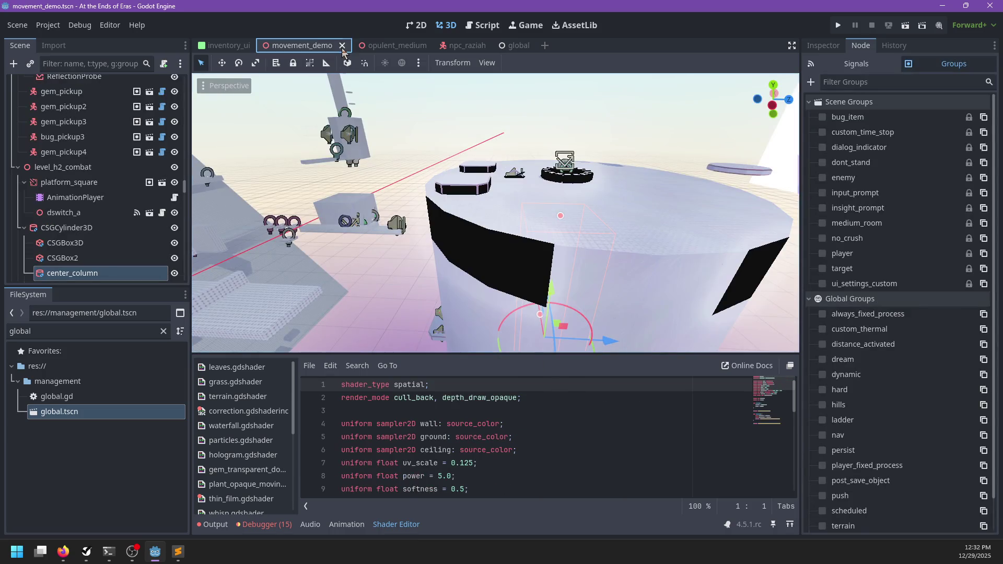
pyautogui.click(342, 45)
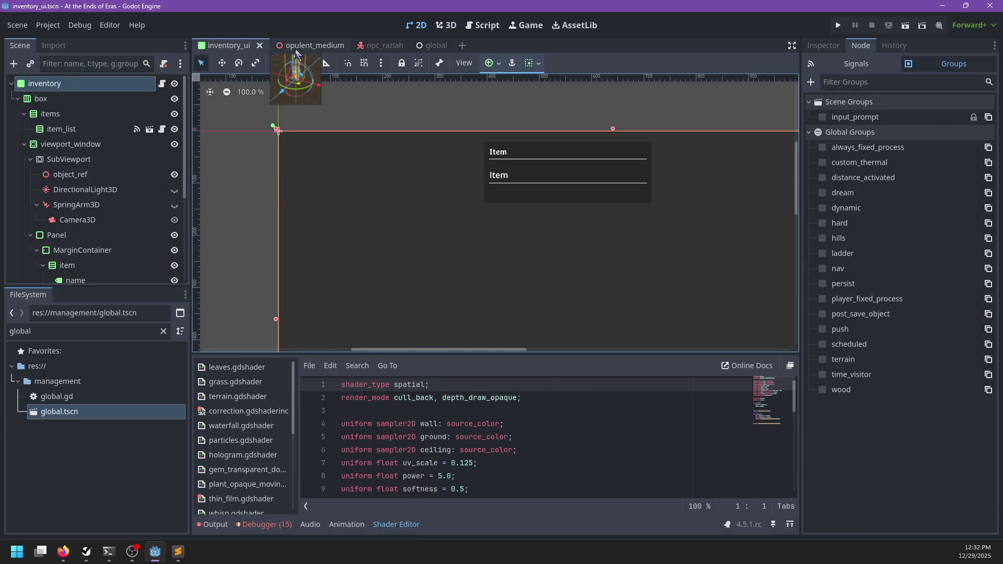
pyautogui.click(296, 46)
pyautogui.scroll(3, 448, 247)
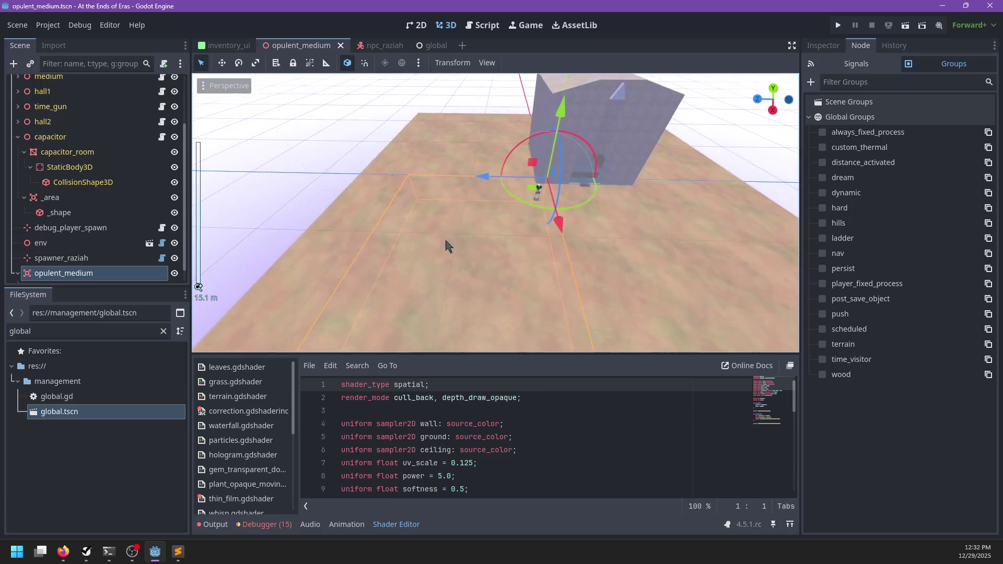
pyautogui.moveTo(490, 246)
pyautogui.mouseDown()
pyautogui.moveTo(385, 243)
pyautogui.moveTo(210, 261)
pyautogui.mouseUp()
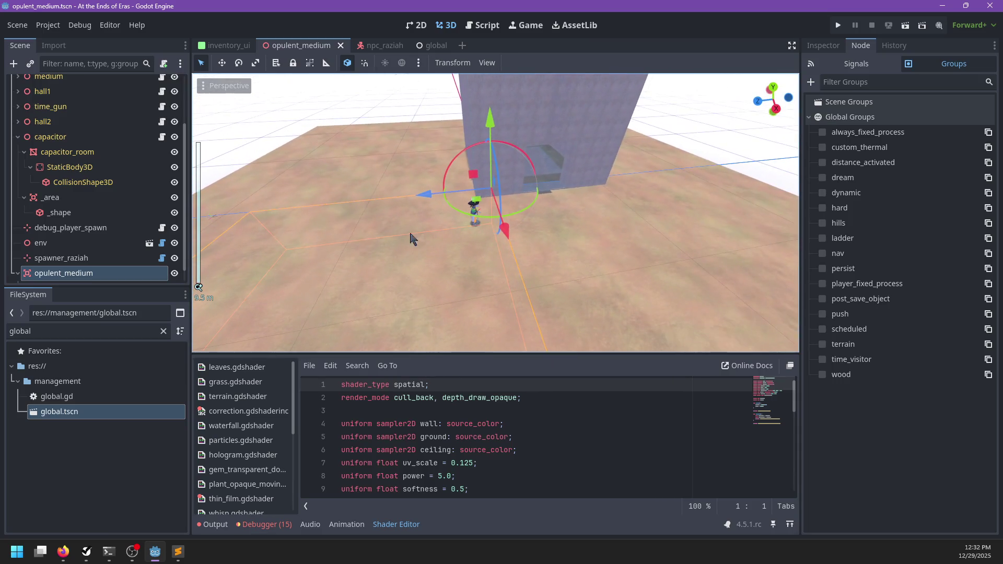
pyautogui.scroll(-1, 151, 272)
# - Glance at the npc_raziah scene, then open the global scene's npc_manager.gd script
pyautogui.click(379, 45)
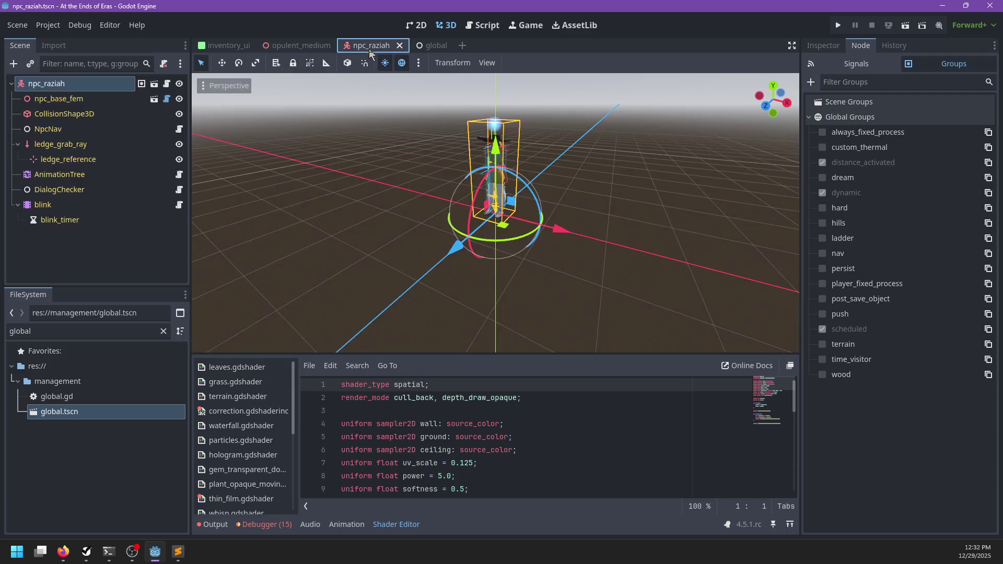
pyautogui.click(298, 45)
pyautogui.click(426, 45)
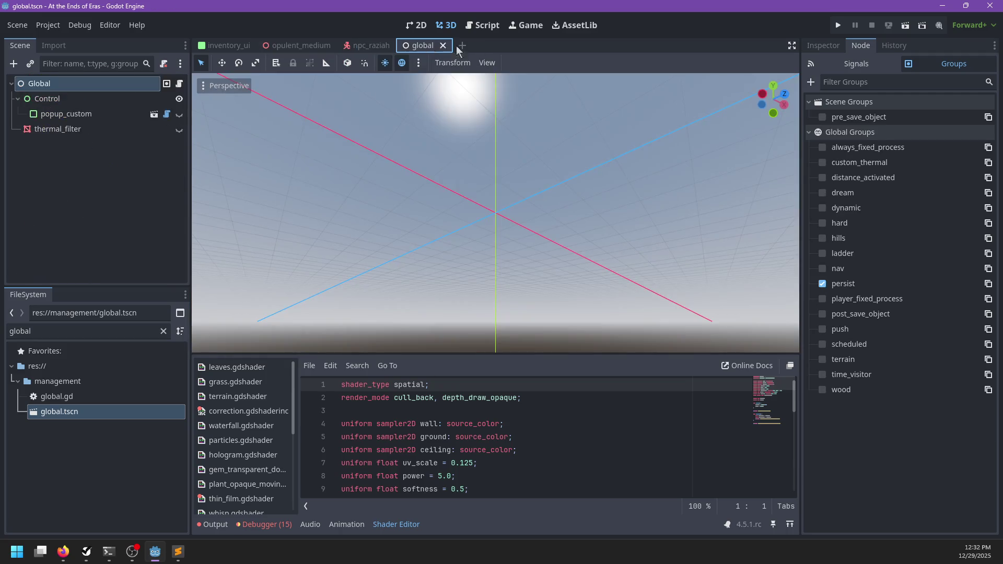
pyautogui.click(482, 25)
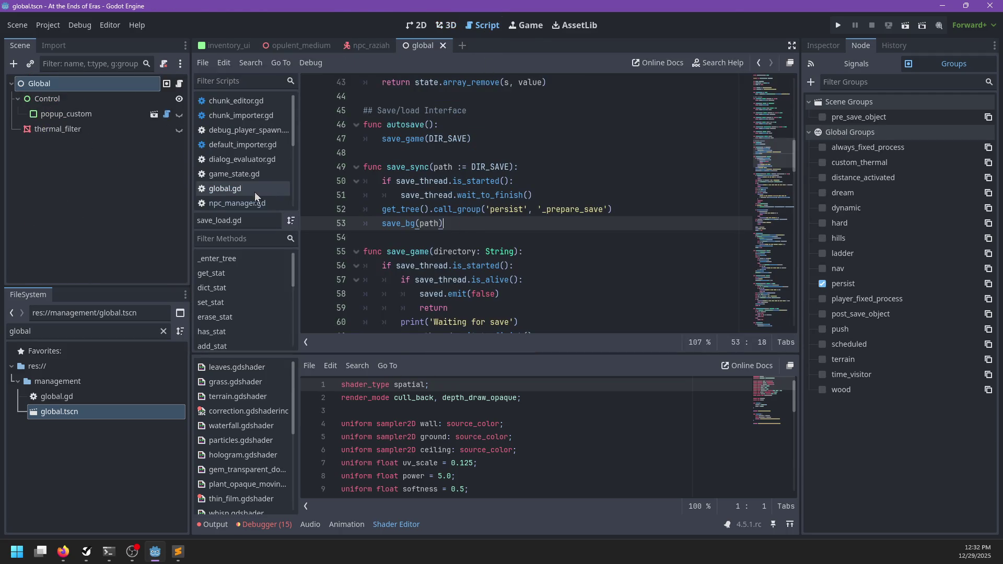
pyautogui.scroll(-1, 251, 178)
pyautogui.click(242, 174)
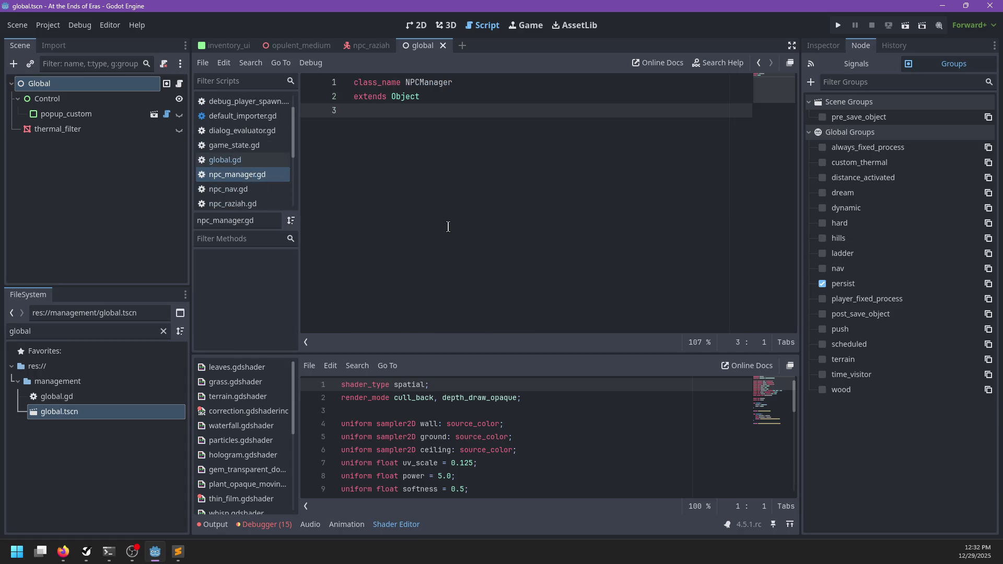
# - Add func spawned(id: String) with a pass body to NPCManager, with blank lines around it
pyautogui.press('Return')
pyautogui.write('func spawned(')
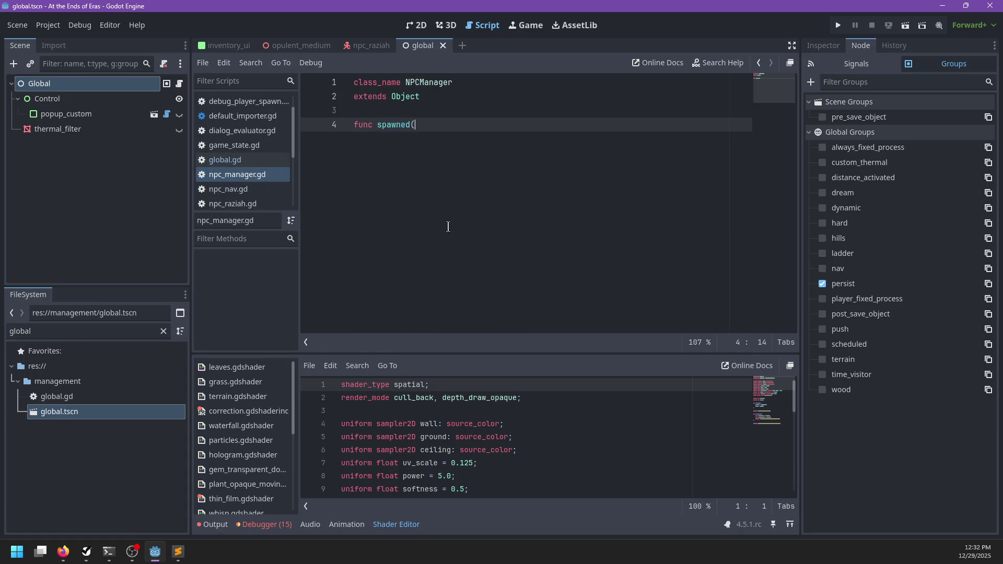
pyautogui.write('id: String)')
pyautogui.press('Return')
pyautogui.write('pass')
pyautogui.press('Up')
pyautogui.press('Up')
pyautogui.press('Return')
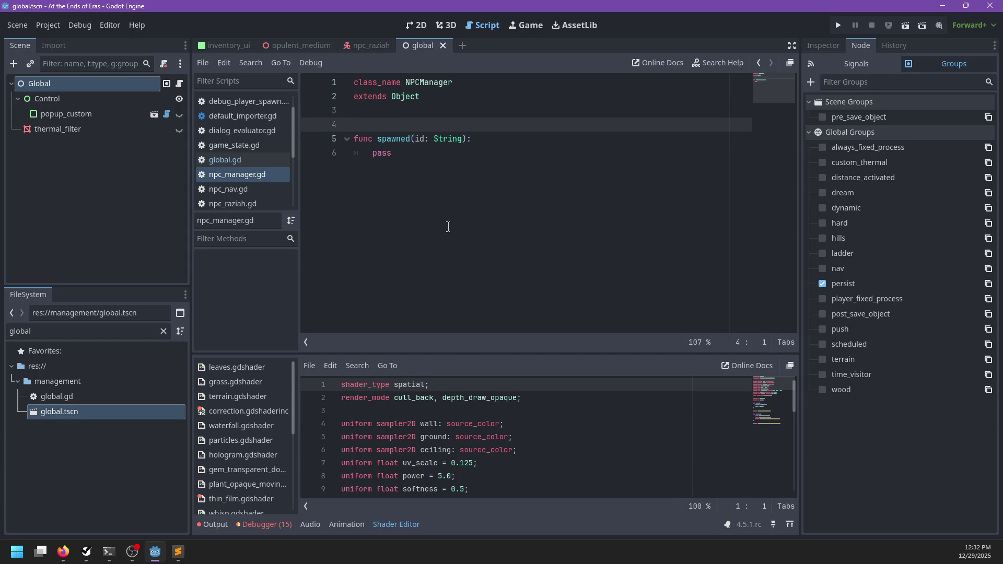
pyautogui.press('Up')
pyautogui.press('Return')
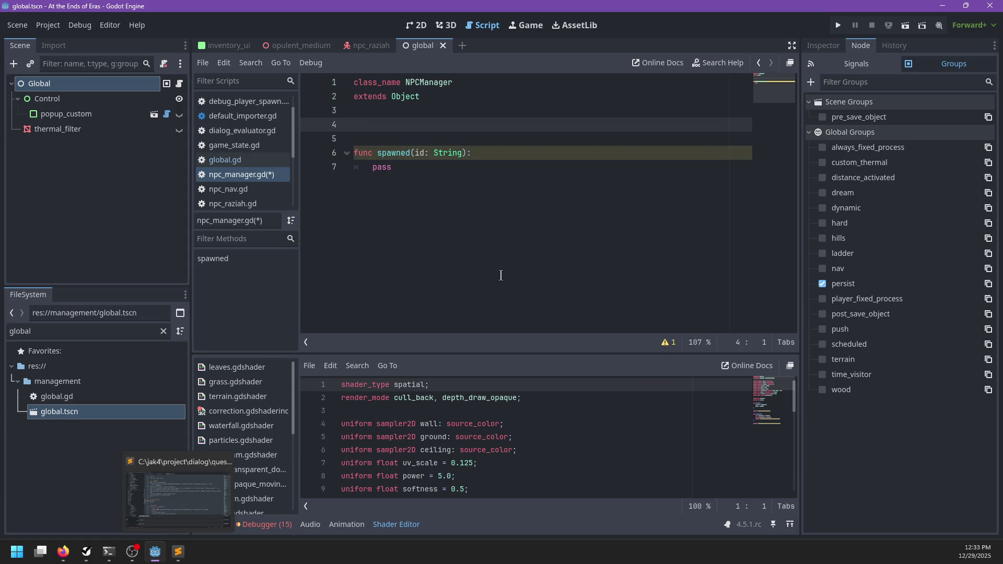
pyautogui.click(497, 280)
pyautogui.press('Return')
pyautogui.press('Return')
pyautogui.press('BackSpace')
pyautogui.press('BackSpace')
pyautogui.press('BackSpace')
pyautogui.press('Return')
# - Start a spawn function taking an NPC and transform: Transform3D below it
pyautogui.write('func spawn(')
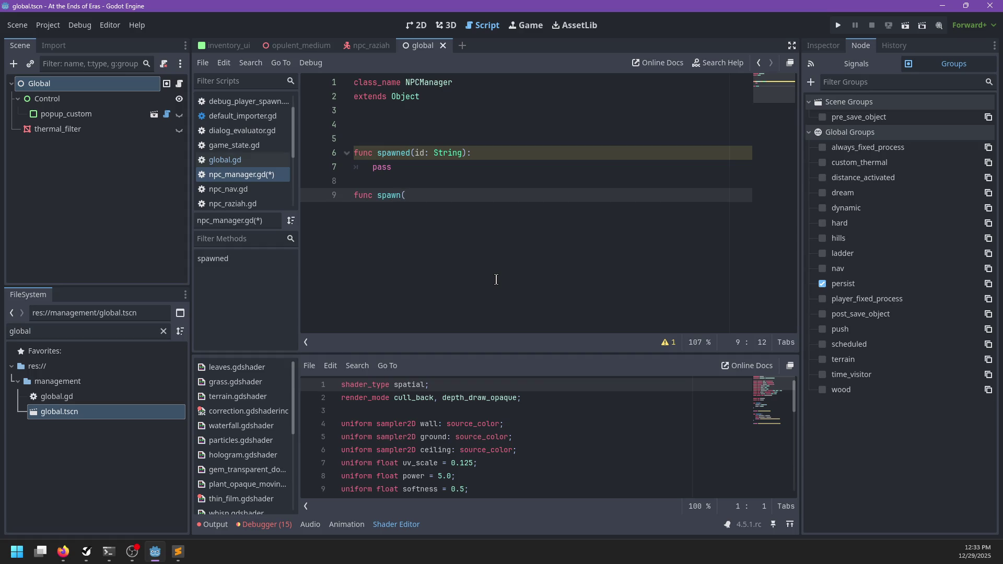
pyautogui.write('NPC:')
pyautogui.press('BackSpace')
pyautogui.press('BackSpace')
pyautogui.press('BackSpace')
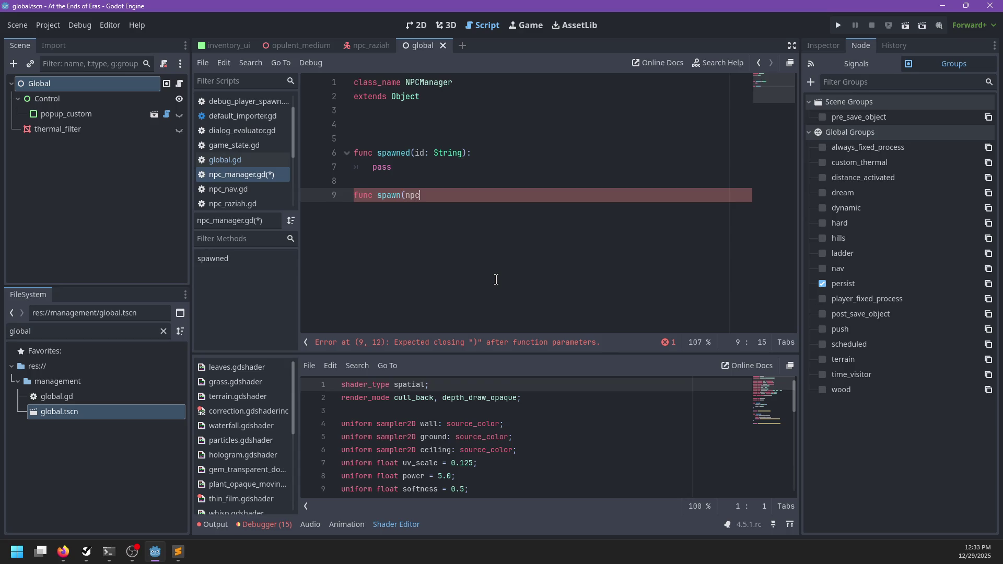
pyautogui.write('PC, t')
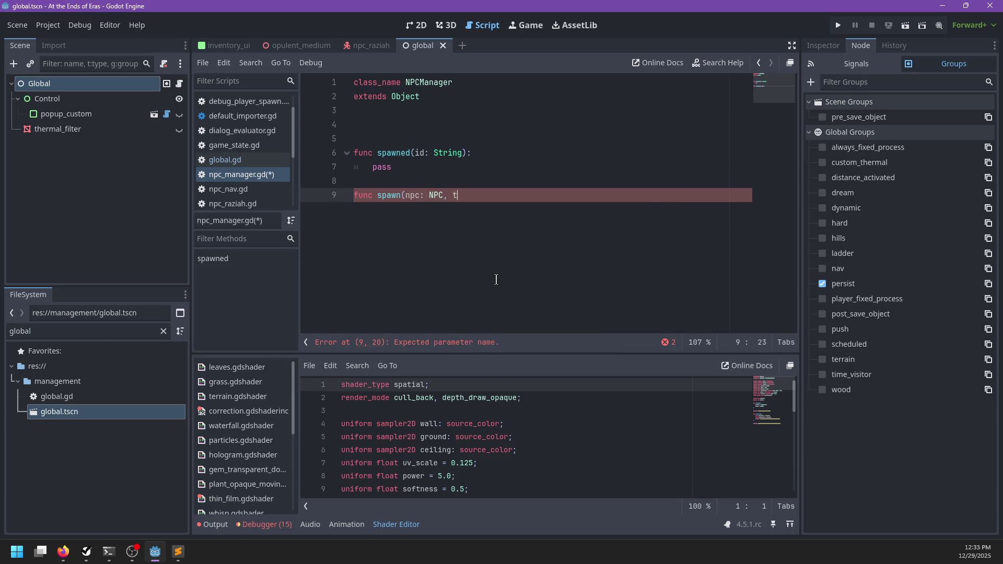
pyautogui.write('ransform: Transform3D)')
pyautogui.write(':')
pyautogui.press('Return')
pyautogui.write('pass')
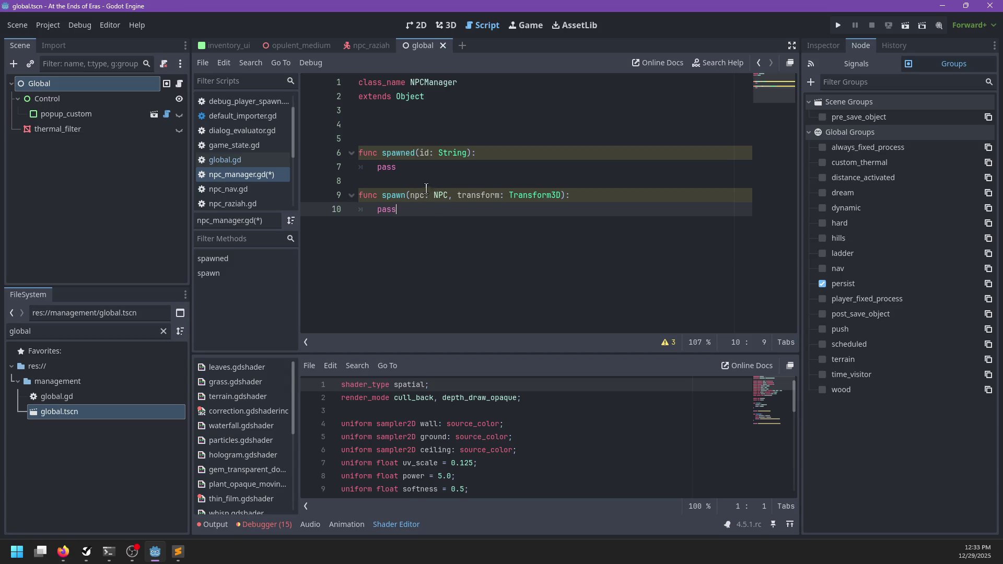
# - Change spawn's parameters to id: String, npc: Node, transform: Transform3D
pyautogui.click(434, 175)
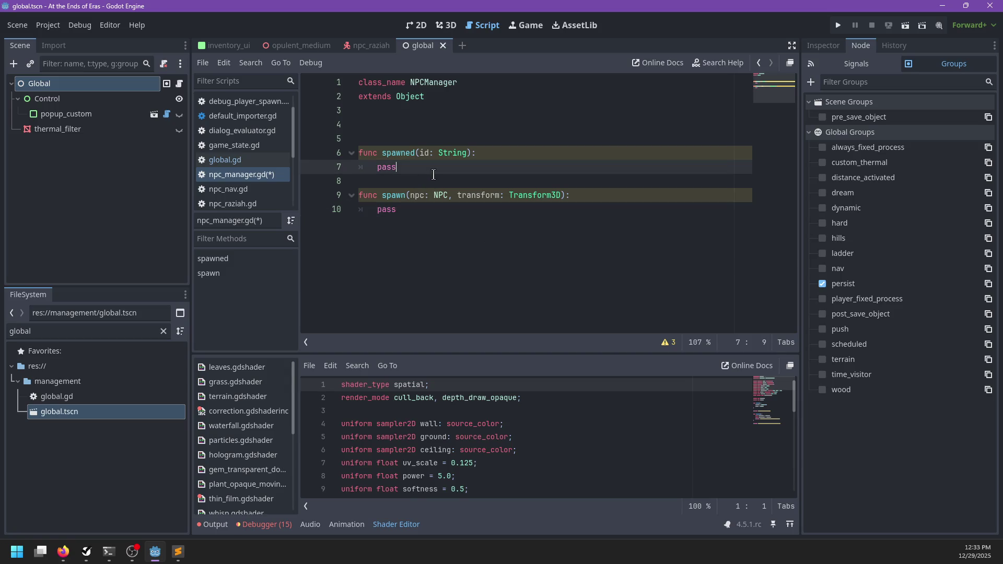
pyautogui.click(233, 161)
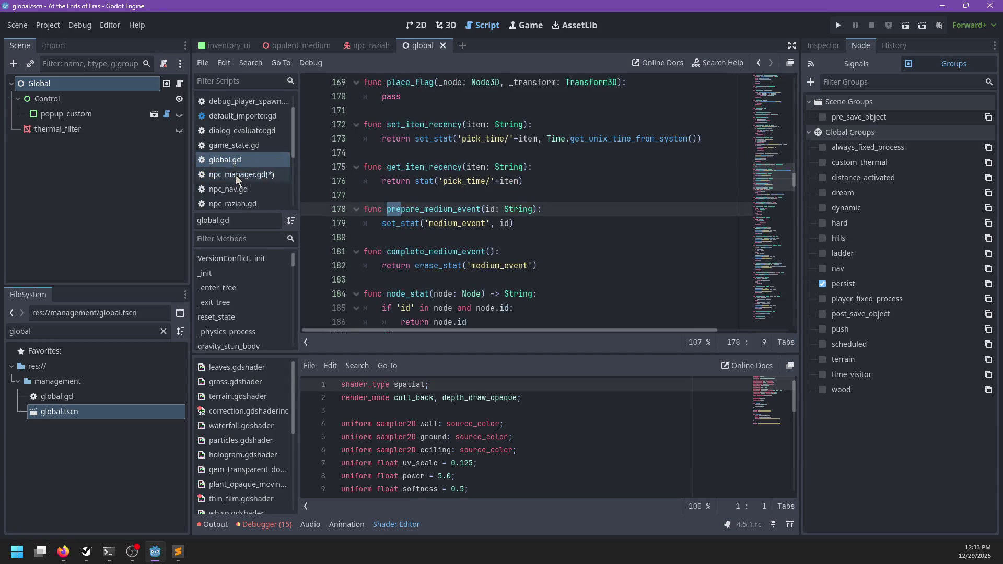
pyautogui.click(236, 174)
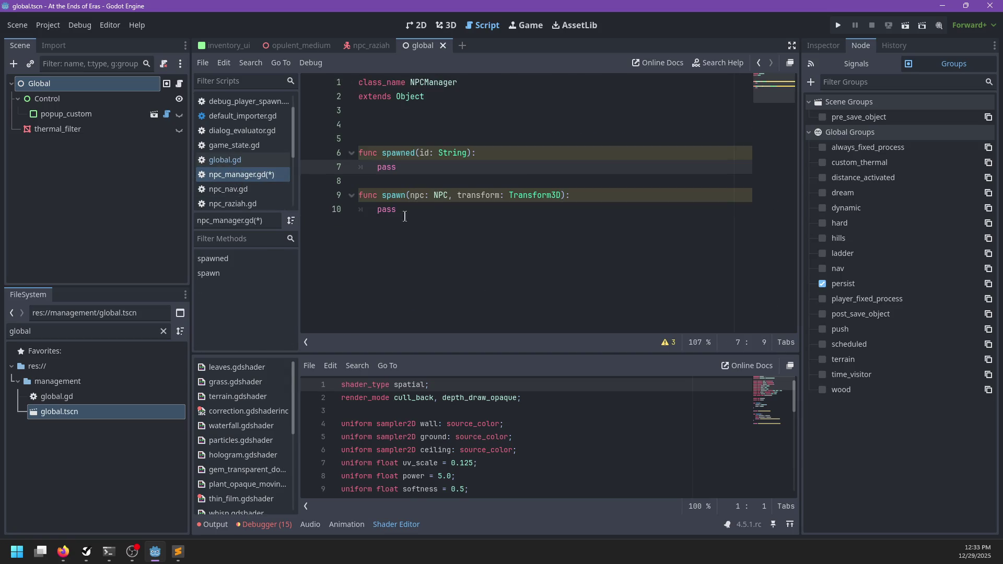
pyautogui.doubleClick(440, 196)
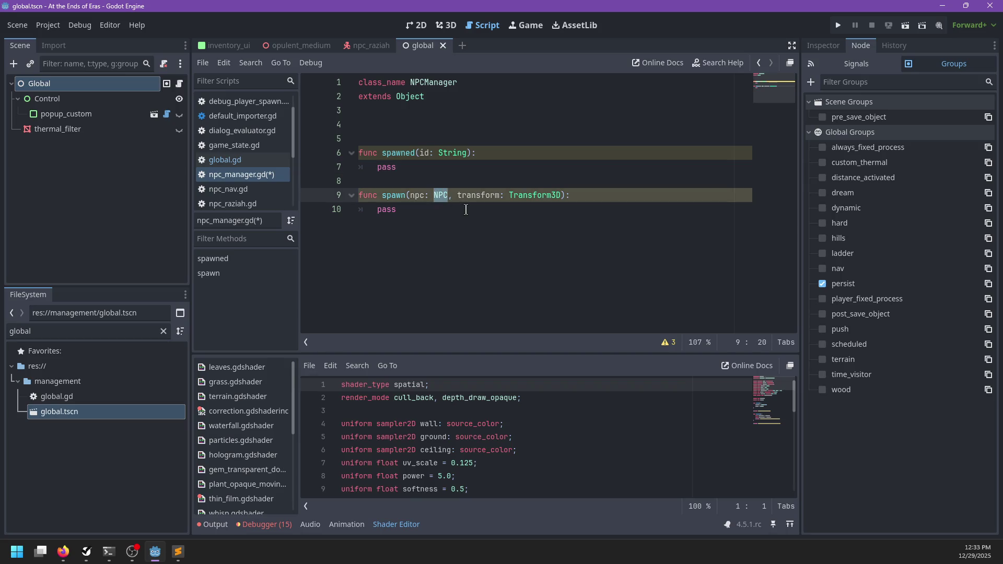
pyautogui.press('BackSpace')
pyautogui.press('BackSpace')
pyautogui.press('BackSpace')
pyautogui.write('id: String, ')
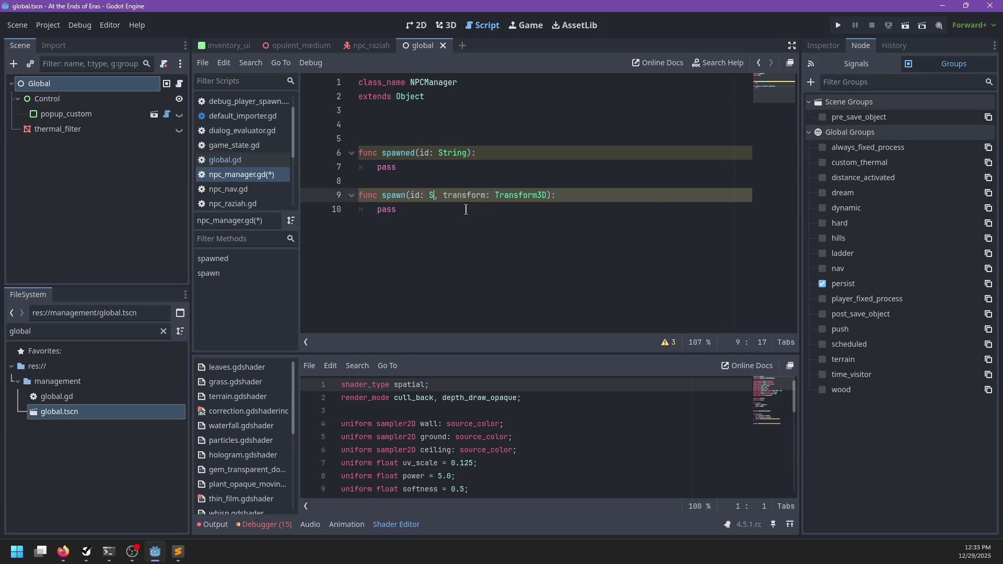
pyautogui.write('npc: N')
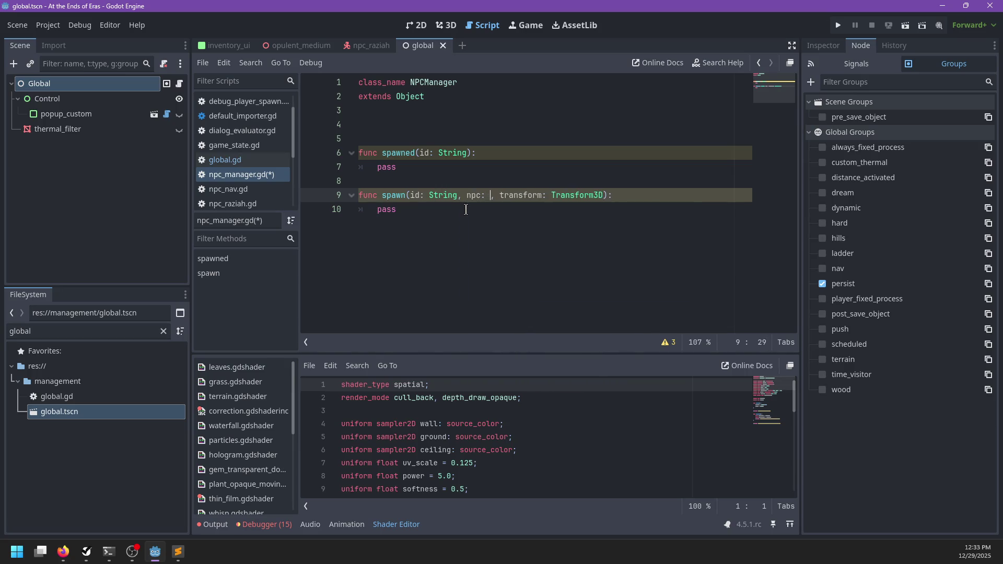
pyautogui.write('ode')
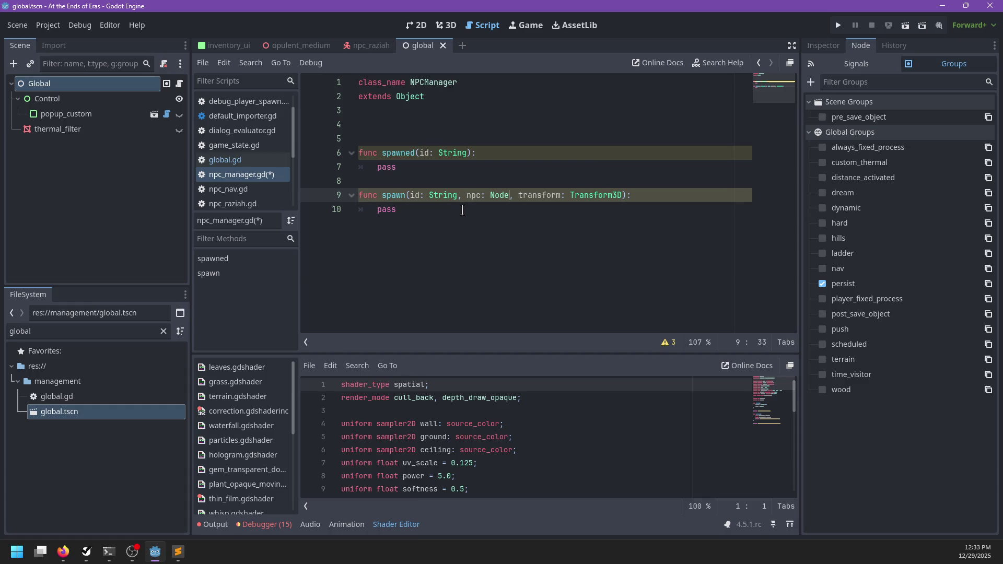
pyautogui.click(462, 210)
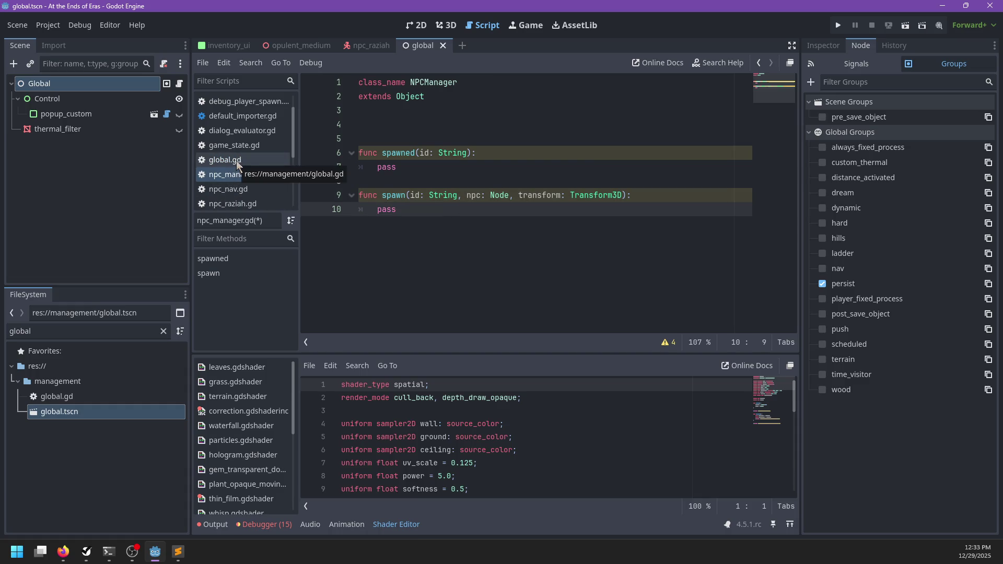
pyautogui.scroll(-3, 264, 131)
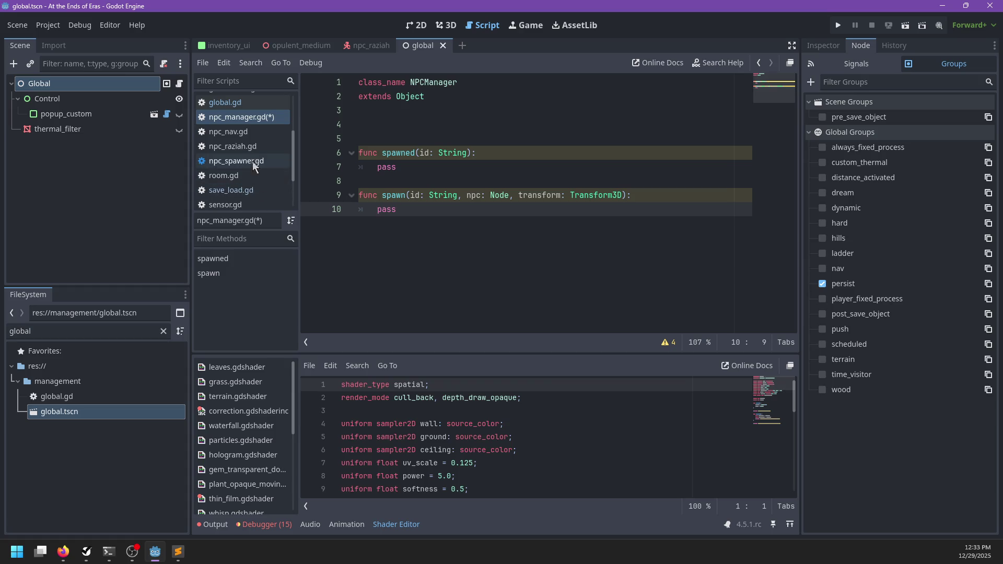
pyautogui.click(248, 162)
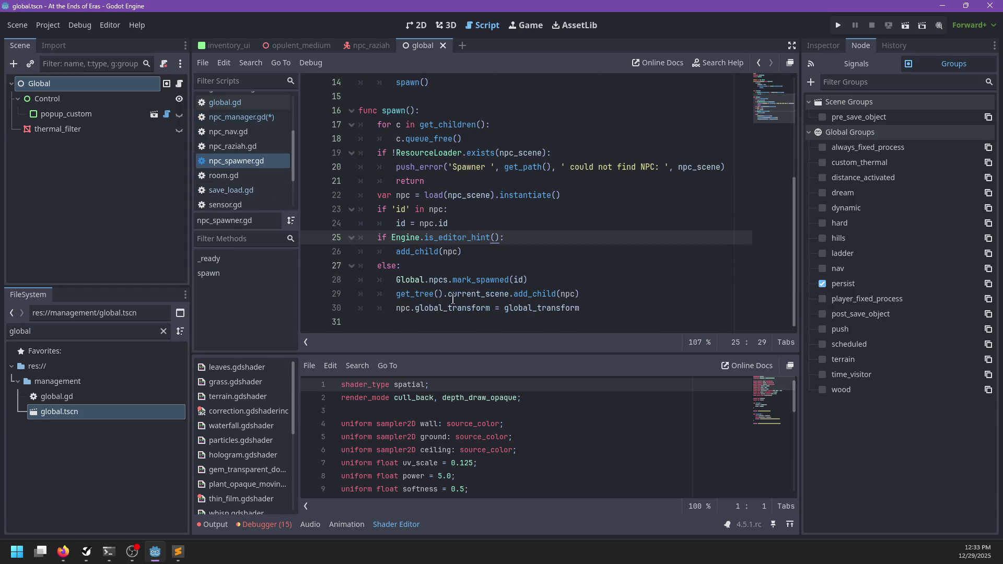
# - Insert Global.npcs.spawn(id, npc, global_transform) in the else branch of npc_spawner.gd
pyautogui.click(574, 277)
pyautogui.hotkey('ctrl', 'shift', 'Return')
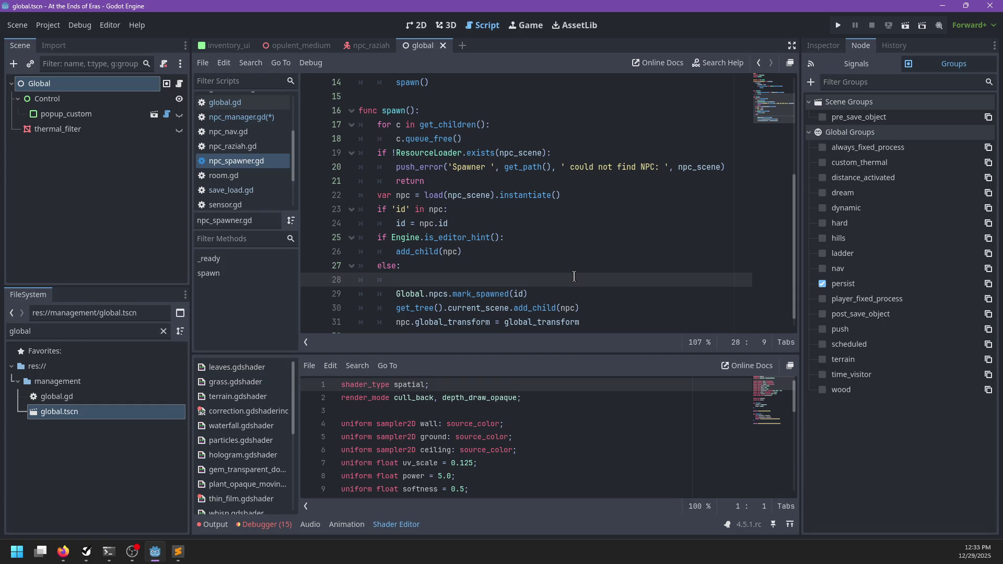
pyautogui.write('Global.npcs(spaw')
pyautogui.write('n')
pyautogui.hotkey('ctrl', 'Left')
pyautogui.press('BackSpace')
pyautogui.write('.')
pyautogui.press('End')
pyautogui.press('Escape')
pyautogui.write('(id, ')
pyautogui.write('npc, globa')
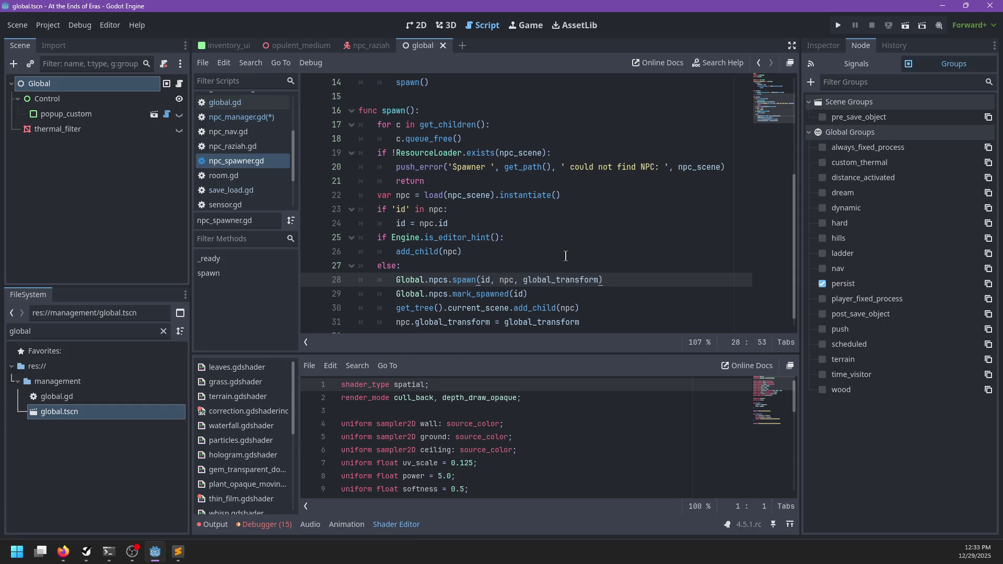
# - Delete the three old mark_spawned and add_child lines and save npc_spawner.gd
pyautogui.moveTo(598, 323); pyautogui.dragTo(643, 283)
pyautogui.hotkey('ctrl', 'c')
pyautogui.press('BackSpace')
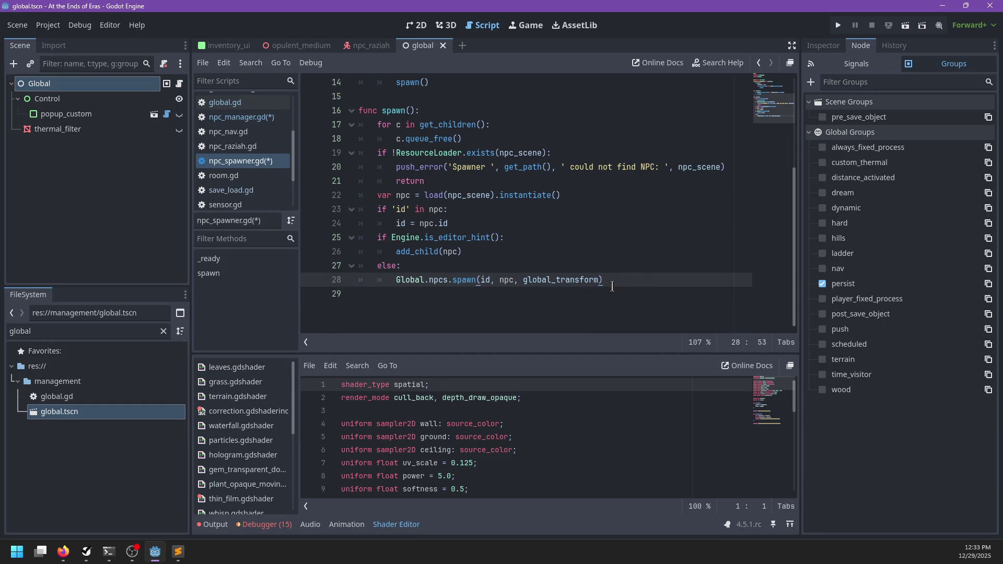
pyautogui.scroll(2, 611, 286)
pyautogui.hotkey('ctrl', 's')
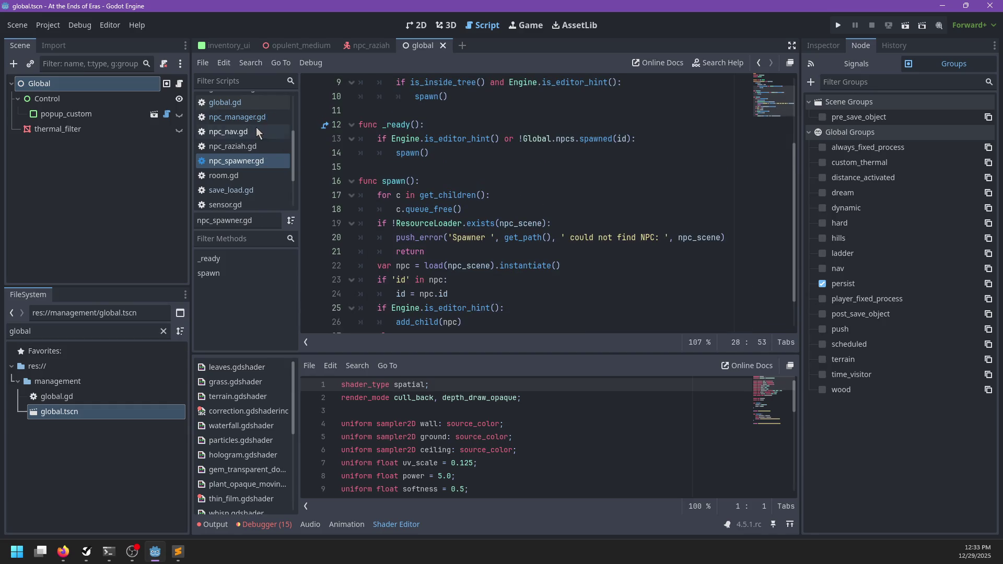
pyautogui.click(242, 117)
pyautogui.click(535, 114)
# - Declare an active_npcs variable typed Dictionary[String, Node] below the class header
pyautogui.press('Return')
pyautogui.write('func')
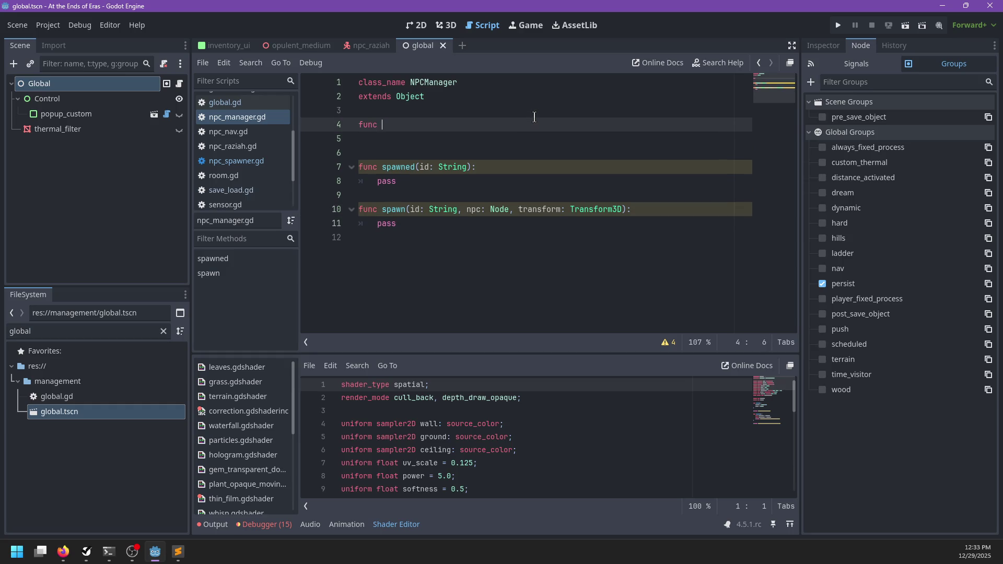
pyautogui.press('BackSpace')
pyautogui.press('BackSpace')
pyautogui.press('BackSpace')
pyautogui.write('var active_npcs: Di')
pyautogui.write('ction')
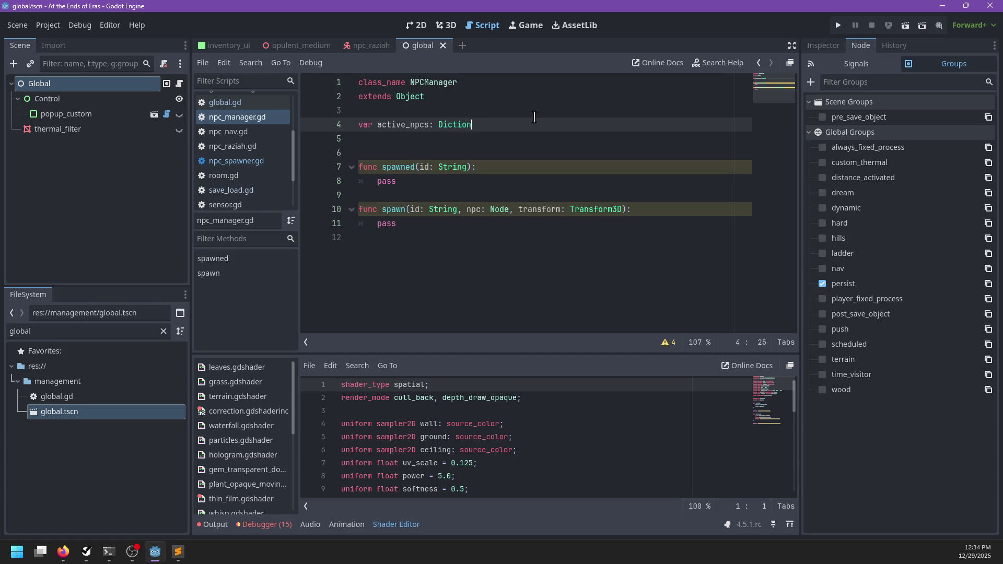
pyautogui.write('ary[String, ')
pyautogui.write('Node]')
# - Change the spawn npc parameter and the active_npcs value type from Node to Node3D
pyautogui.click(440, 224)
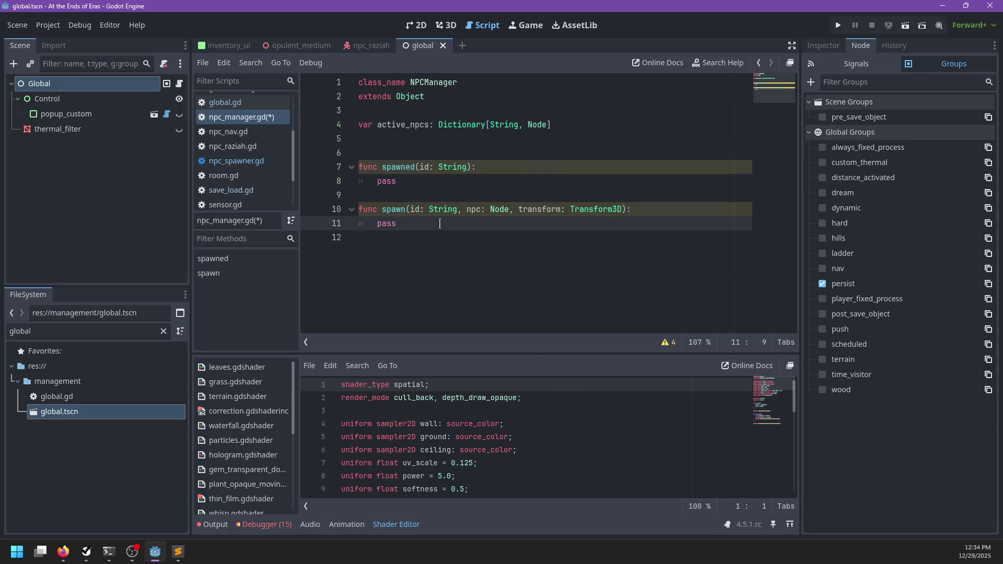
pyautogui.click(510, 209)
pyautogui.write('3D')
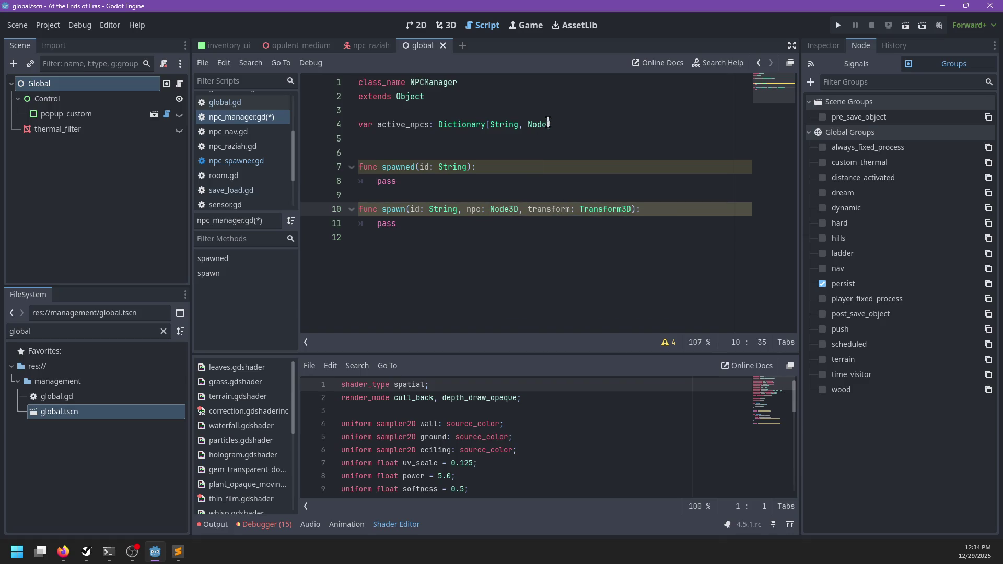
pyautogui.click(549, 123)
pyautogui.write('3D')
# - Paste the spawning code into spawn, unindent it, and store the NPC with active_npcs[id] = npc
pyautogui.click(439, 223)
pyautogui.hotkey('ctrl', 'BackSpace')
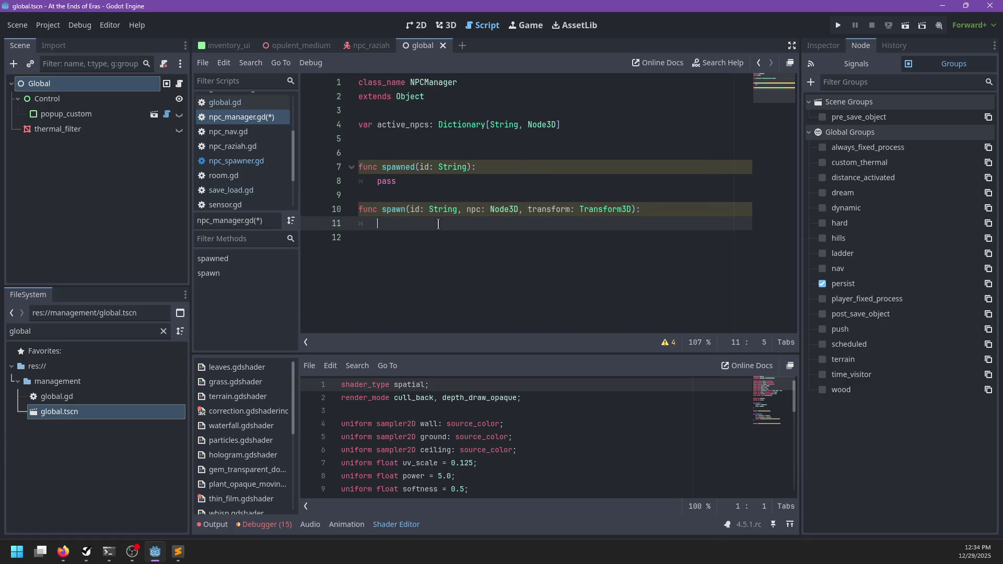
pyautogui.hotkey('ctrl', 'v')
pyautogui.moveTo(391, 240); pyautogui.dragTo(579, 266)
pyautogui.hotkey('shift', 'Tab')
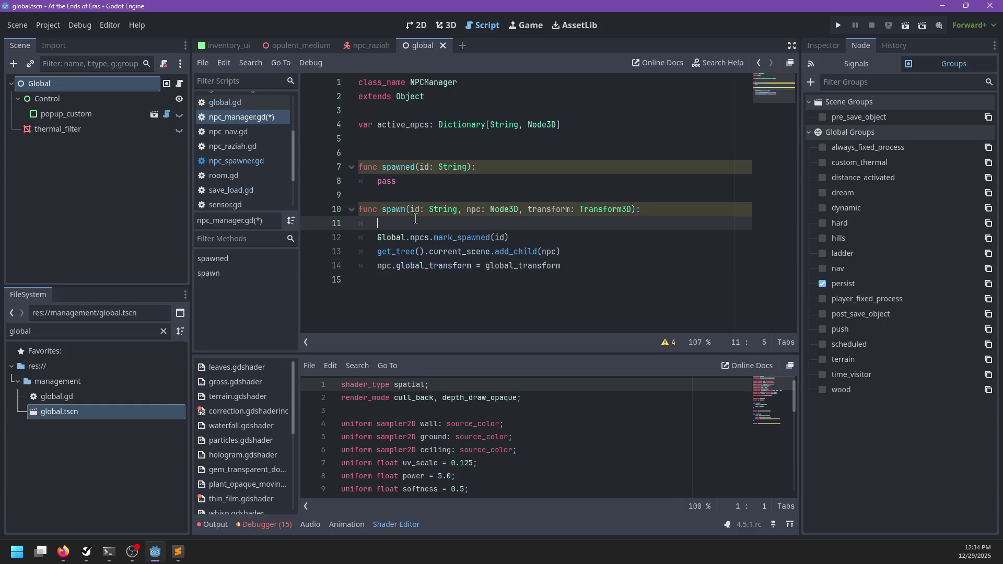
pyautogui.click(416, 220)
pyautogui.hotkey('ctrl', 'shift', 'k')
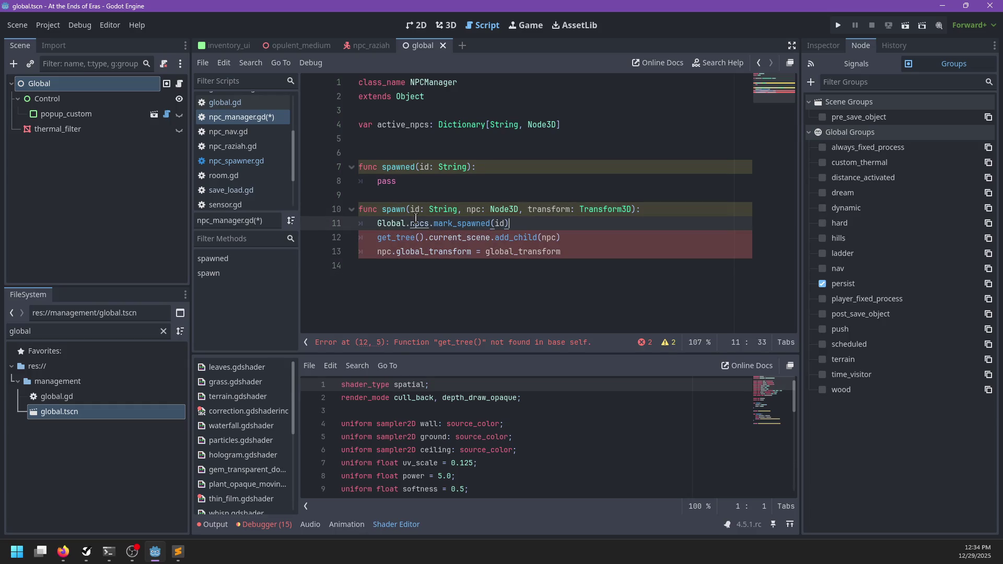
pyautogui.hotkey('ctrl', 'BackSpace')
pyautogui.hotkey('ctrl', 'BackSpace')
pyautogui.hotkey('ctrl', 'BackSpace')
pyautogui.write('ive_npcs[id')
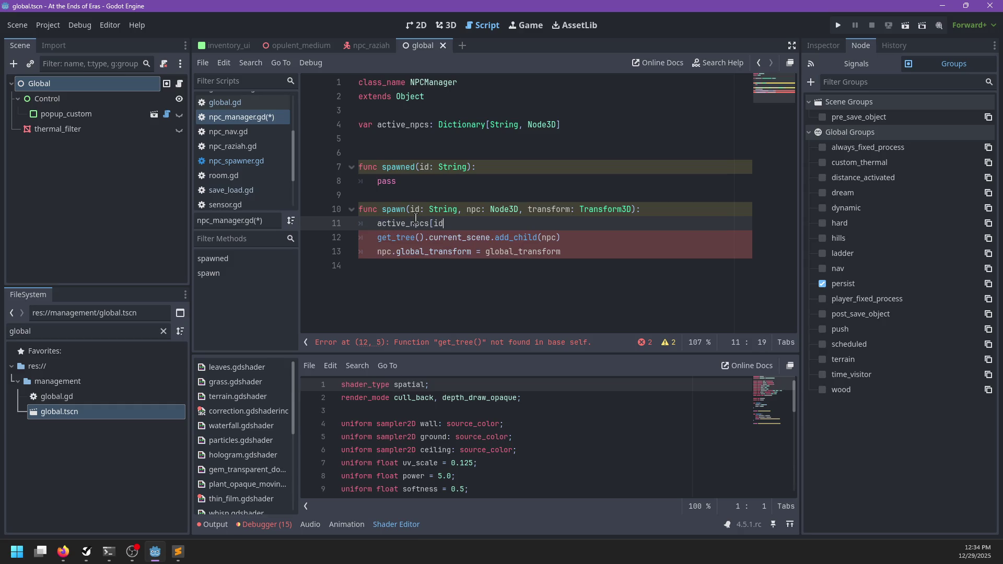
pyautogui.write('] = npc')
# - Prefix the add_child call with Global. and set the NPC's global_transform to transform
pyautogui.click(584, 242)
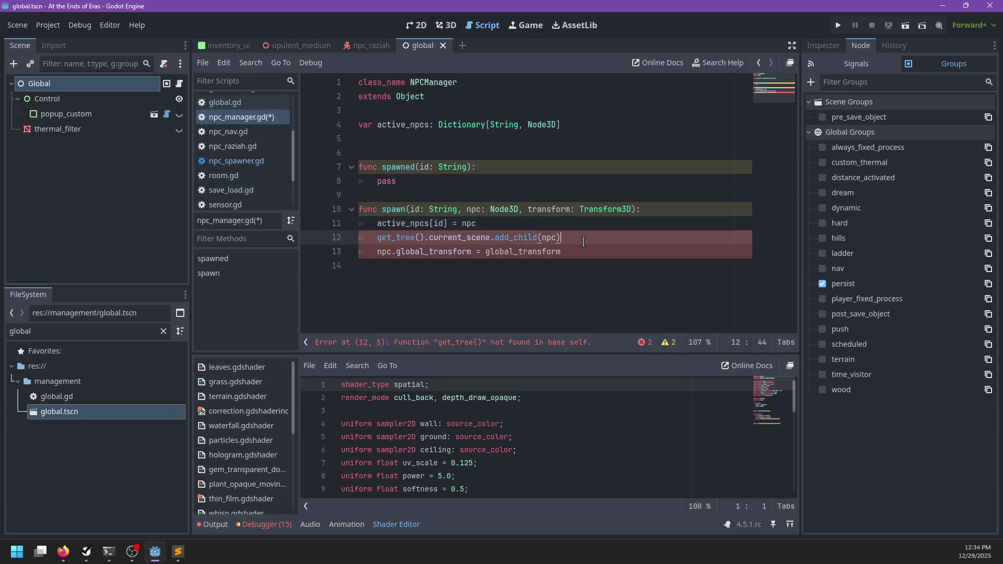
pyautogui.click(441, 104)
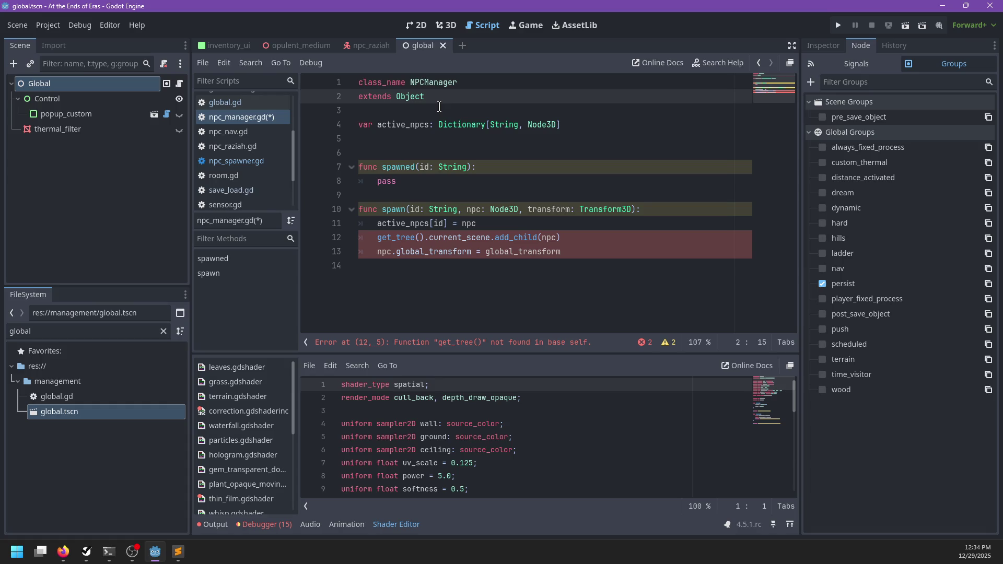
pyautogui.click(426, 238)
pyautogui.press('Home')
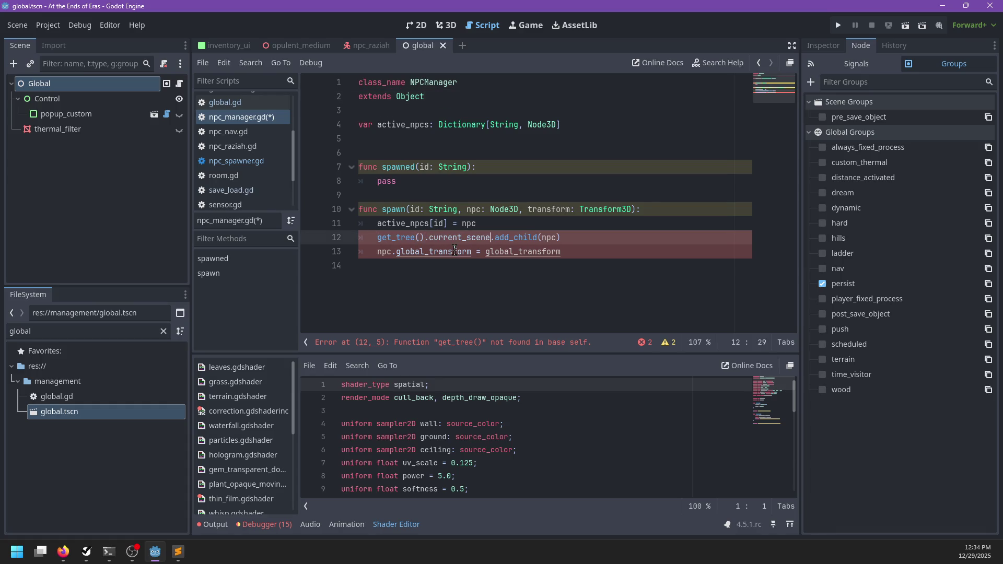
pyautogui.write('Global.')
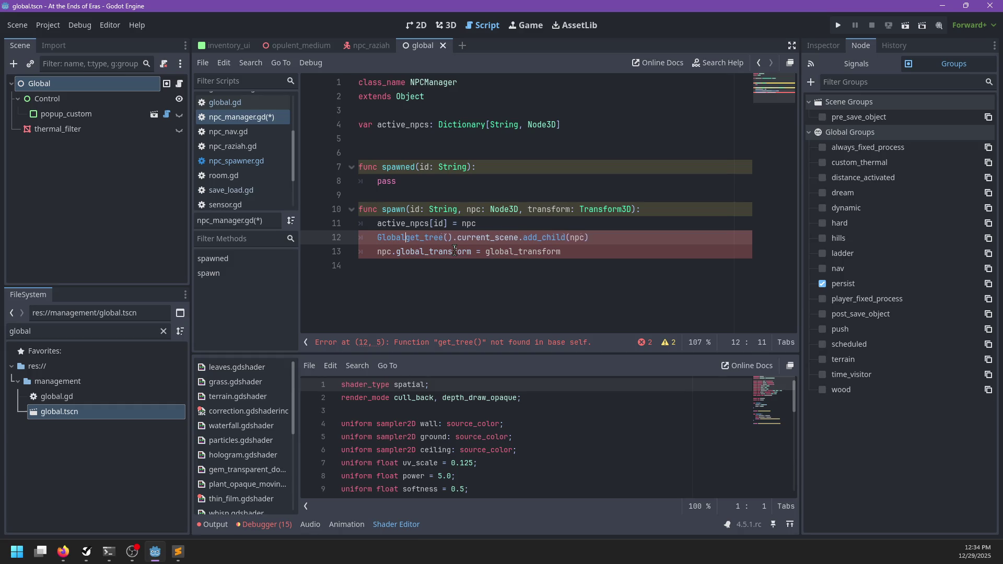
pyautogui.press('Escape')
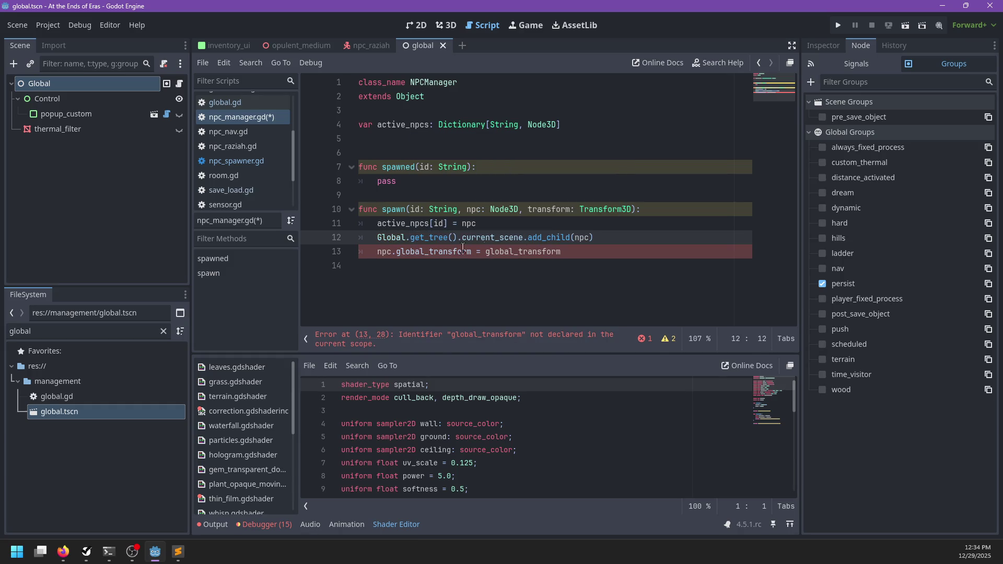
pyautogui.click(604, 254)
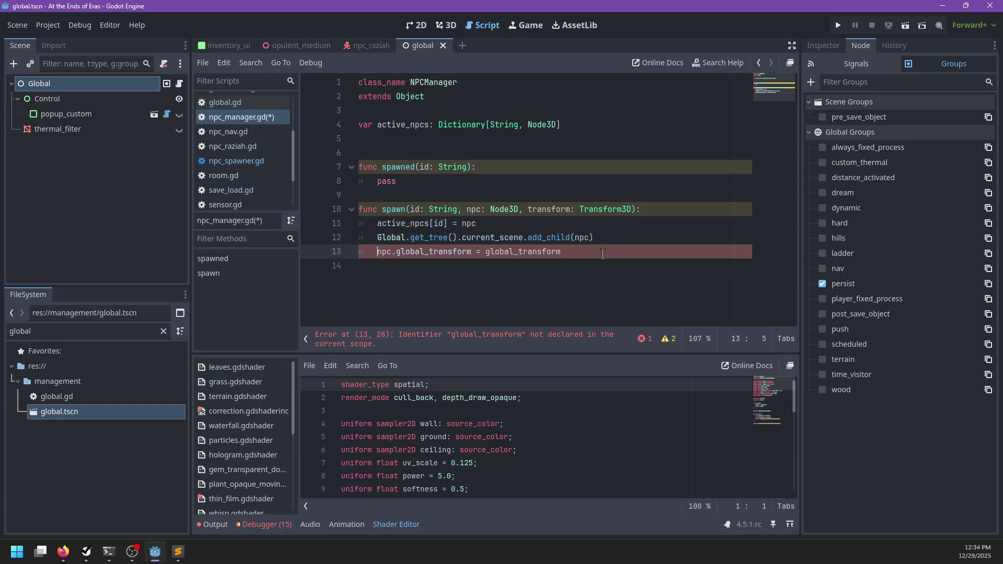
pyautogui.hotkey('ctrl', 'BackSpace')
pyautogui.write('transform')
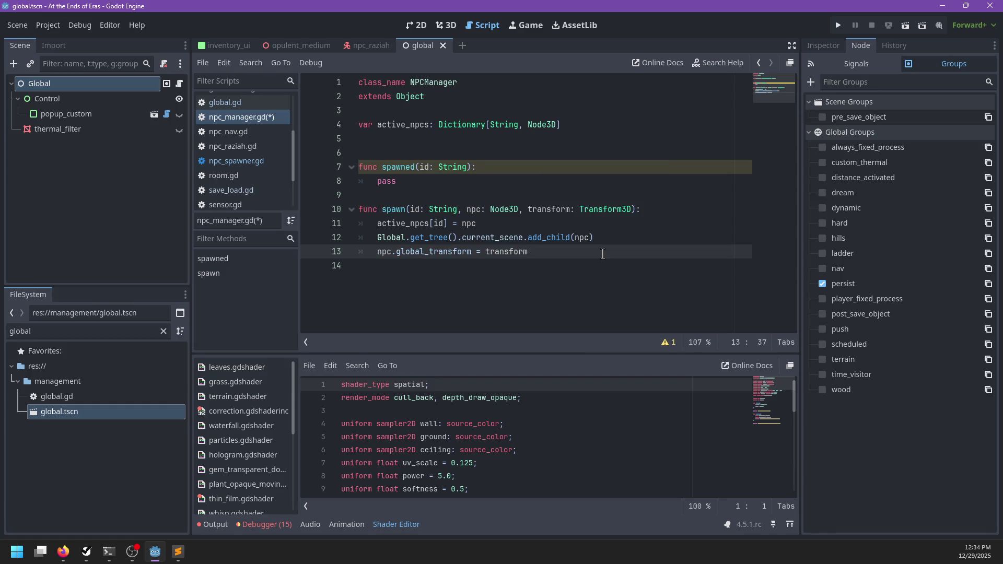
# - Make spawned return 'id in active_npcs', save, and remove the extra blank line
pyautogui.click(407, 183)
pyautogui.hotkey('ctrl', 'BackSpace')
pyautogui.write('return id in active_')
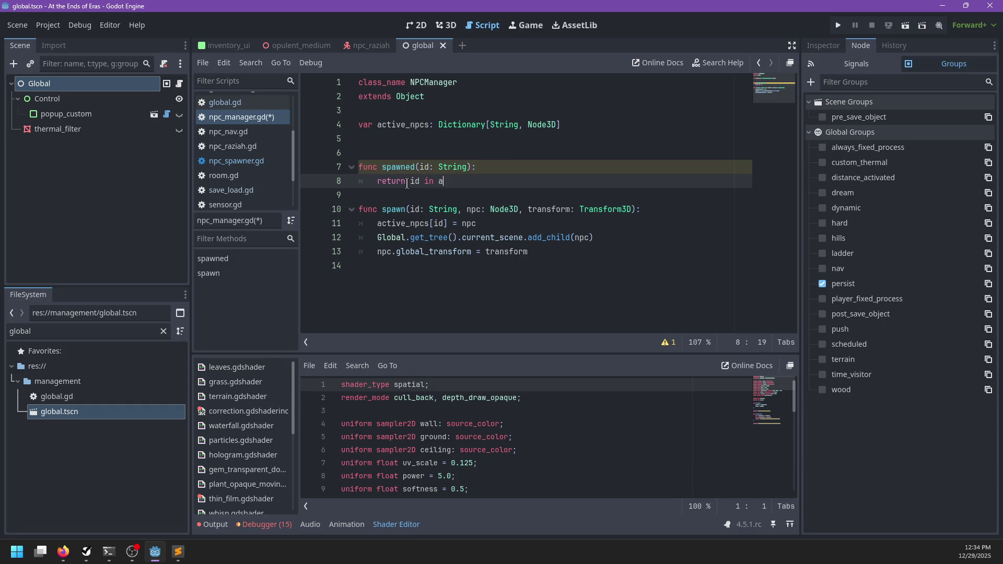
pyautogui.write('npcs')
pyautogui.click(573, 266)
pyautogui.hotkey('ctrl', 's')
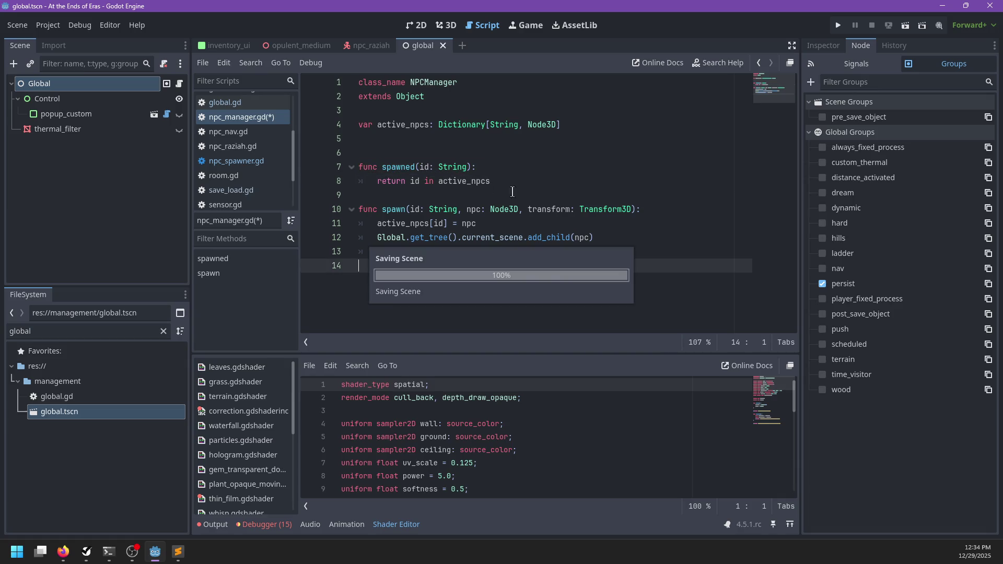
pyautogui.click(426, 141)
pyautogui.press('BackSpace')
pyautogui.click(454, 302)
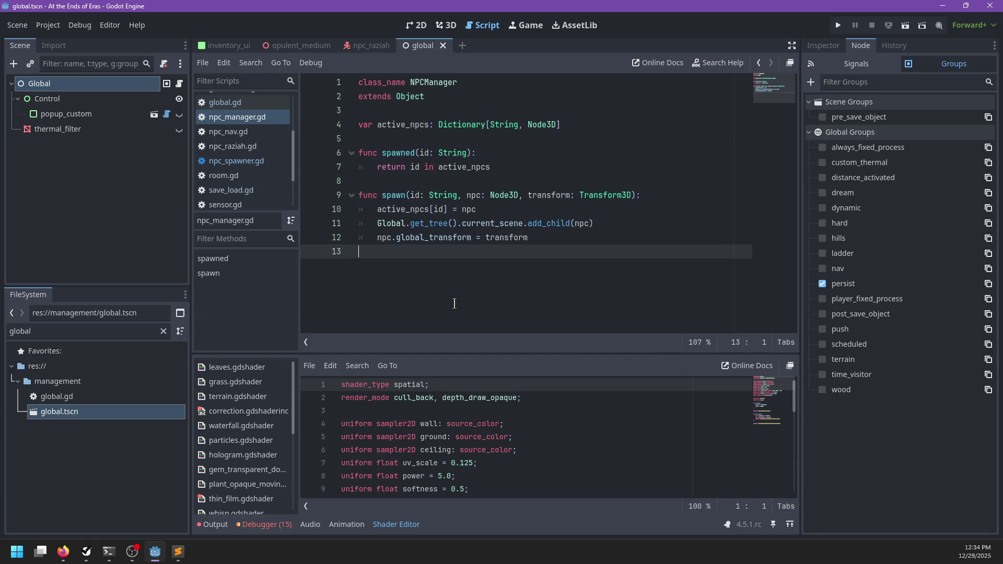
# - Guard spawn with 'if id in active_npcs:' that calls push_error('Spawning an NPC more than once: ', id) and returns false
pyautogui.press('Left')
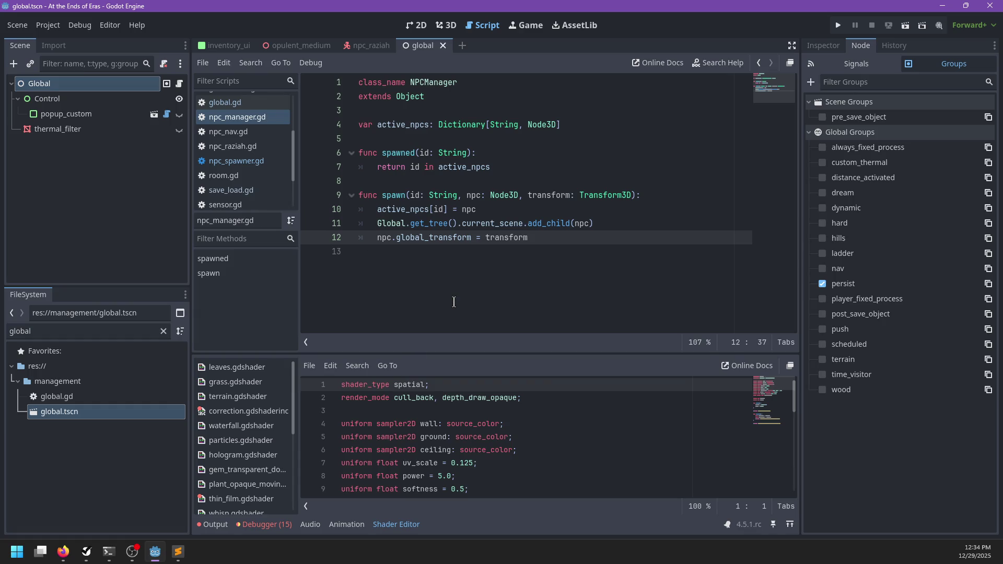
pyautogui.press('Up')
pyautogui.press('Up')
pyautogui.press('Up')
pyautogui.press('End')
pyautogui.press('Return')
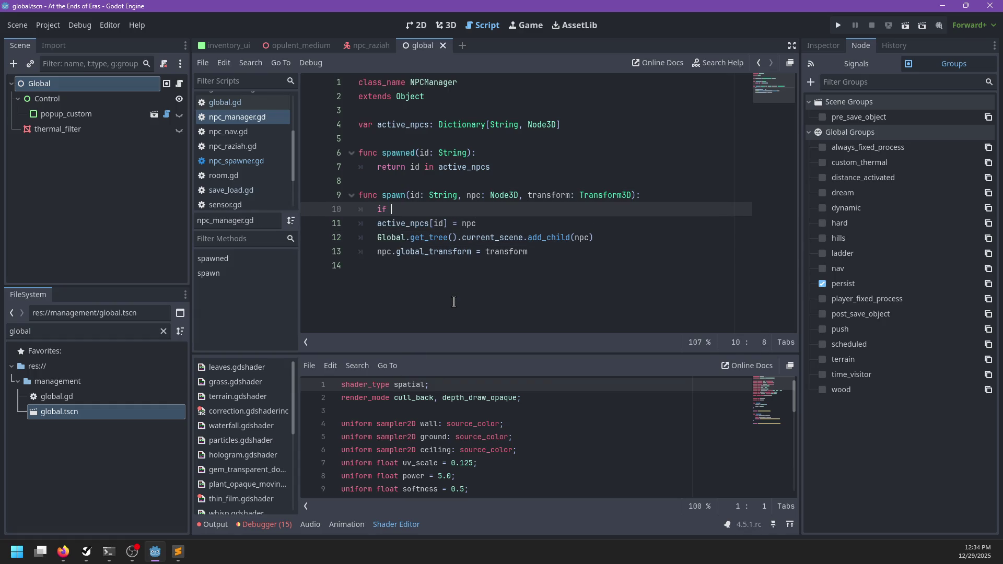
pyautogui.write('id in active_n')
pyautogui.write('pcs:')
pyautogui.press('Return')
pyautogui.write("push_error('")
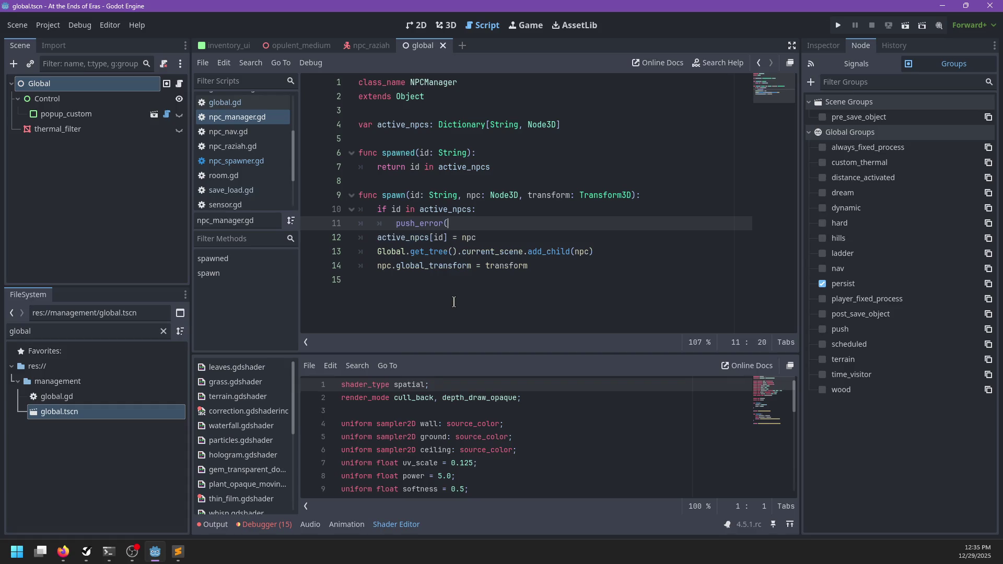
pyautogui.write('Spaw')
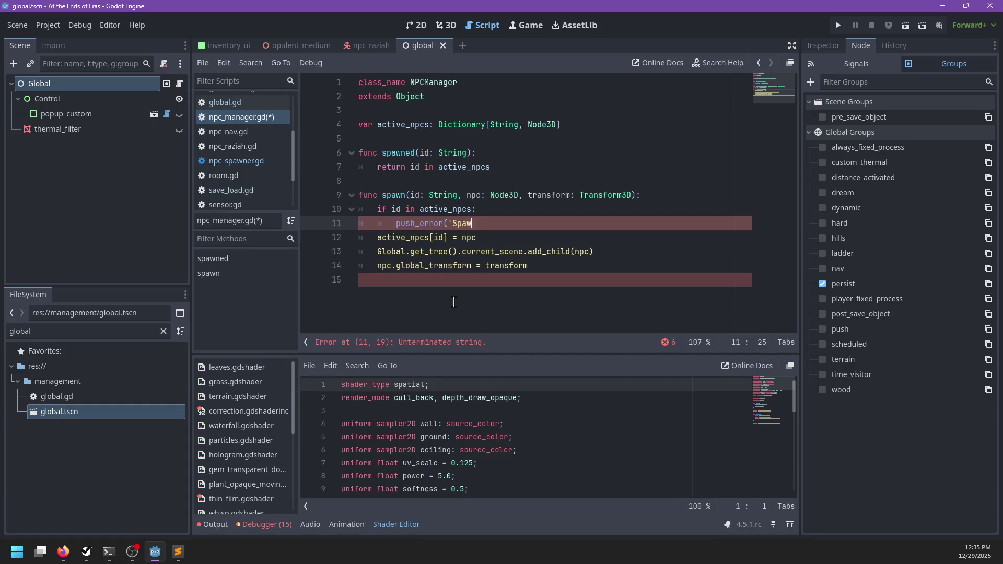
pyautogui.write('ning an NPC more tha')
pyautogui.write("n once: ', id)(")
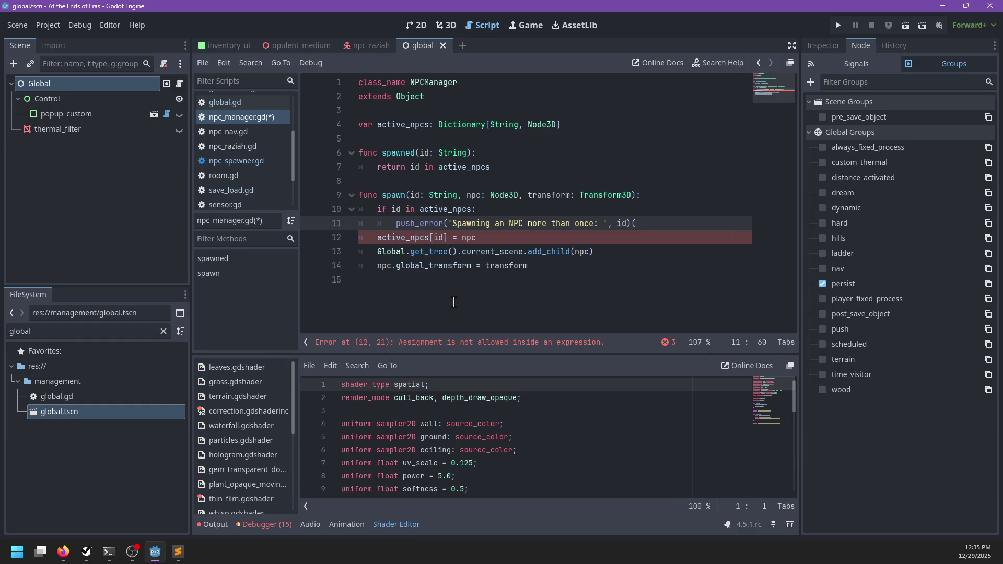
pyautogui.press('Return')
pyautogui.write('return false')
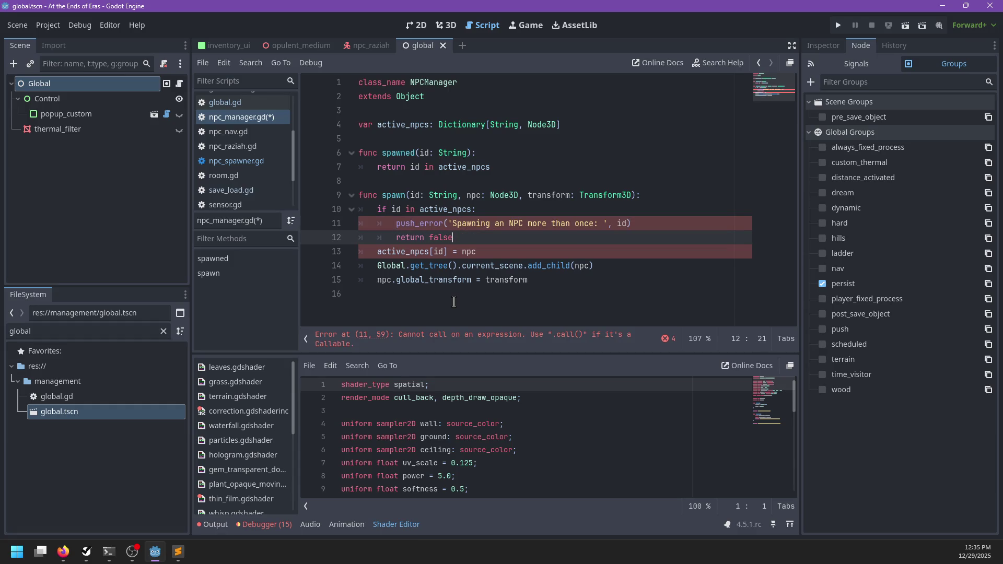
pyautogui.press('Down')
pyautogui.press('Down')
pyautogui.press('Down')
# - End spawn with return true, declare its return type -> bool, and save the script
pyautogui.press('End')
pyautogui.press('Return')
pyautogui.write('return true')
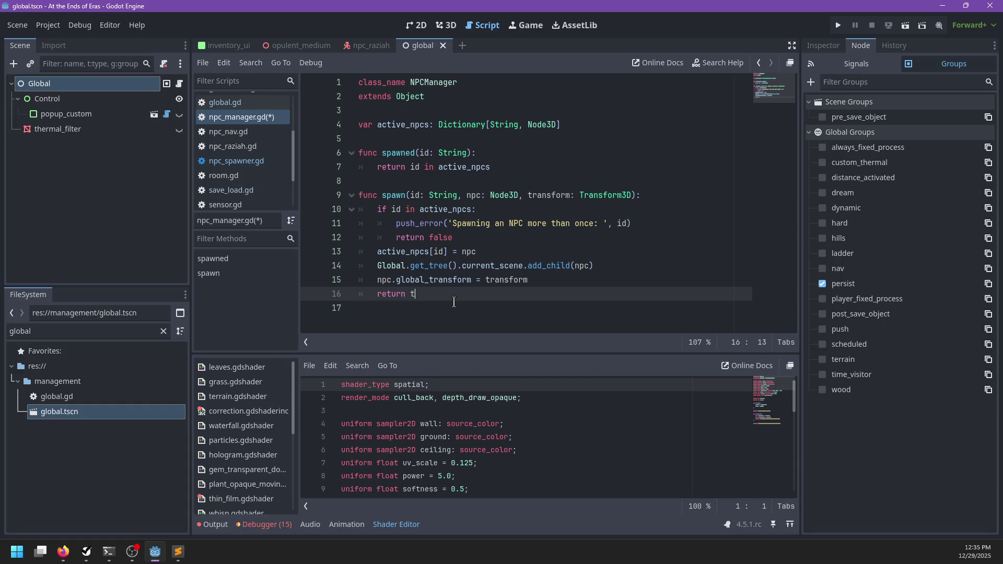
pyautogui.click(636, 195)
pyautogui.write('-> bool')
pyautogui.hotkey('ctrl', 's')
pyautogui.click(445, 308)
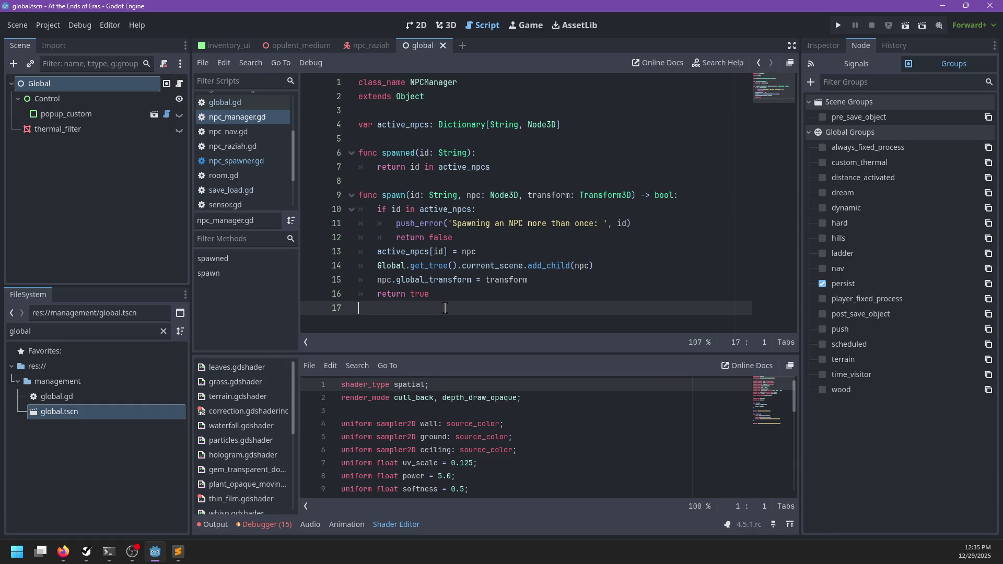
# - Look over the npc_raziah scene in 3D, then run the opulent_medium level with F5 and F6
pyautogui.click(439, 26)
pyautogui.click(470, 29)
pyautogui.click(357, 46)
pyautogui.click(445, 26)
pyautogui.scroll(4, 597, 193)
pyautogui.click(306, 47)
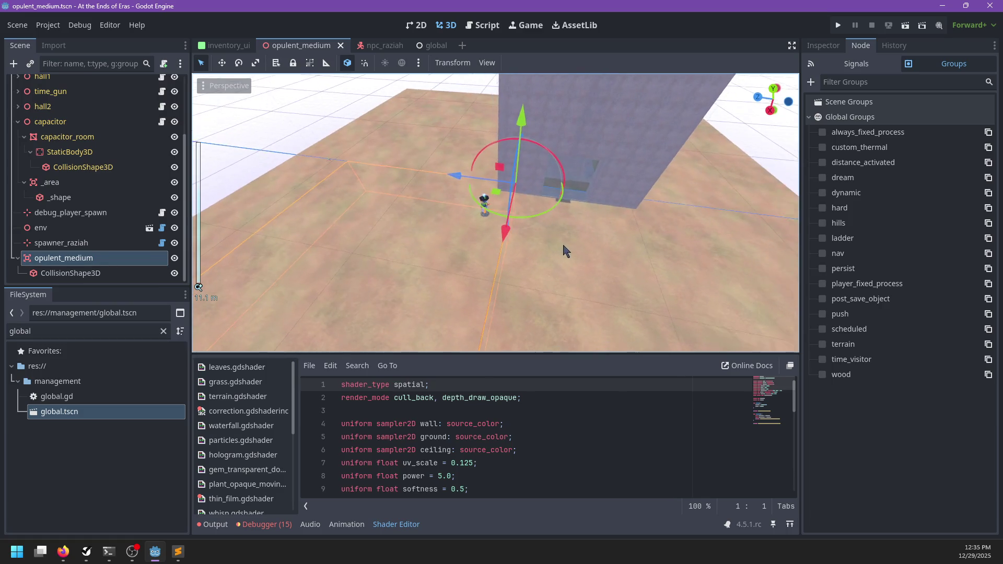
pyautogui.press('F5')
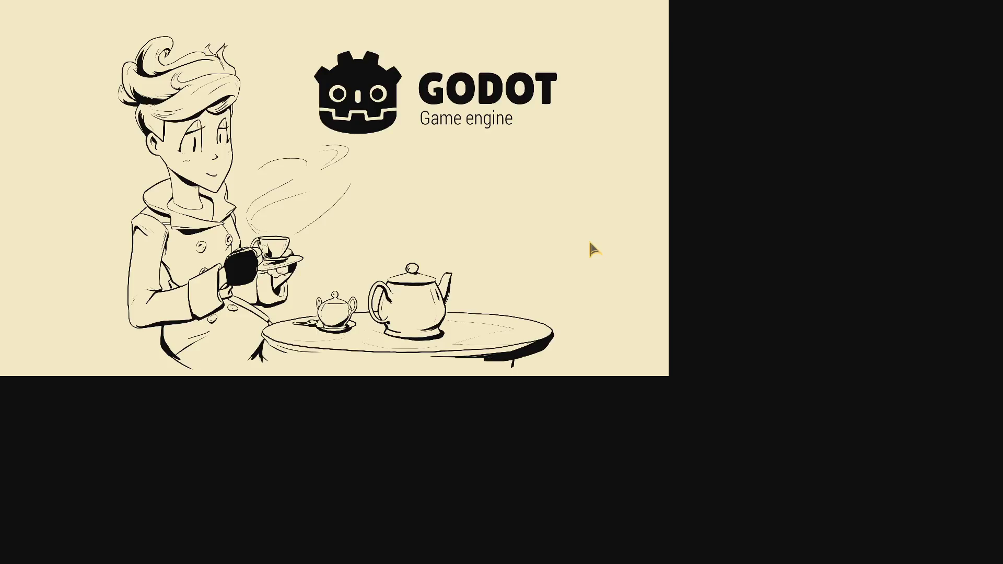
pyautogui.press('F6')
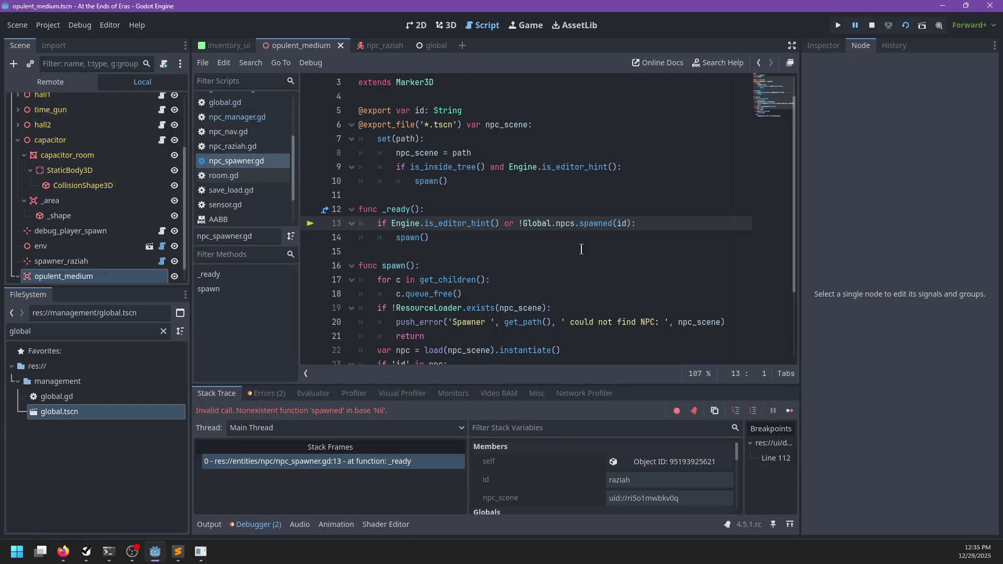
# - Jump from npcs in npc_spawner.gd to its global.gd declaration and start assigning it a value
pyautogui.keyDown('ctrl'); pyautogui.click(562, 225); pyautogui.keyUp('ctrl')
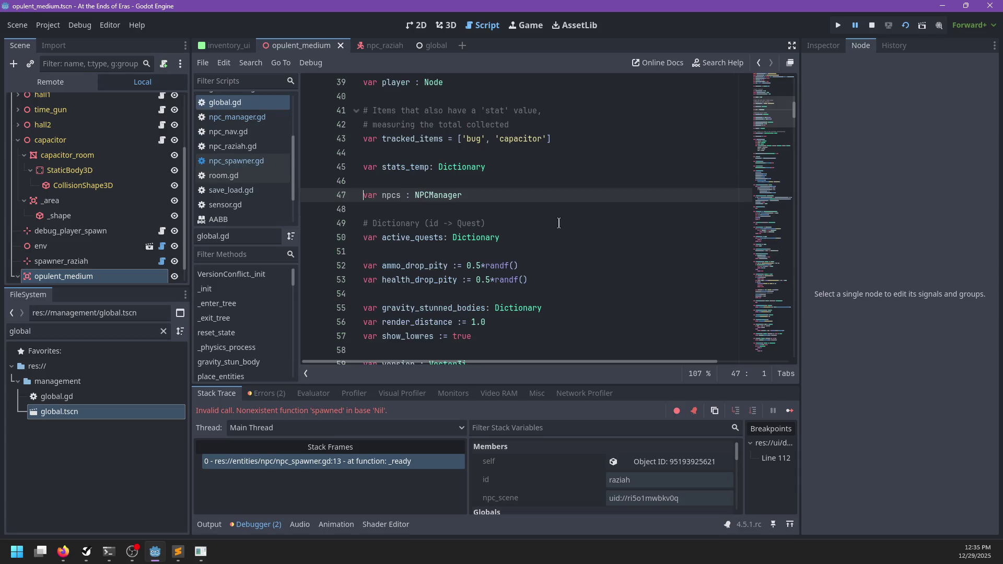
pyautogui.scroll(-5, 510, 215)
pyautogui.scroll(-5, 510, 215)
pyautogui.click(460, 153)
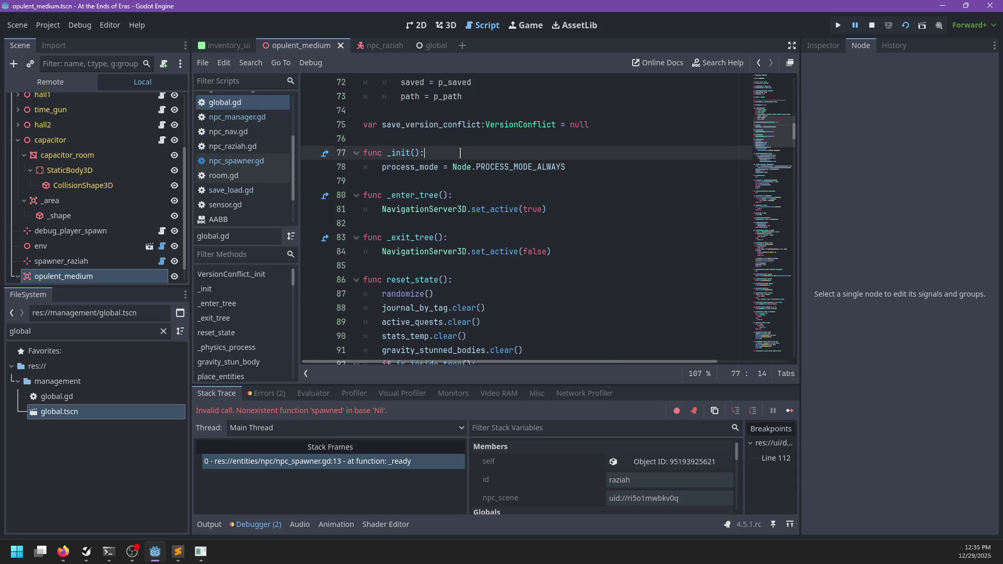
pyautogui.scroll(10, 471, 157)
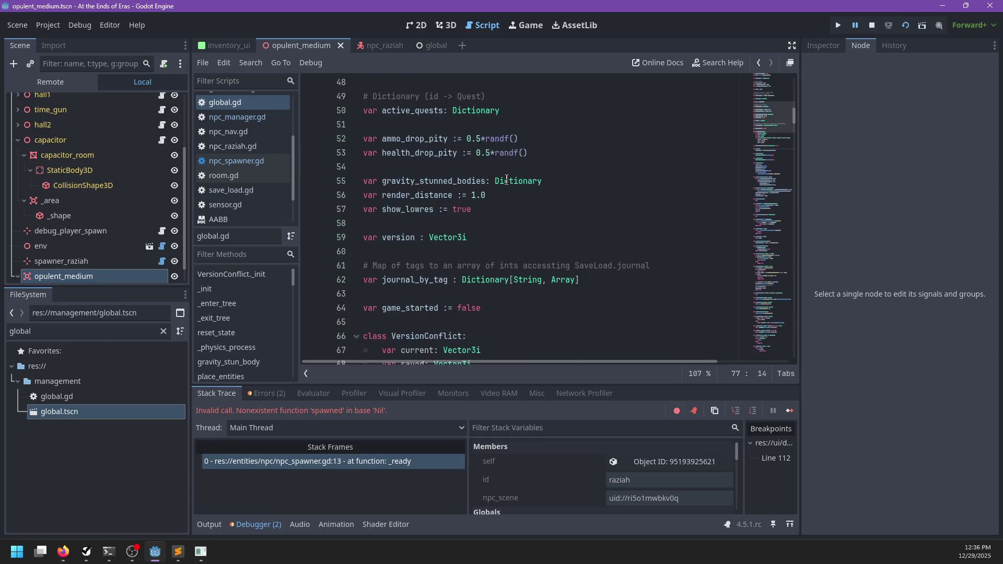
pyautogui.scroll(5, 485, 164)
pyautogui.scroll(-4, 485, 164)
pyautogui.click(412, 195)
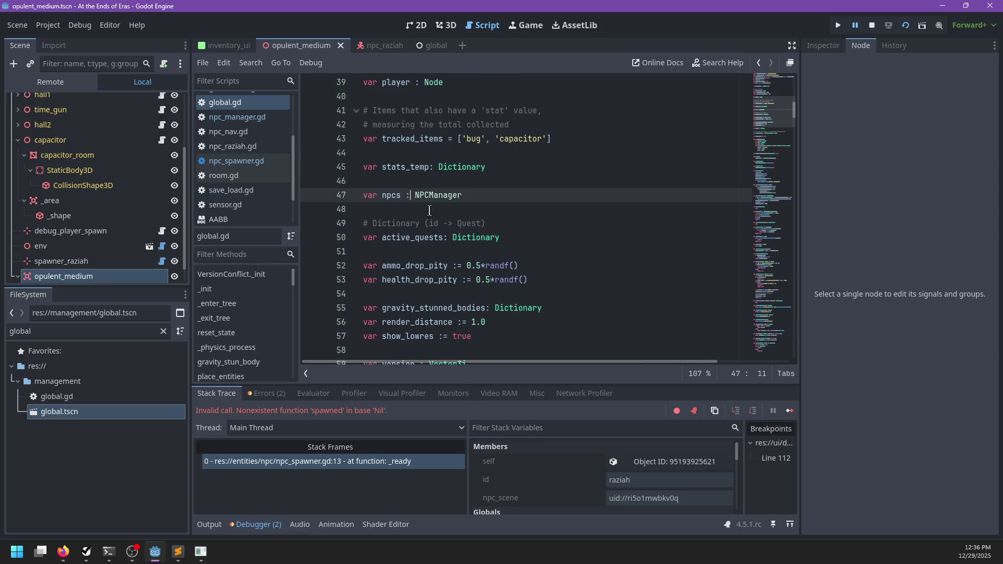
pyautogui.write('=')
pyautogui.press('End')
# - Finish initializing npcs as NPCManager.new() in global.gd
pyautogui.write('.new()')
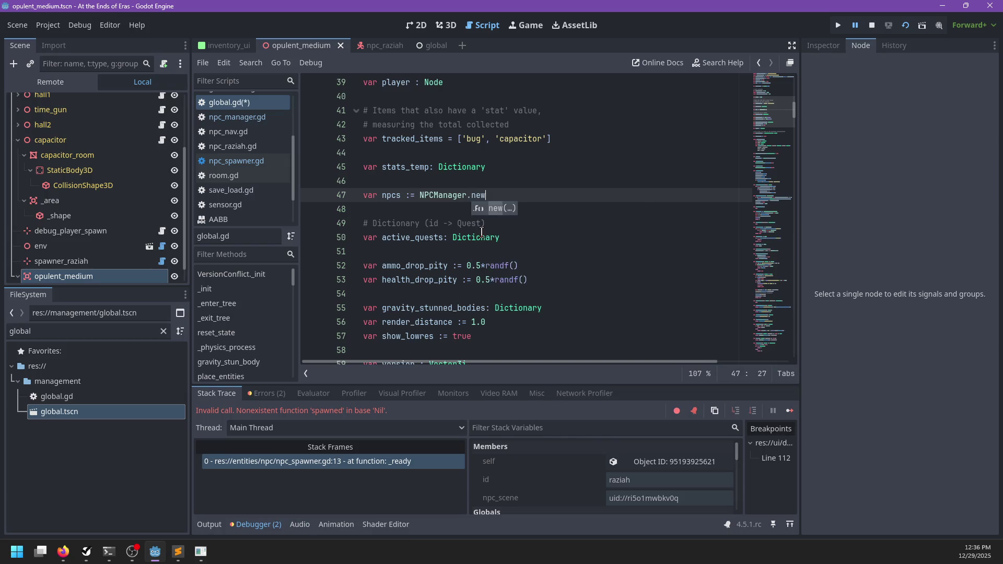
pyautogui.scroll(-10, 527, 210)
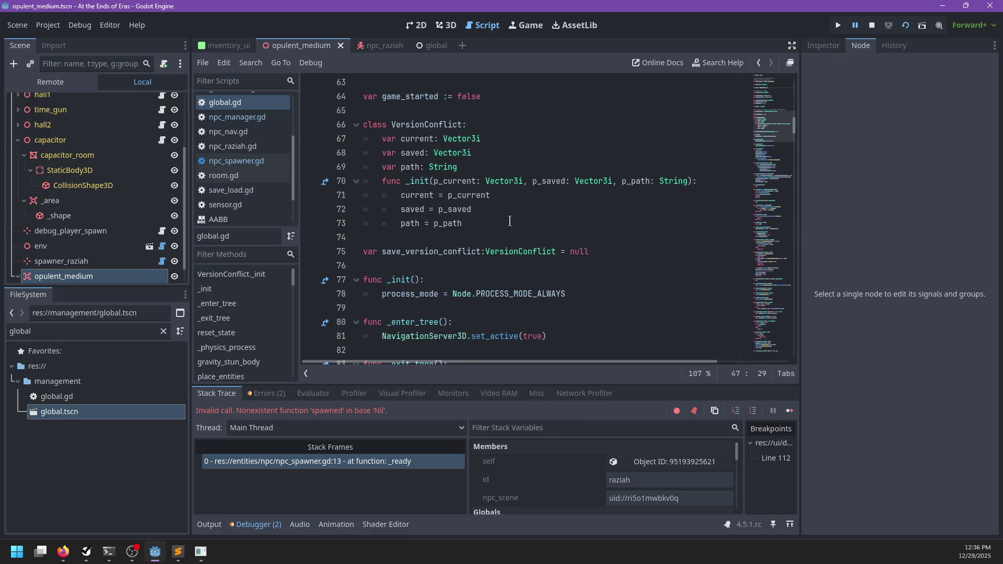
pyautogui.scroll(-2, 452, 186)
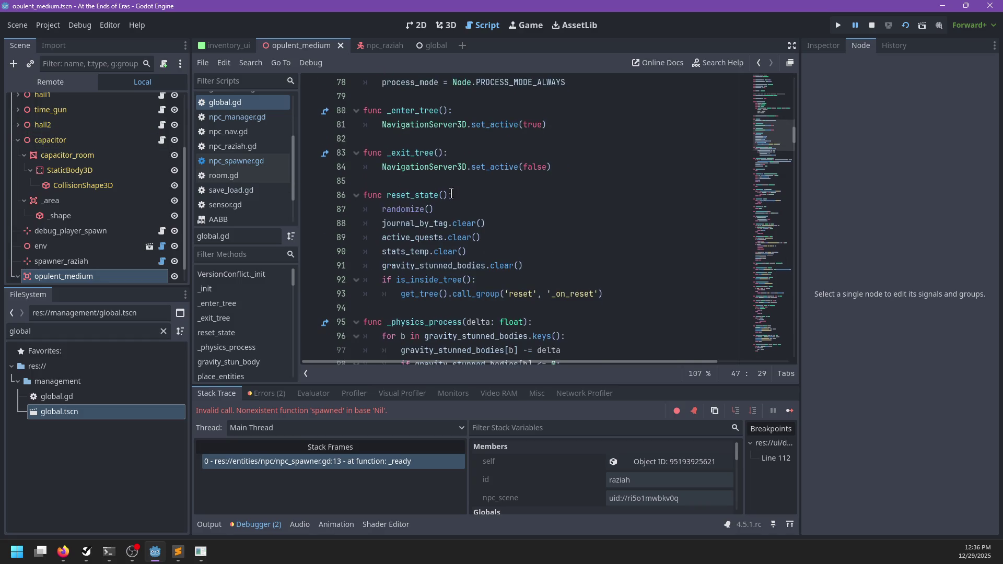
# - Add a _prepare_save() function stubbed with pass after _exit_tree and save global.gd
pyautogui.click(441, 182)
pyautogui.press('Return')
pyautogui.press('Return')
pyautogui.press('Up')
pyautogui.write('func')
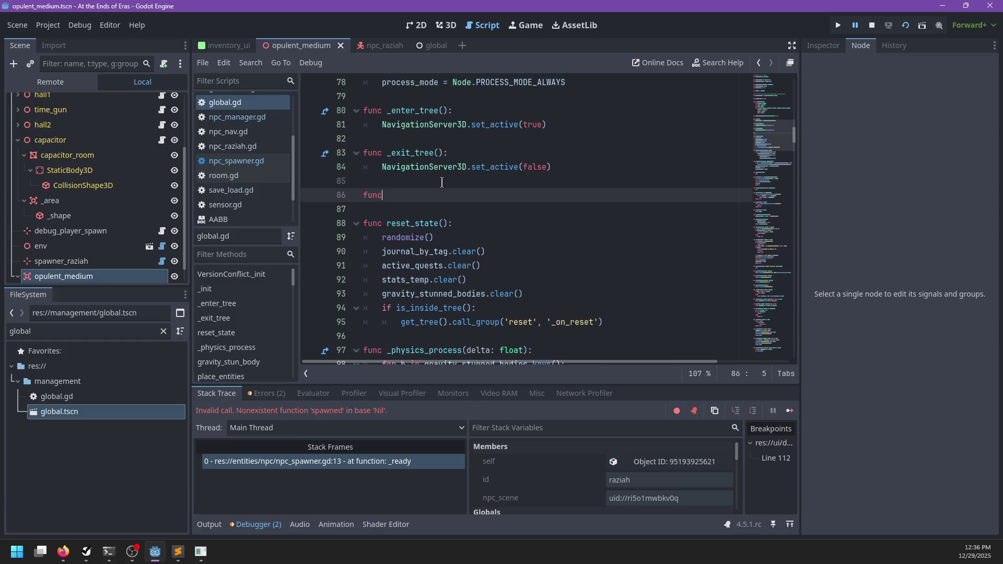
pyautogui.write('rop')
pyautogui.press('BackSpace')
pyautogui.press('BackSpace')
pyautogui.press('BackSpace')
pyautogui.write('_pr')
pyautogui.write('epare_save():')
pyautogui.press('Return')
pyautogui.write('pass')
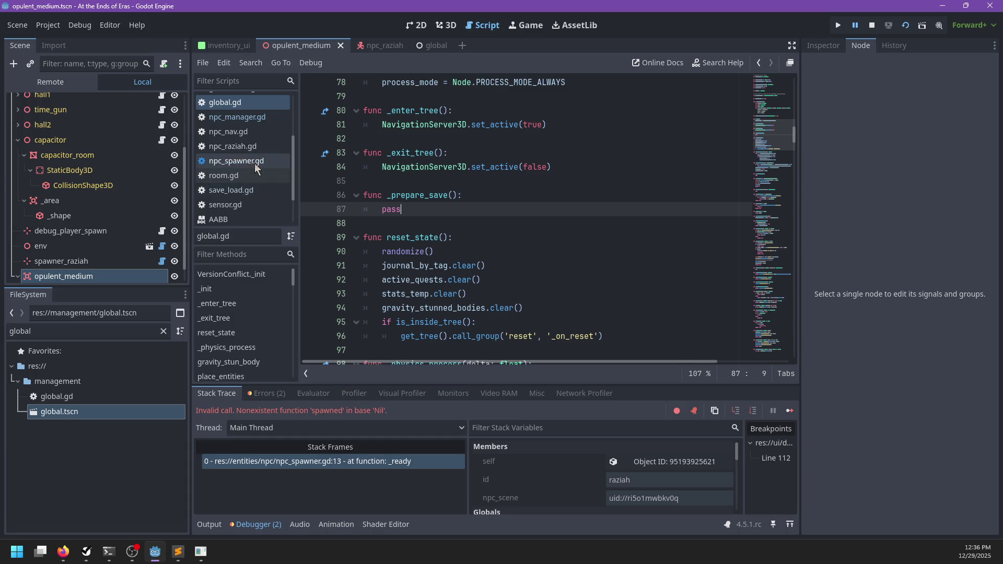
pyautogui.hotkey('ctrl', 's')
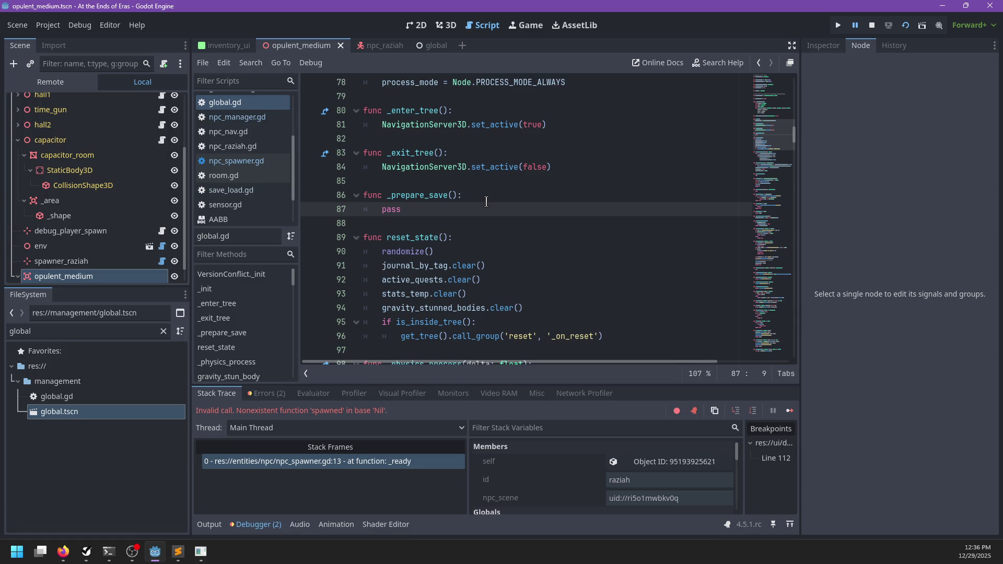
pyautogui.hotkey('alt', 'Tab')
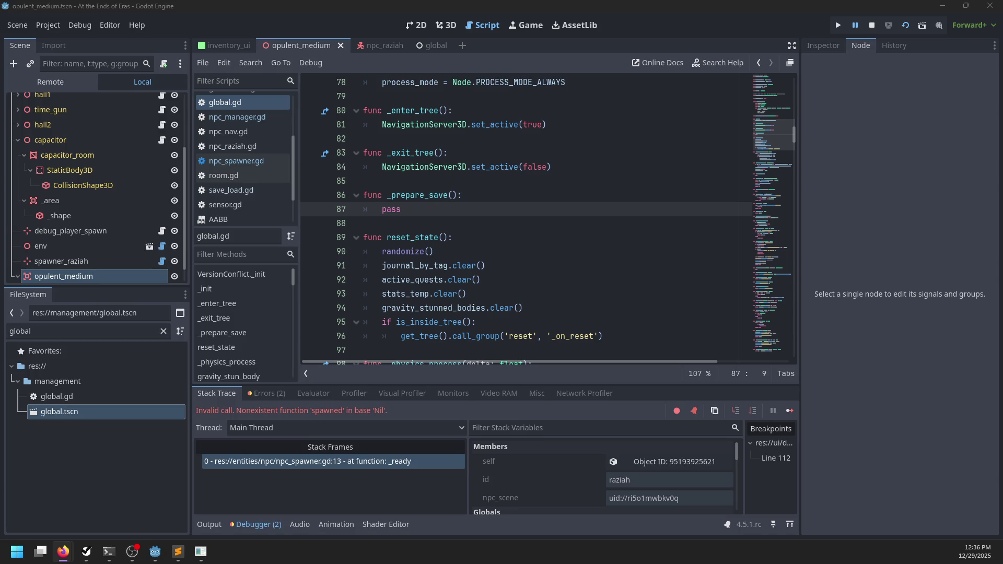
pyautogui.click(449, 209)
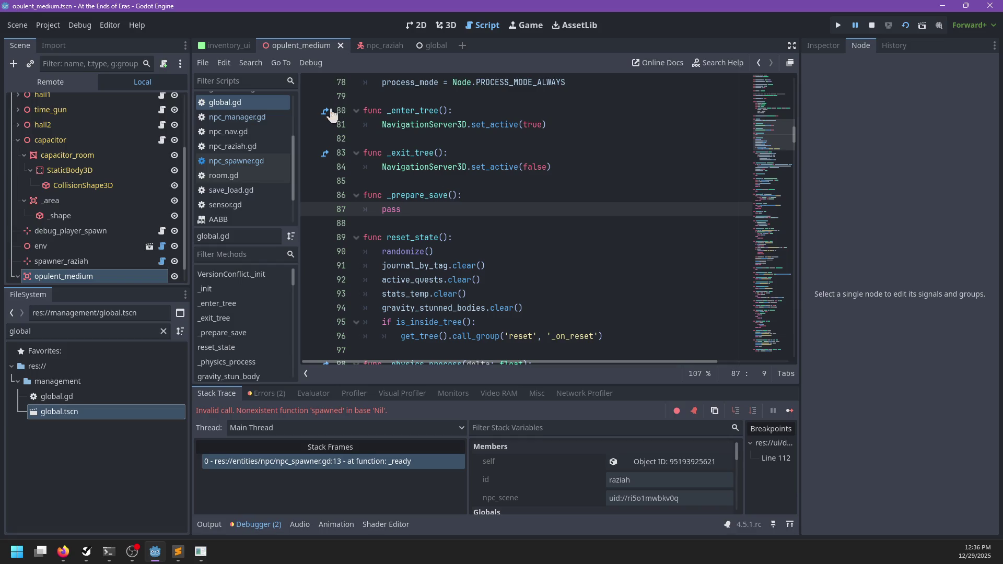
# - In npc_manager.gd, add serialize() -> Dictionary that returns an empty dictionary {}
pyautogui.click(256, 118)
pyautogui.click(433, 331)
pyautogui.write('fun')
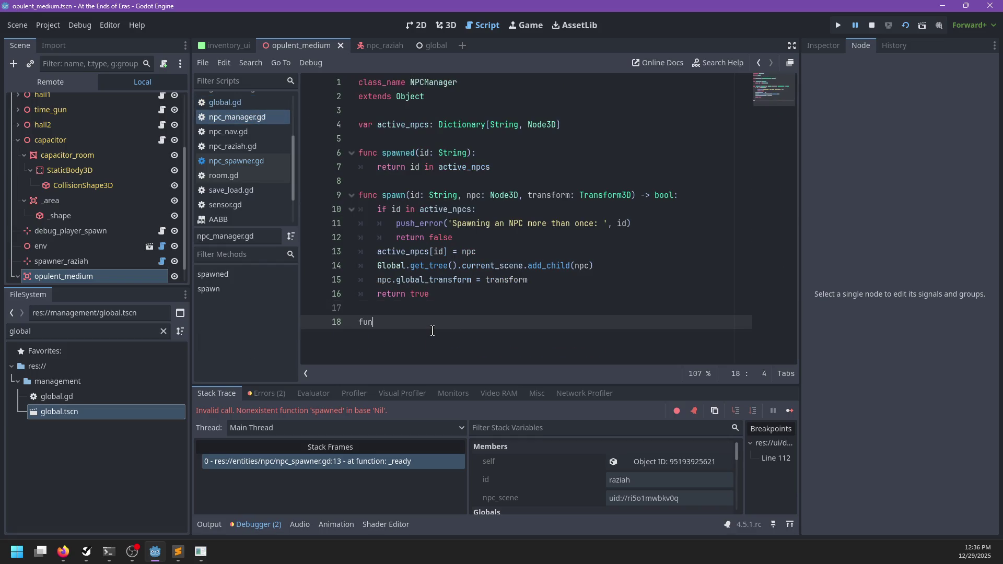
pyautogui.write('c serialize():')
pyautogui.press('Return')
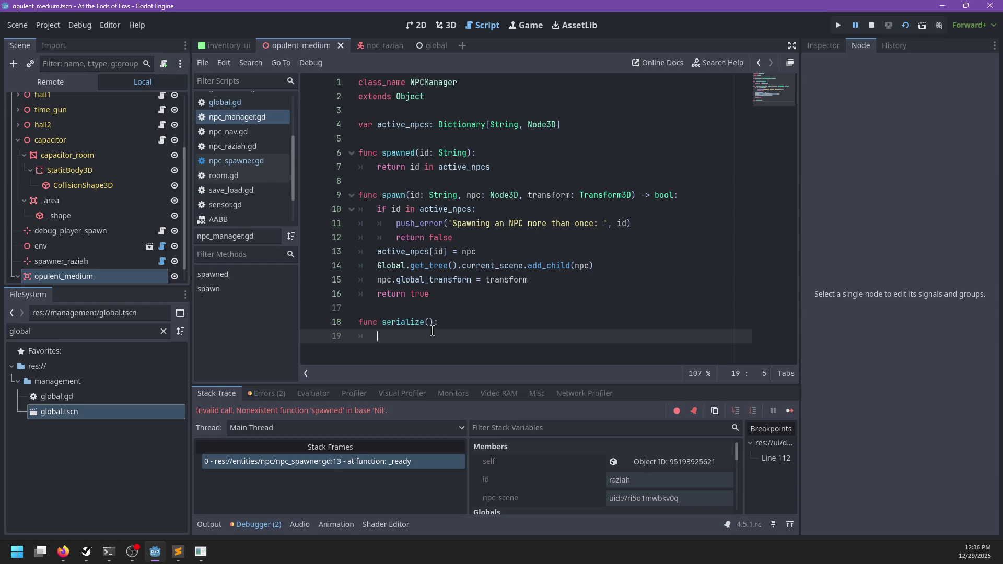
pyautogui.press('Left')
pyautogui.press('Left')
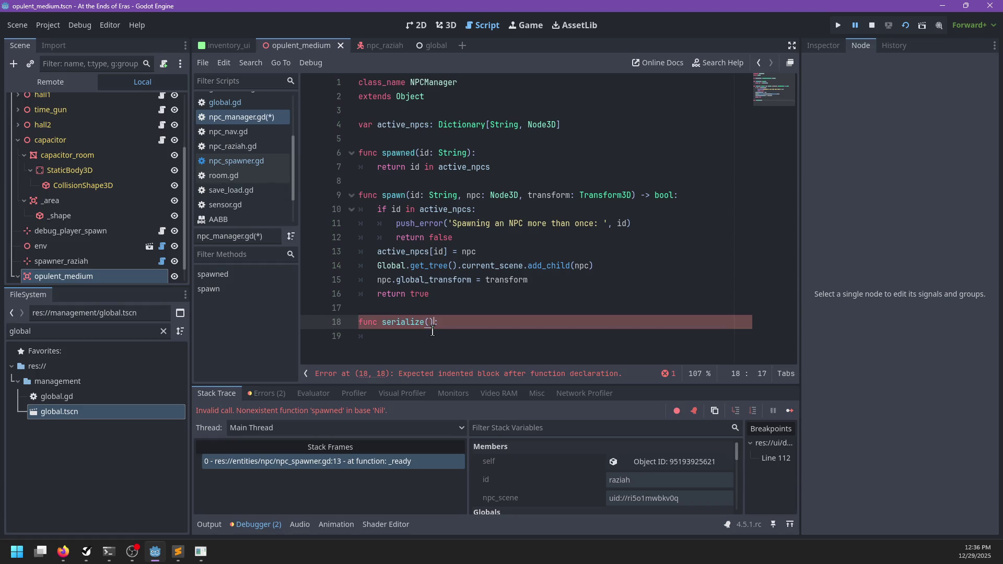
pyautogui.press('Down')
pyautogui.write('return ')
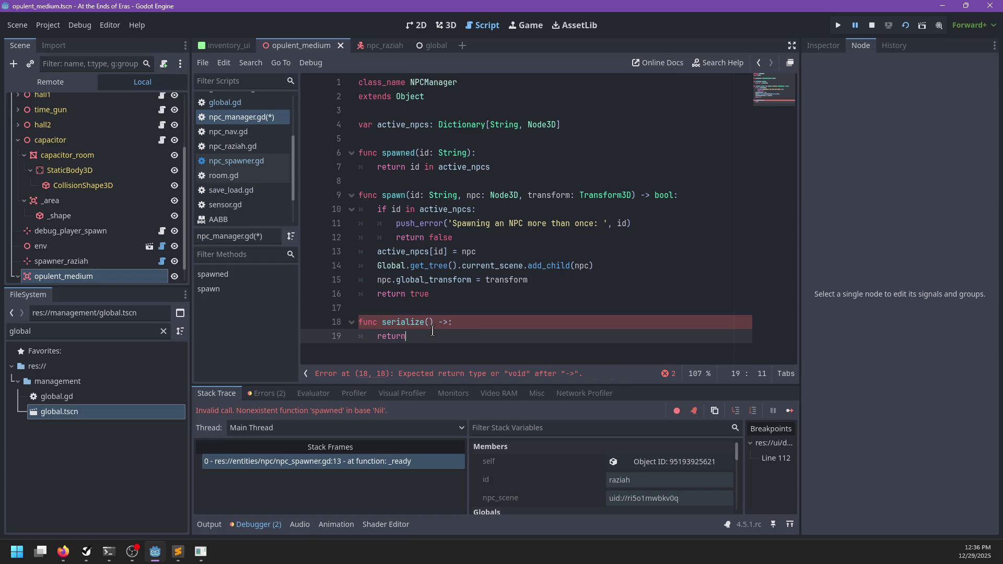
pyautogui.write('Dictionary')
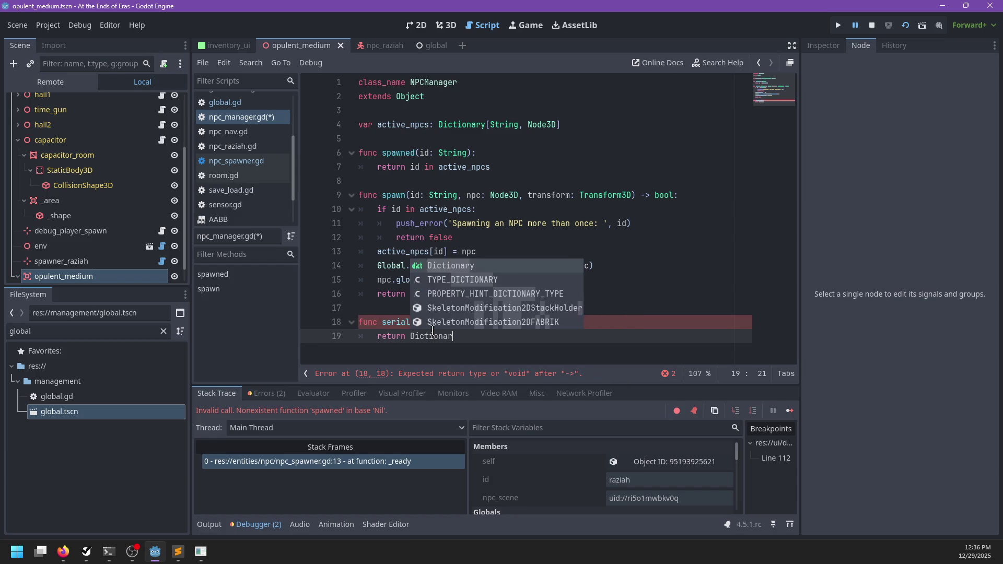
pyautogui.hotkey('ctrl', 'BackSpace')
pyautogui.write('{}')
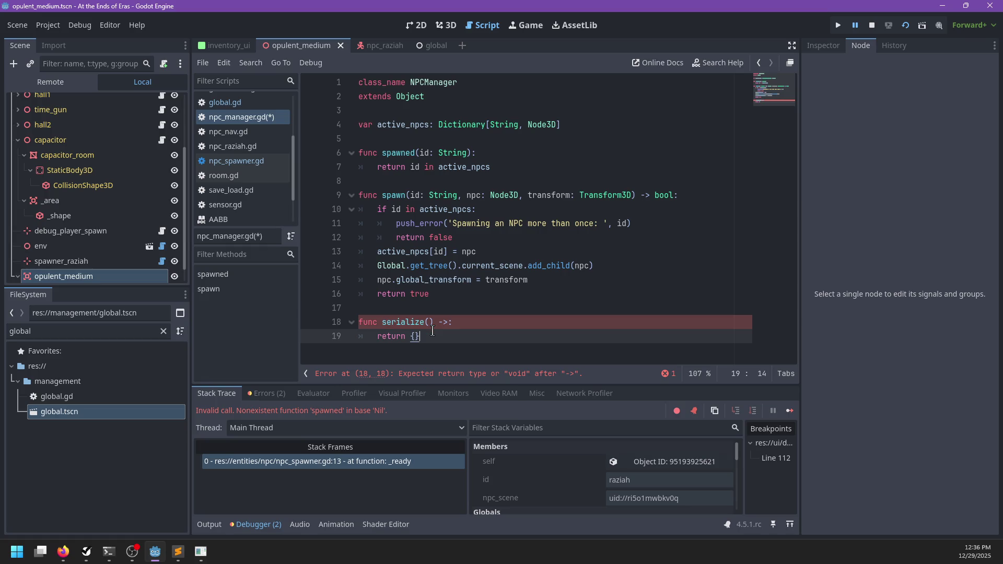
pyautogui.press('Up')
pyautogui.write('Dictionary')
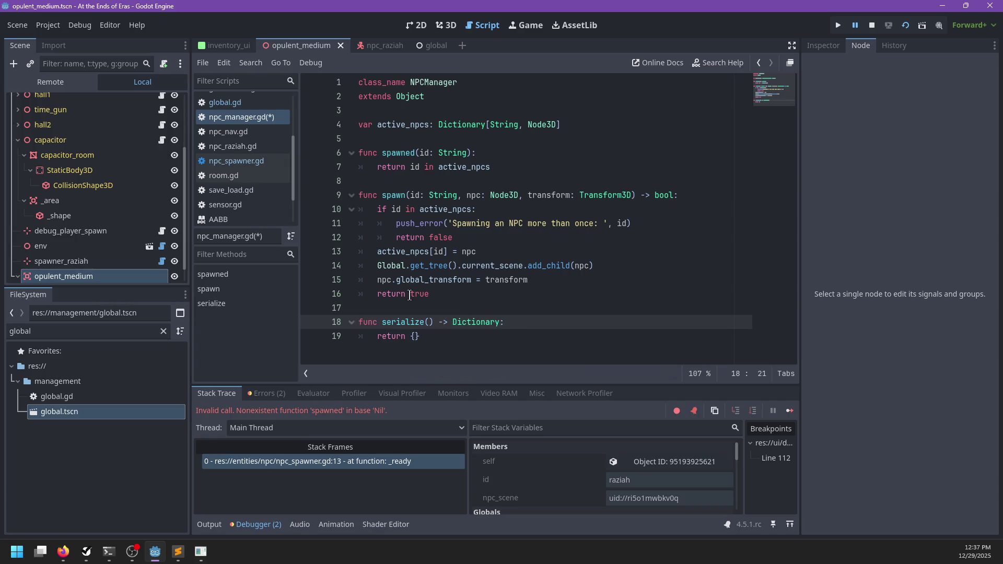
pyautogui.click(459, 342)
# - Add a deserialize(d: Dictionary) function below serialize with a pass body
pyautogui.press('Return')
pyautogui.press('BackSpace')
pyautogui.press('Return')
pyautogui.write('func load(')
pyautogui.press('BackSpace')
pyautogui.press('BackSpace')
pyautogui.press('BackSpace')
pyautogui.write('func deserialize(dDictionary')
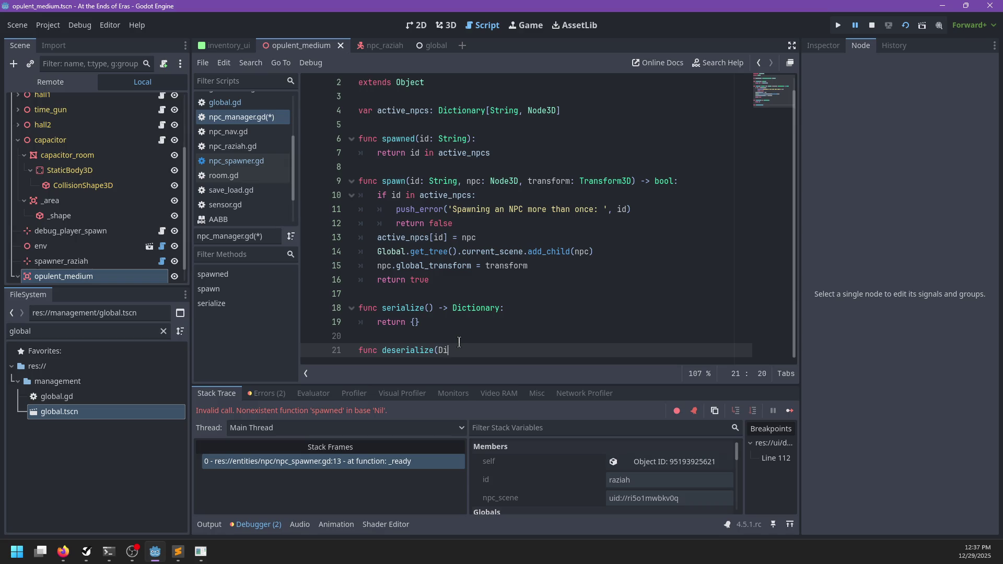
pyautogui.hotkey('ctrl', 'Left')
pyautogui.write('d:')
pyautogui.press('End')
pyautogui.write('):')
pyautogui.press('Return')
pyautogui.write('return')
pyautogui.hotkey('ctrl', 'BackSpace')
pyautogui.write('pass')
# - Rename the deserialize parameter to _d and save npc_manager.gd
pyautogui.press('Up')
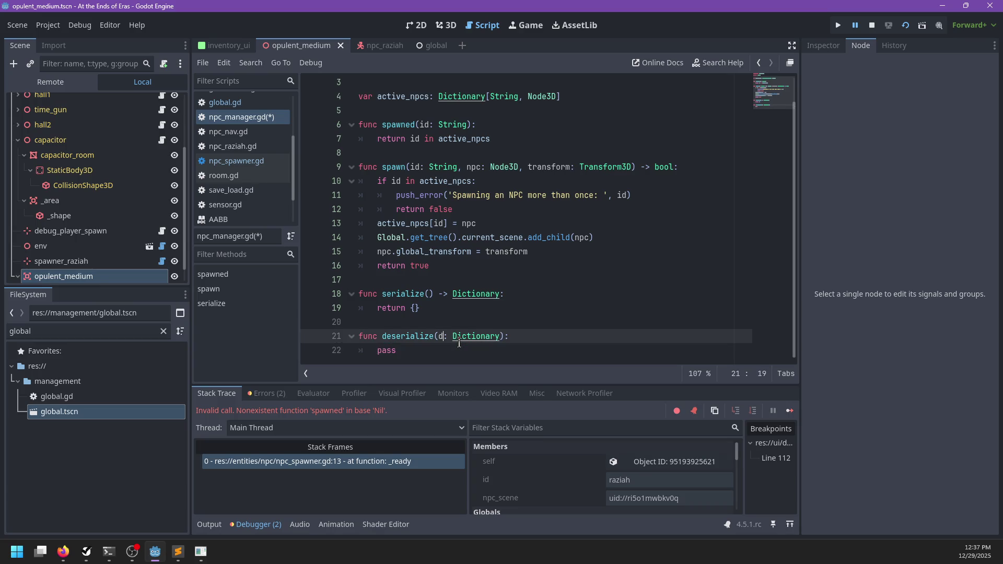
pyautogui.hotkey('ctrl', 'Right')
pyautogui.press('Right')
pyautogui.write('_')
pyautogui.hotkey('ctrl', 's')
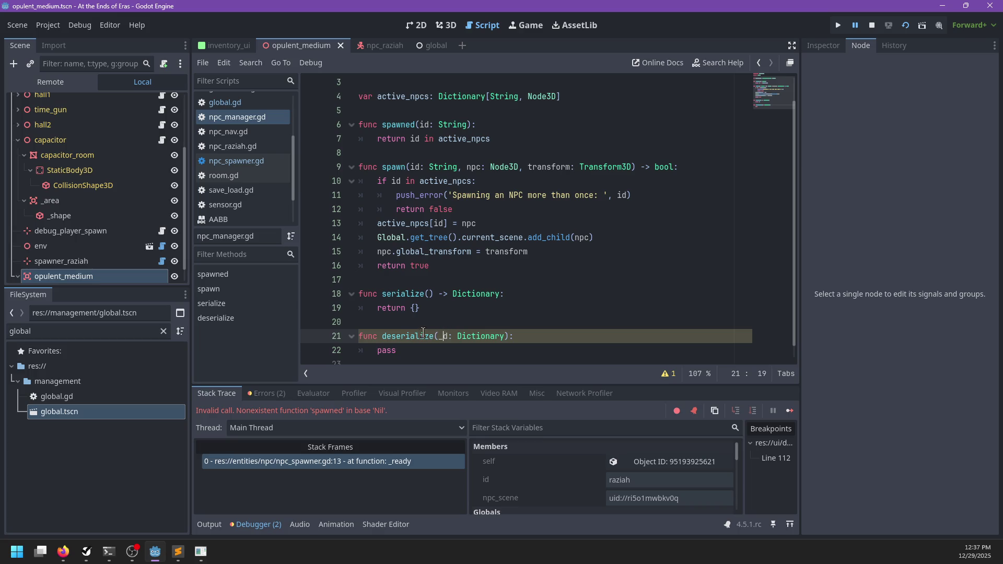
pyautogui.click(411, 348)
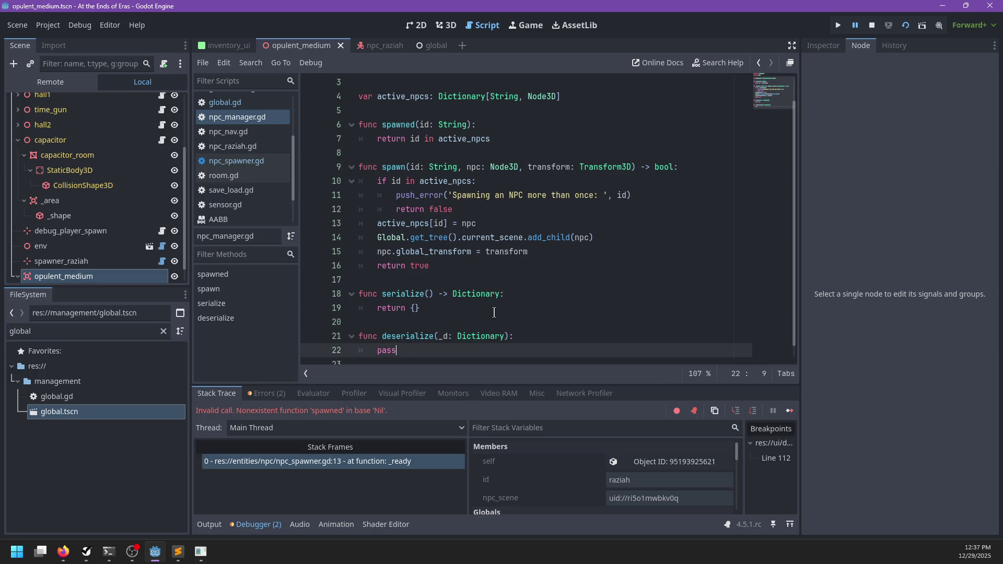
# - Check the spawn() call on line 14 of npc_spawner.gd, then return to npc_manager.gd
pyautogui.click(259, 162)
pyautogui.click(455, 239)
pyautogui.click(237, 117)
# - In global.gd, replace pass in _prepare_save() with SaveLoad.set_stat('npcs', npcs.serialize())
pyautogui.click(230, 102)
pyautogui.press('BackSpace')
pyautogui.press('BackSpace')
pyautogui.press('BackSpace')
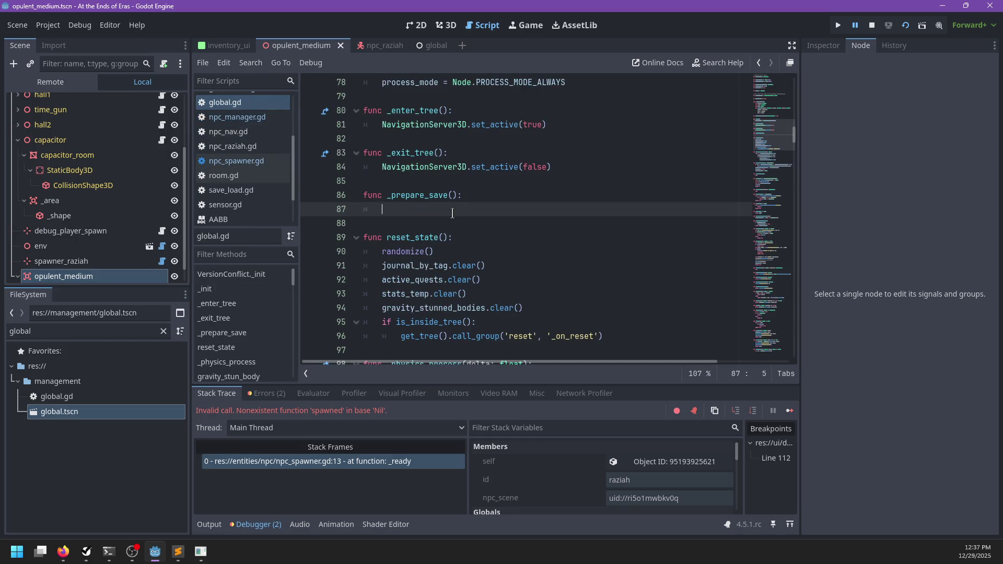
pyautogui.write('SaveLoad.ad')
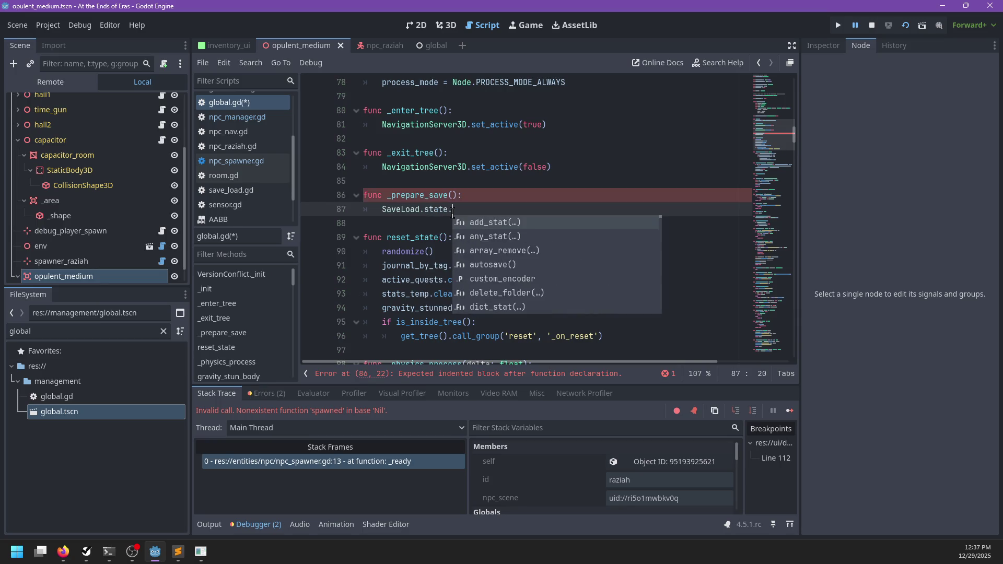
pyautogui.press('Return')
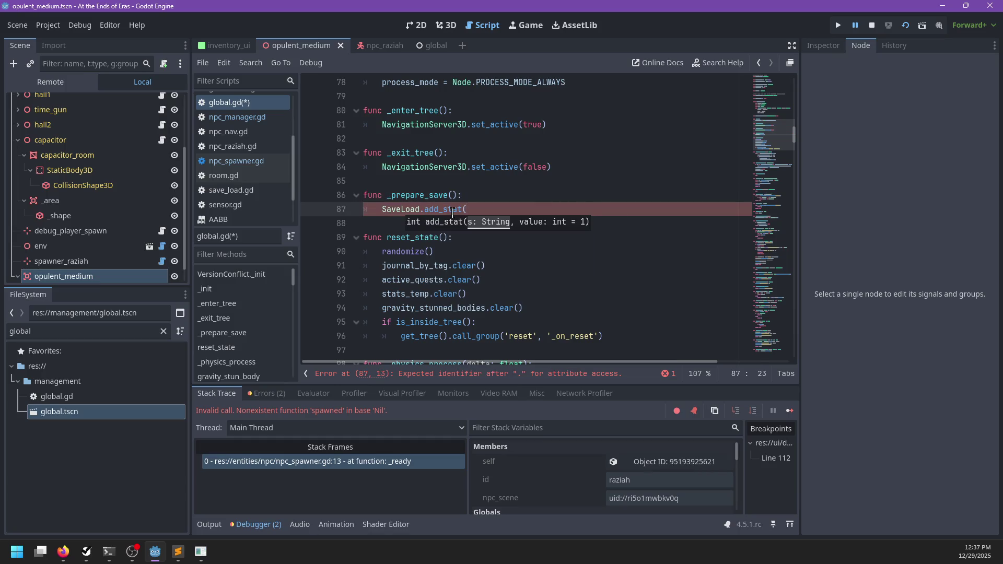
pyautogui.hotkey('ctrl', 'BackSpace')
pyautogui.write('set_stat()')
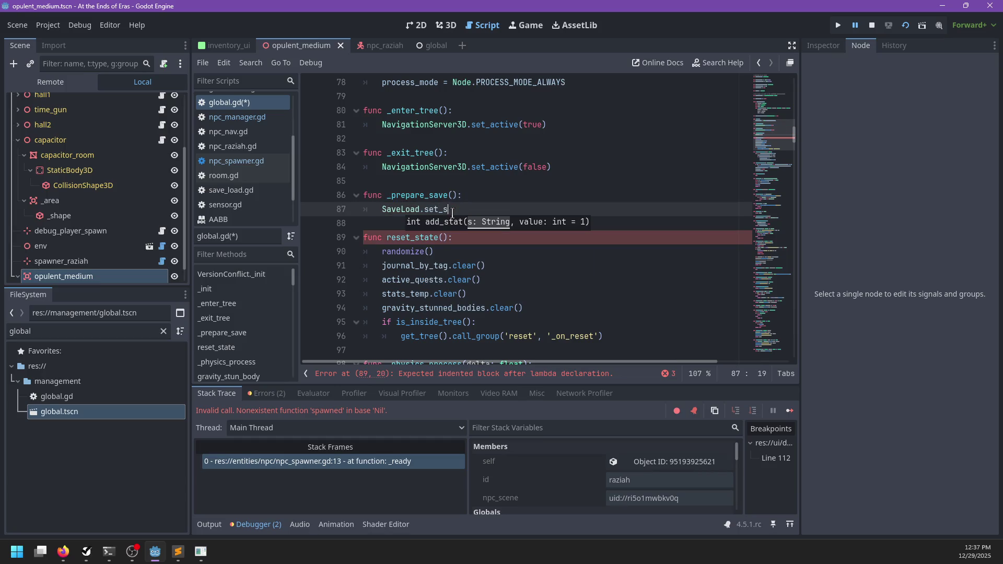
pyautogui.press('BackSpace')
pyautogui.write("'np")
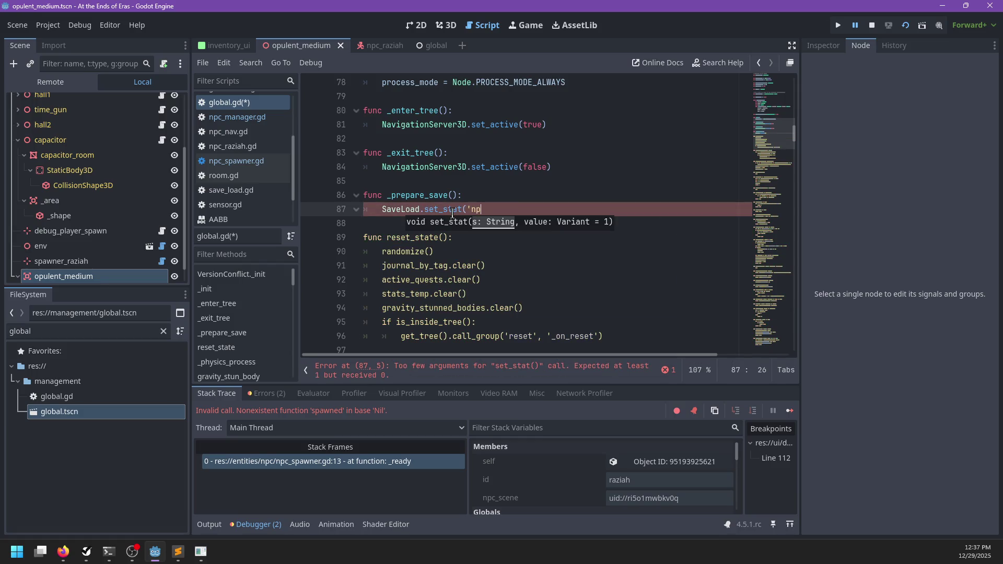
pyautogui.write("cs', npcs.se")
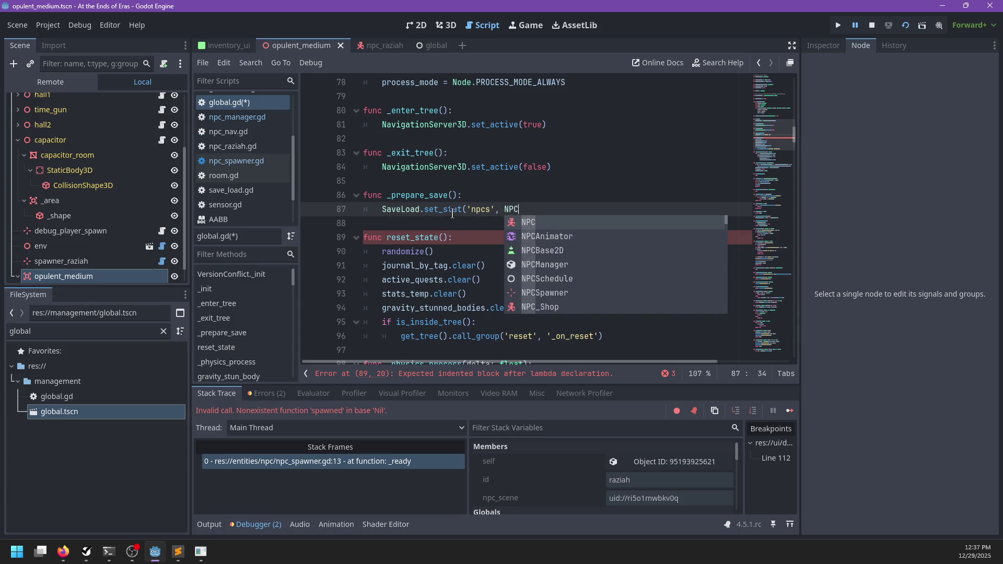
pyautogui.press('BackSpace')
pyautogui.write('npcs.se')
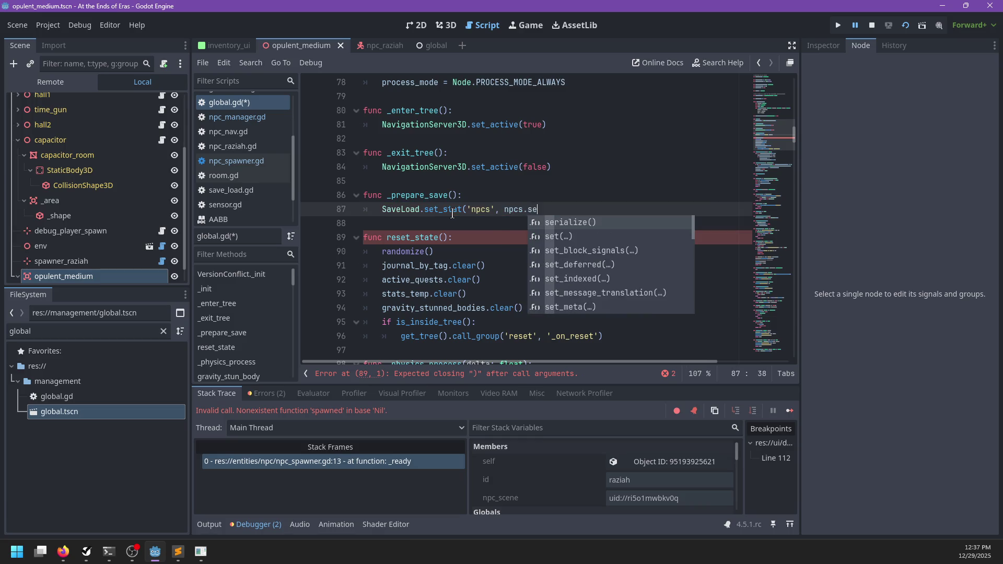
pyautogui.press('Return')
pyautogui.write(')')
# - Save global.gd, look over the file, and start searching it for 'load'
pyautogui.scroll(-3, 453, 215)
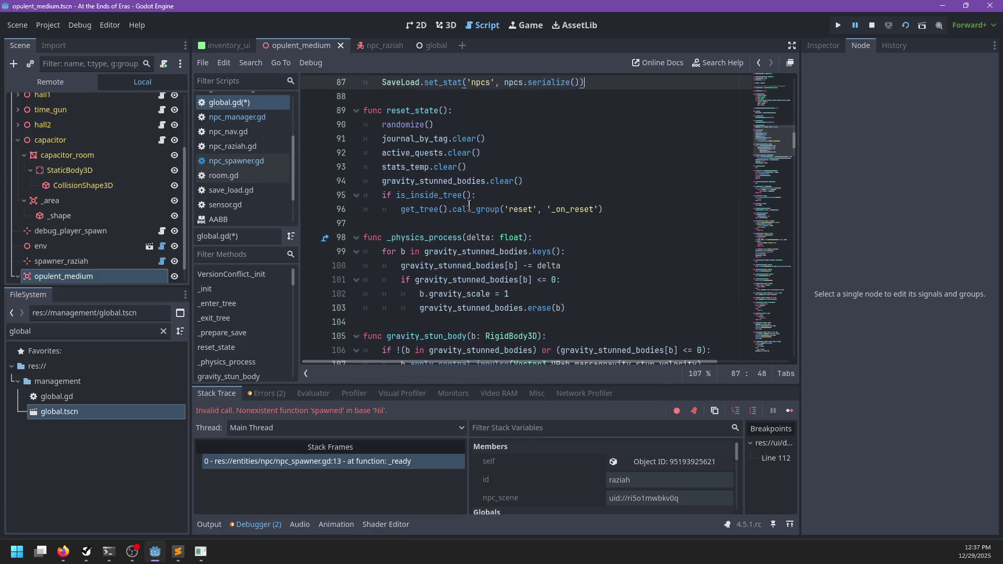
pyautogui.scroll(2, 599, 189)
pyautogui.hotkey('ctrl', 's')
pyautogui.scroll(2, 598, 188)
pyautogui.scroll(4, 599, 189)
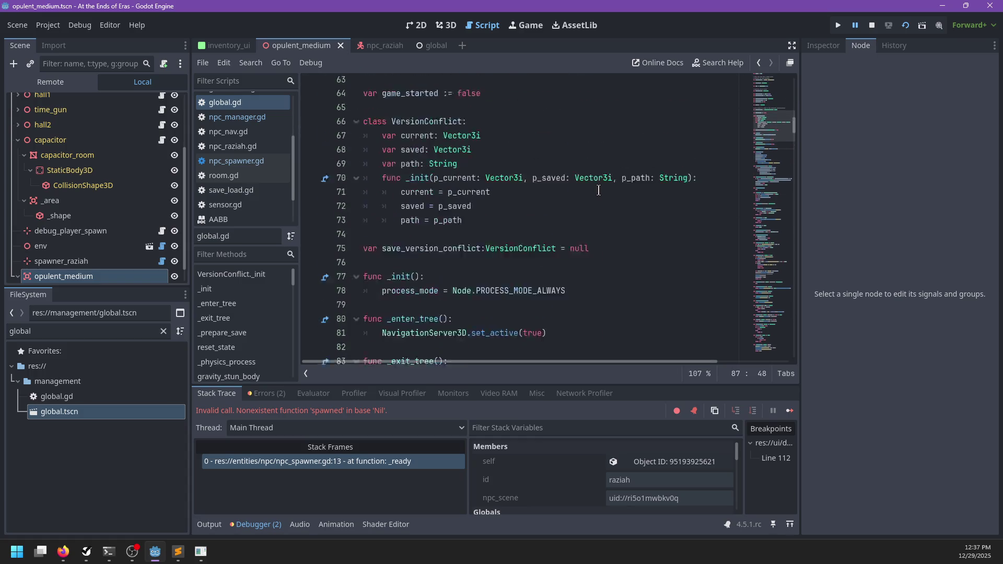
pyautogui.scroll(-10, 599, 190)
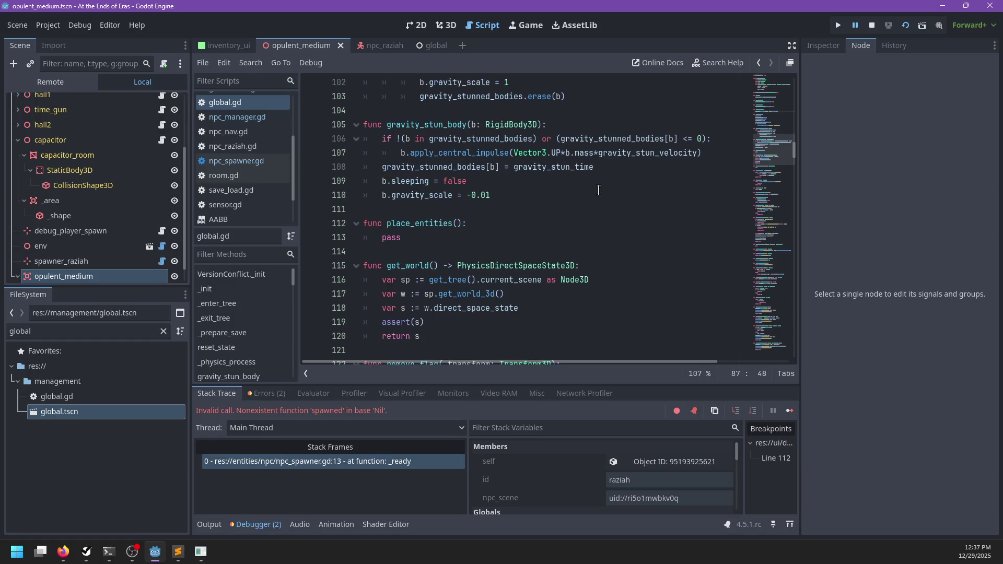
pyautogui.scroll(13, 599, 190)
pyautogui.scroll(-9, 598, 192)
pyautogui.write('load')
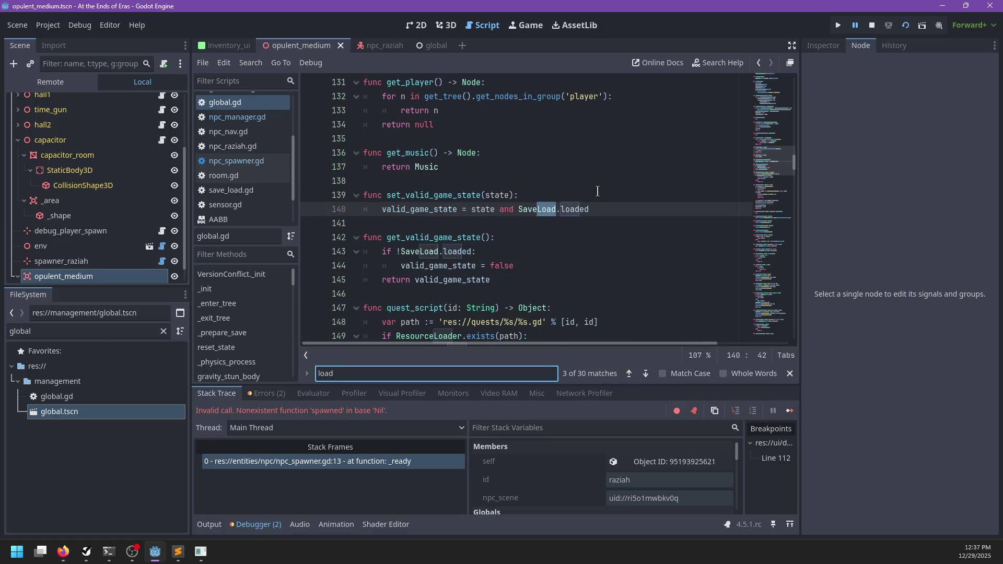
# - Search global.gd for 'load(' and then 'load_game' matches
pyautogui.press('Escape')
pyautogui.doubleClick(449, 237)
pyautogui.scroll(-6, 485, 206)
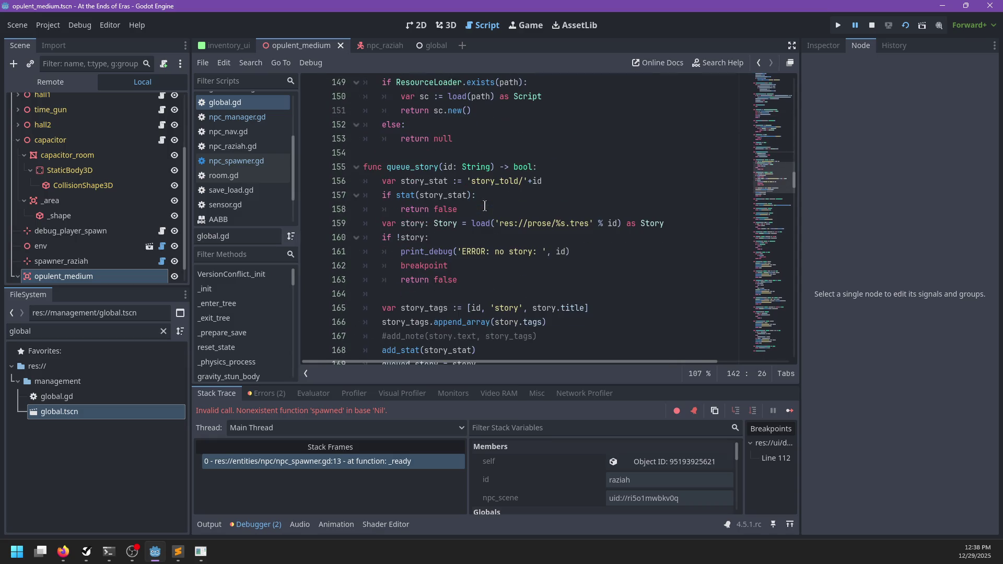
pyautogui.hotkey('ctrl', 'f')
pyautogui.write('load(')
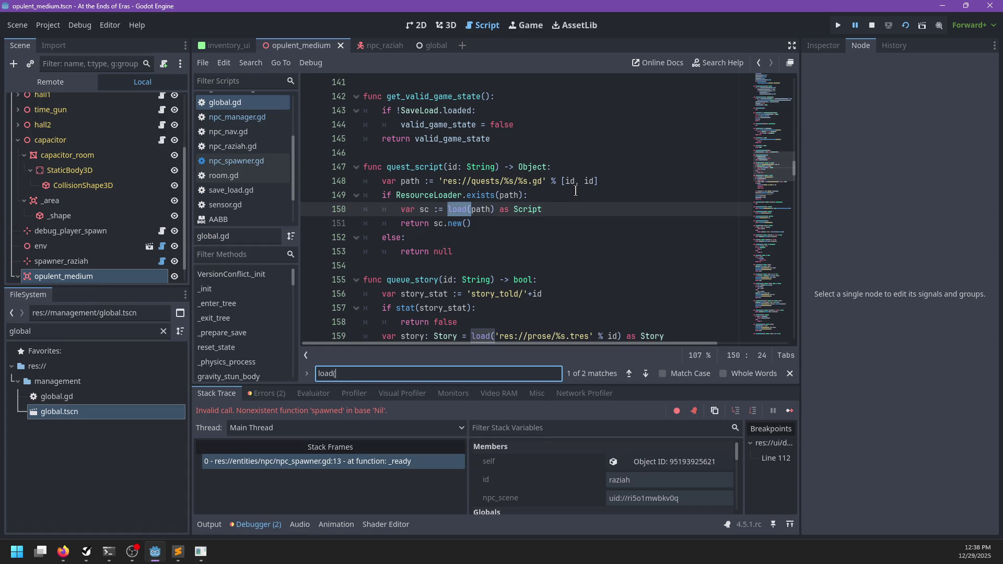
pyautogui.press('Return')
pyautogui.press('BackSpace')
pyautogui.write('_game')
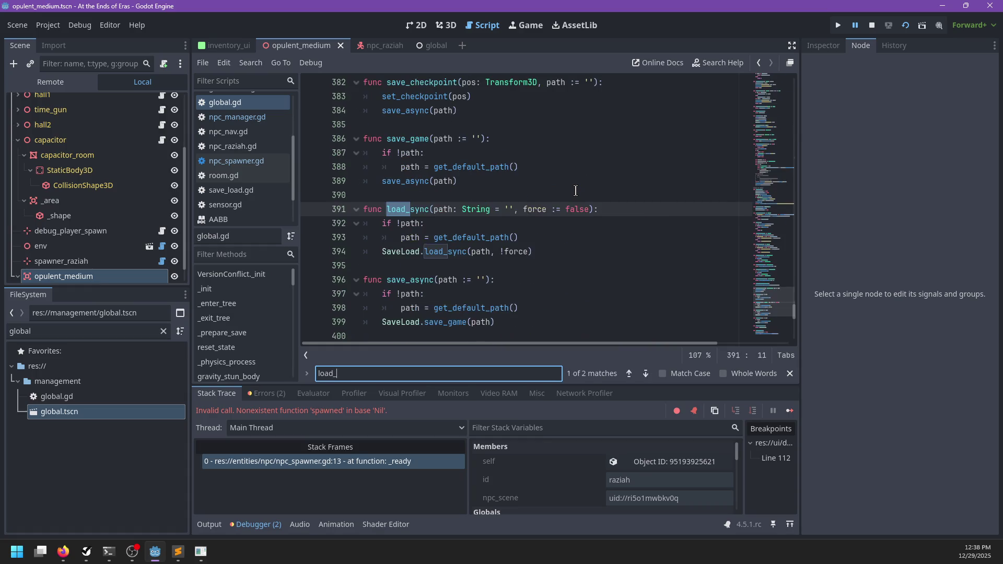
pyautogui.press('Escape')
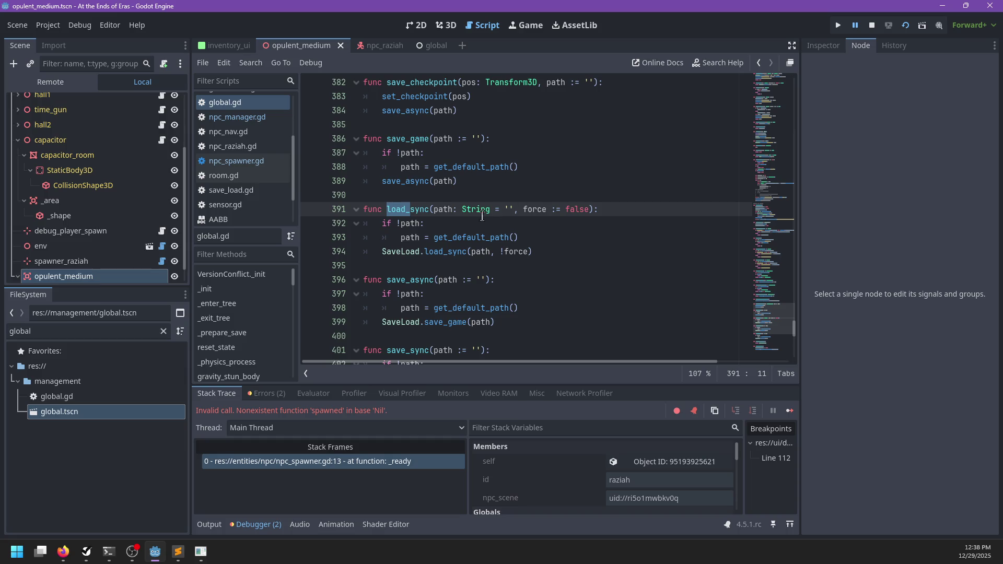
pyautogui.press('Down')
pyautogui.press('Down')
pyautogui.press('Down')
# - Place the caret at the end of line 394, the SaveLoad.load_sync(path, !force) call
pyautogui.doubleClick(445, 251)
pyautogui.scroll(-1, 497, 254)
pyautogui.scroll(-2, 497, 254)
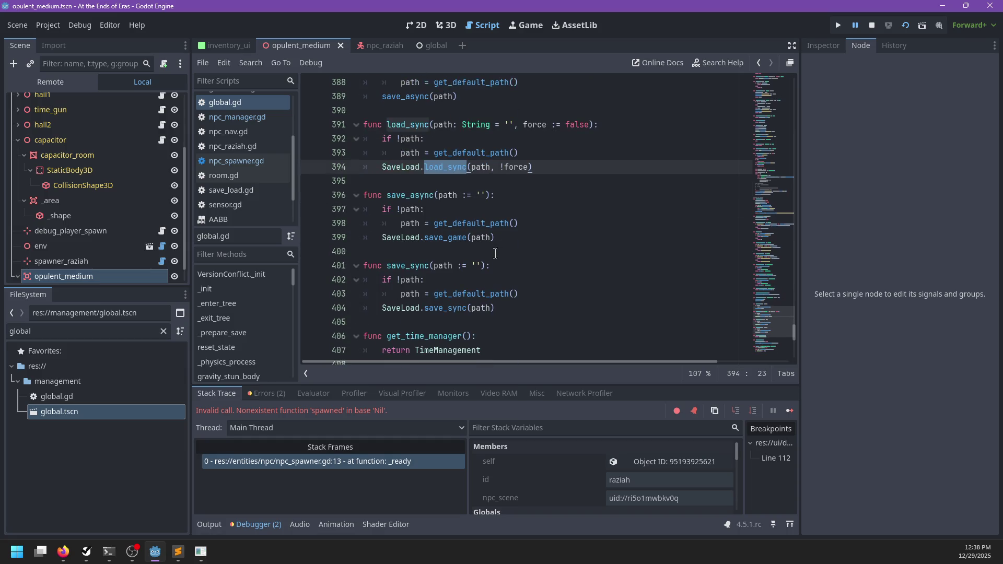
pyautogui.scroll(-5, 433, 156)
pyautogui.scroll(6, 438, 212)
pyautogui.moveTo(438, 212)
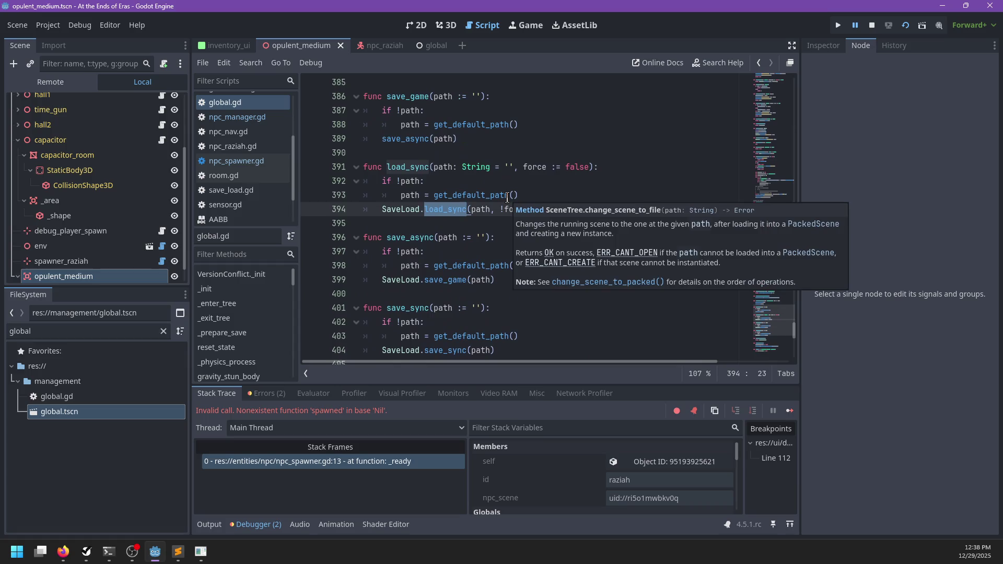
pyautogui.click(575, 208)
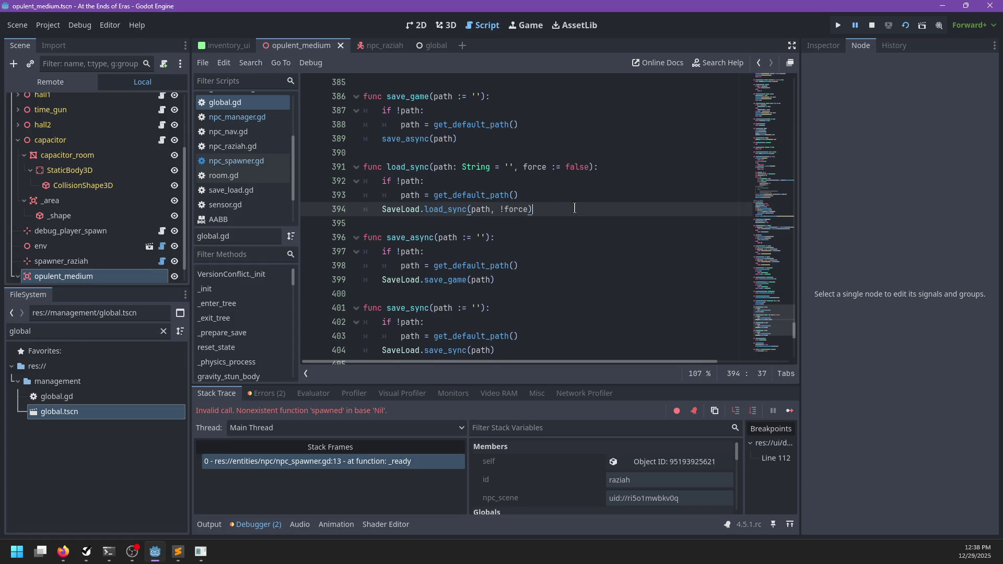
# - Add npcs.deserialize(SaveLoad.dict_stat('npcs')) on a new line after the SaveLoad.load_sync call
pyautogui.press('Return')
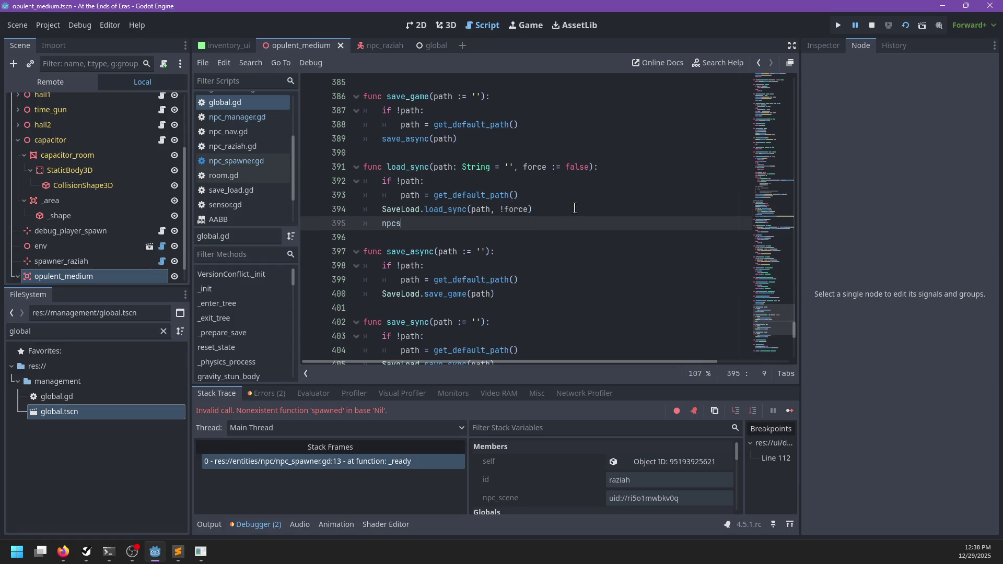
pyautogui.write('.des')
pyautogui.press('Return')
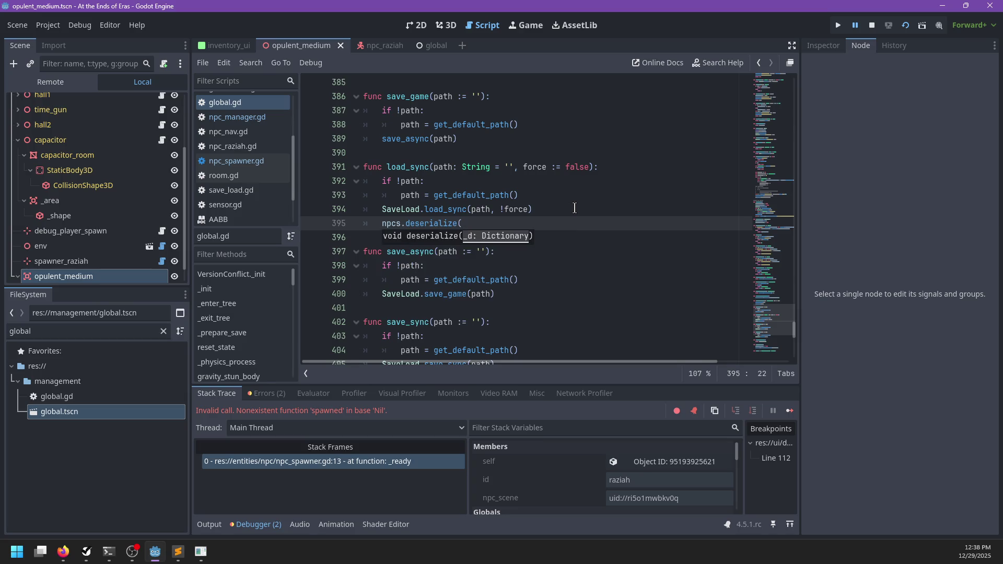
pyautogui.write('SaveLoad.dic')
pyautogui.press('Return')
pyautogui.write("'np")
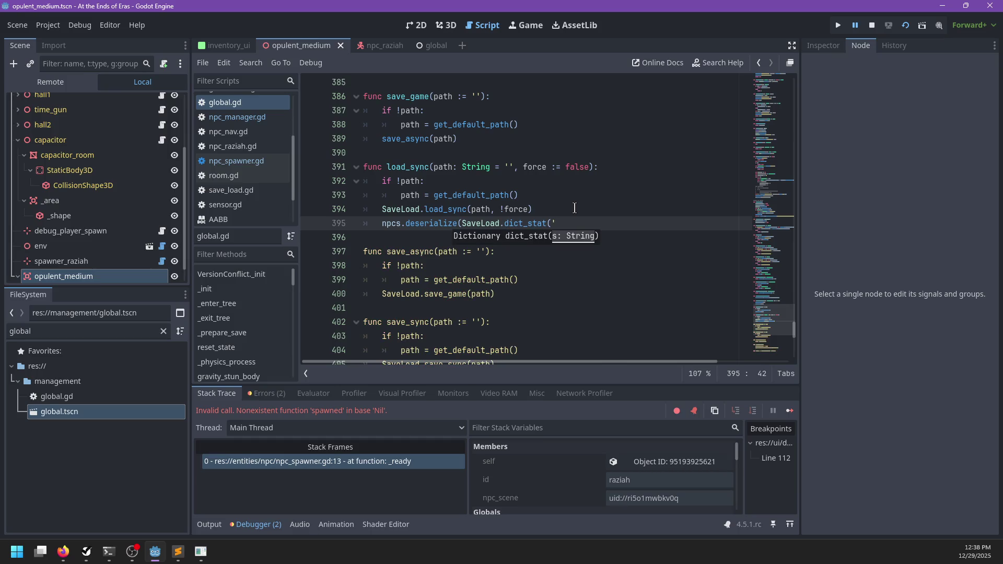
pyautogui.write("cs')")
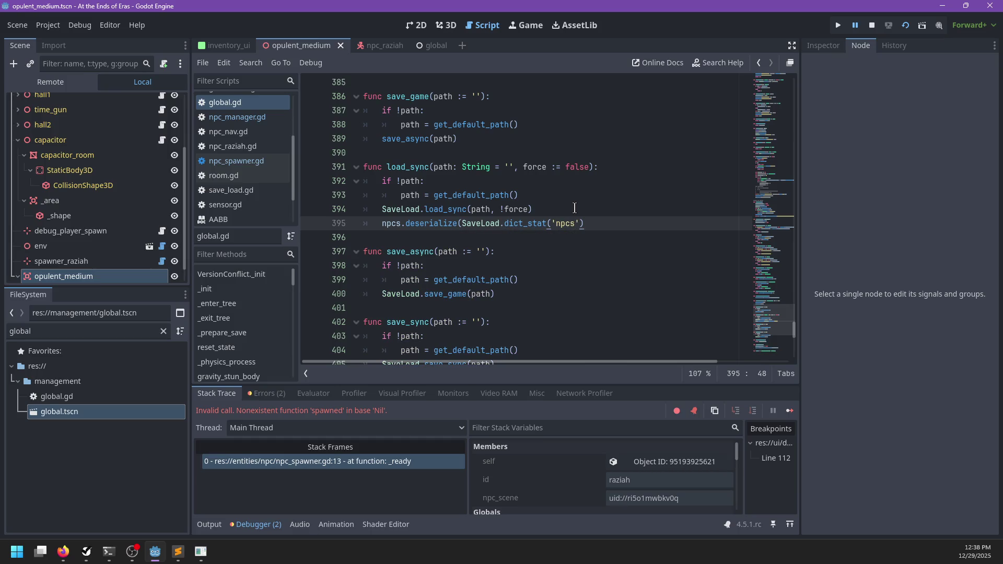
# - Check where npcs is declared and used to resolve the error on line 395
pyautogui.hotkey('ctrl', 'shift', 'Left')
pyautogui.hotkey('ctrl', 'd')
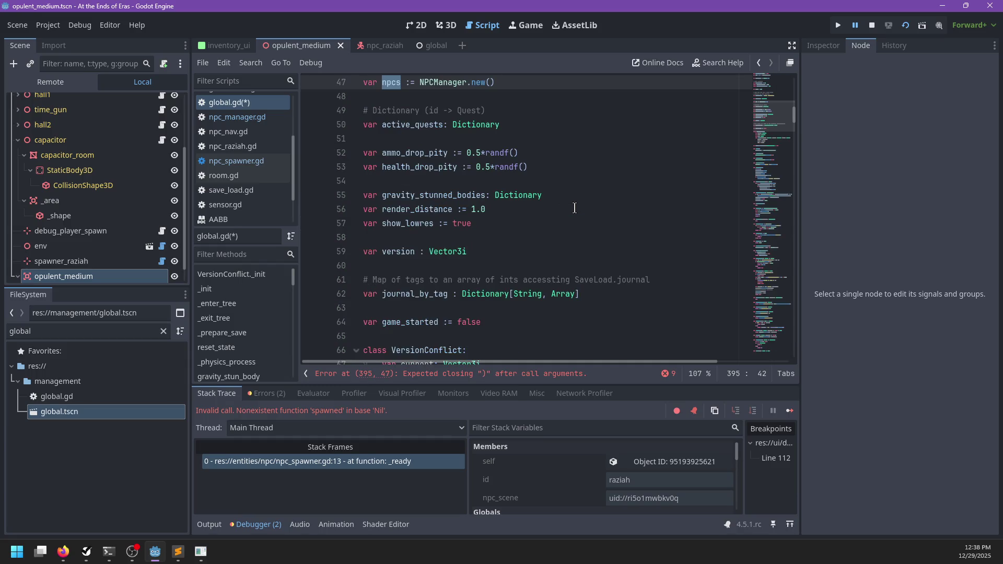
pyautogui.click(513, 374)
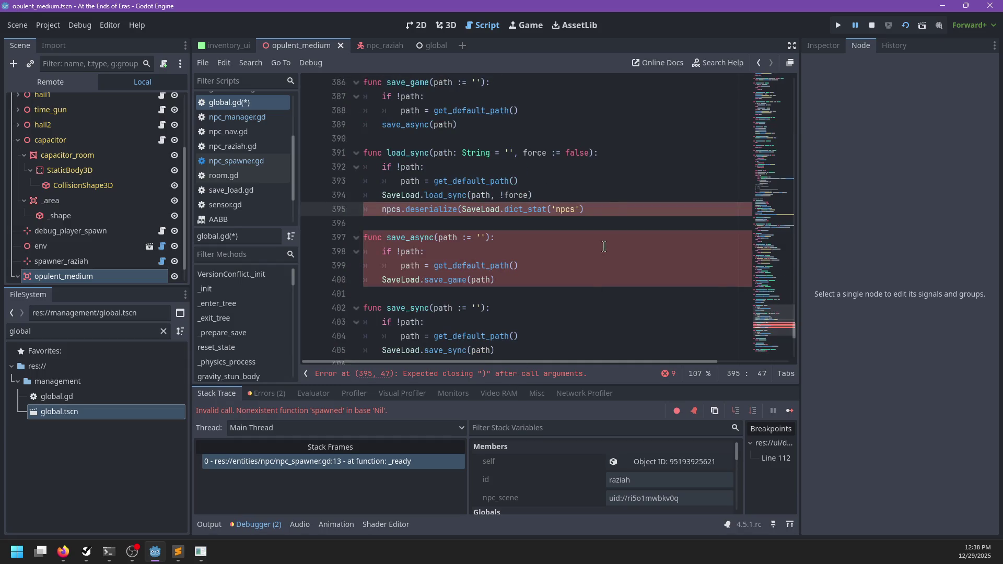
pyautogui.moveTo(580, 209); pyautogui.dragTo(552, 209)
pyautogui.hotkey('ctrl', 'd')
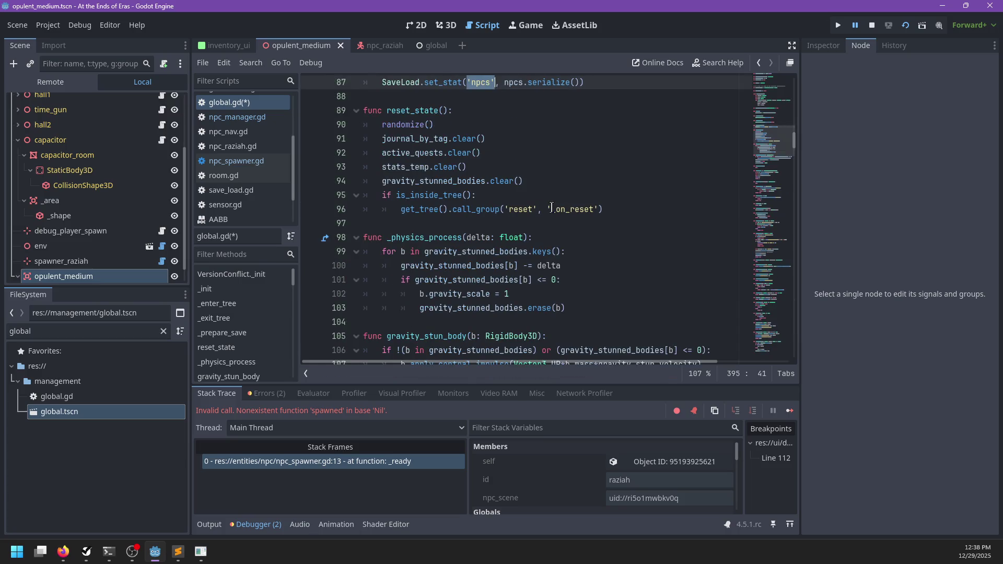
pyautogui.press('Escape')
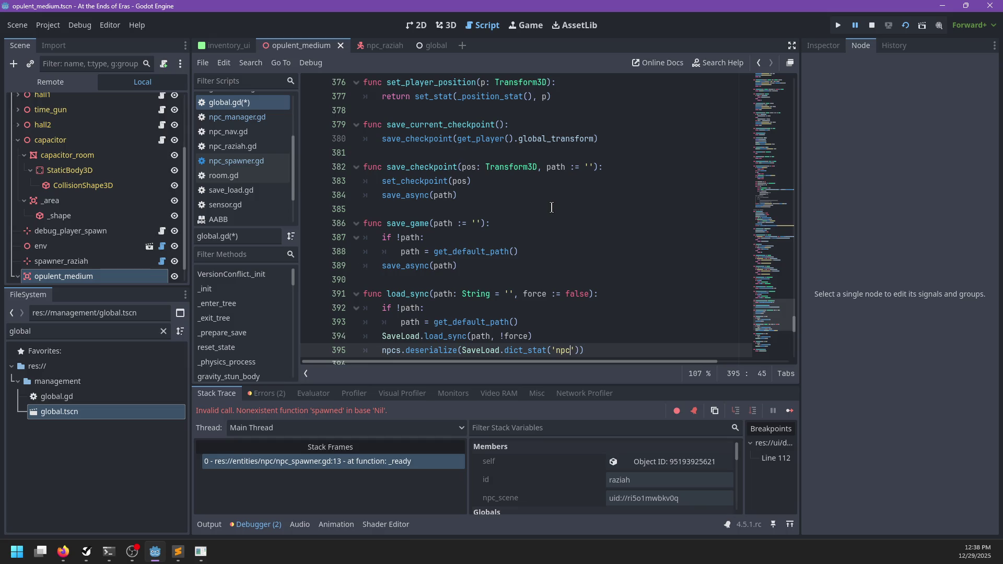
pyautogui.scroll(13, 551, 208)
# - Save global.gd and return to the 3D scene view
pyautogui.hotkey('ctrl', 's')
pyautogui.scroll(2, 560, 223)
pyautogui.scroll(-5, 562, 225)
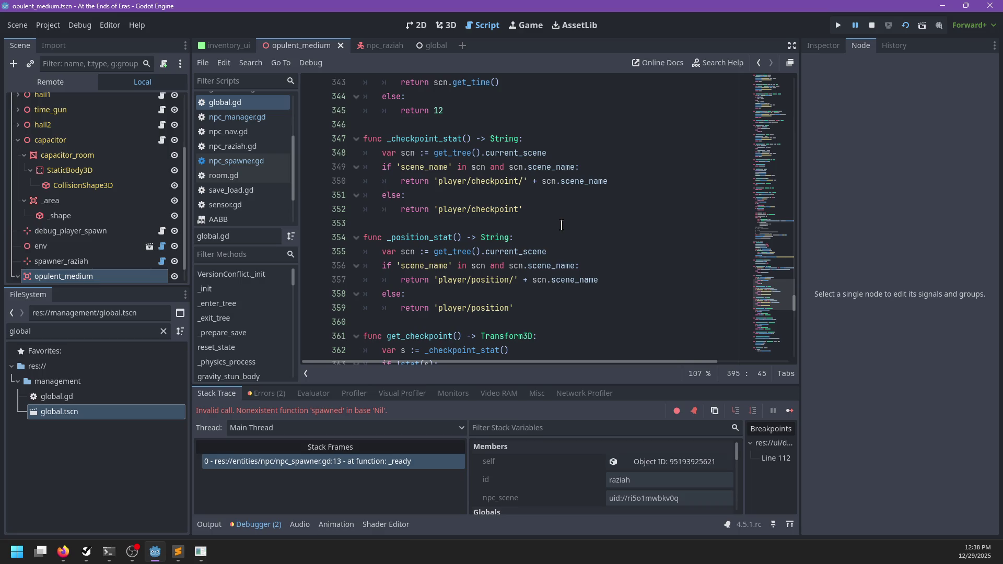
pyautogui.click(445, 25)
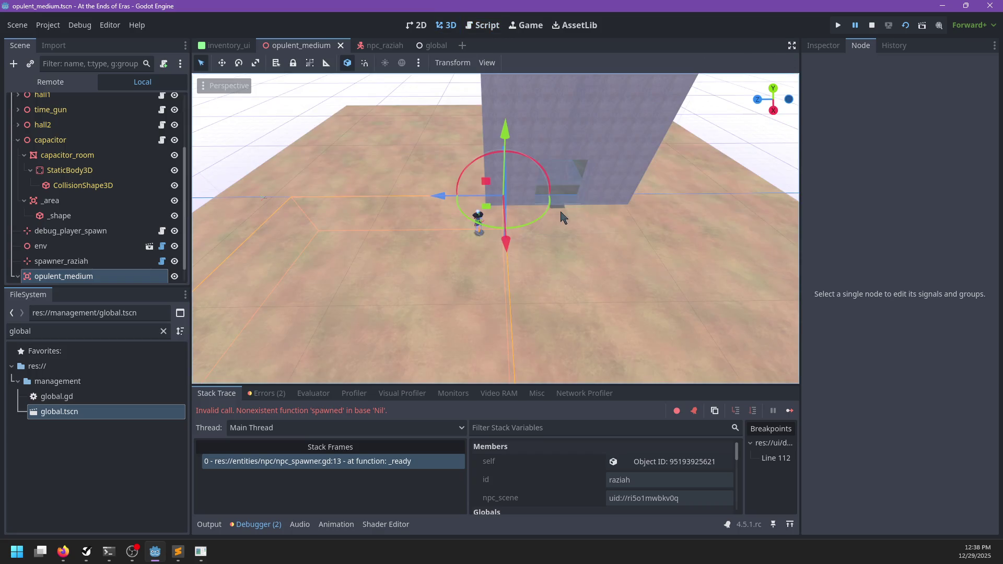
# - Run the game, start playing, move around briefly, pause, and quit back with F8
pyautogui.press('F5')
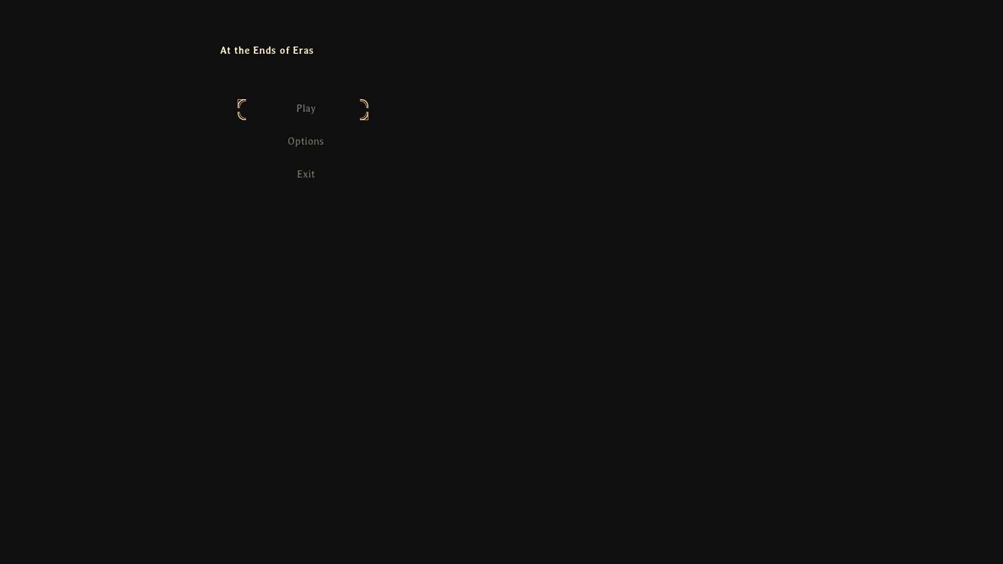
pyautogui.press('Return')
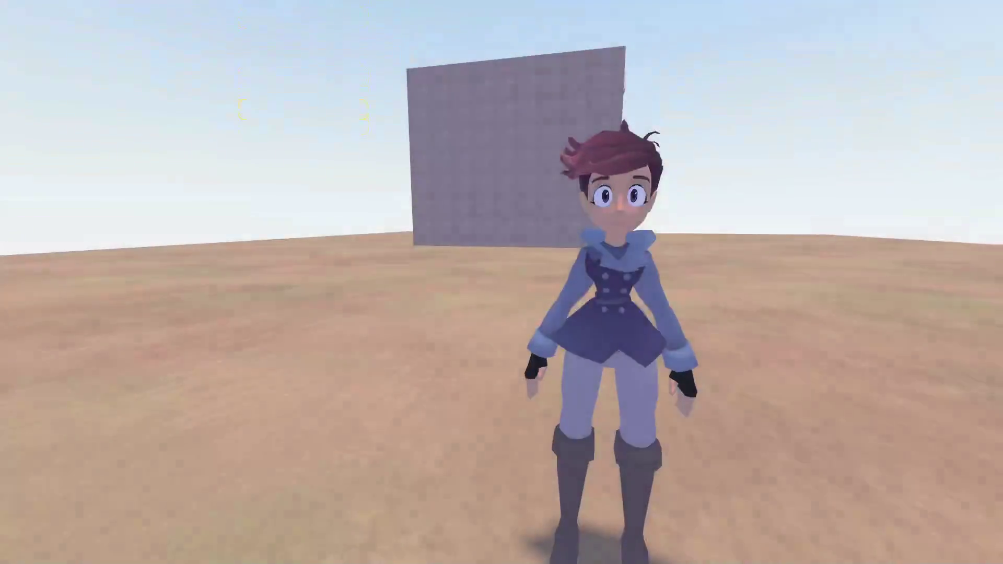
pyautogui.press('w')
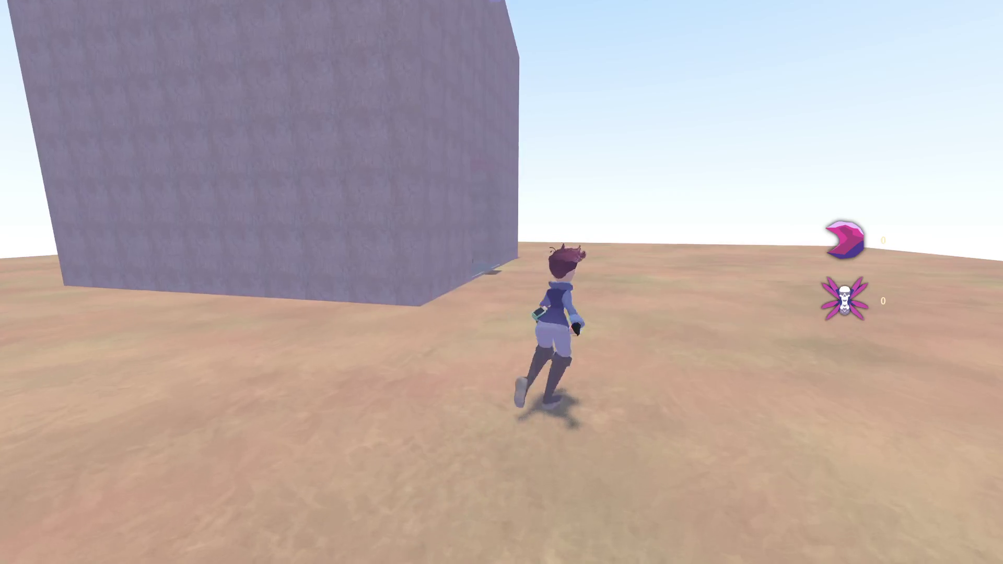
pyautogui.press('d')
pyautogui.press('Escape')
pyautogui.press('Up')
pyautogui.press('Up')
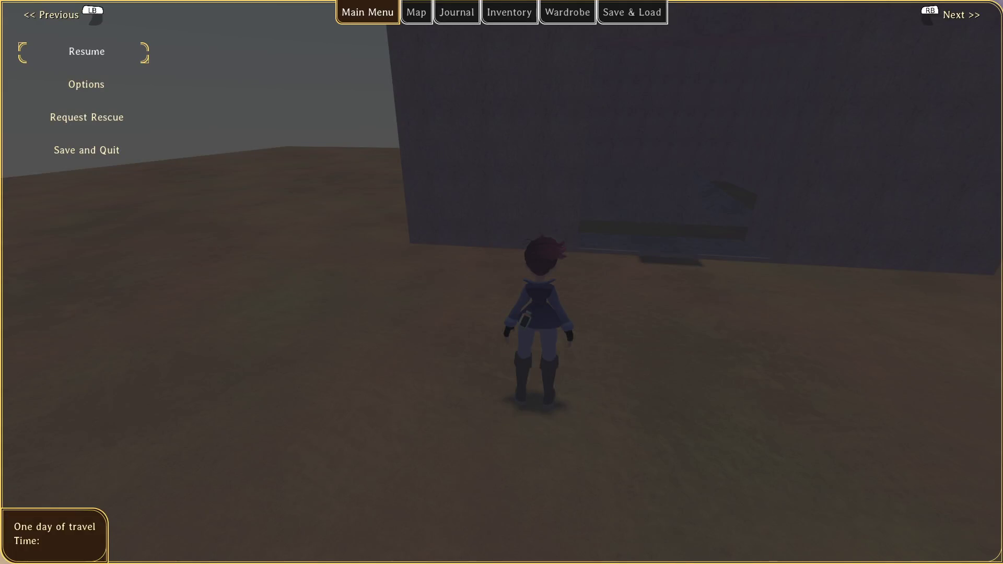
pyautogui.press('F8')
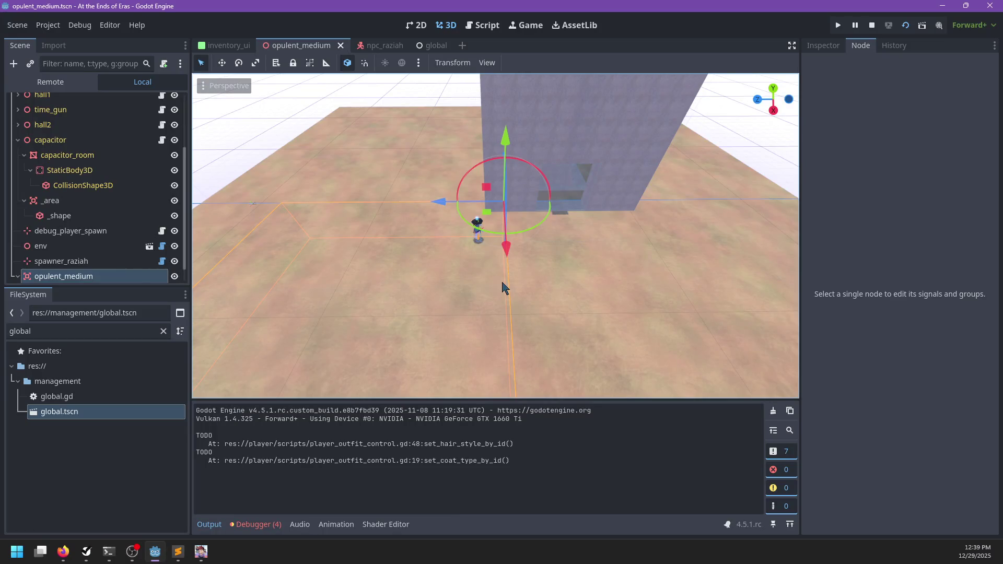
# - Open the spawner_raziah script and follow its Global.npcs.spawn call to the spawn definition
pyautogui.click(370, 46)
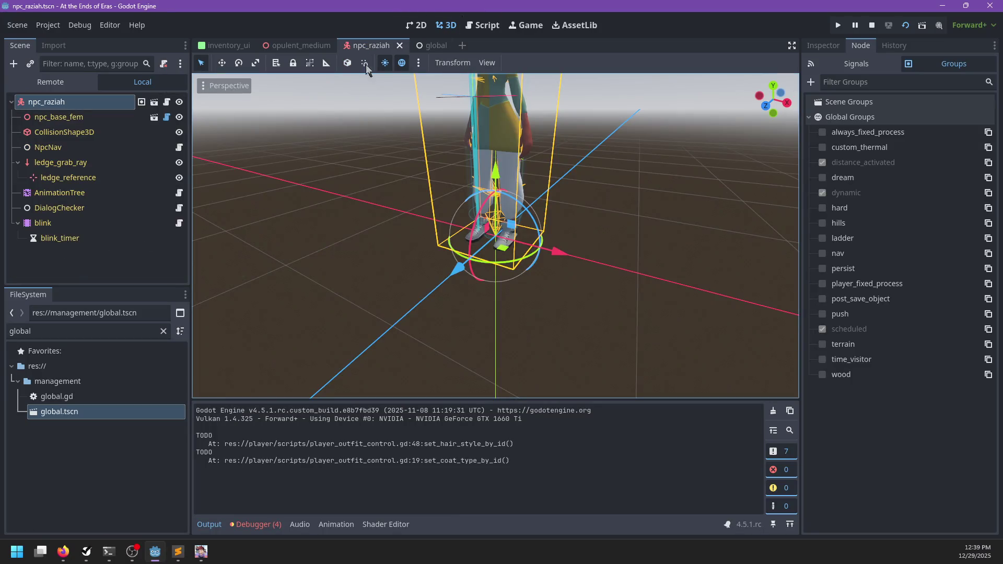
pyautogui.click(295, 46)
pyautogui.scroll(-1, 87, 275)
pyautogui.click(162, 243)
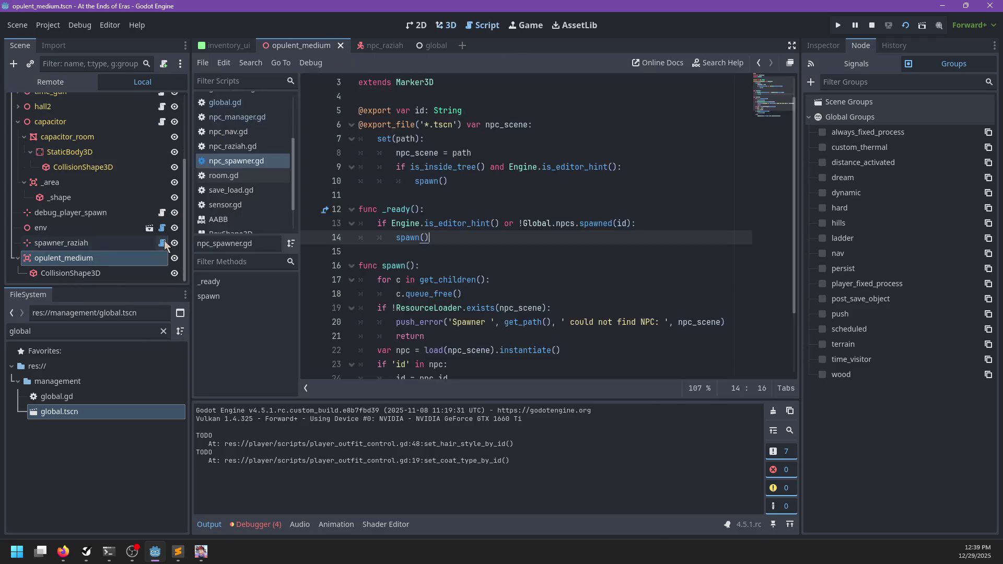
pyautogui.doubleClick(530, 225)
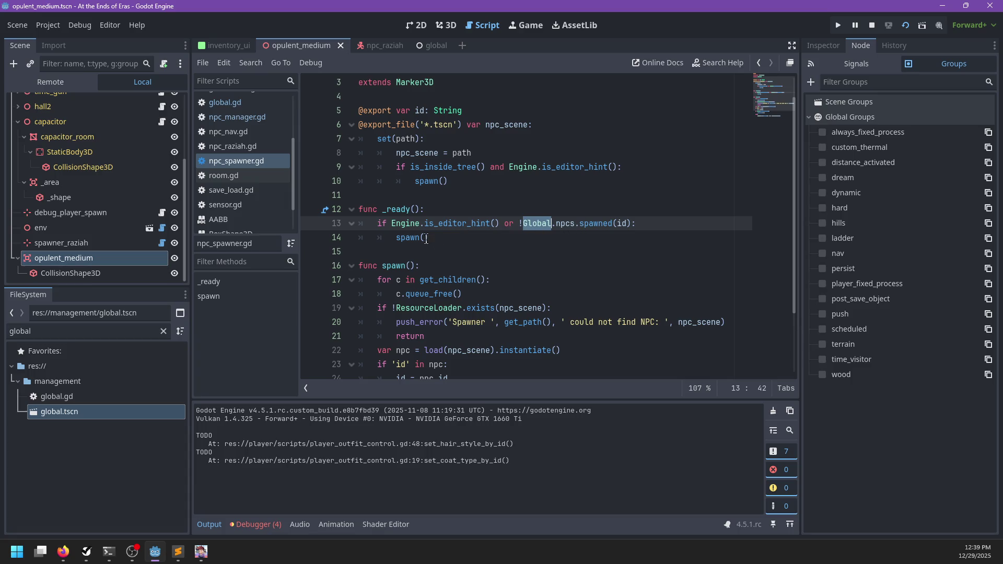
pyautogui.doubleClick(407, 238)
pyautogui.scroll(-2, 459, 237)
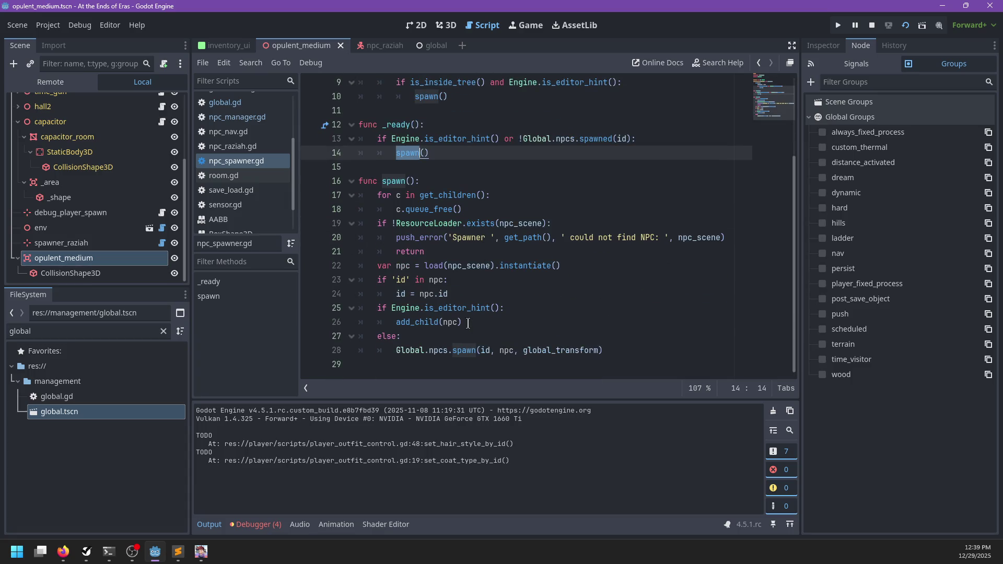
pyautogui.doubleClick(412, 350)
pyautogui.click(438, 350)
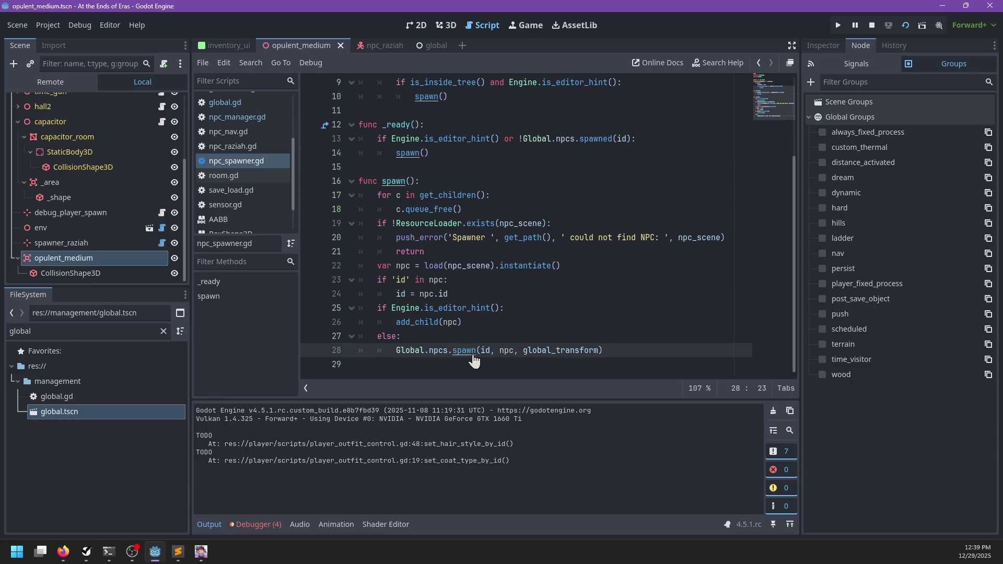
pyautogui.keyDown('ctrl'); pyautogui.click(460, 350); pyautogui.keyUp('ctrl')
# - Set a breakpoint on line 10 of spawn(), review its add_child and transform lines, and launch the game
pyautogui.click(302, 210)
pyautogui.click(571, 266)
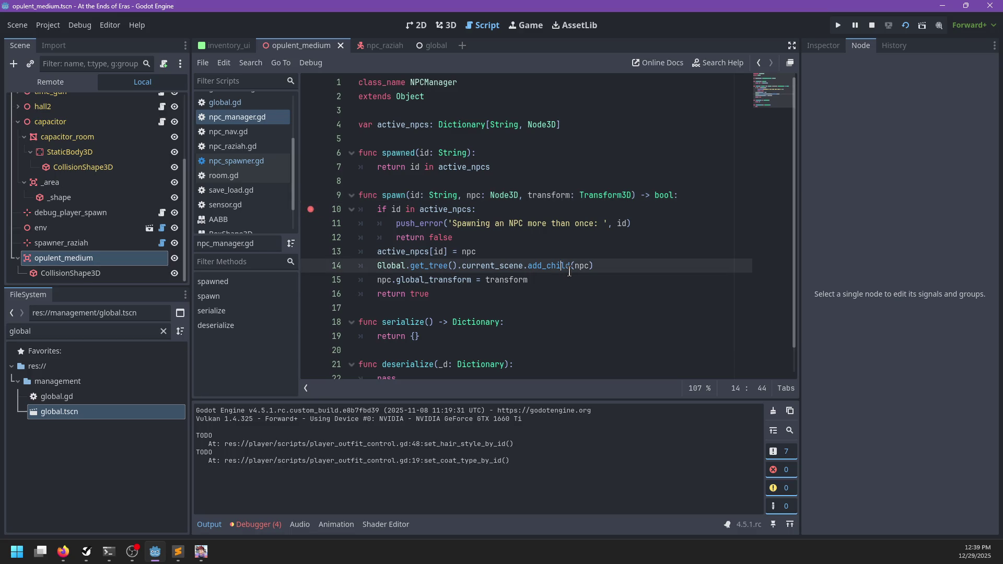
pyautogui.scroll(-1, 571, 274)
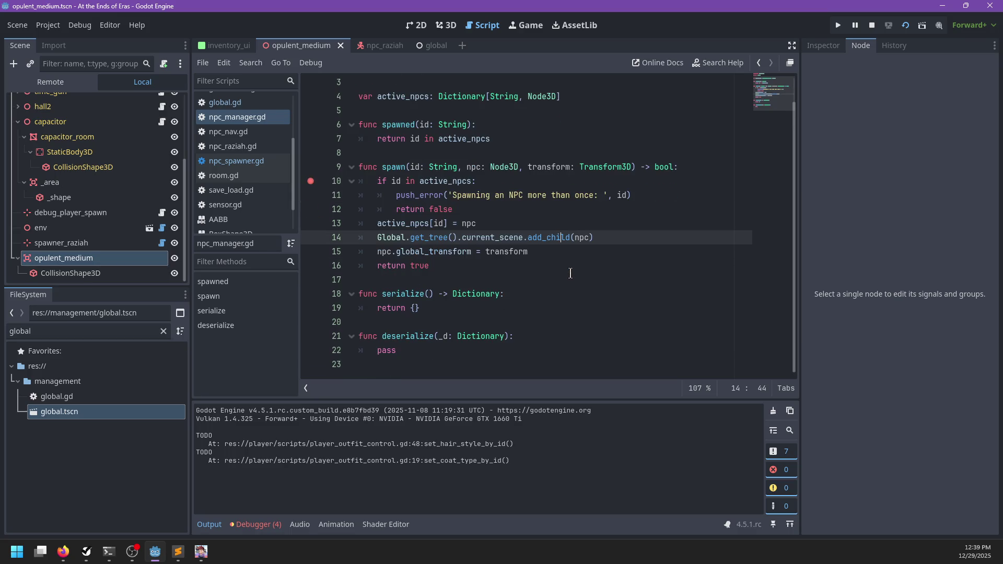
pyautogui.click(568, 274)
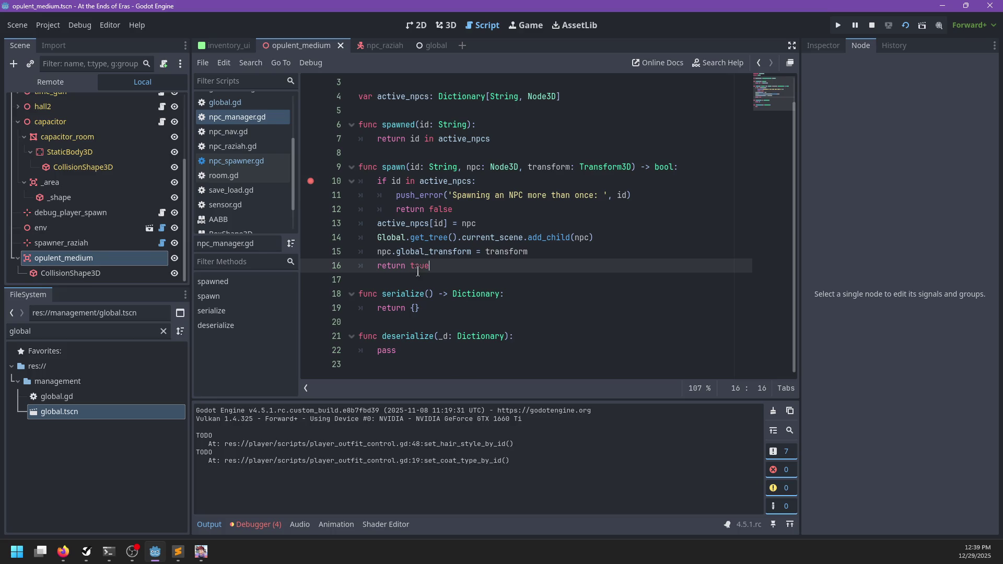
pyautogui.doubleClick(378, 250)
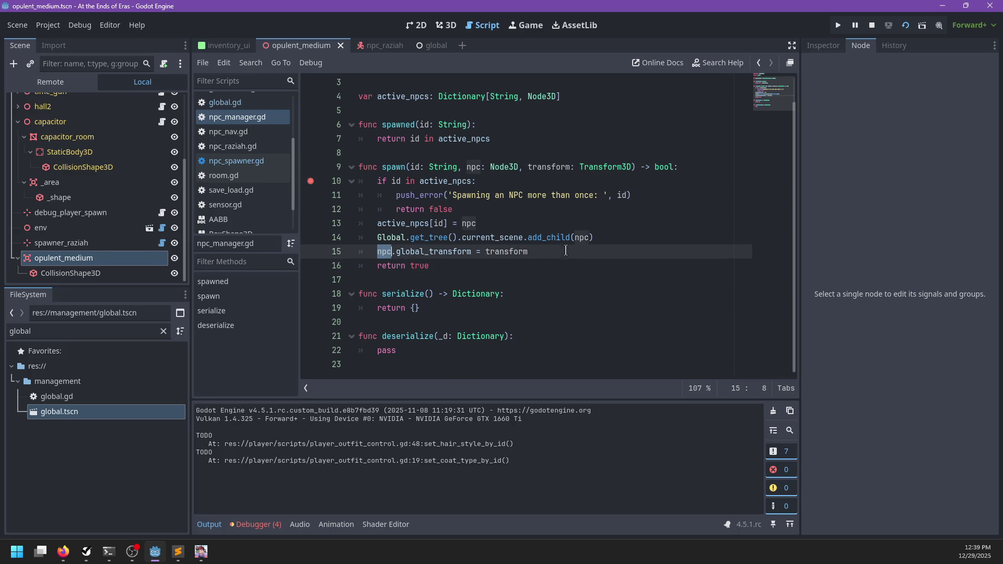
pyautogui.click(496, 264)
pyautogui.press('F5')
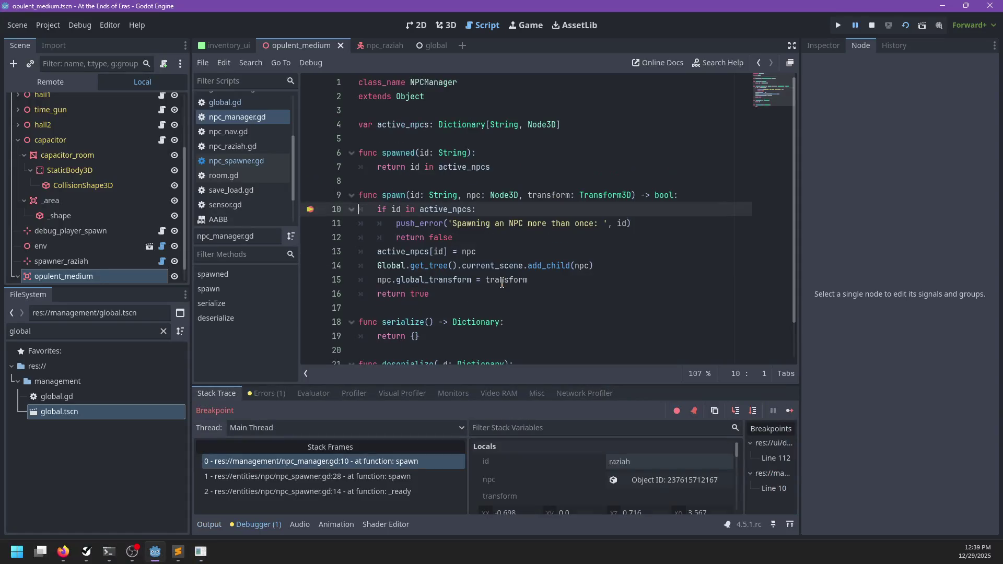
# - Step over two lines at the breakpoint and inspect the calling frame in npc_spawner.gd
pyautogui.moveTo(502, 283)
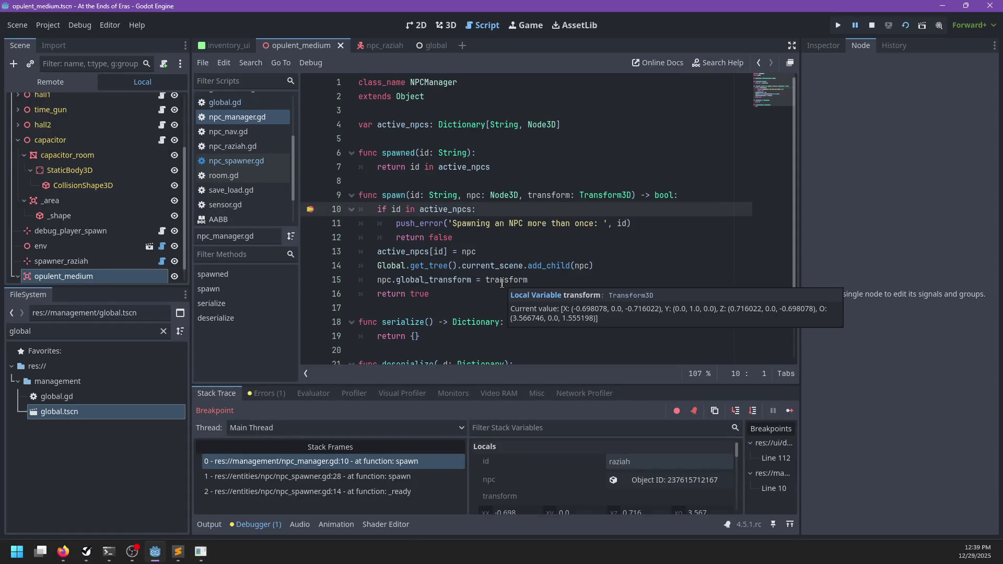
pyautogui.press('F10')
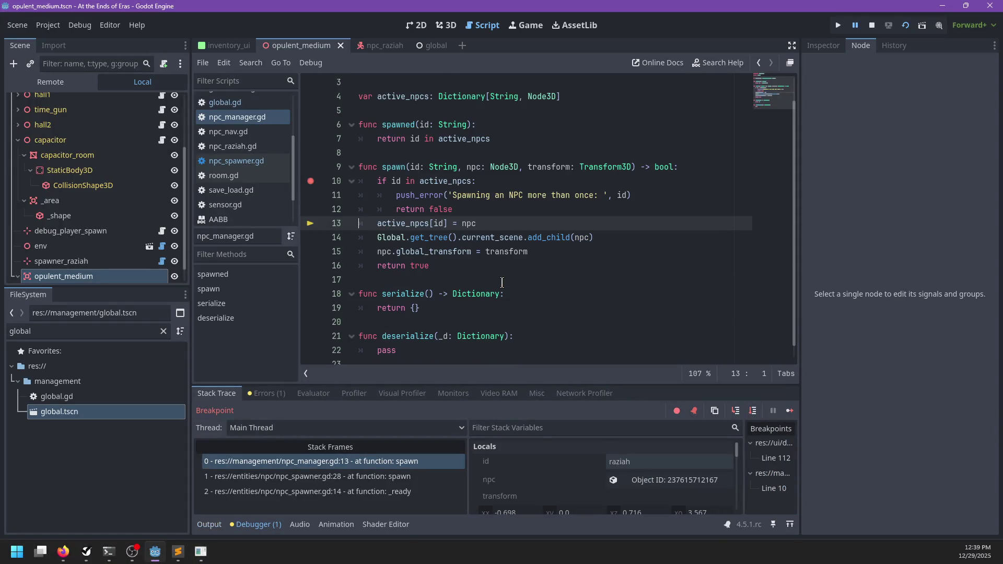
pyautogui.press('F10')
pyautogui.press('F10')
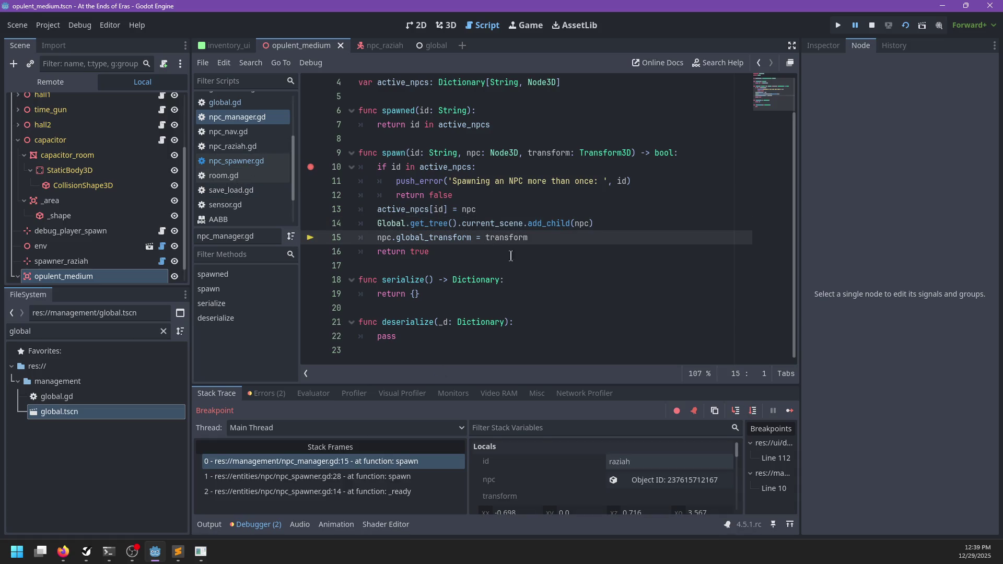
pyautogui.moveTo(508, 242)
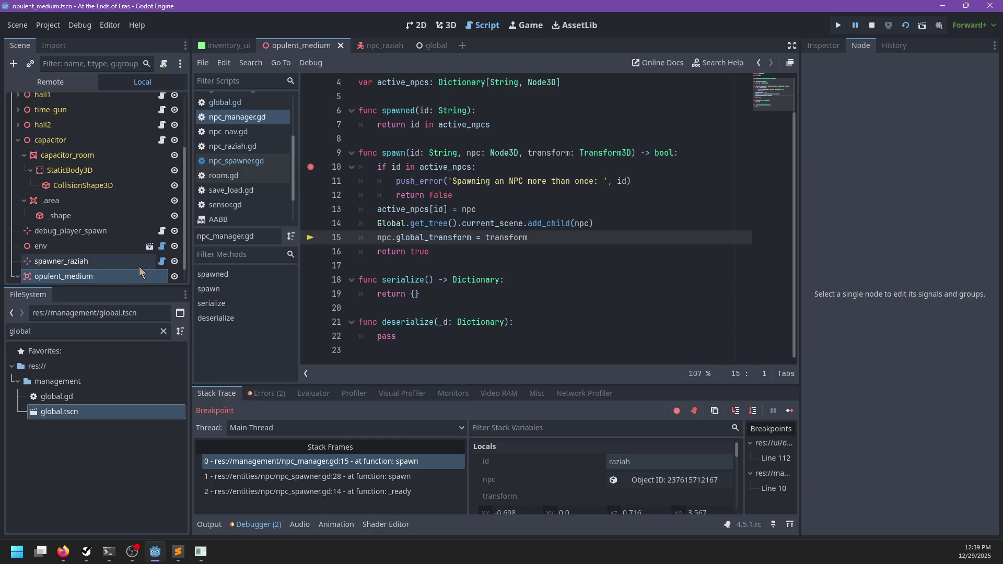
pyautogui.scroll(-1, 139, 267)
pyautogui.click(162, 243)
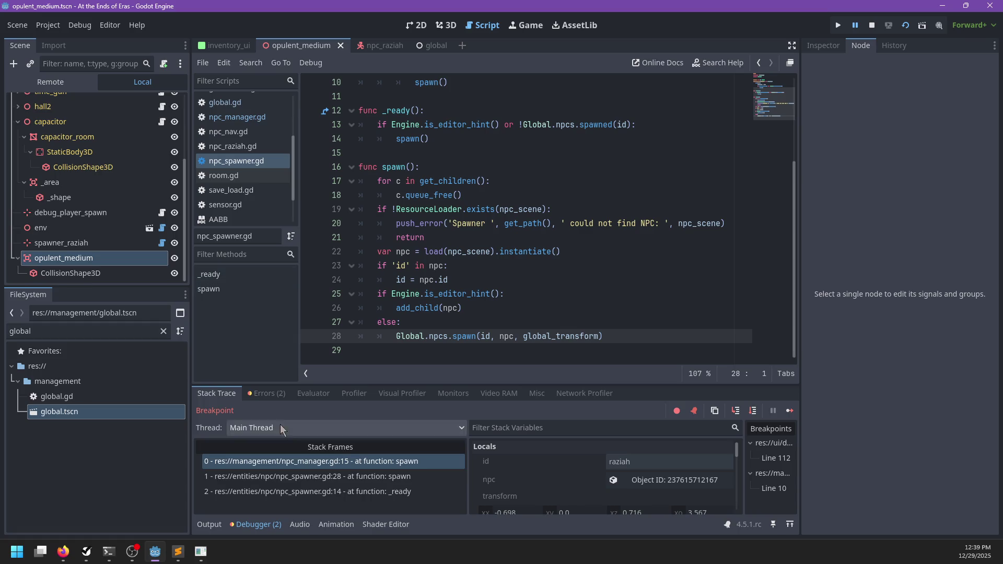
pyautogui.click(313, 476)
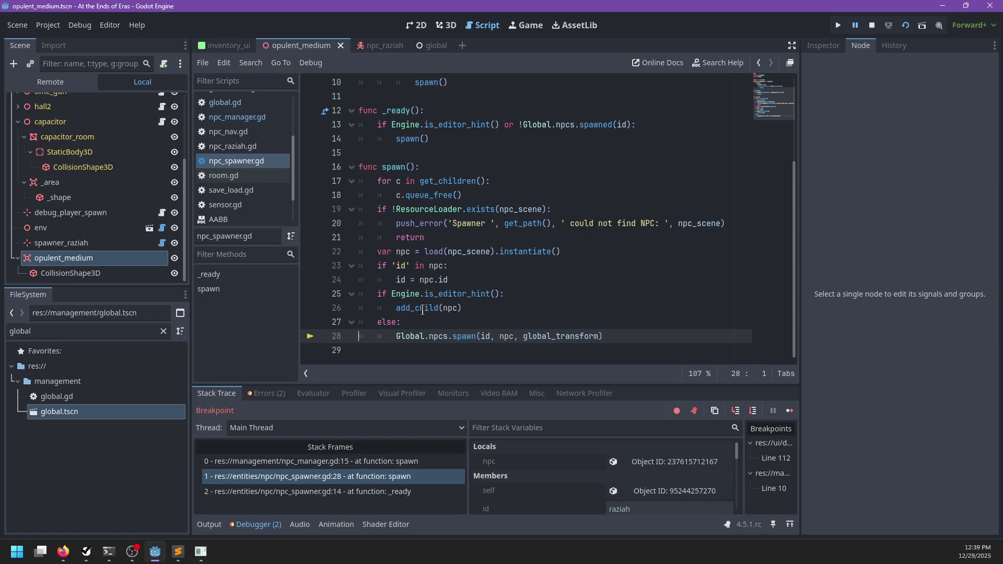
# - Try deleting add_child(npc) in npc_spawner.gd, undo it, and step past the transform line in spawn()
pyautogui.click(410, 322)
pyautogui.click(483, 309)
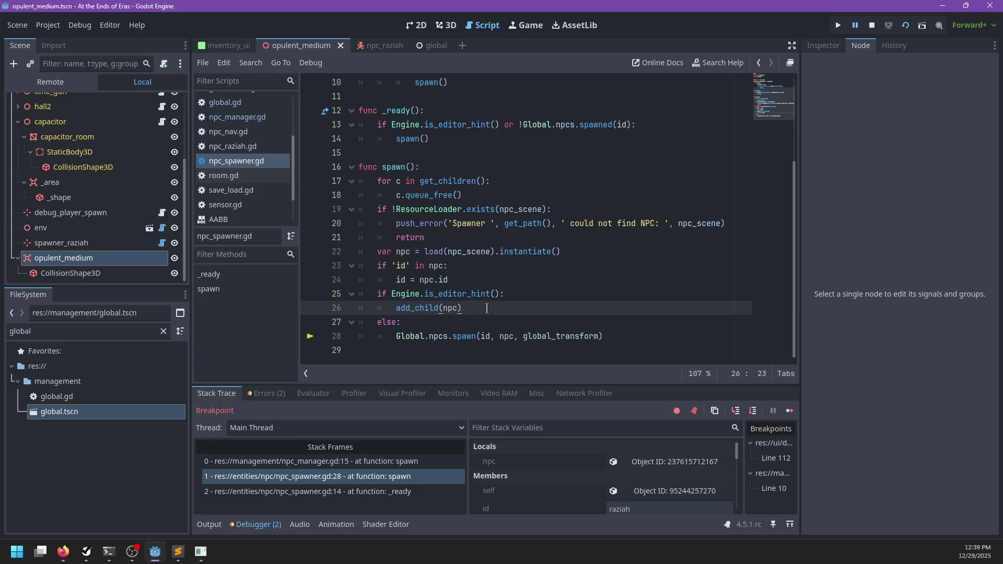
pyautogui.hotkey('shift', 'Home')
pyautogui.press('BackSpace')
pyautogui.hotkey('alt', 'Up')
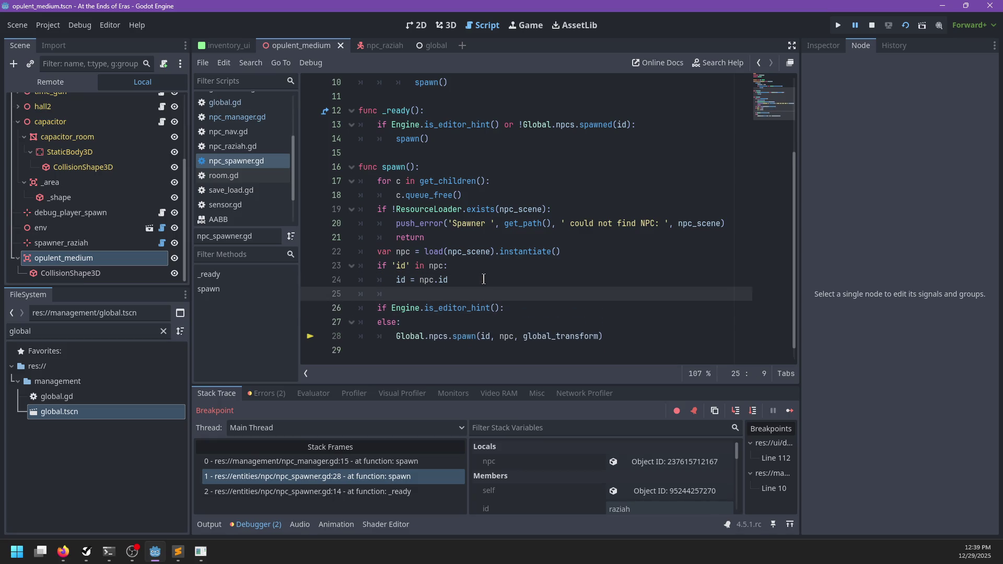
pyautogui.hotkey('ctrl', 'z')
pyautogui.hotkey('ctrl', 'z')
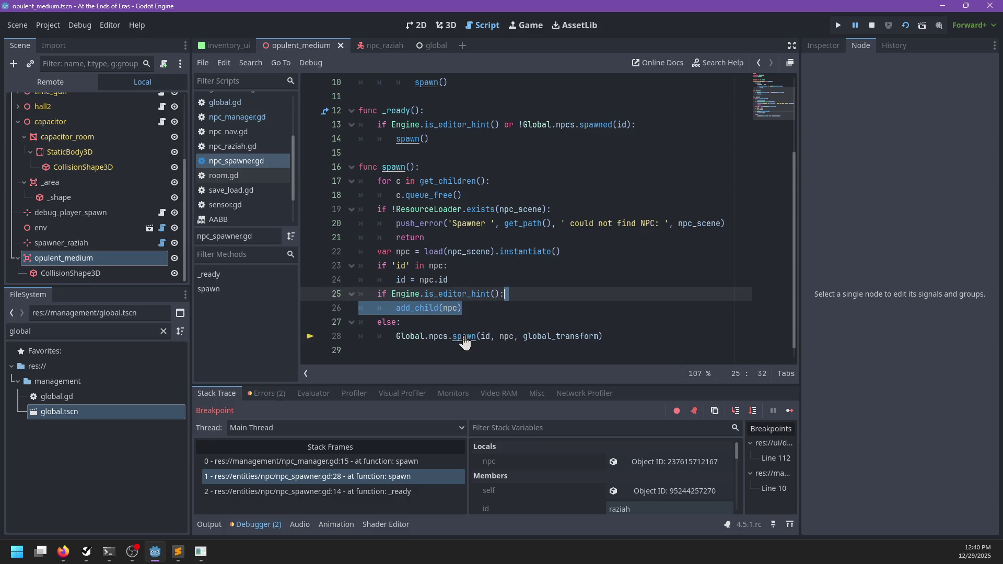
pyautogui.keyDown('ctrl'); pyautogui.click(454, 338); pyautogui.keyUp('ctrl')
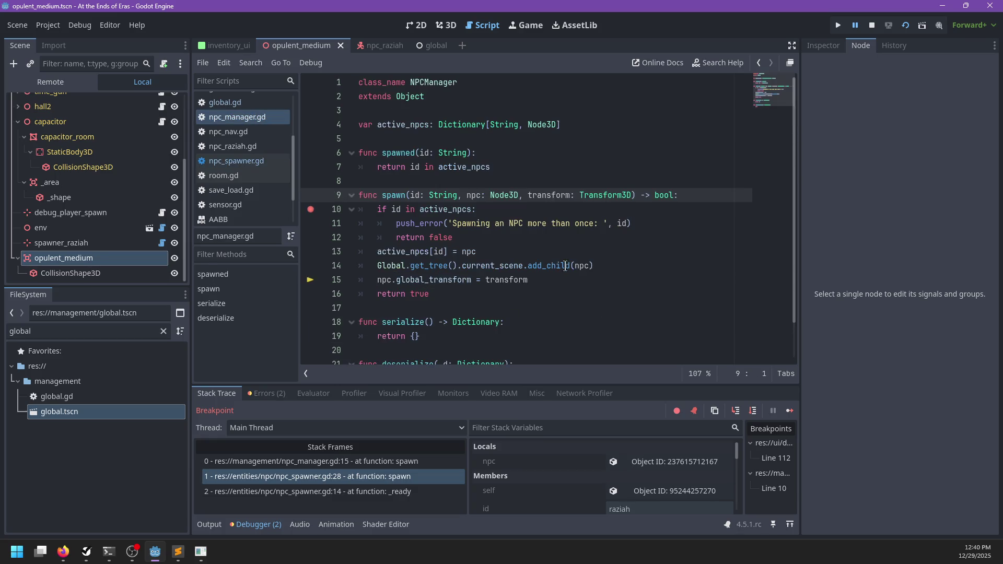
pyautogui.click(454, 293)
pyautogui.press('F10')
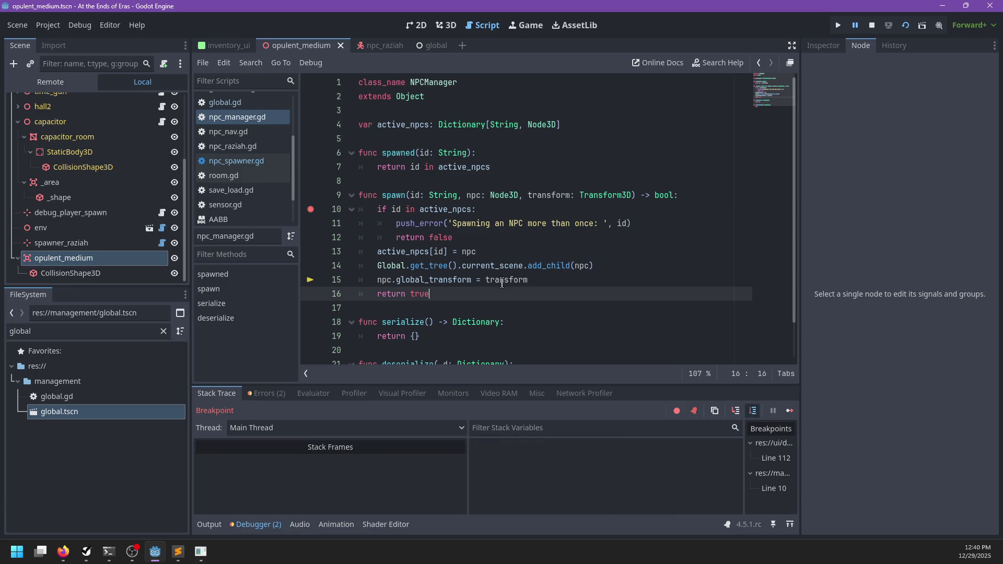
# - Step once more, resume the game, and run through the level looking for Raziah before pausing
pyautogui.press('F10')
pyautogui.press('F12')
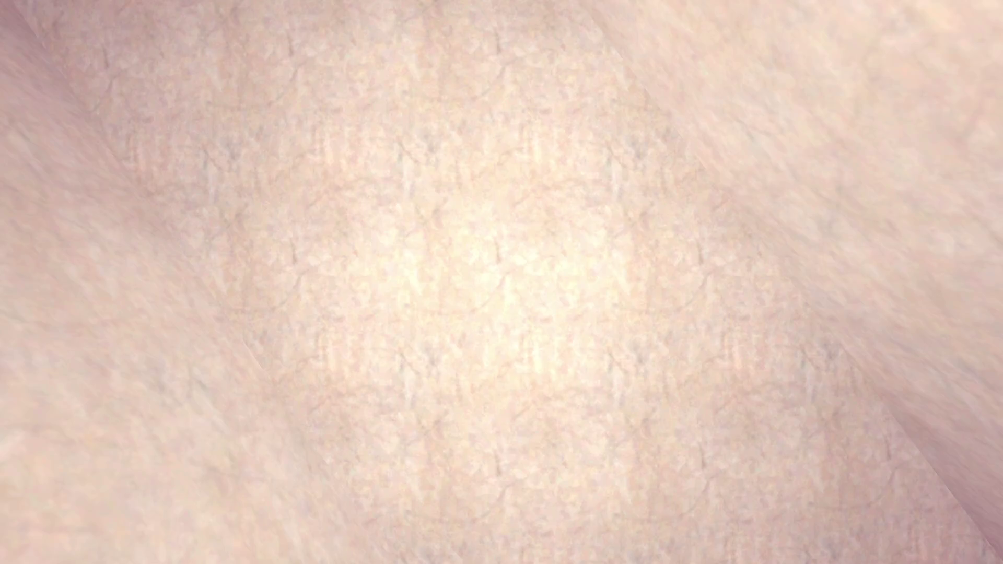
pyautogui.press('Return')
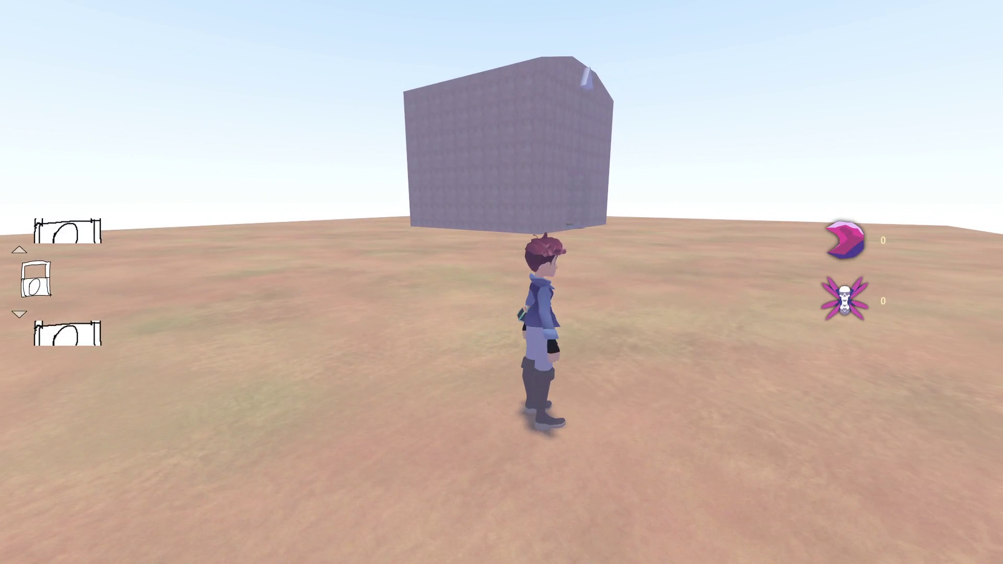
pyautogui.press('Escape')
pyautogui.press('Escape')
pyautogui.press('w')
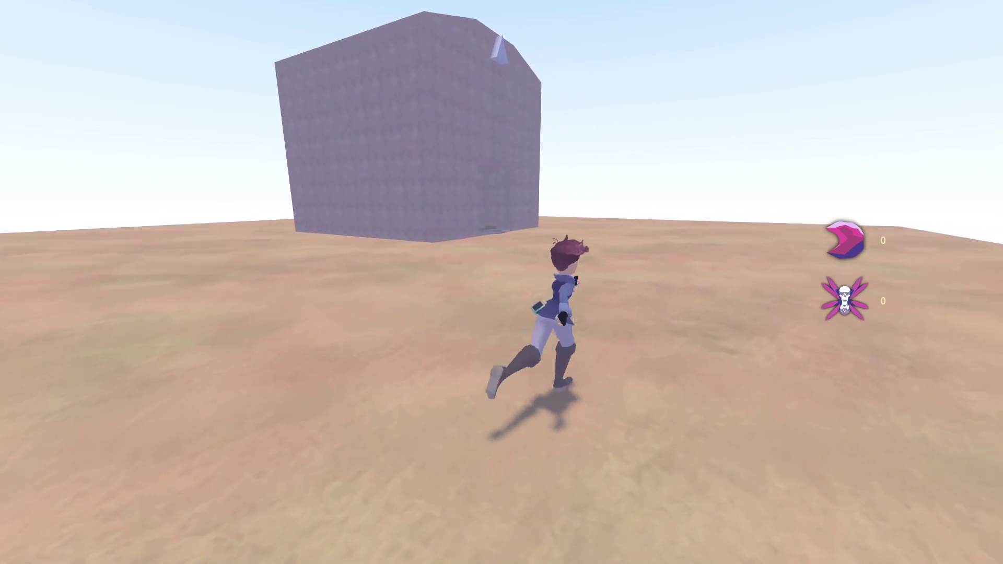
pyautogui.press('s')
pyautogui.press('w')
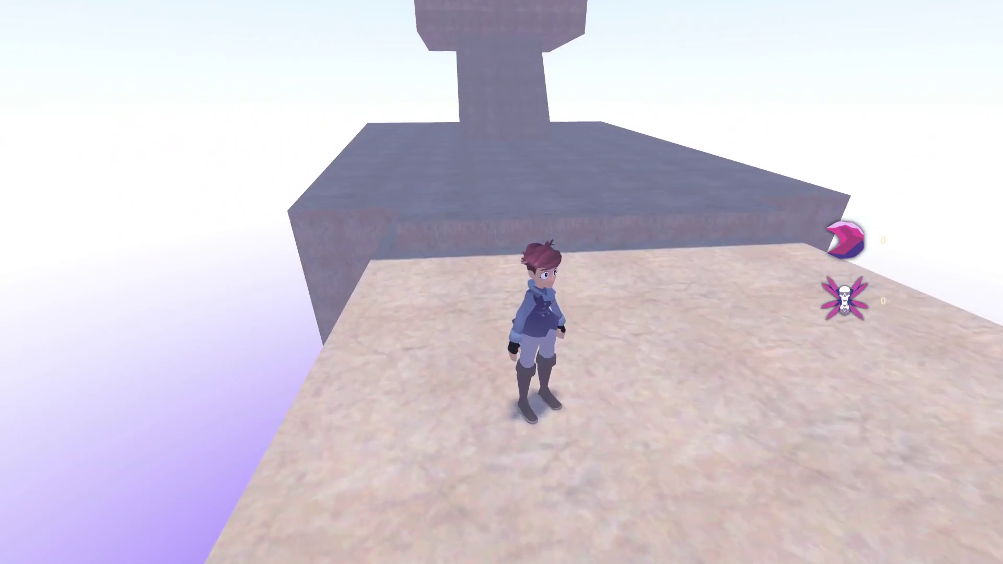
pyautogui.press('w')
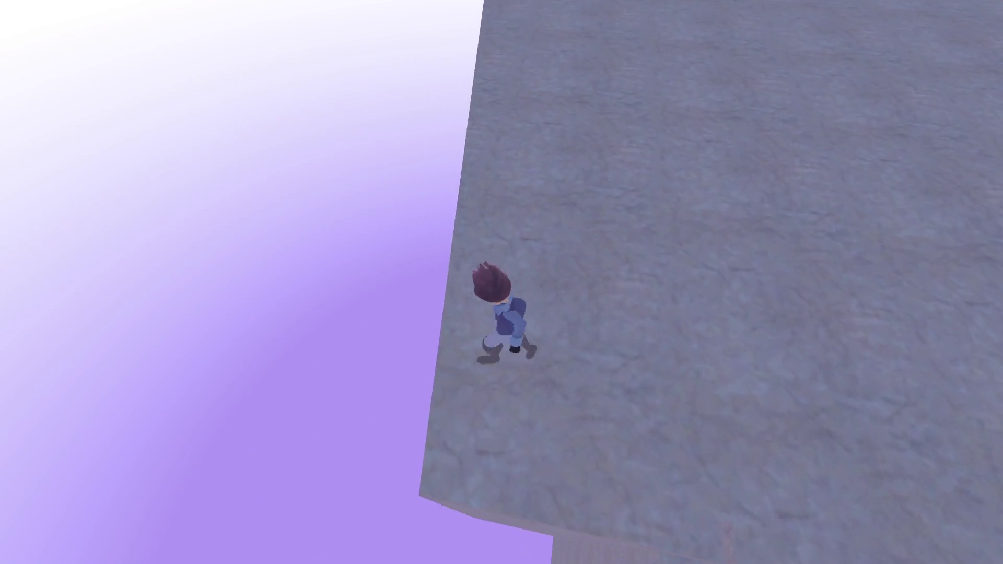
pyautogui.press('Escape')
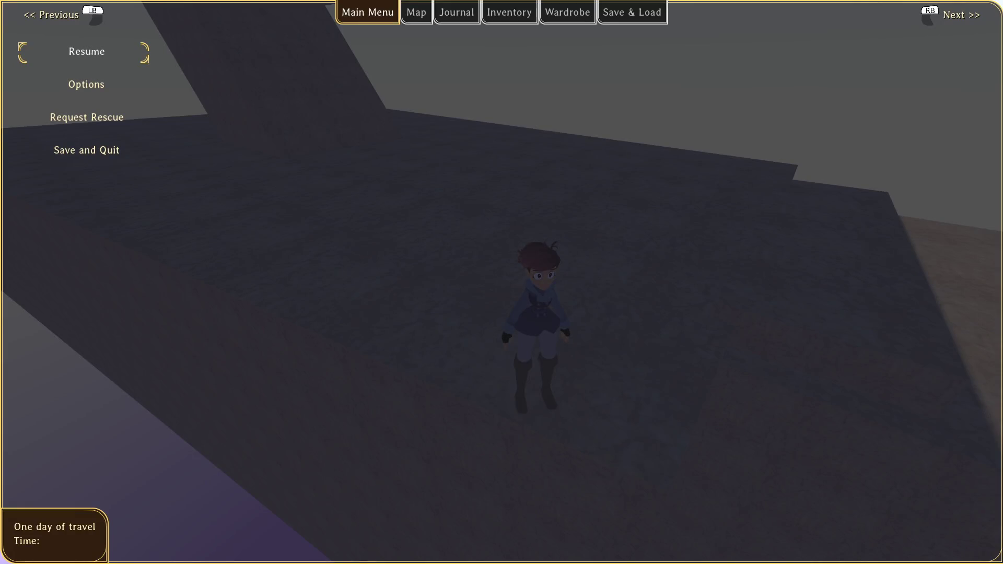
# - Return to the editor and select the spawner_raziah node in the 3D view
pyautogui.hotkey('alt', 'Tab')
pyautogui.click(60, 242)
pyautogui.click(446, 25)
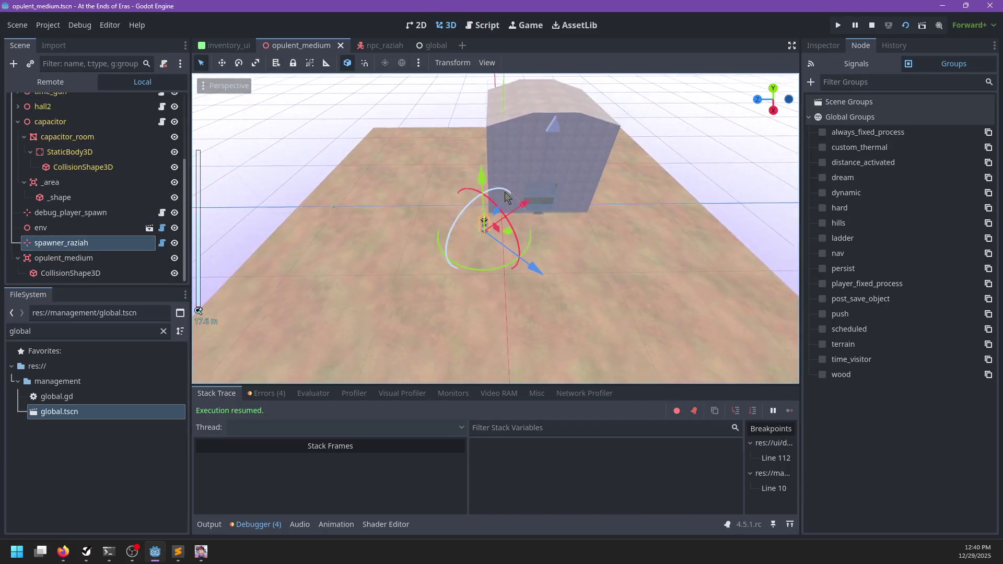
# - Focus the view on the spawner and open the npc_raziah scene using a 'raziah' file filter
pyautogui.press('f')
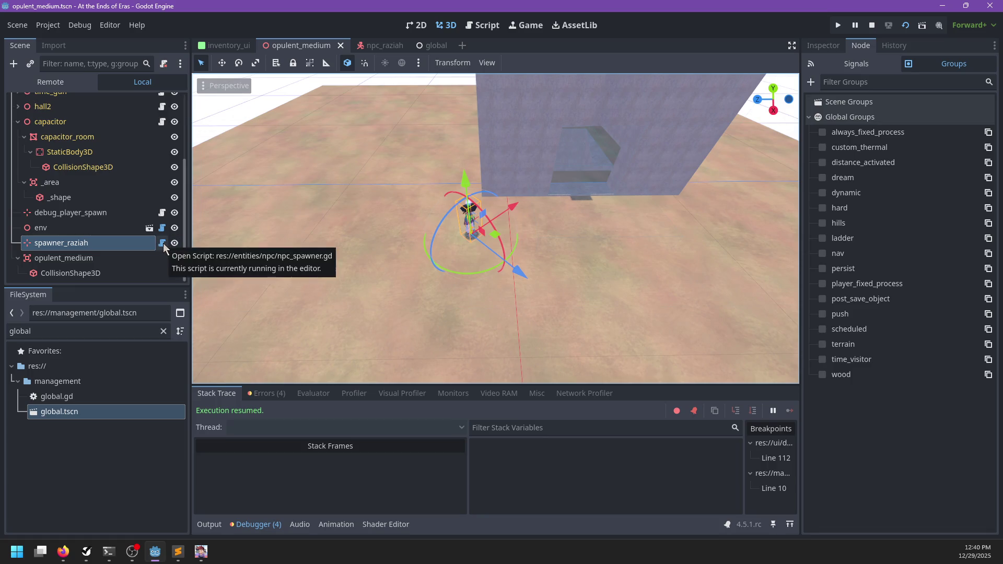
pyautogui.doubleClick(76, 327)
pyautogui.write('raziah')
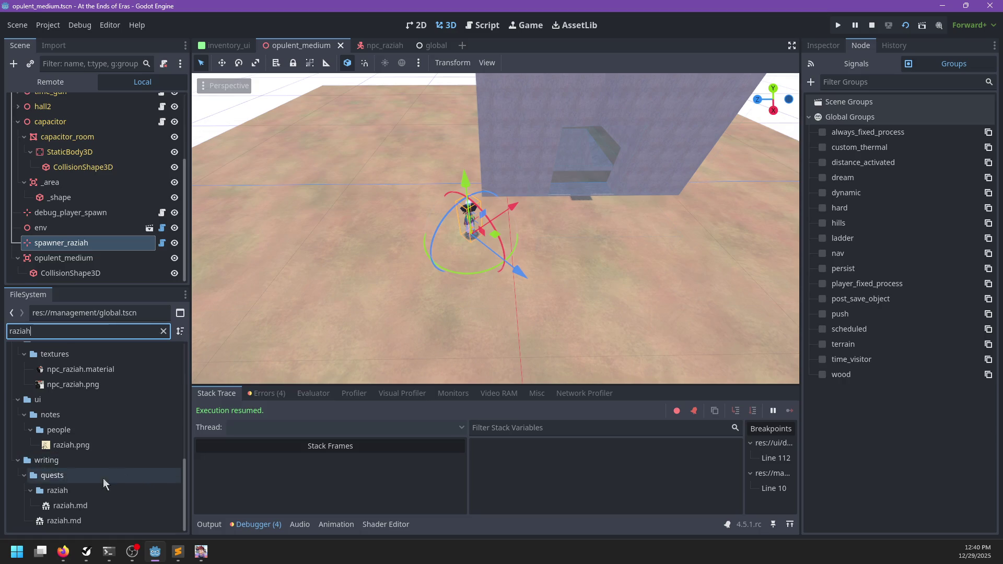
pyautogui.scroll(3, 65, 383)
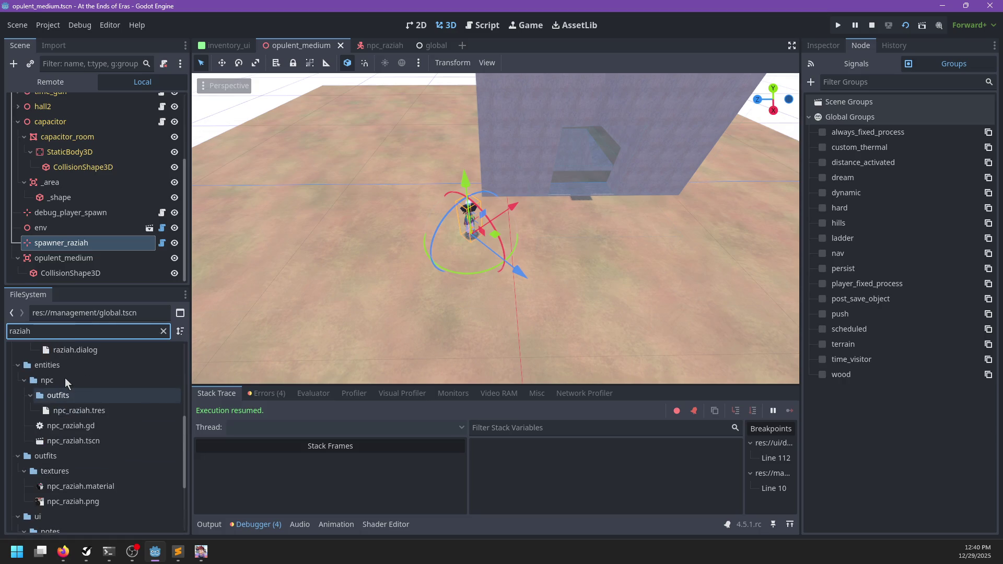
pyautogui.doubleClick(73, 441)
pyautogui.scroll(-5, 356, 248)
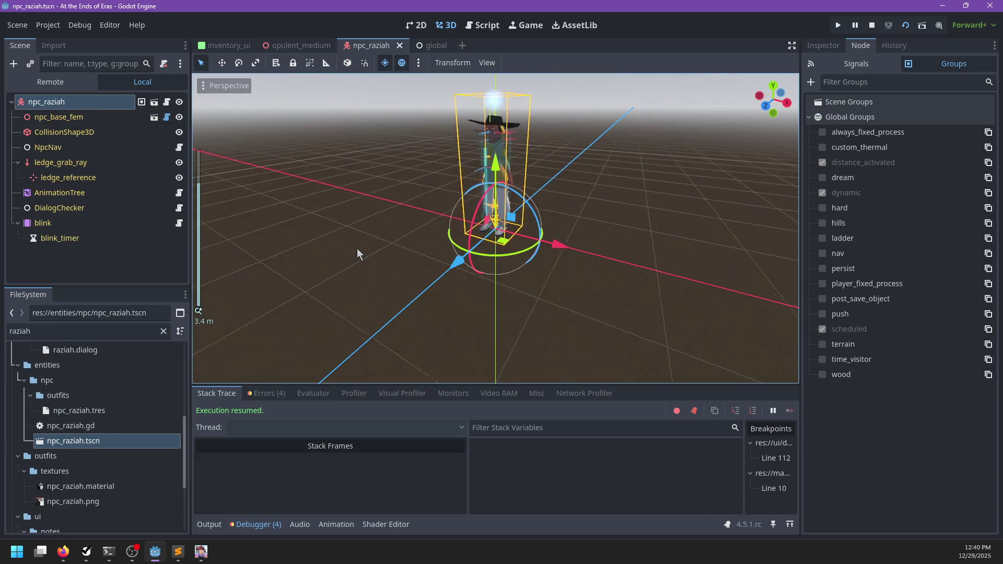
# - Add a MeshInstance3D with a new PrismMesh to npc_raziah and raise it above the NPC's head
pyautogui.hotkey('ctrl', 'a')
pyautogui.write('mesh')
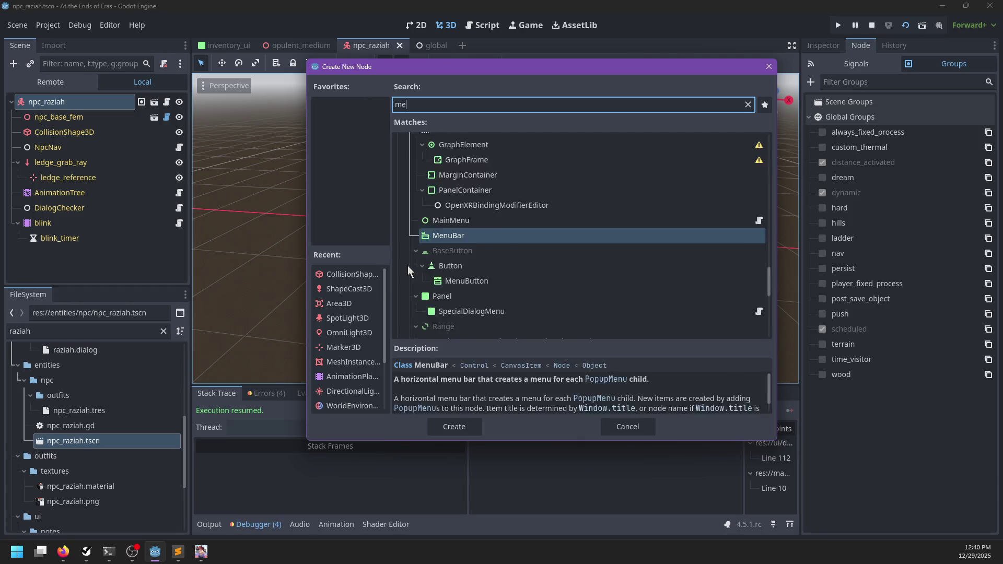
pyautogui.press('Return')
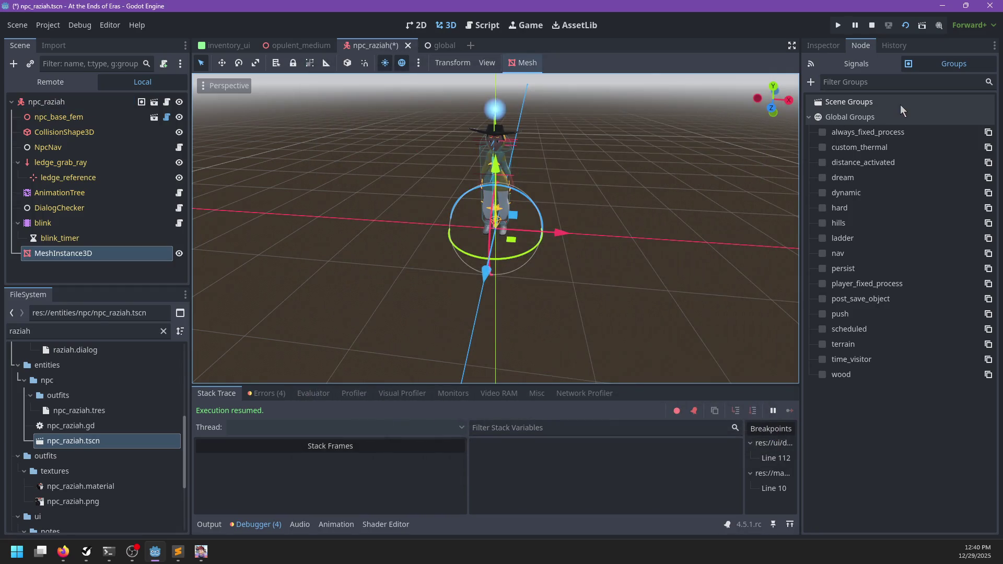
pyautogui.click(825, 47)
pyautogui.click(987, 132)
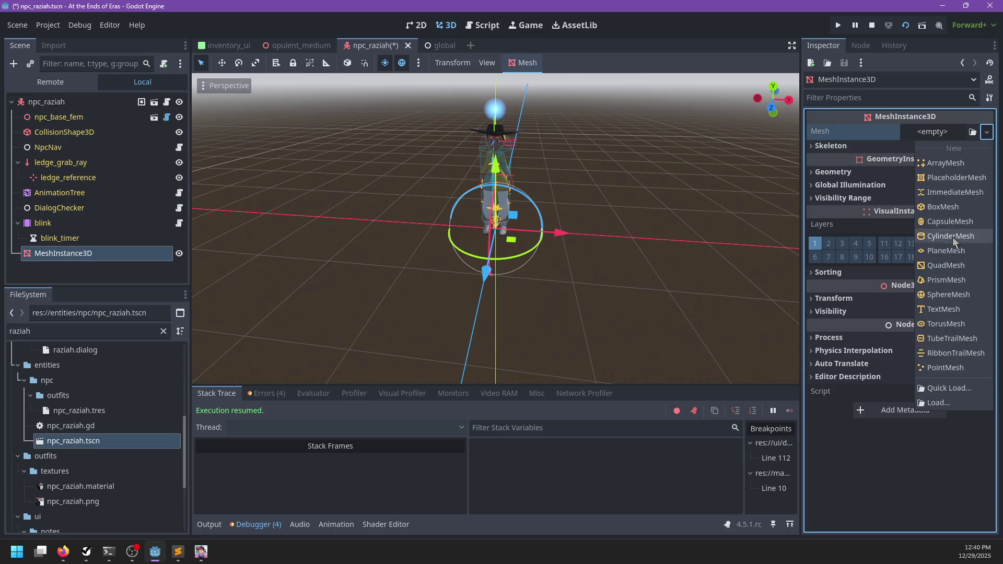
pyautogui.click(943, 281)
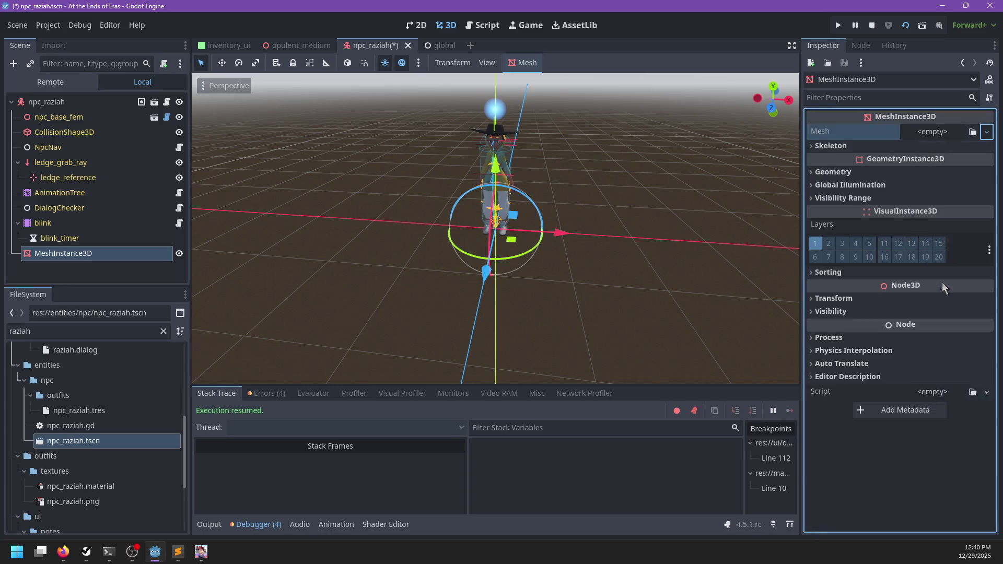
pyautogui.moveTo(501, 220)
pyautogui.mouseDown()
pyautogui.moveTo(523, 136)
pyautogui.moveTo(544, 133)
pyautogui.moveTo(532, 102)
pyautogui.moveTo(658, 136)
pyautogui.mouseUp()
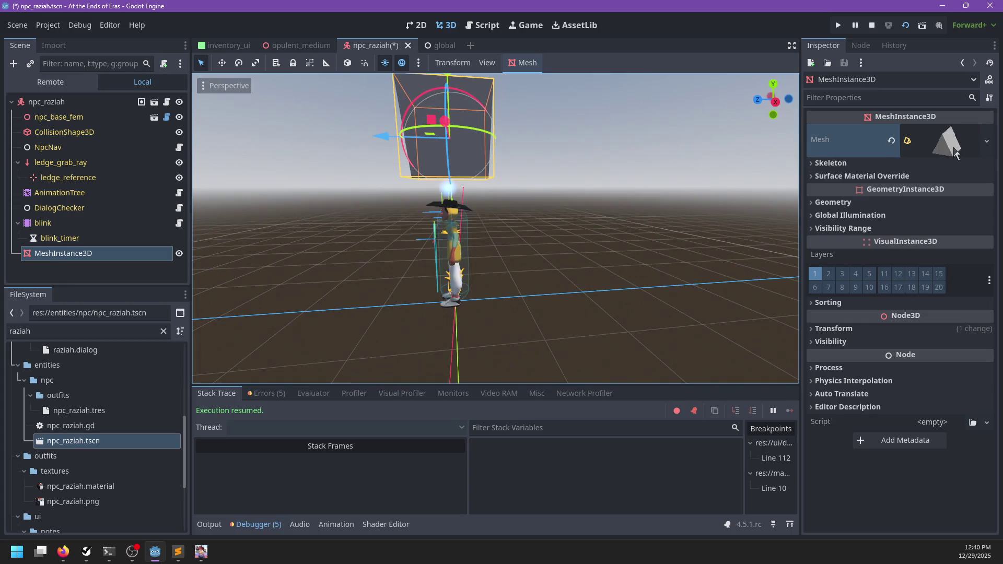
# - Set the PrismMesh size to x 0.5, y 0.5, z 0.25
pyautogui.click(955, 147)
pyautogui.click(837, 274)
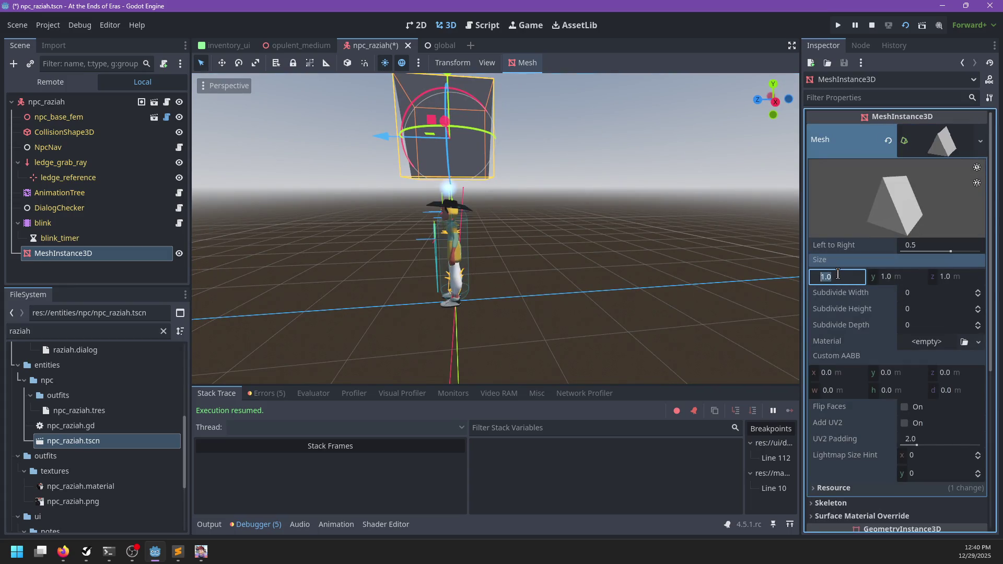
pyautogui.write('0.5')
pyautogui.press('Tab')
pyautogui.write('0.5')
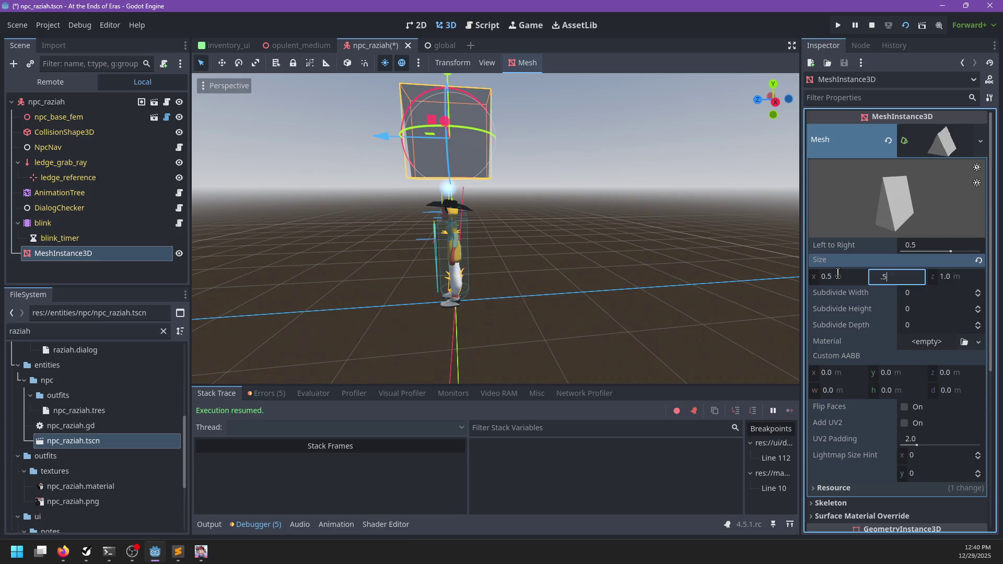
pyautogui.press('Tab')
pyautogui.write('0.5')
pyautogui.press('Return')
pyautogui.moveTo(518, 209)
pyautogui.mouseDown()
pyautogui.moveTo(558, 214)
pyautogui.moveTo(488, 104)
pyautogui.moveTo(655, 218)
pyautogui.moveTo(952, 290)
pyautogui.mouseUp()
pyautogui.click(962, 279)
pyautogui.write('0.25')
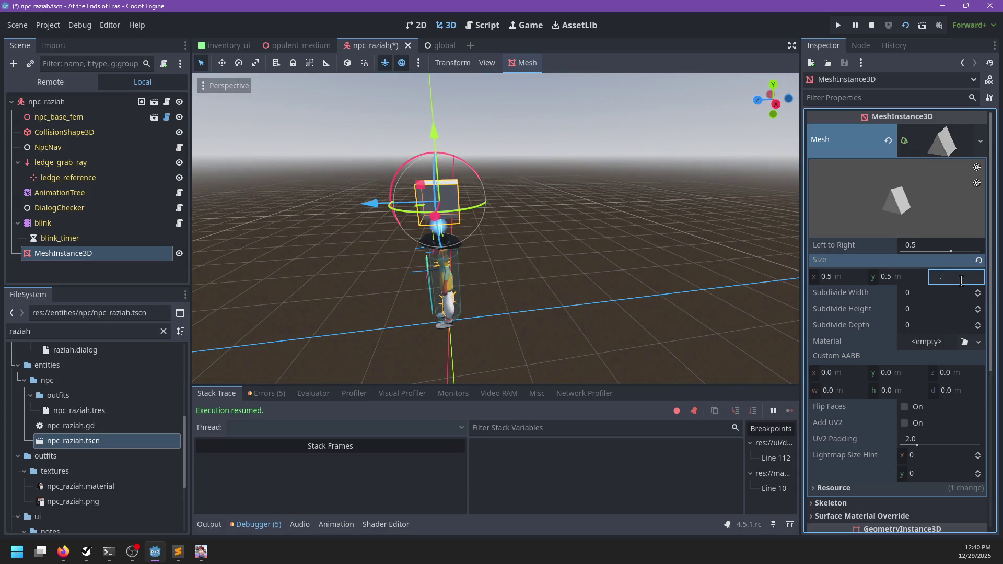
pyautogui.press('Return')
pyautogui.moveTo(586, 229)
pyautogui.mouseDown()
pyautogui.moveTo(711, 223)
pyautogui.moveTo(688, 242)
pyautogui.mouseUp()
pyautogui.scroll(-5, 867, 378)
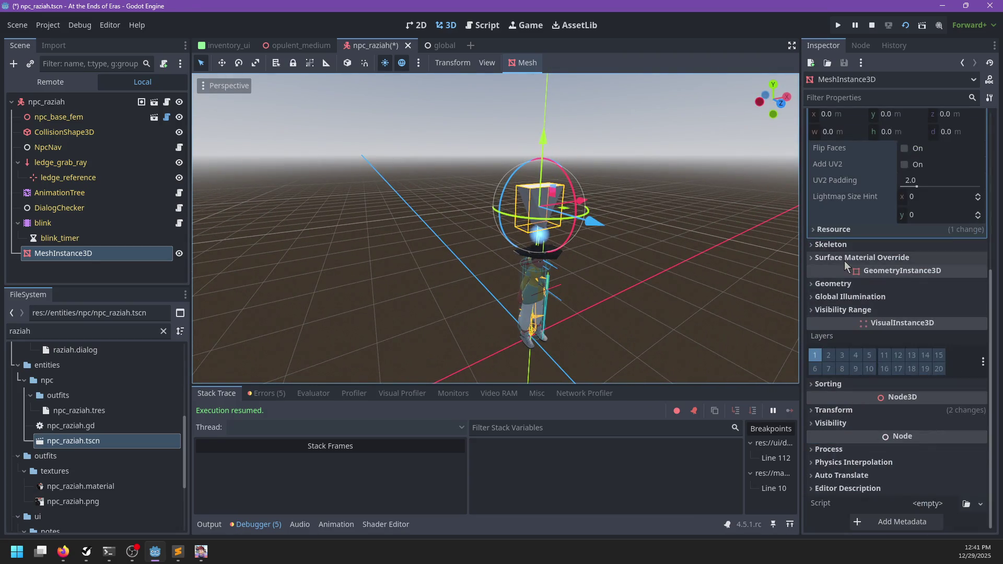
# - Give the prism mesh a new StandardMaterial3D override with green 476a35 emission
pyautogui.click(836, 284)
pyautogui.click(930, 299)
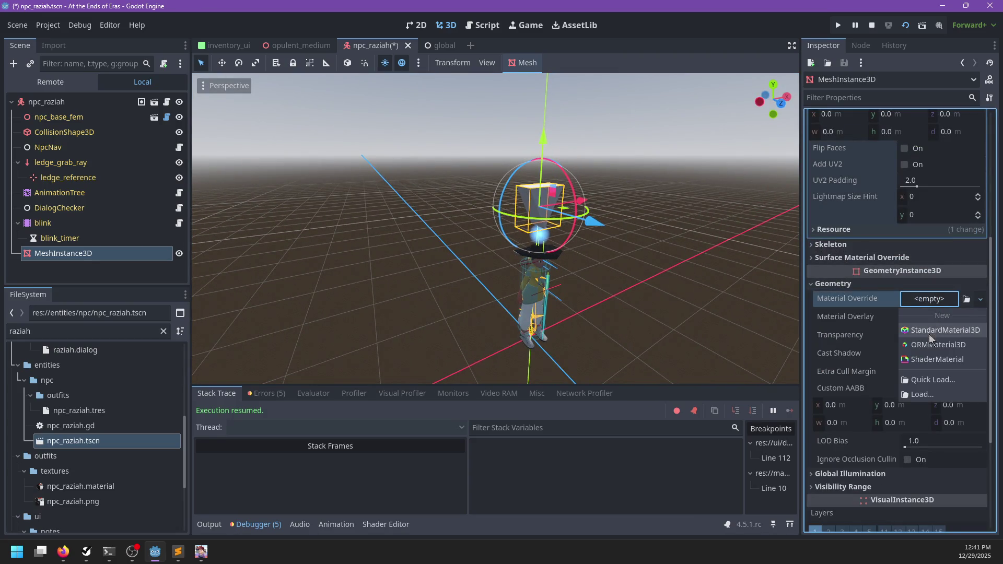
pyautogui.click(929, 333)
pyautogui.click(921, 305)
pyautogui.scroll(-5, 876, 421)
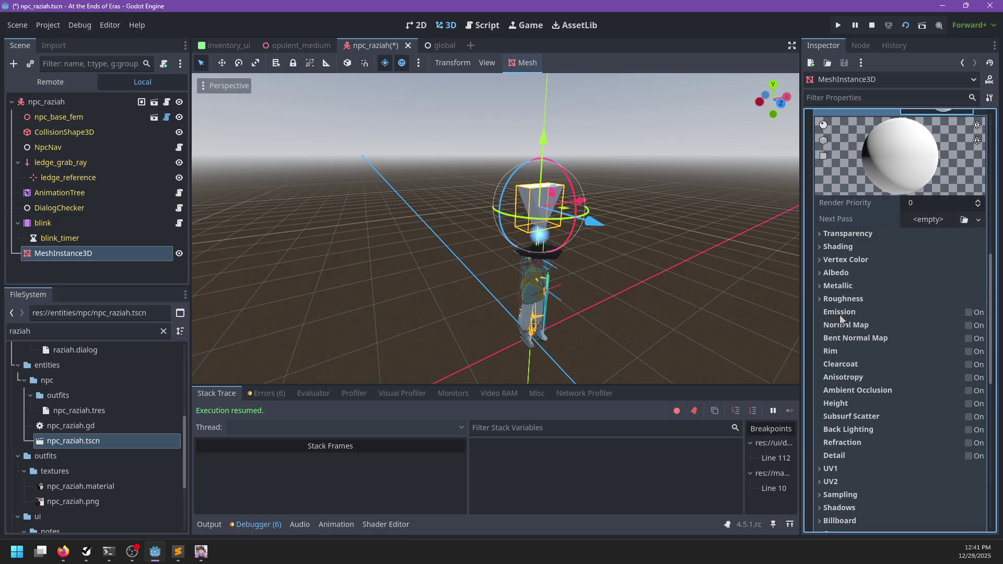
pyautogui.click(968, 313)
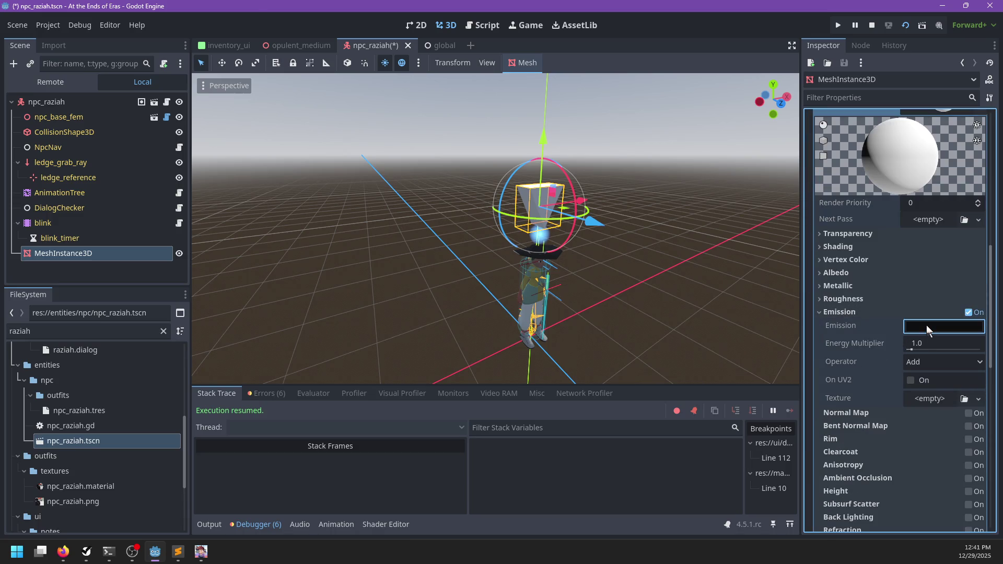
pyautogui.click(926, 325)
pyautogui.click(989, 60)
pyautogui.click(884, 108)
pyautogui.moveTo(884, 107); pyautogui.dragTo(882, 112)
pyautogui.moveTo(984, 96); pyautogui.dragTo(987, 100)
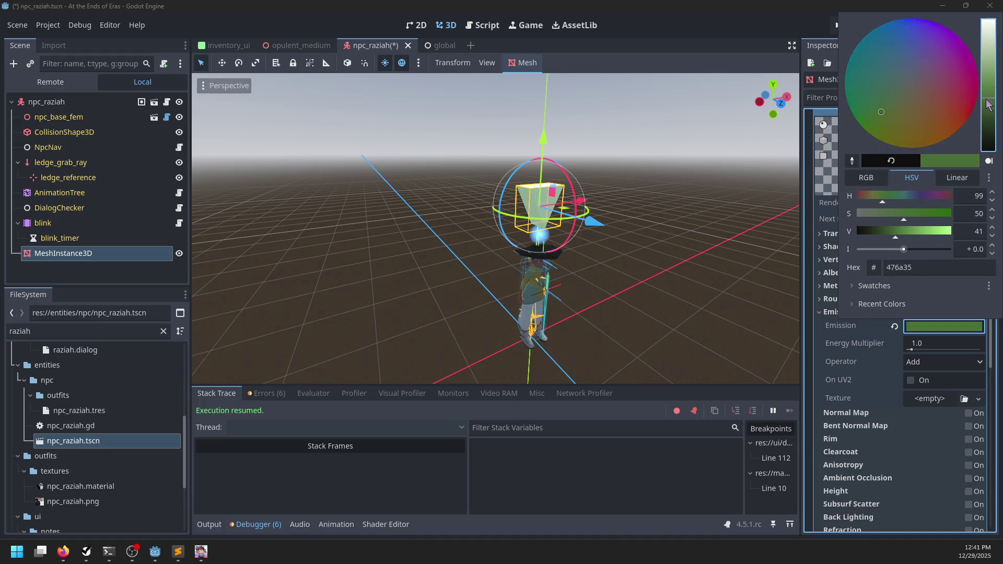
pyautogui.click(558, 262)
# - Set the material's albedo colour to a darker teal
pyautogui.moveTo(558, 262); pyautogui.dragTo(806, 325)
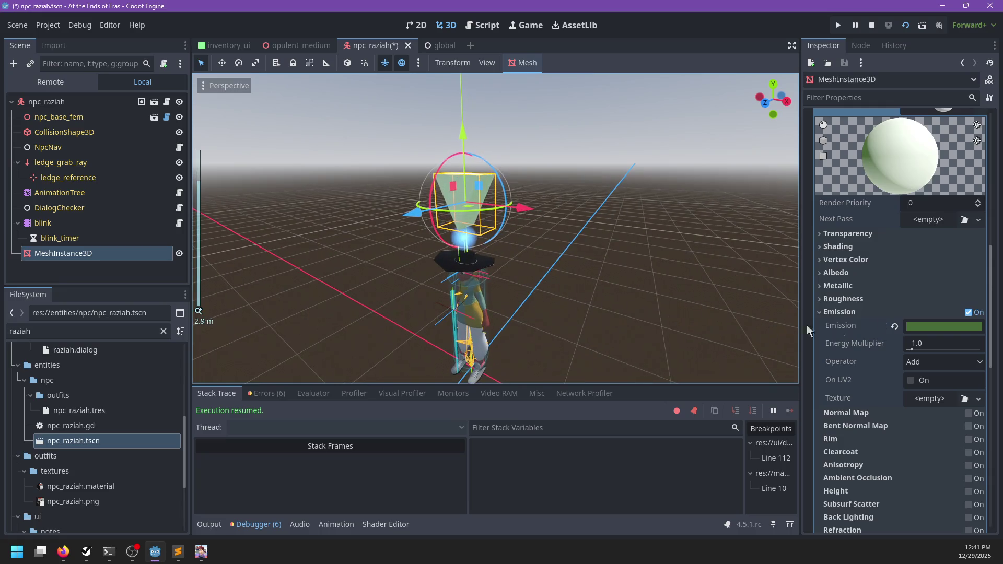
pyautogui.click(838, 273)
pyautogui.click(963, 288)
pyautogui.click(987, 98)
pyautogui.moveTo(896, 74)
pyautogui.mouseDown()
pyautogui.moveTo(886, 36)
pyautogui.moveTo(878, 71)
pyautogui.mouseUp()
pyautogui.click(703, 233)
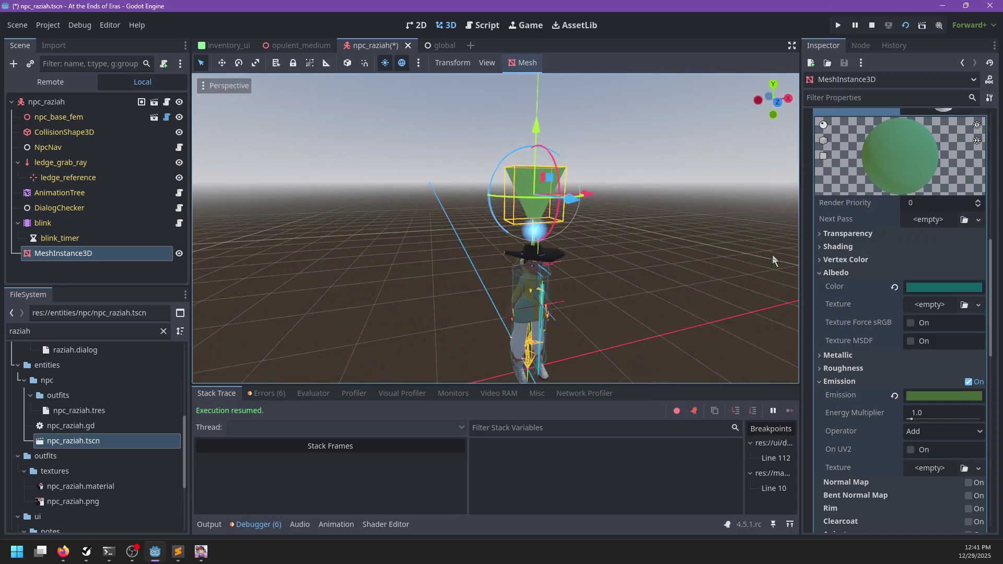
# - Keep Opaque Only depth draw and enable No Depth Test so the marker shows through geometry
pyautogui.scroll(-5, 896, 391)
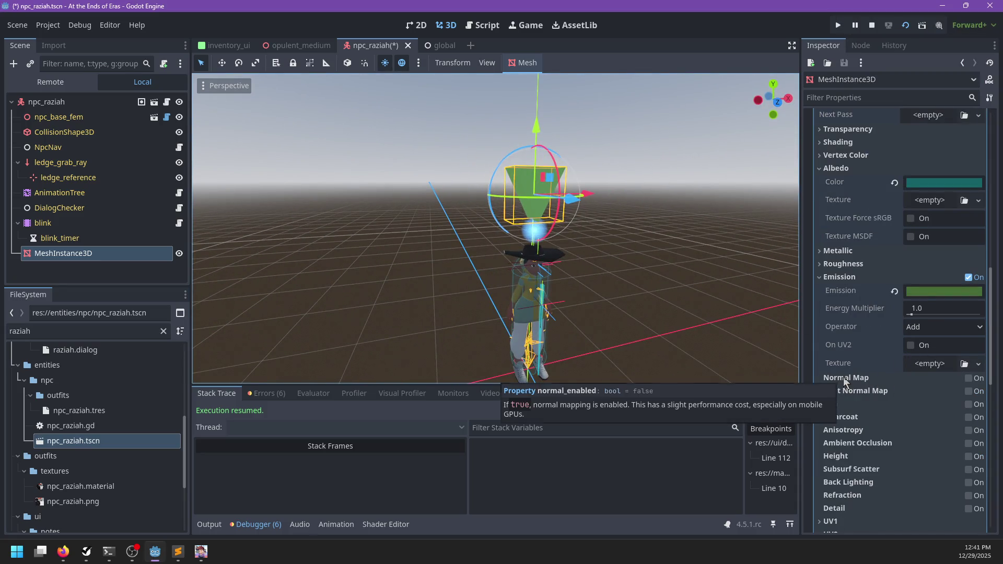
pyautogui.scroll(8, 861, 372)
pyautogui.click(842, 339)
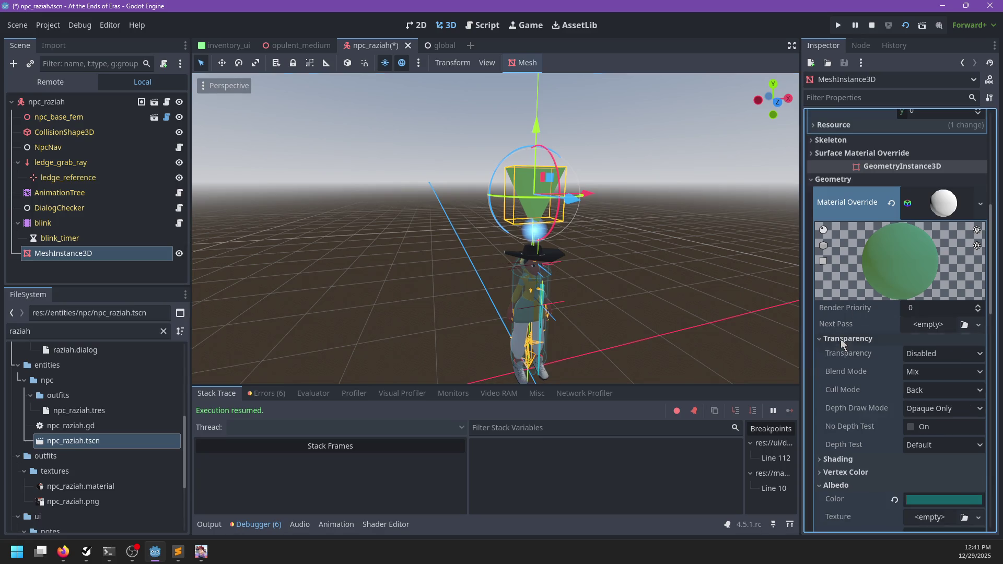
pyautogui.scroll(-5, 867, 353)
pyautogui.click(944, 303)
pyautogui.click(936, 316)
pyautogui.click(910, 322)
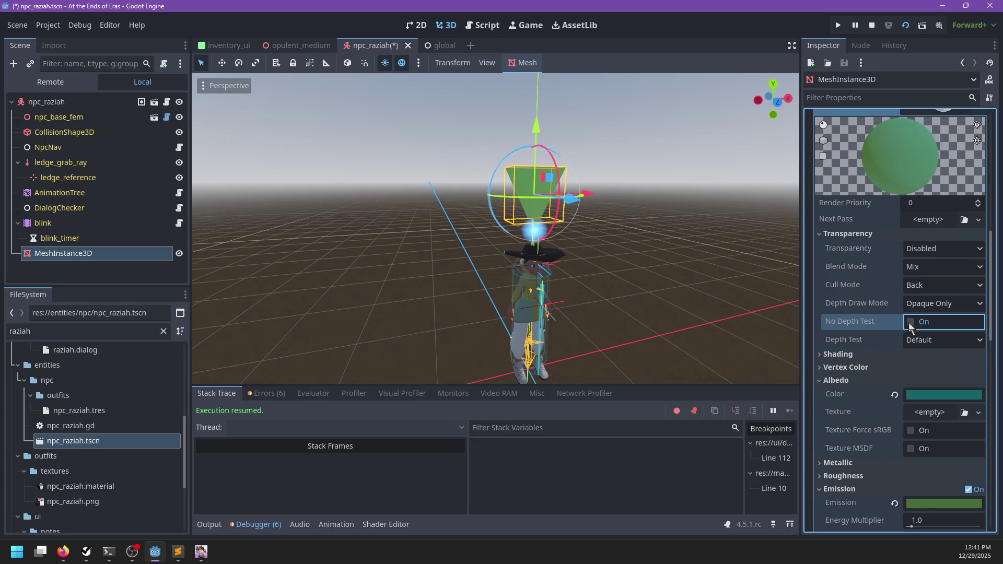
pyautogui.click(911, 321)
pyautogui.moveTo(654, 292)
pyautogui.mouseDown()
pyautogui.moveTo(615, 265)
pyautogui.moveTo(587, 168)
pyautogui.moveTo(571, 151)
pyautogui.moveTo(620, 296)
pyautogui.mouseUp()
# - Save npc_raziah, switch to the opulent_medium level and run it with F6
pyautogui.hotkey('ctrl', 's')
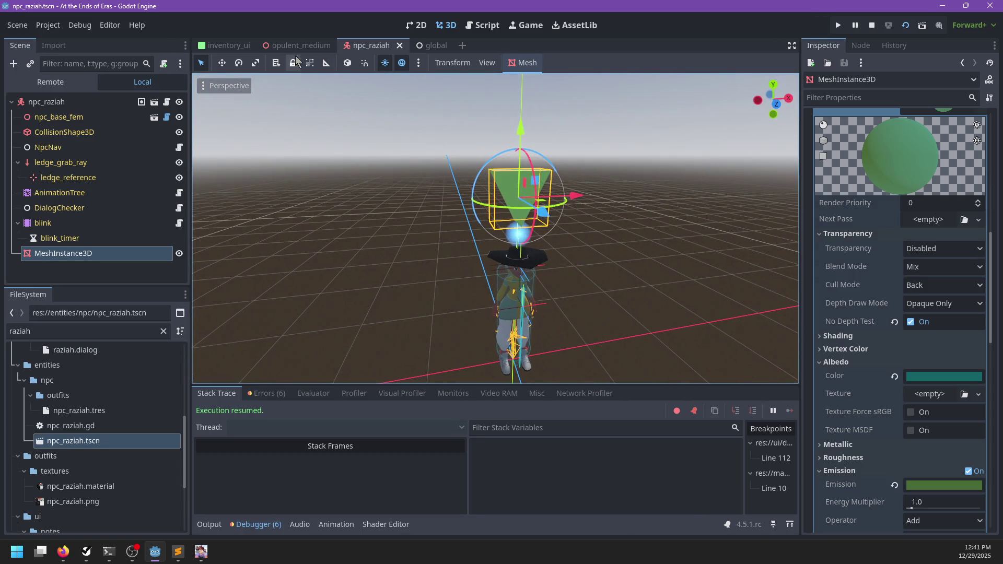
pyautogui.click(297, 46)
pyautogui.press('F6')
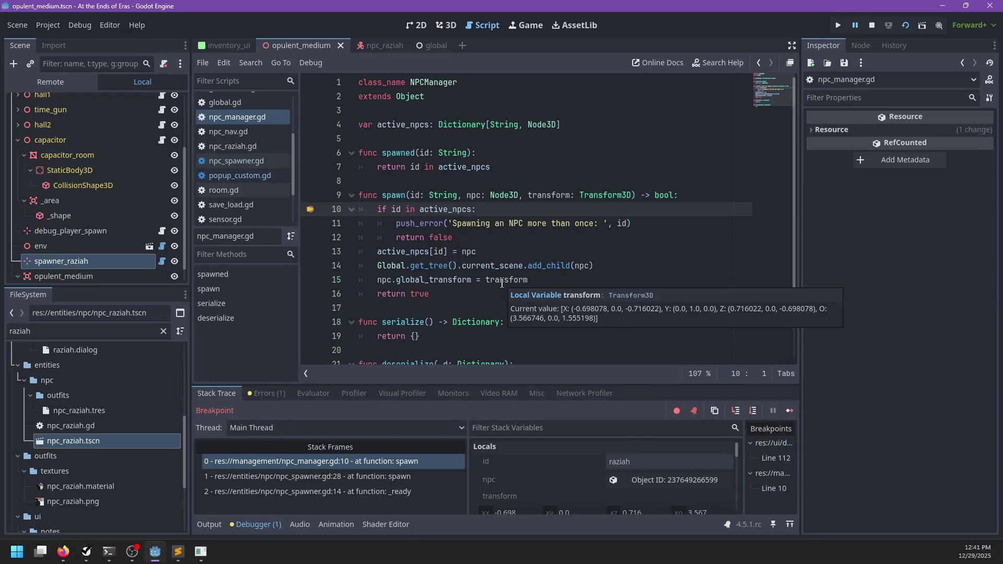
# - Clear the line-10 breakpoint, resume the game, walk the character, then pause and return to the editor
pyautogui.press('F9')
pyautogui.press('F12')
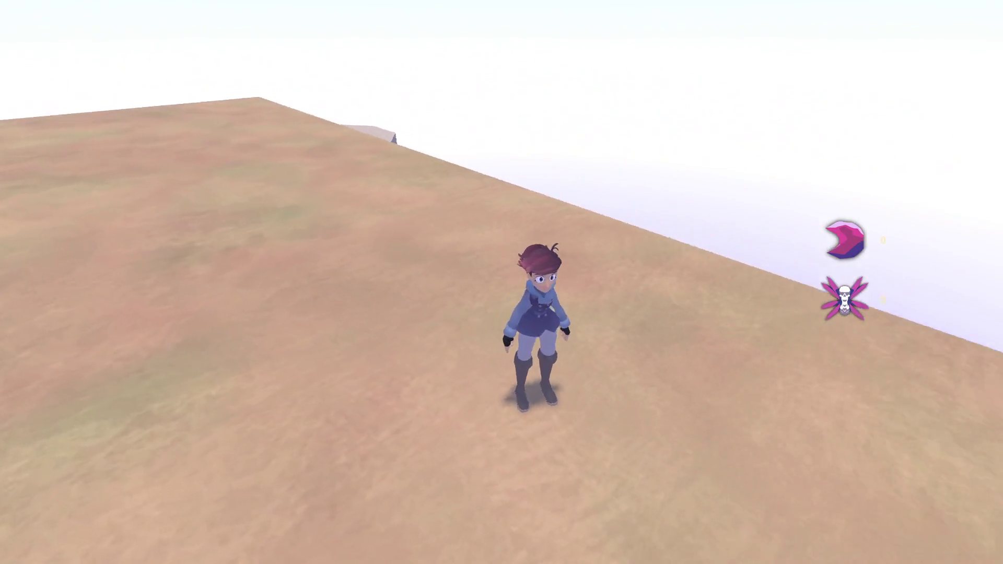
pyautogui.press('w')
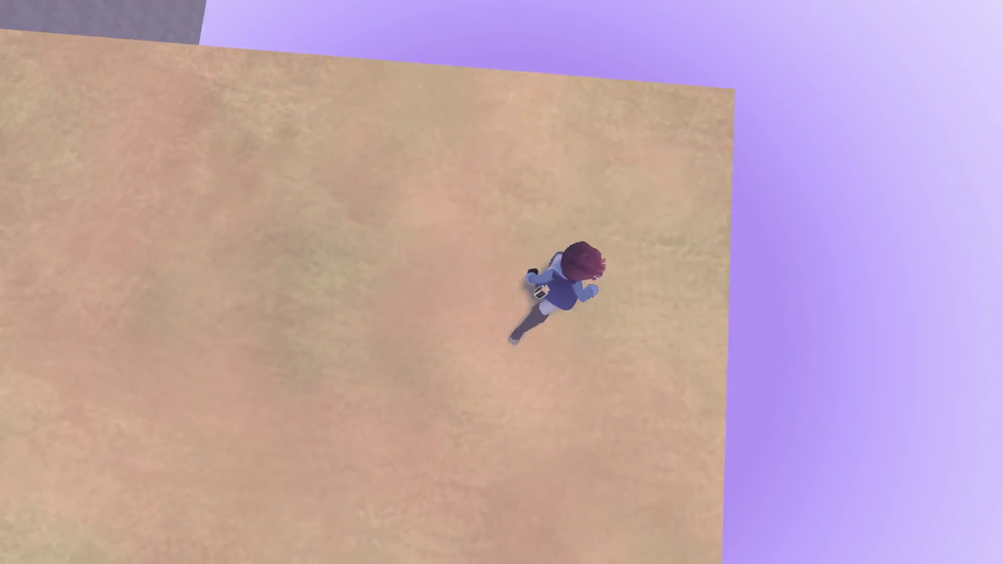
pyautogui.press('Escape')
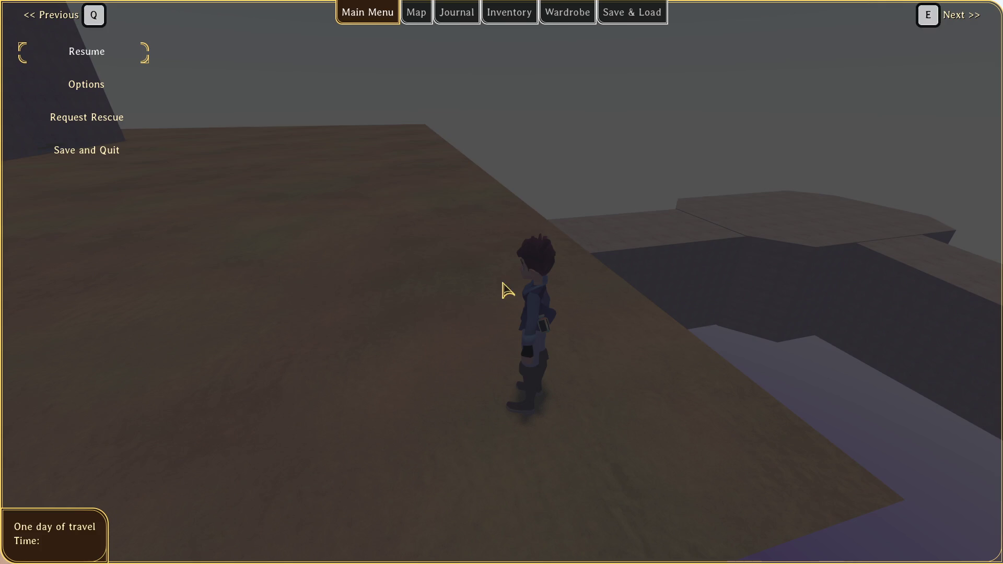
pyautogui.hotkey('alt', 'Tab')
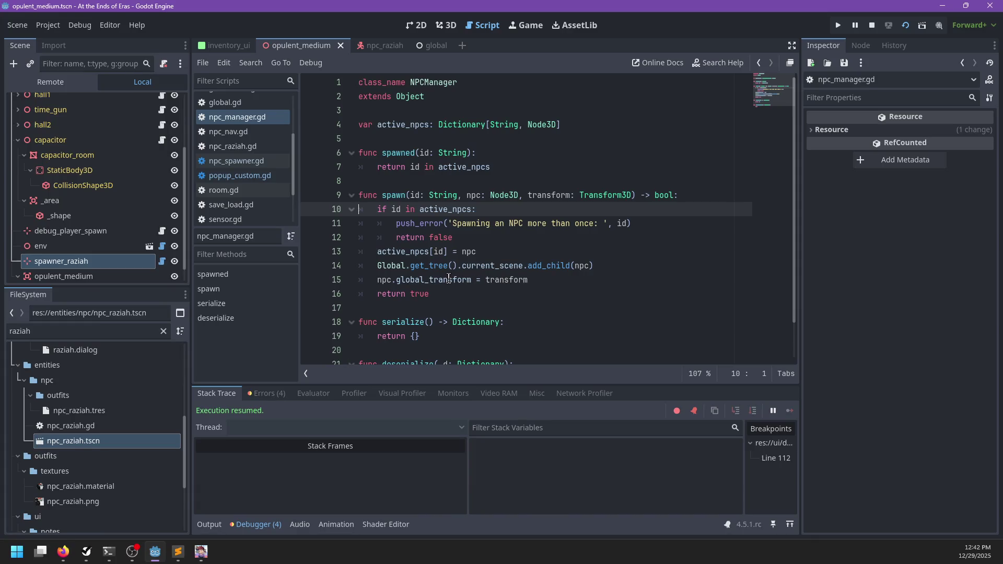
# - Search global.gd for current_scene usages, ending at the match on line 116
pyautogui.keyDown('ctrl'); pyautogui.click(398, 266); pyautogui.keyUp('ctrl')
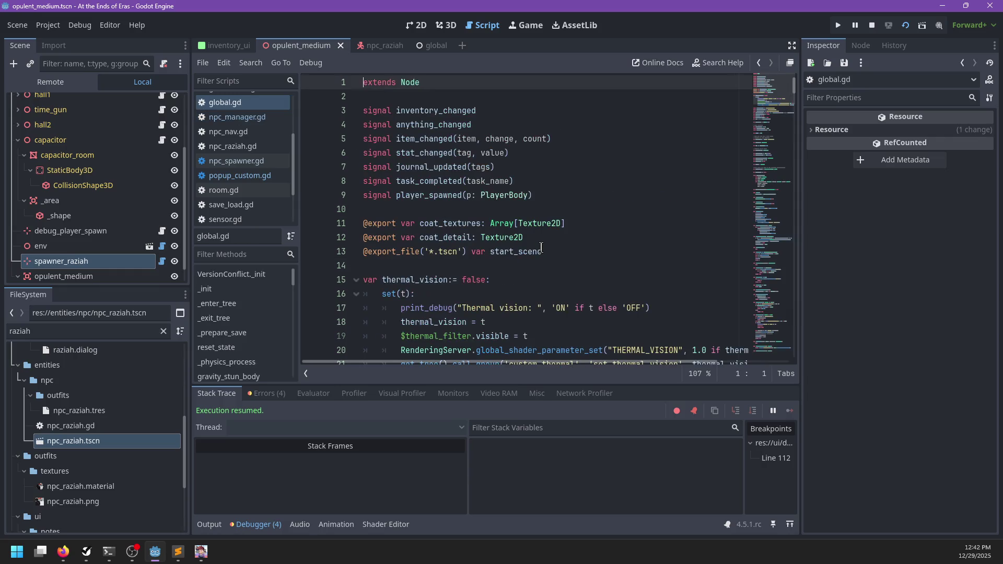
pyautogui.hotkey('ctrl', 'f')
pyautogui.write('current_scene')
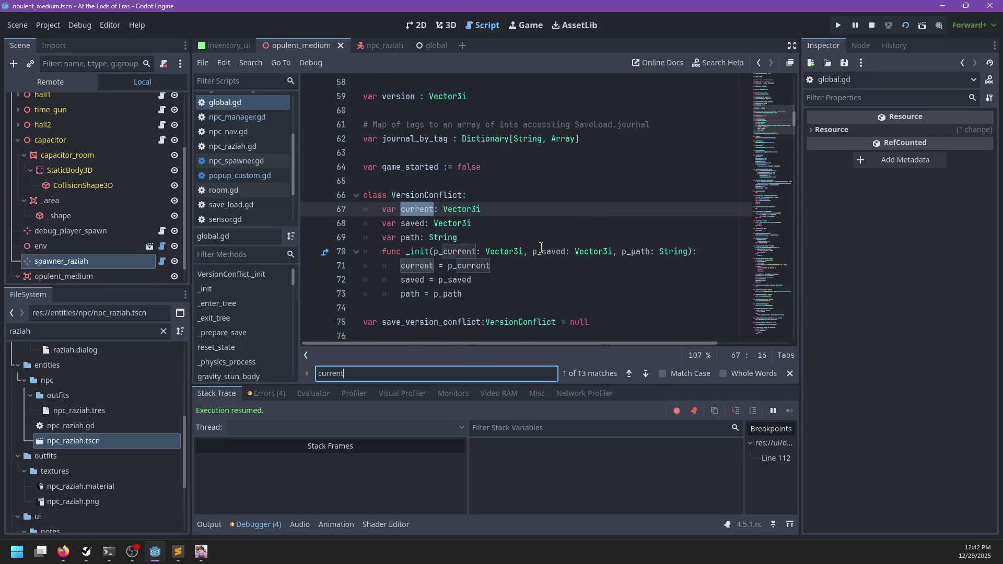
pyautogui.press('Return')
pyautogui.press('Return')
pyautogui.press('Return')
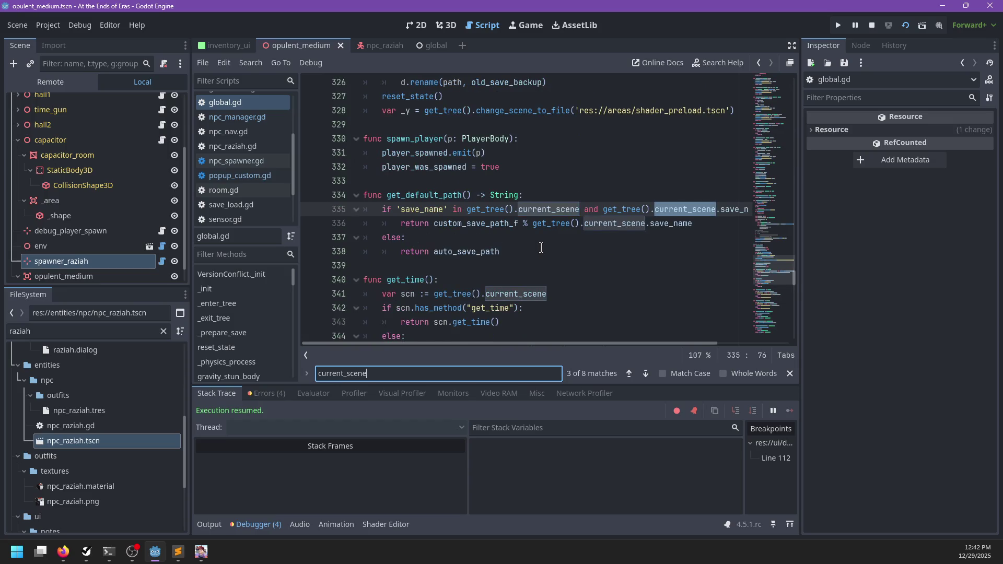
pyautogui.press('Return')
pyautogui.press('Return')
pyautogui.press('Return')
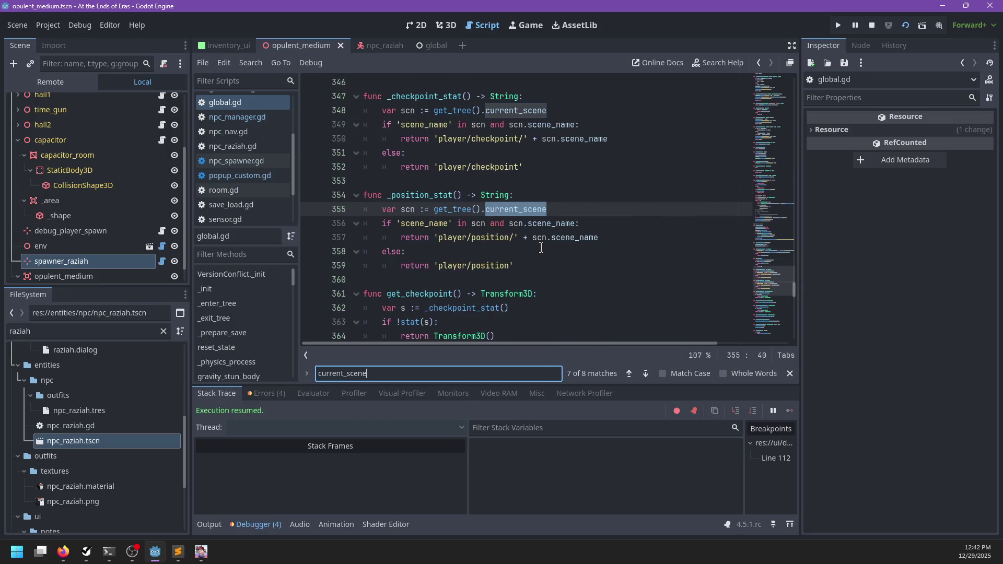
pyautogui.press('Return')
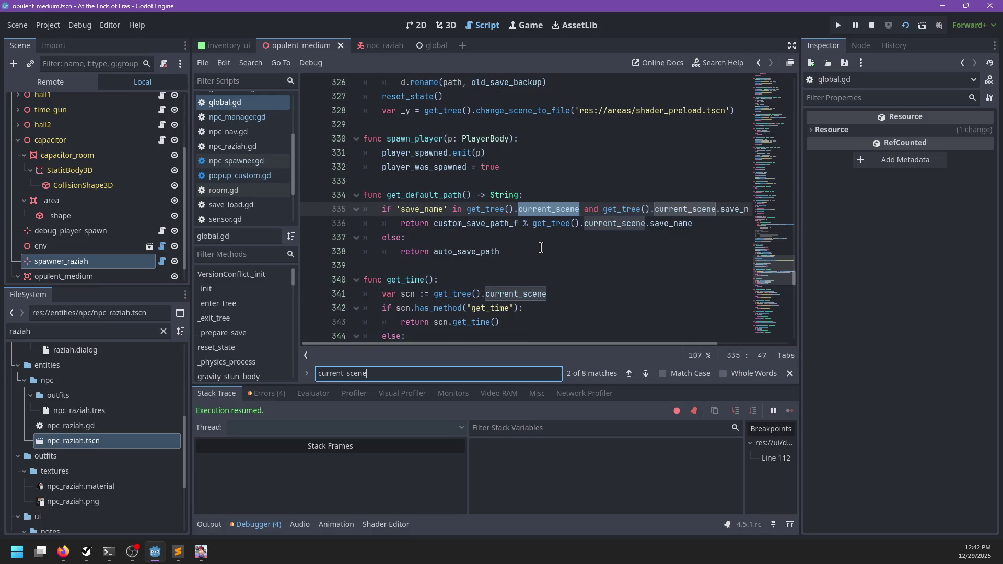
pyautogui.press('Return')
pyautogui.press('Return')
pyautogui.press('Return')
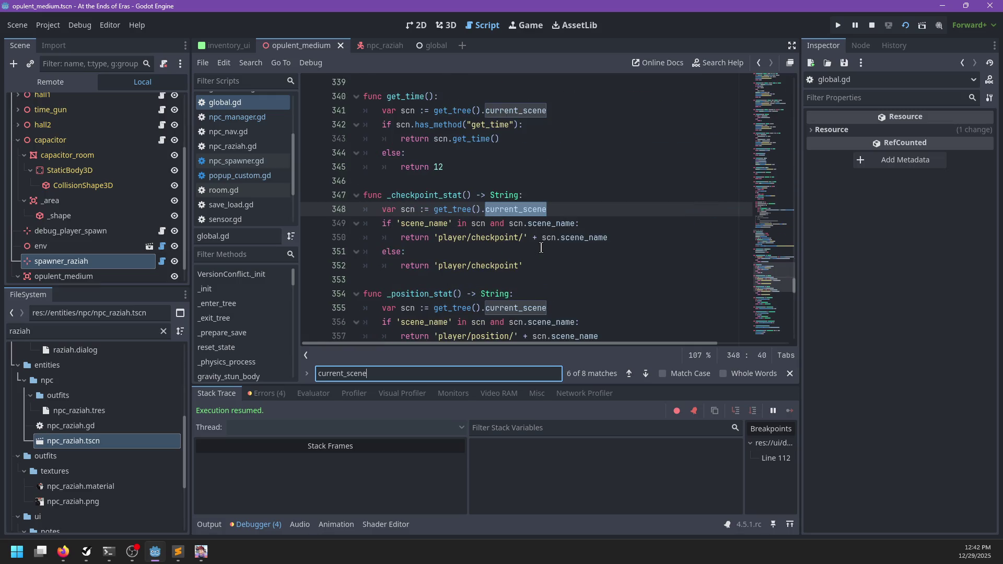
pyautogui.press('Return')
pyautogui.press('Return')
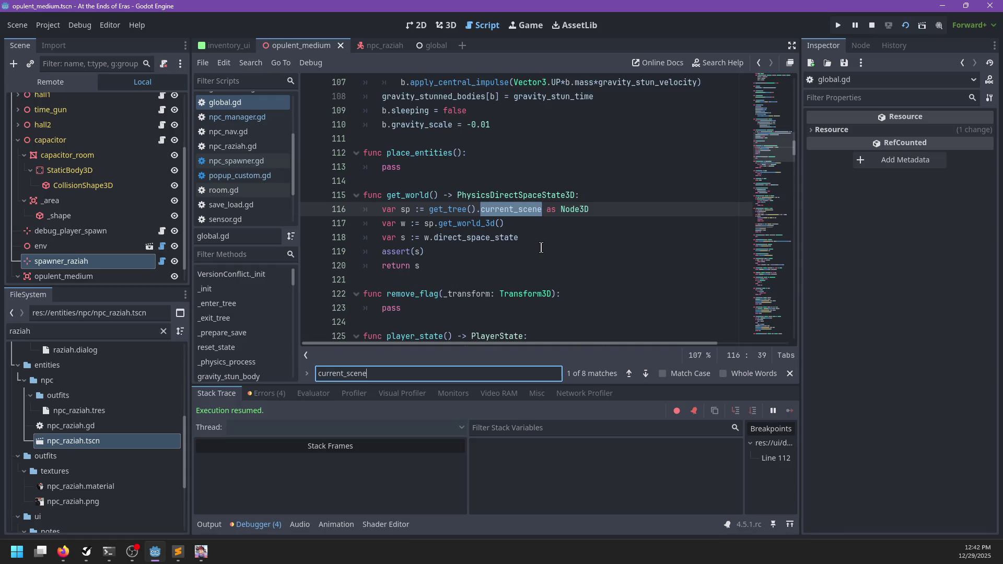
pyautogui.press('Escape')
# - Add a get_scene() -> Node3D function to global.gd returning get_tree().current_scene, and save
pyautogui.press('Up')
pyautogui.press('Up')
pyautogui.press('Up')
pyautogui.press('Down')
pyautogui.press('Return')
pyautogui.press('Up')
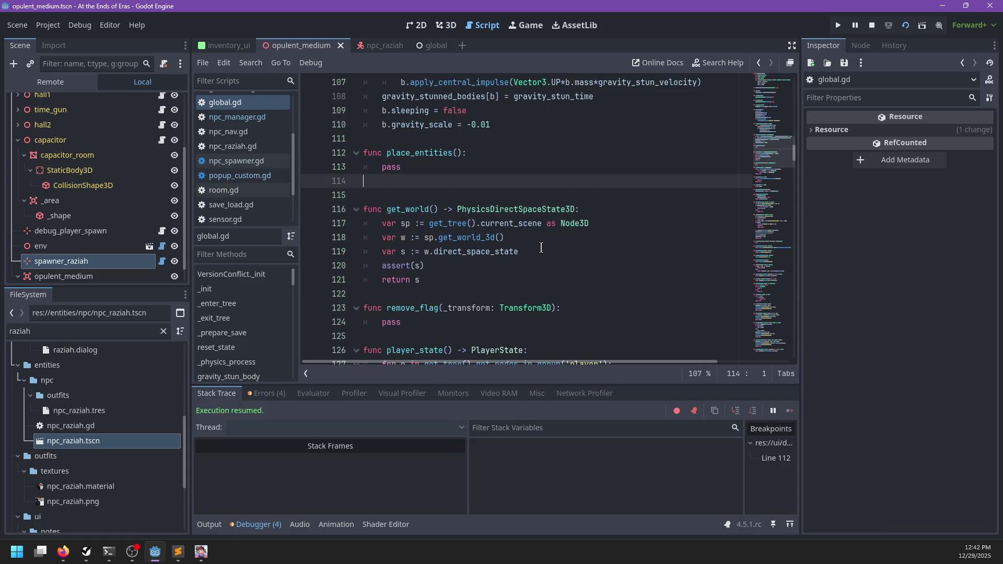
pyautogui.press('Return')
pyautogui.write('func get_scene() ->')
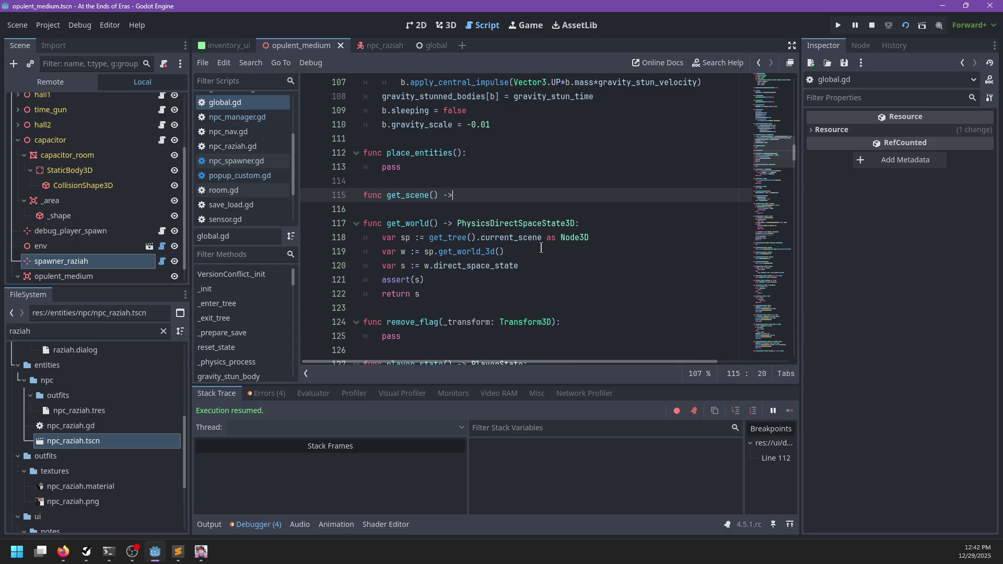
pyautogui.write(' Node3D:')
pyautogui.press('Return')
pyautogui.write('retur')
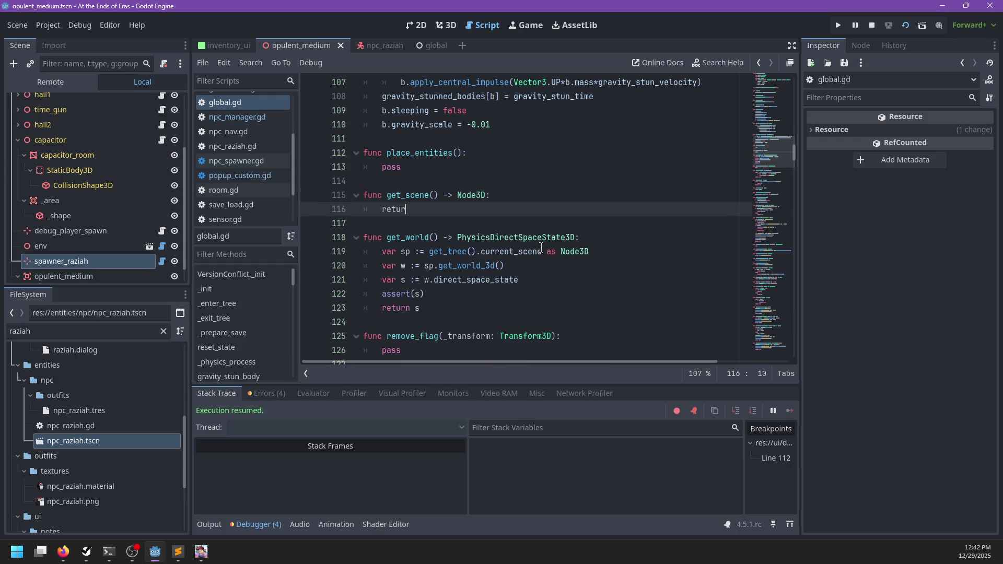
pyautogui.write('n get_tree().current_scene as N')
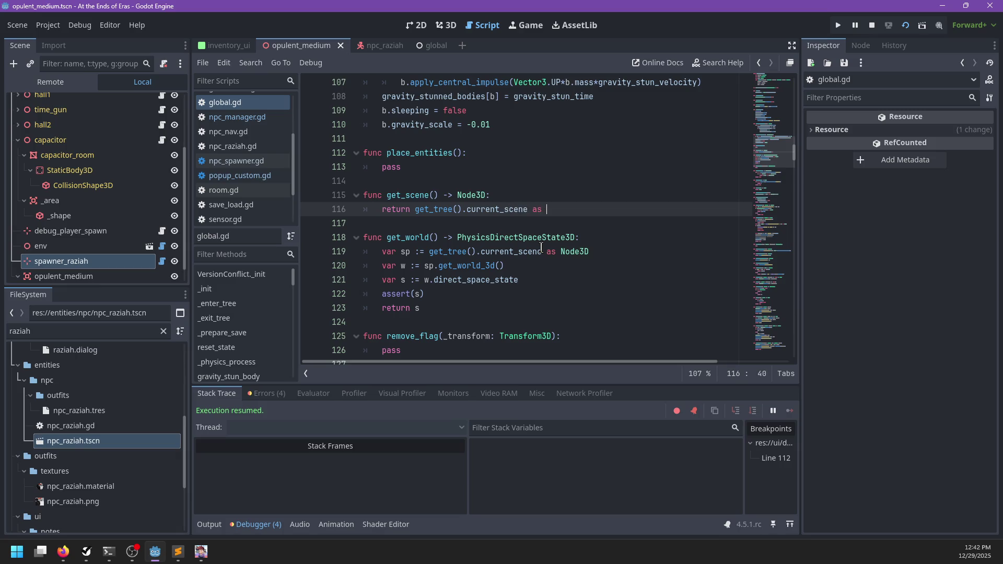
pyautogui.write('ode3D')
pyautogui.hotkey('ctrl', 's')
# - In npc_manager.gd, replace get_tree().current_scene on line 14 with get_scene() and save
pyautogui.click(236, 117)
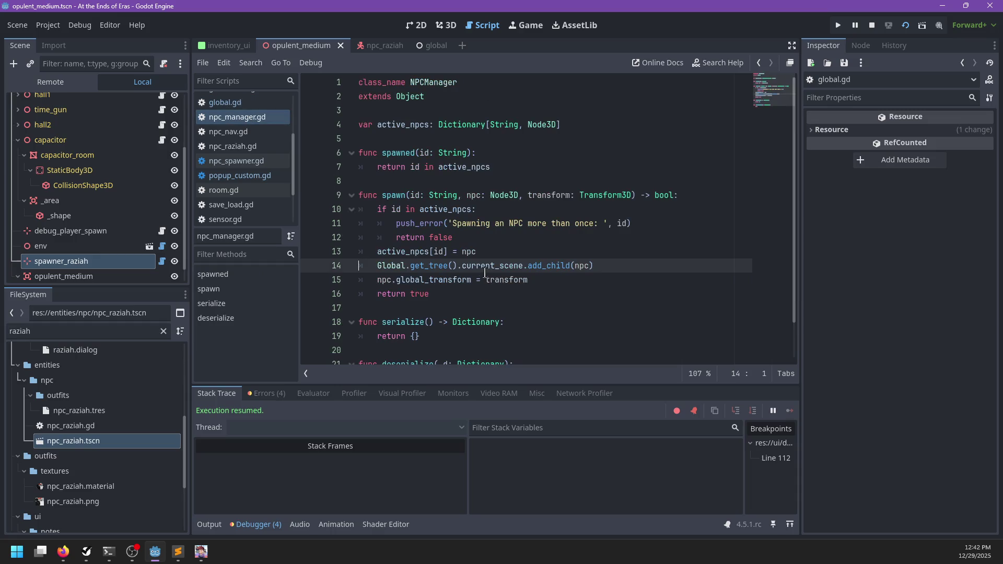
pyautogui.moveTo(524, 266); pyautogui.dragTo(411, 262)
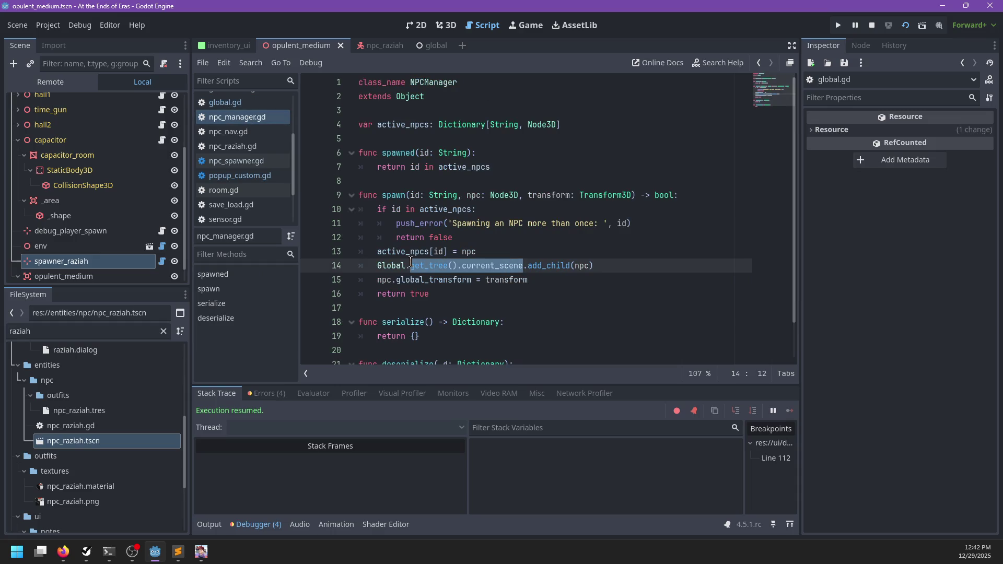
pyautogui.write('get_scene()')
pyautogui.hotkey('ctrl', 's')
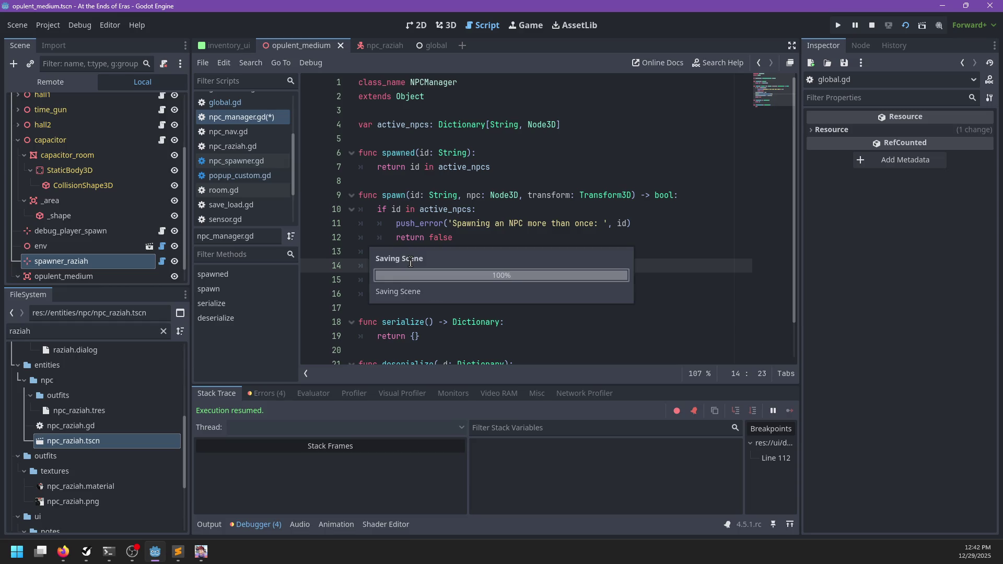
pyautogui.click(541, 253)
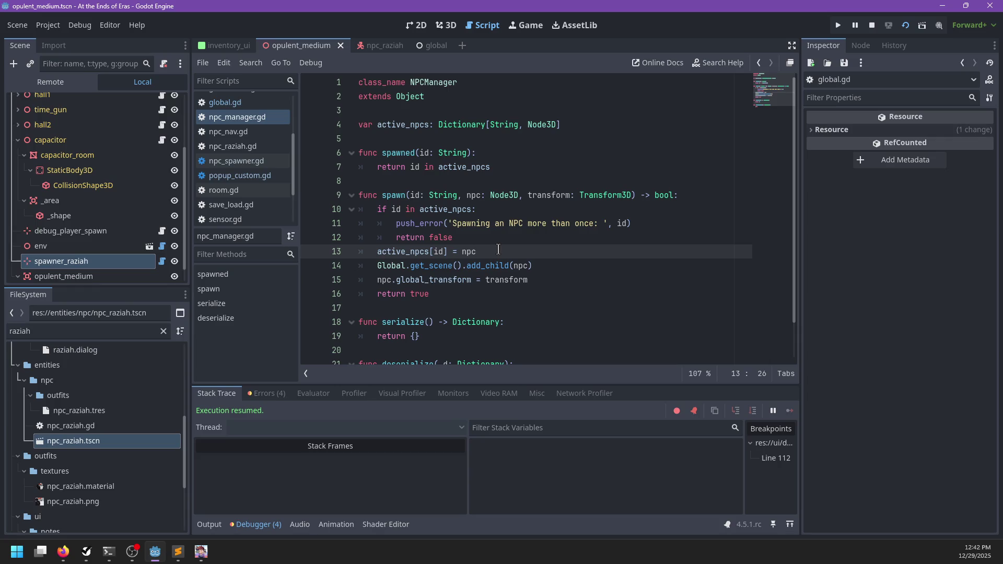
# - Move the transform assignment above add_child, drop 'global_' from it, and relaunch the game
pyautogui.click(529, 280)
pyautogui.hotkey('alt', 'Up')
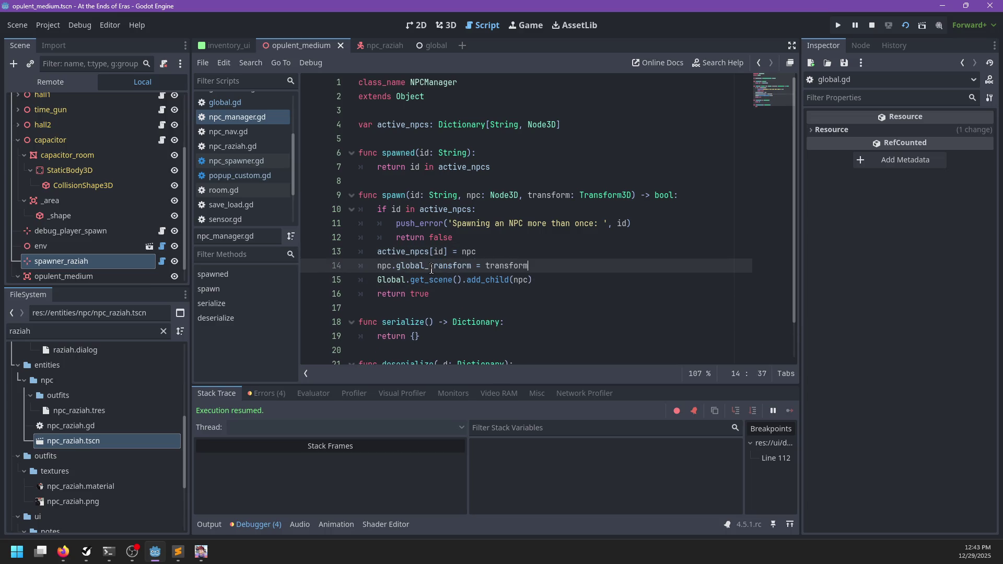
pyautogui.hotkey('ctrl', 'BackSpace')
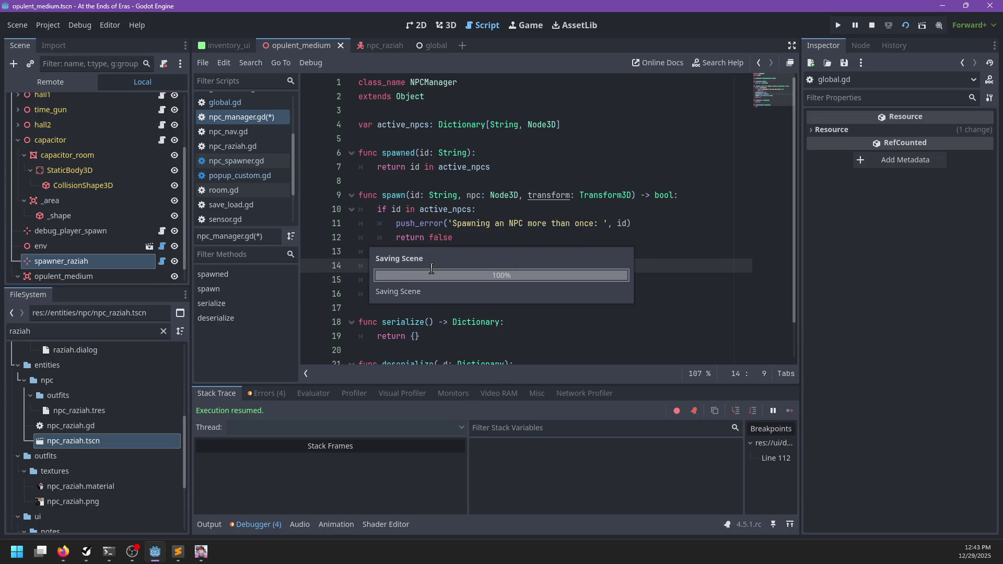
pyautogui.press('End')
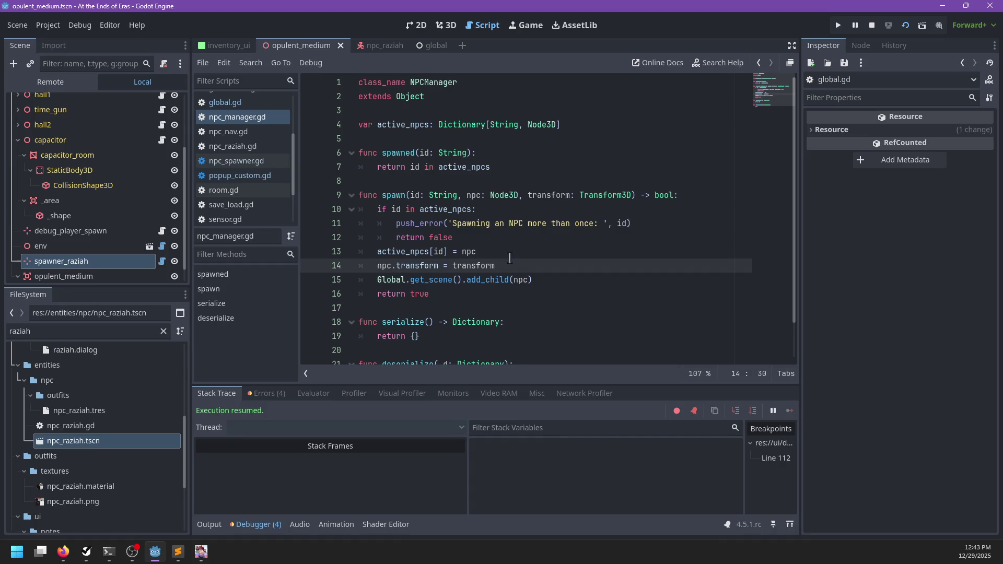
pyautogui.press('F5')
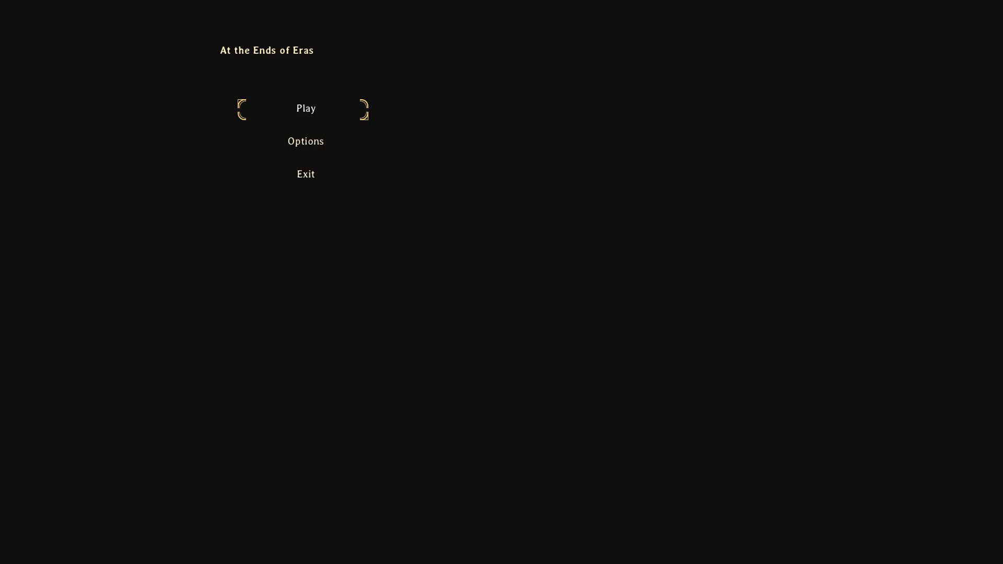
# - Start play from the main menu, walk the character around, pause, and stop the game with F8
pyautogui.press('Return')
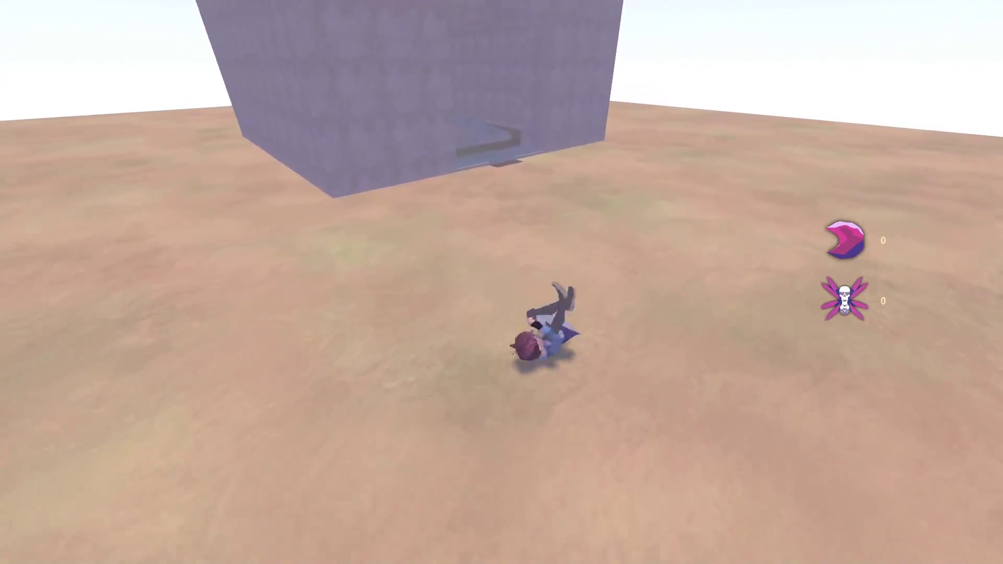
pyautogui.press('a')
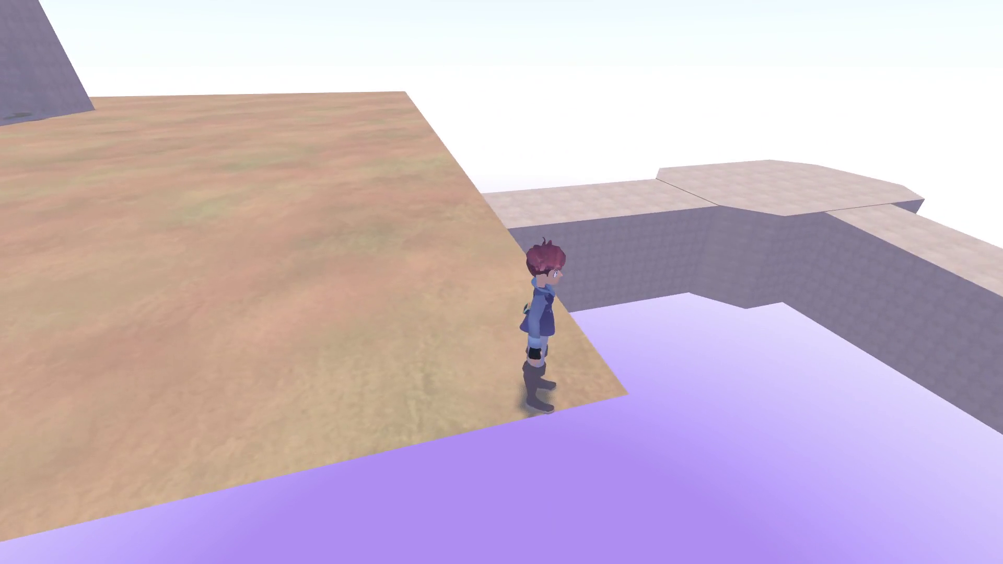
pyautogui.press('Escape')
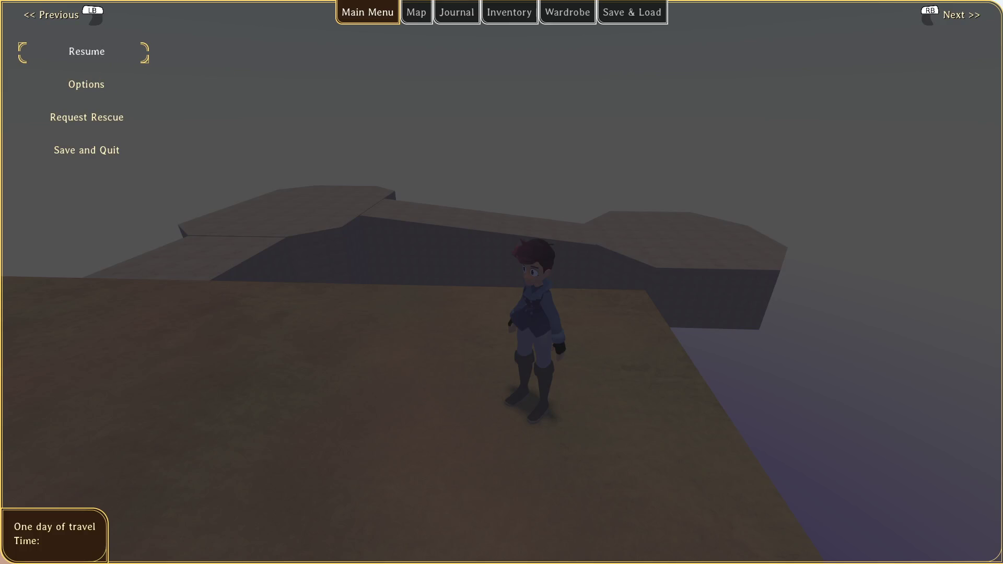
pyautogui.press('F8')
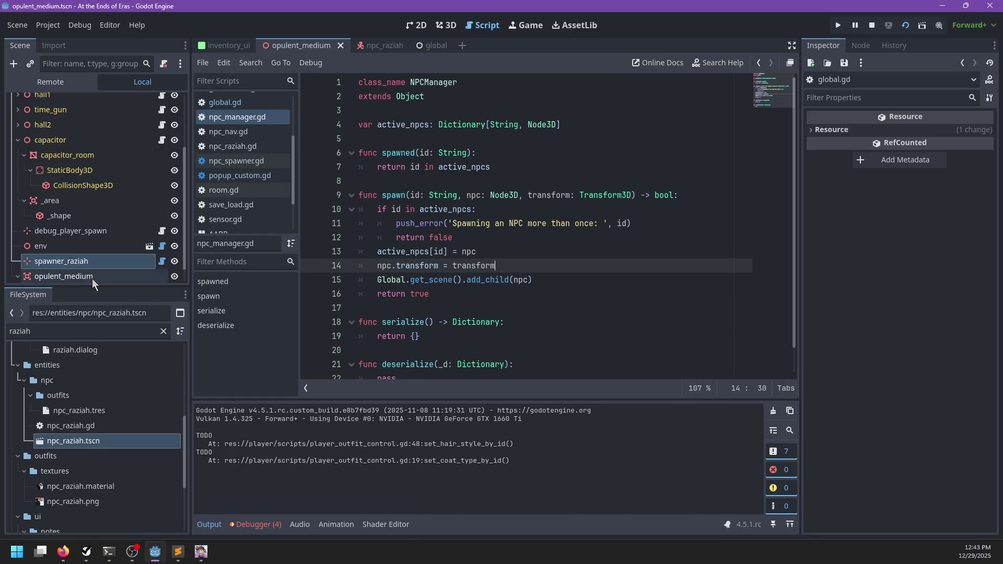
# - Add a Camera3D node to npc_raziah in the 3D view and place it beside the character
pyautogui.click(380, 46)
pyautogui.click(446, 25)
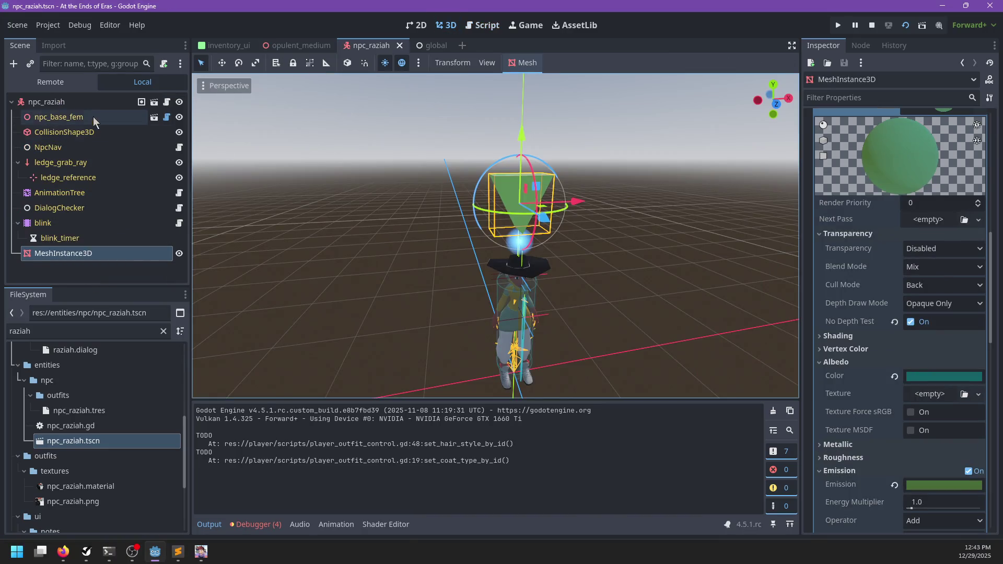
pyautogui.hotkey('ctrl', 'a')
pyautogui.write('camera3d')
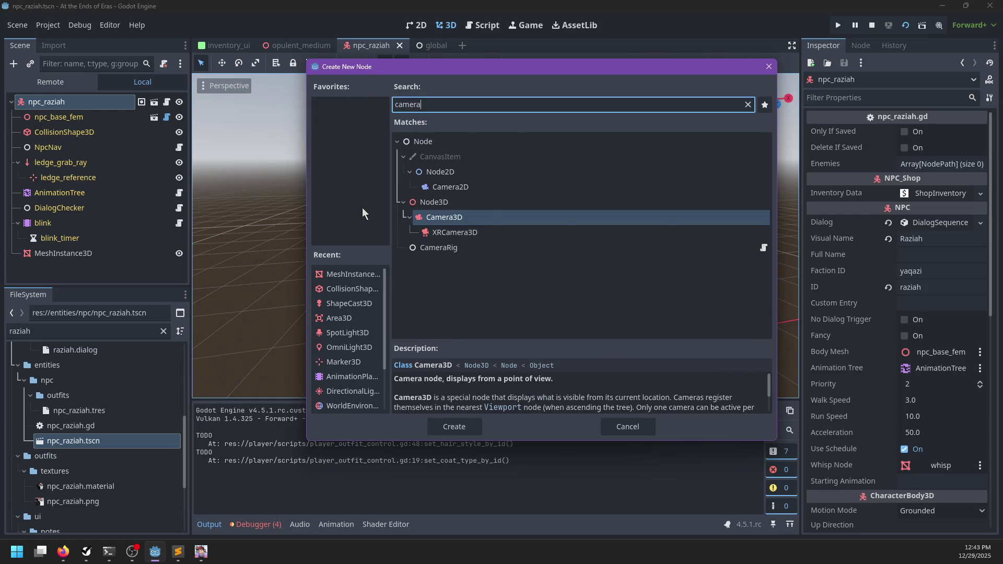
pyautogui.press('Return')
pyautogui.moveTo(362, 208)
pyautogui.mouseDown()
pyautogui.moveTo(550, 295)
pyautogui.moveTo(643, 222)
pyautogui.moveTo(637, 230)
pyautogui.mouseUp()
# - Make the camera current, save npc_raziah, and go back to opulent_medium
pyautogui.scroll(-5, 848, 333)
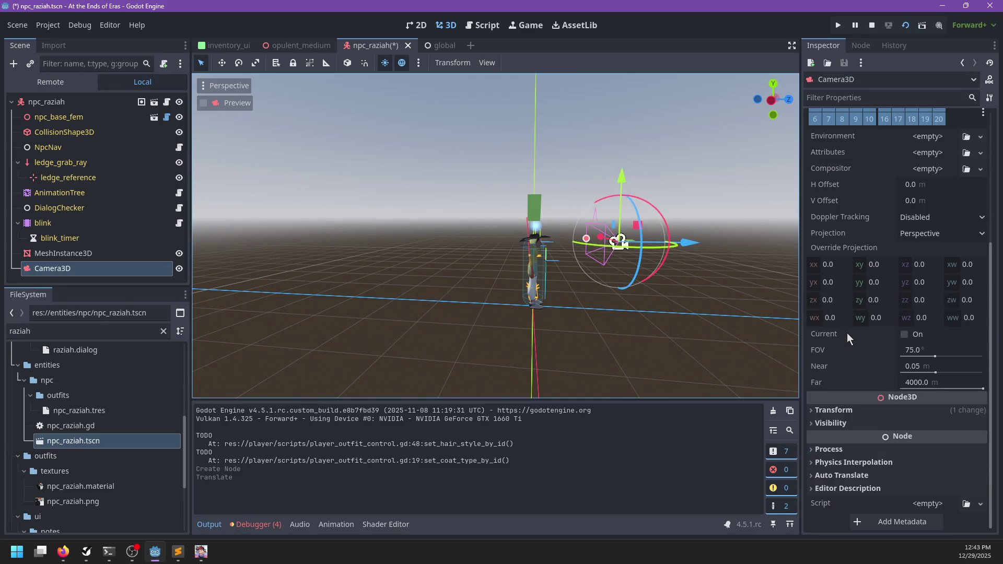
pyautogui.click(848, 335)
pyautogui.hotkey('ctrl', 's')
pyautogui.click(300, 44)
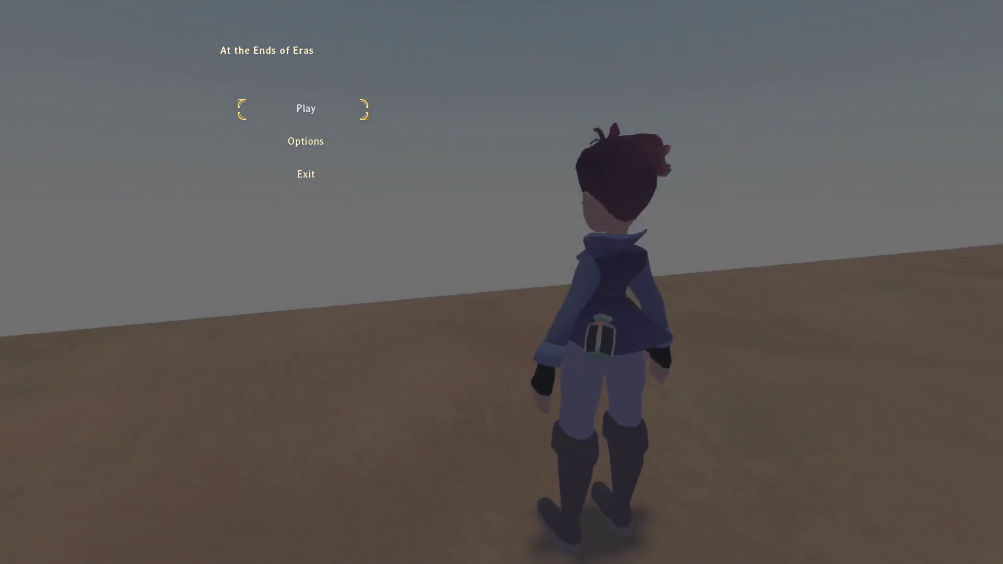
# - Stop the game, open npc_raziah.gd, and set a breakpoint on super._ready() at line 26
pyautogui.press('F8')
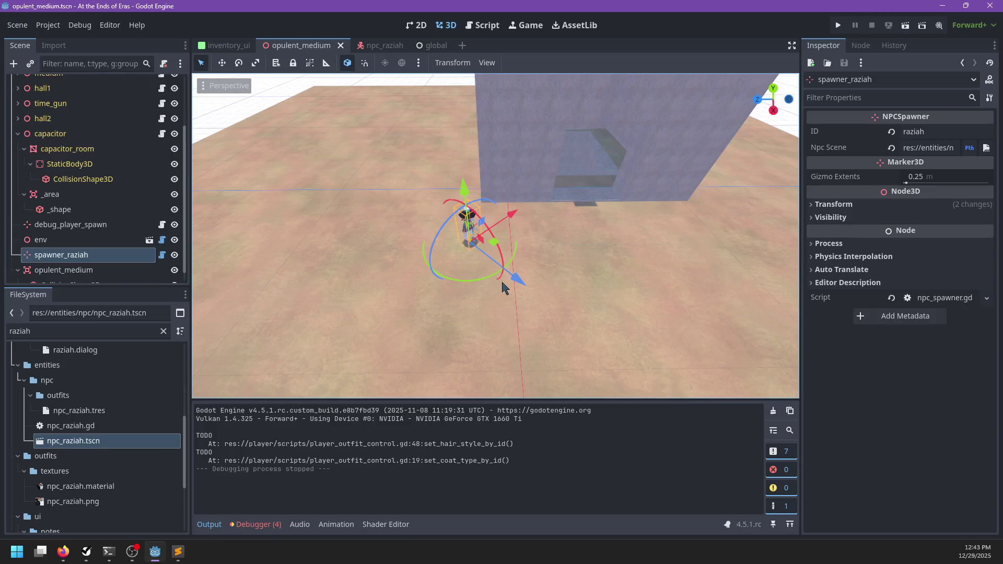
pyautogui.moveTo(380, 51)
pyautogui.click(380, 47)
pyautogui.click(179, 99)
pyautogui.click(179, 98)
pyautogui.click(166, 84)
pyautogui.scroll(-5, 319, 225)
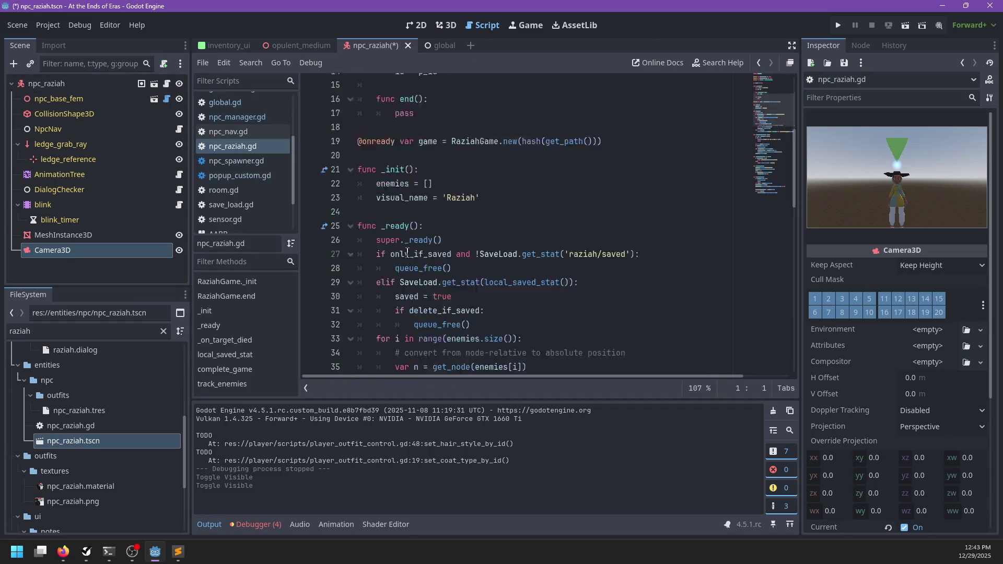
pyautogui.click(565, 210)
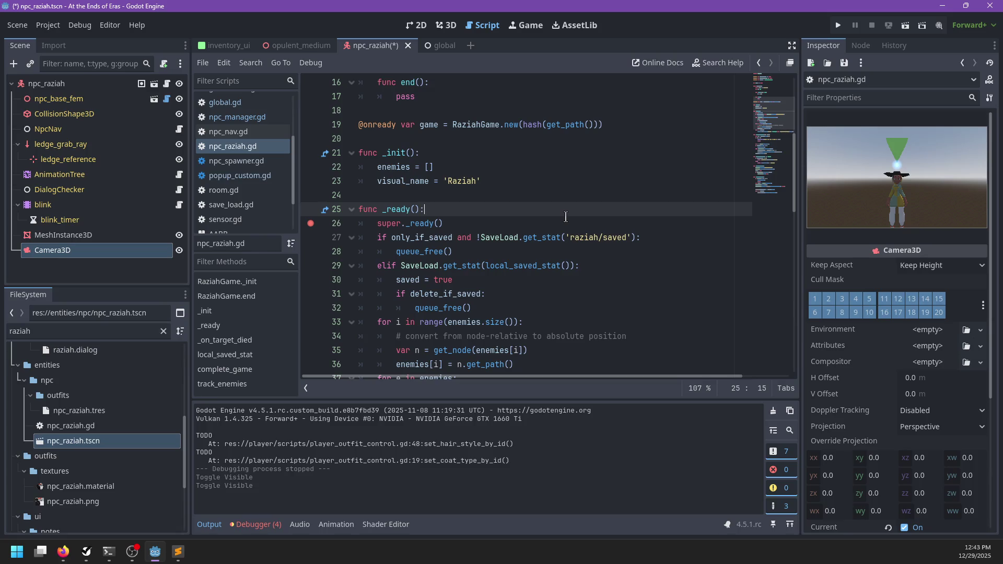
# - Run the game from opulent_medium, start play, exit it, and show the debugger panel
pyautogui.click(305, 45)
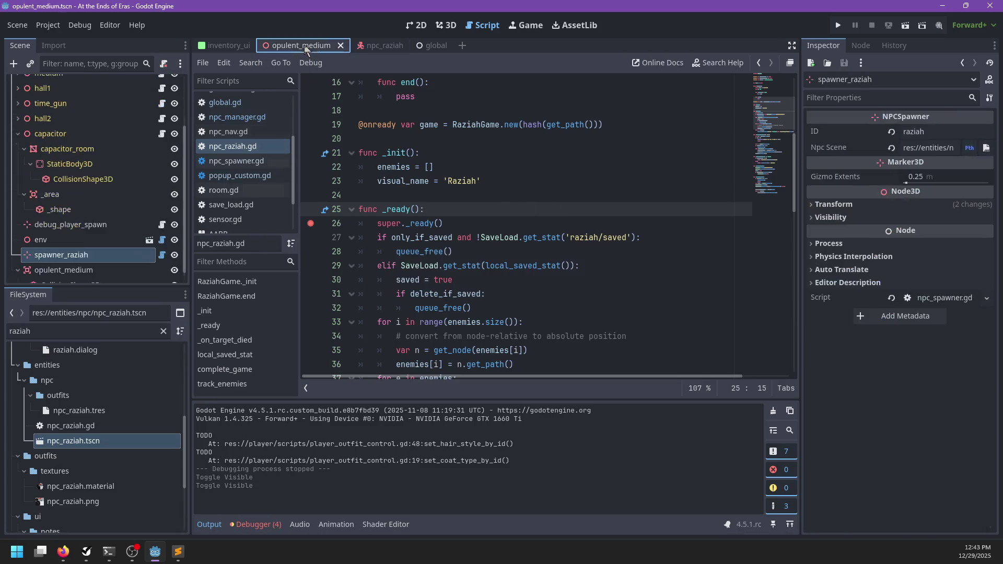
pyautogui.press('F6')
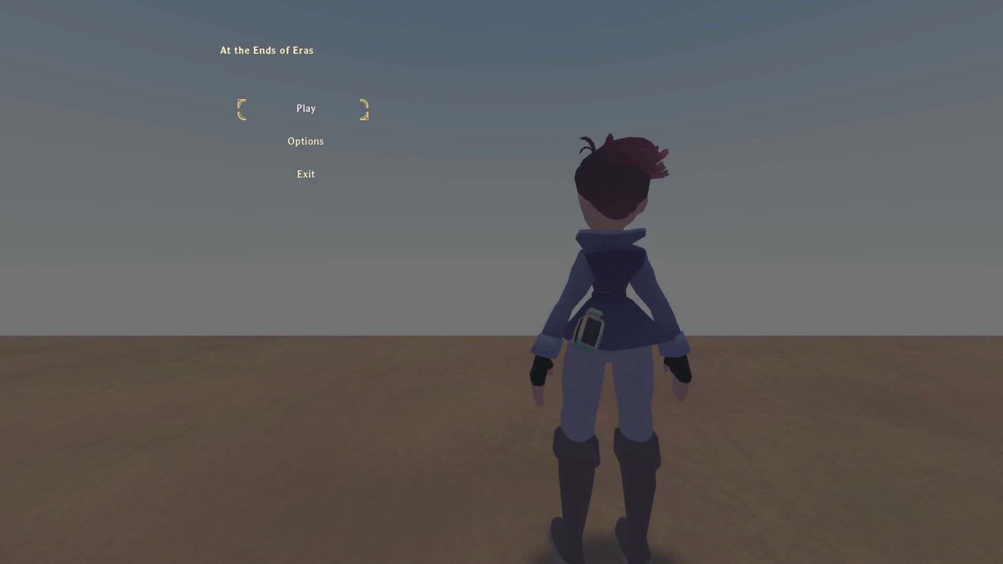
pyautogui.press('Return')
pyautogui.press('Escape')
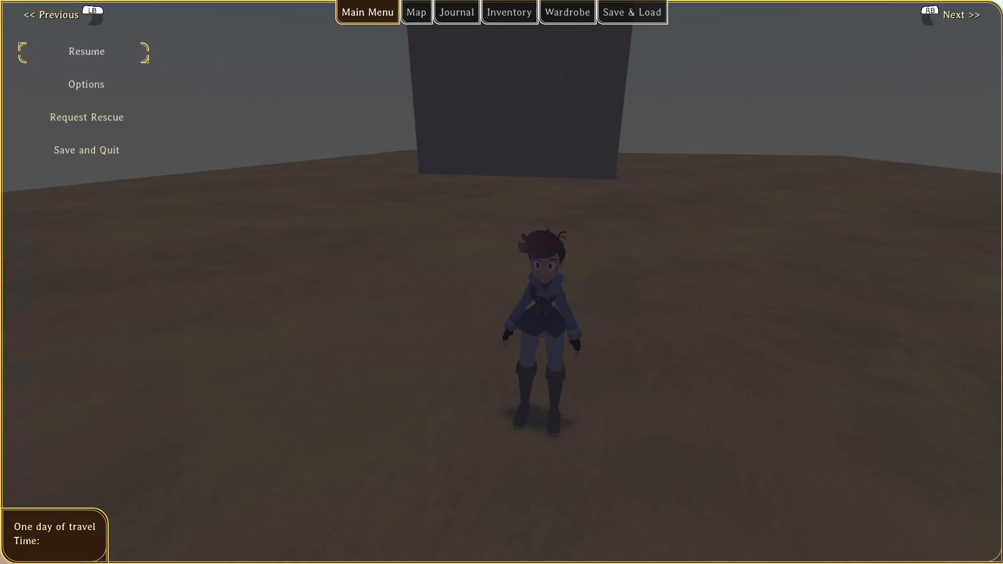
pyautogui.press('F8')
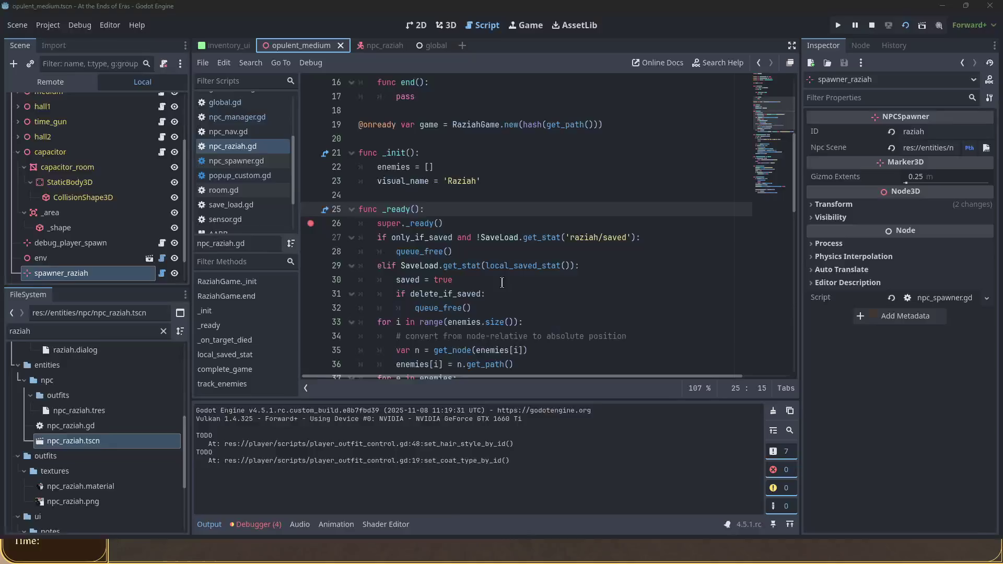
pyautogui.click(268, 524)
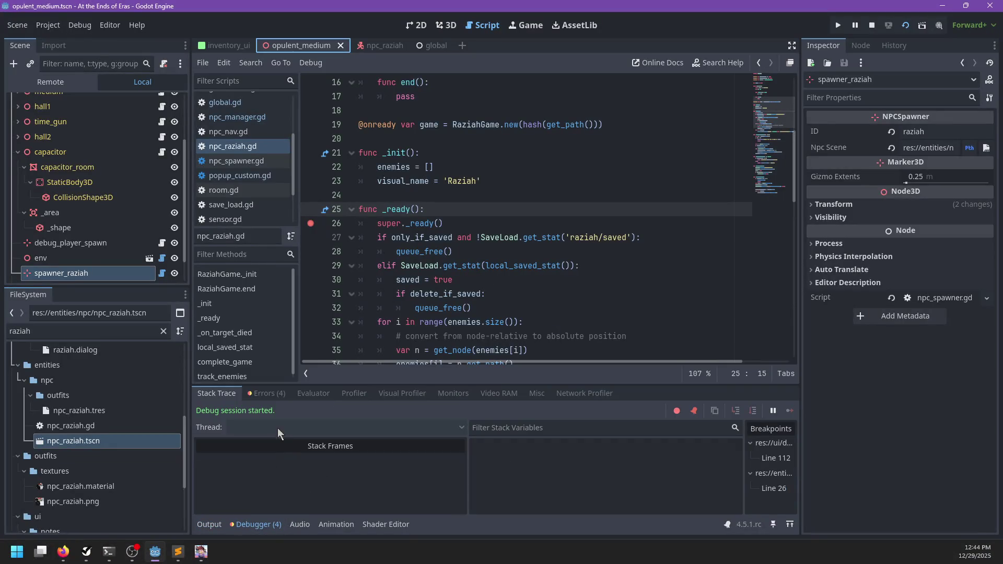
# - Inspect the runtime errors and jump to the add_child error on npc_manager.gd line 15
pyautogui.click(266, 393)
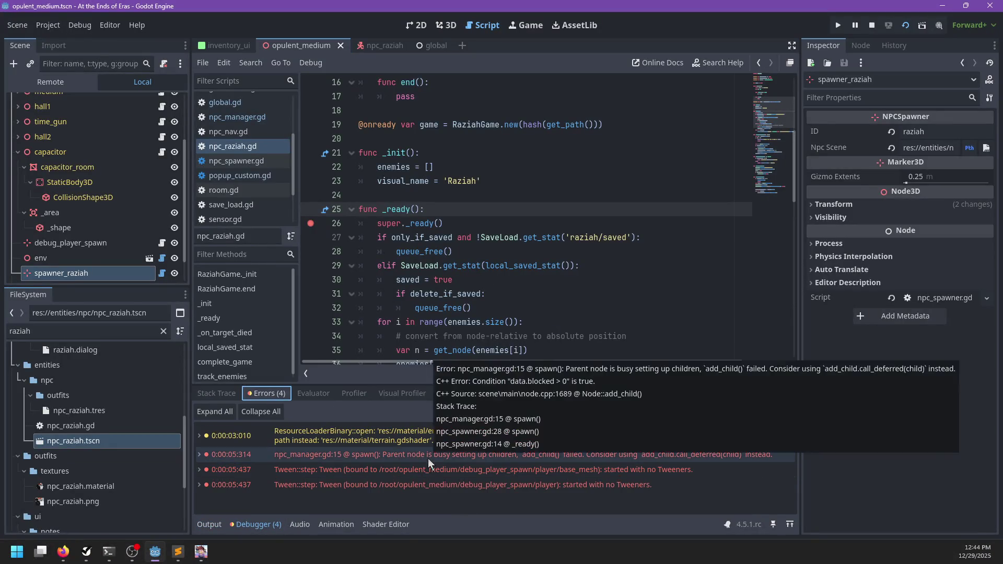
pyautogui.doubleClick(428, 459)
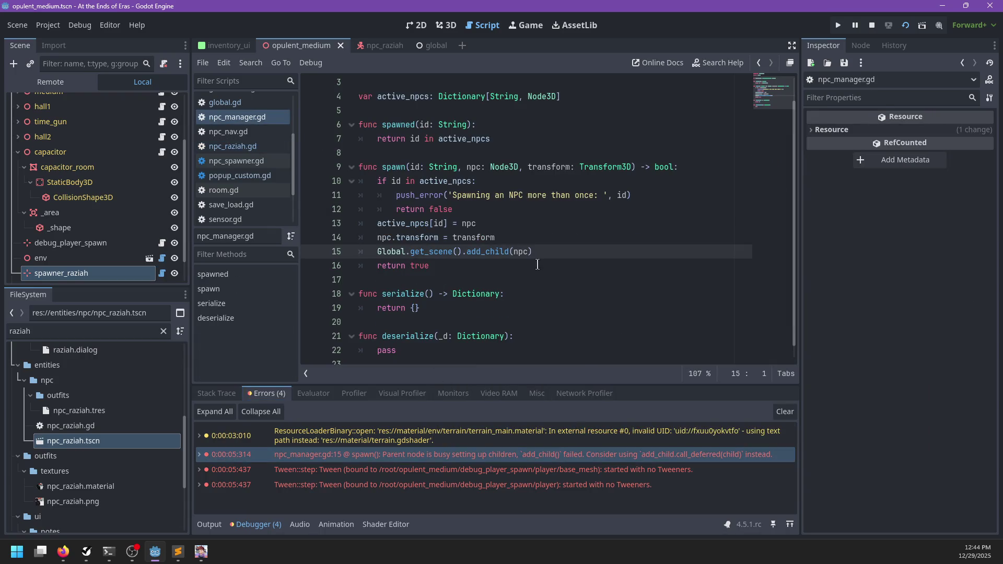
pyautogui.click(476, 257)
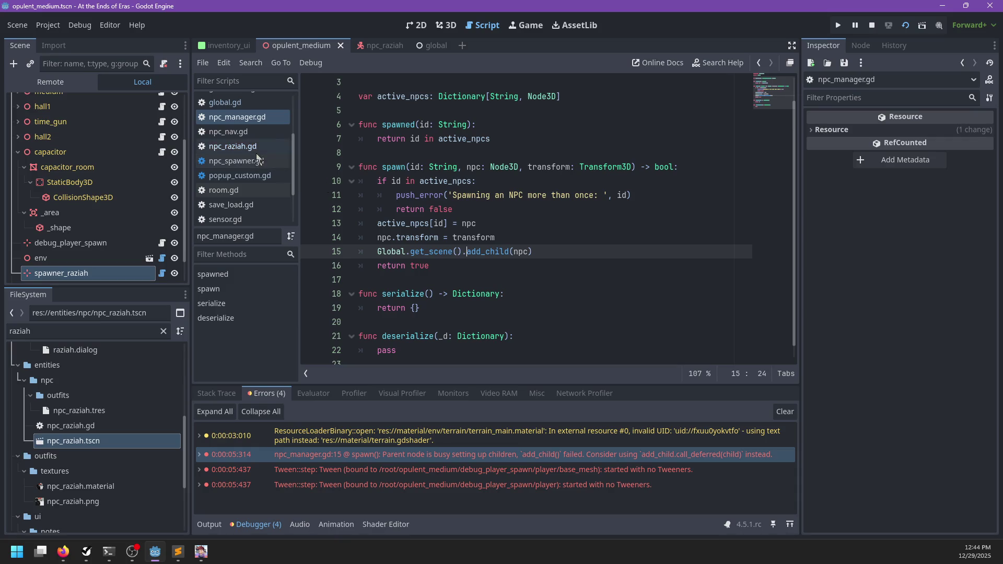
pyautogui.scroll(-2, 262, 159)
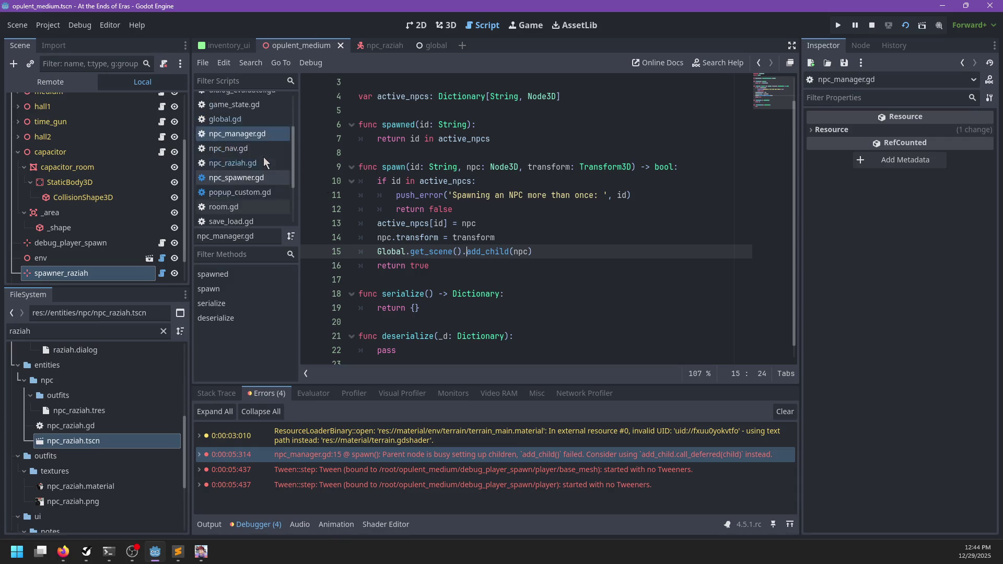
# - In npc_spawner.gd, change line 14's spawn call to spawn.call_deferred() and relaunch the game
pyautogui.click(246, 146)
pyautogui.scroll(4, 439, 212)
pyautogui.click(439, 210)
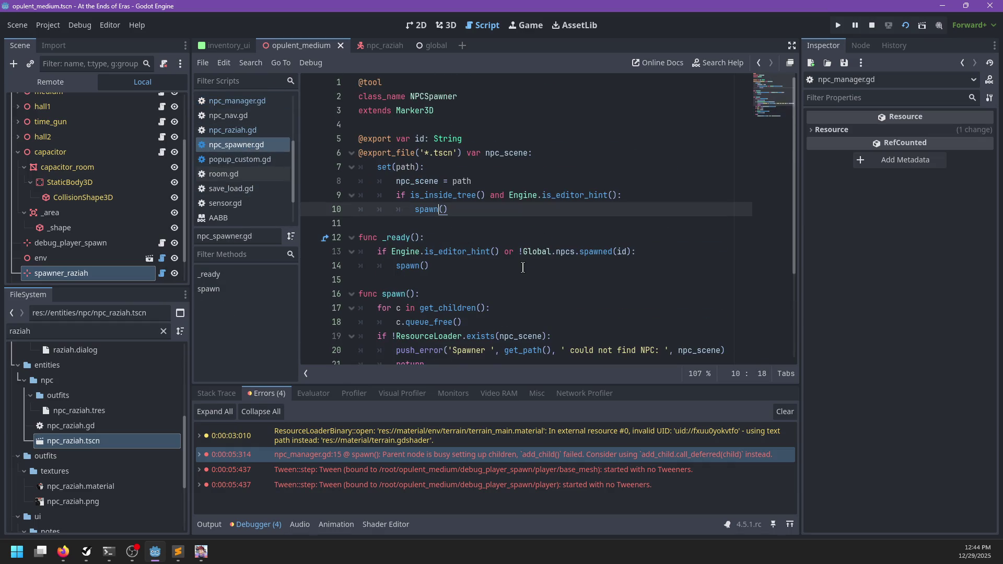
pyautogui.scroll(-2, 523, 267)
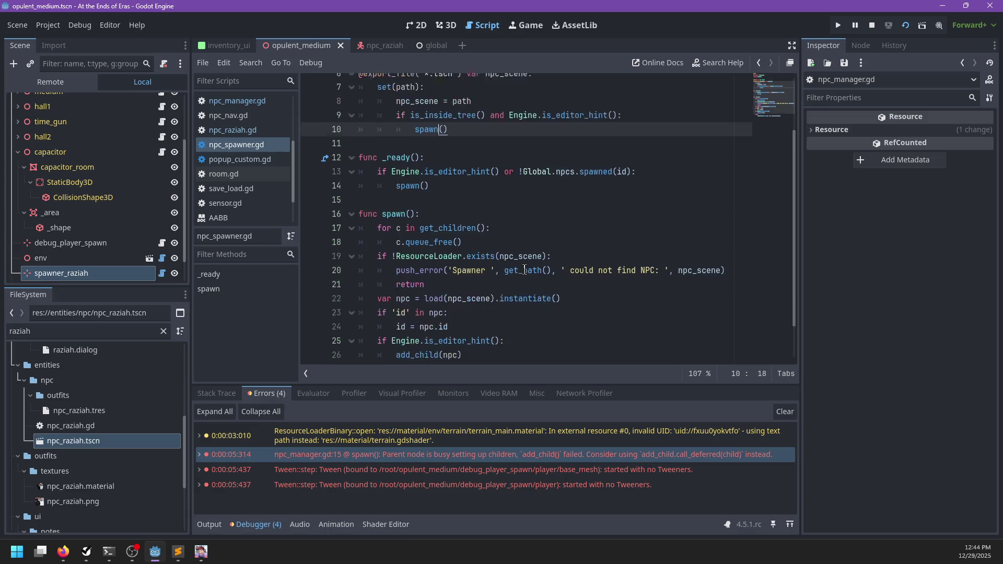
pyautogui.click(424, 181)
pyautogui.write('.call_deferre')
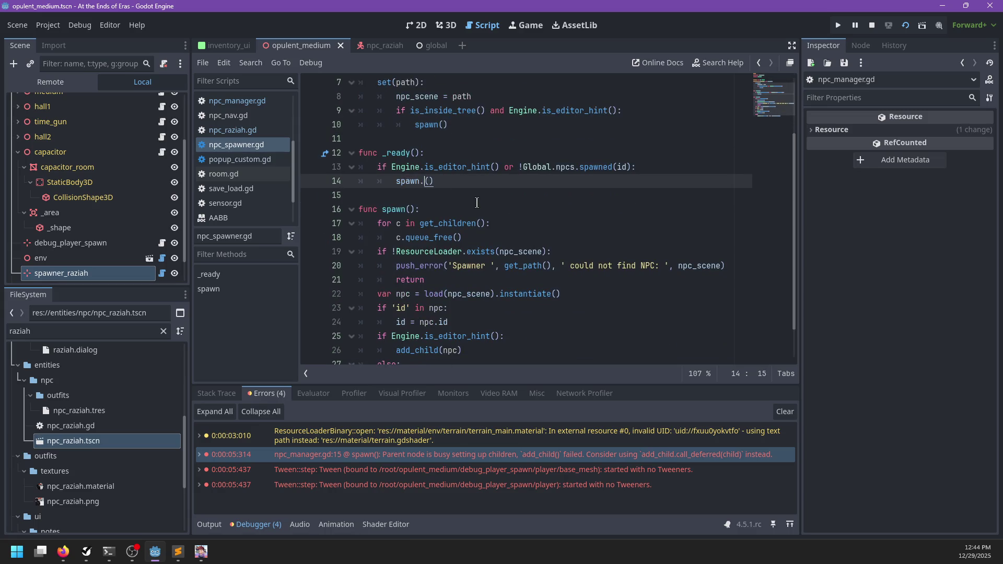
pyautogui.write('d')
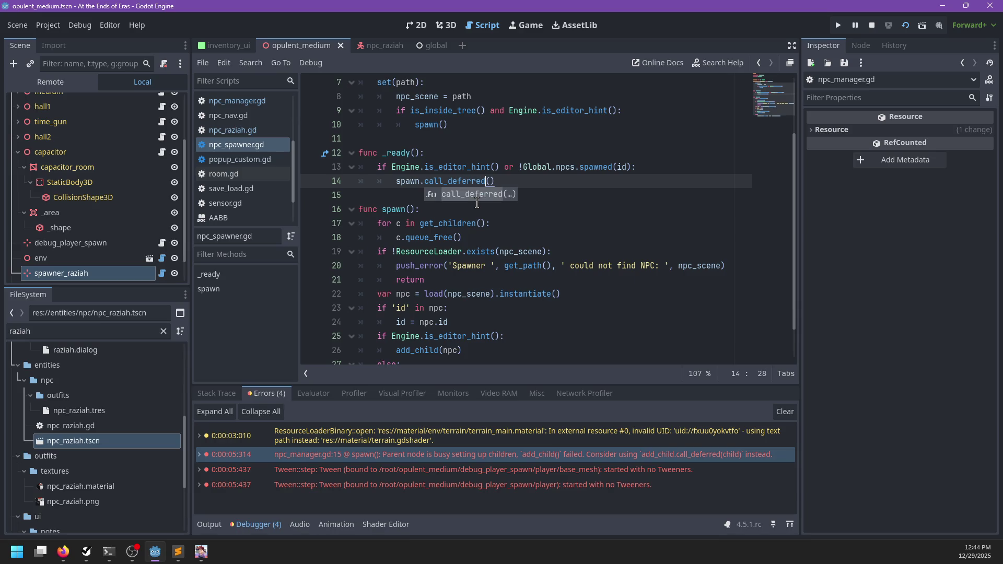
pyautogui.click(532, 181)
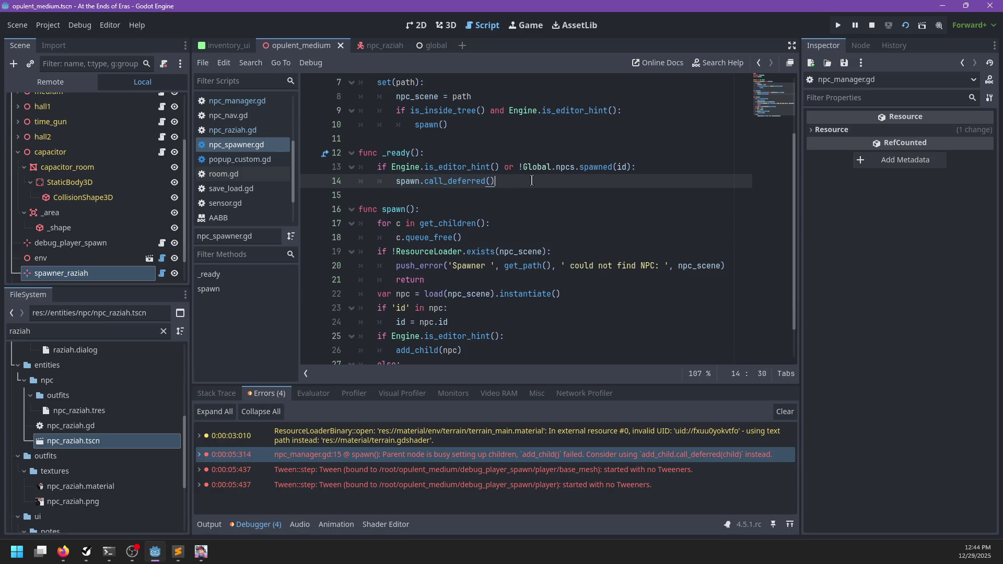
pyautogui.press('F5')
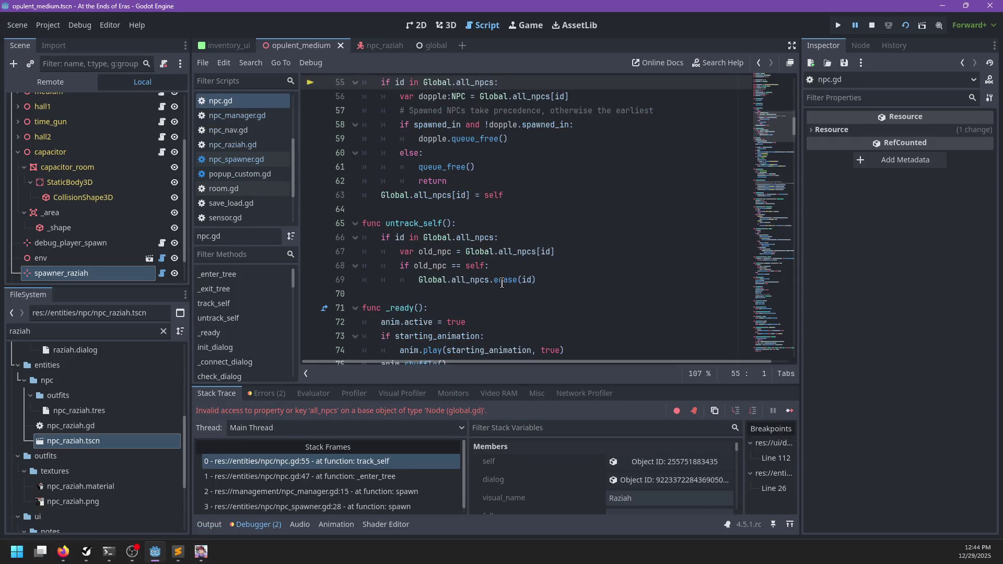
# - Delete track_self, the _enter_tree/_exit_tree functions and the spawned_in variable from npc.gd
pyautogui.scroll(2, 512, 238)
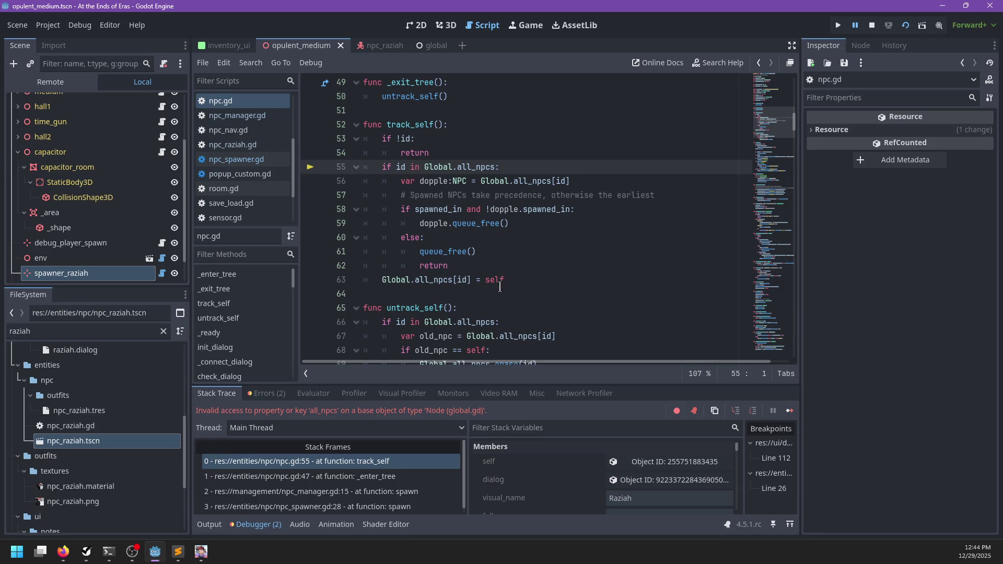
pyautogui.moveTo(521, 278)
pyautogui.mouseDown()
pyautogui.moveTo(554, 104)
pyautogui.moveTo(560, 198)
pyautogui.mouseUp()
pyautogui.press('Delete')
pyautogui.moveTo(439, 191); pyautogui.dragTo(466, 113)
pyautogui.press('Delete')
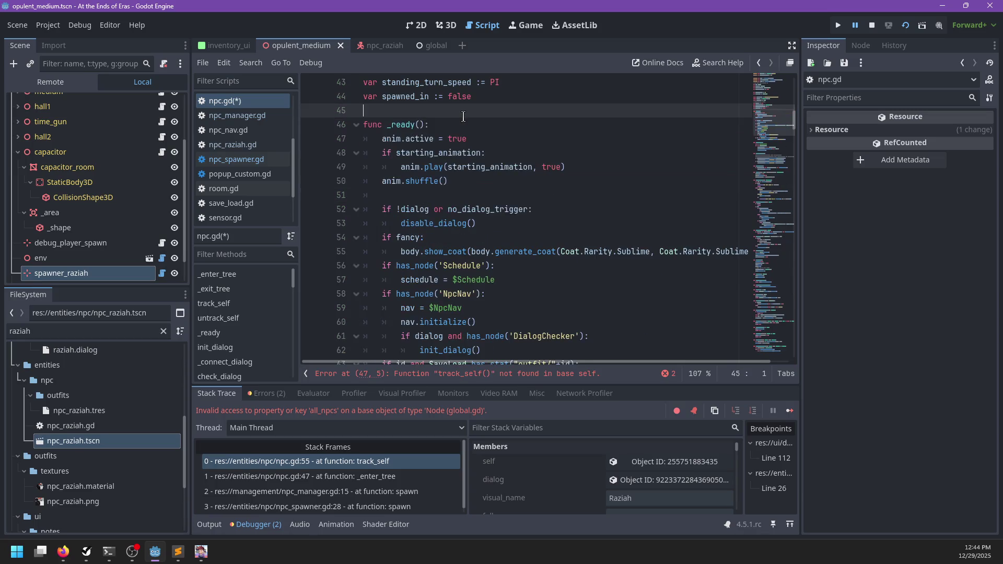
pyautogui.scroll(2, 475, 187)
pyautogui.moveTo(496, 181); pyautogui.dragTo(553, 174)
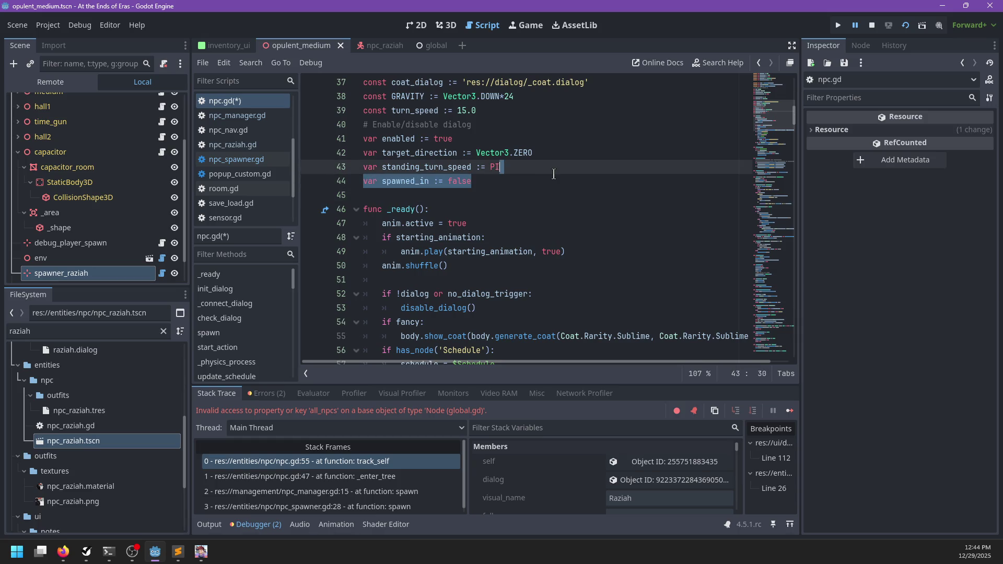
pyautogui.press('Delete')
# - Remove npc.gd's spawn function, save the script, and rerun the game with F5
pyautogui.scroll(-8, 554, 174)
pyautogui.scroll(8, 491, 337)
pyautogui.click(467, 368)
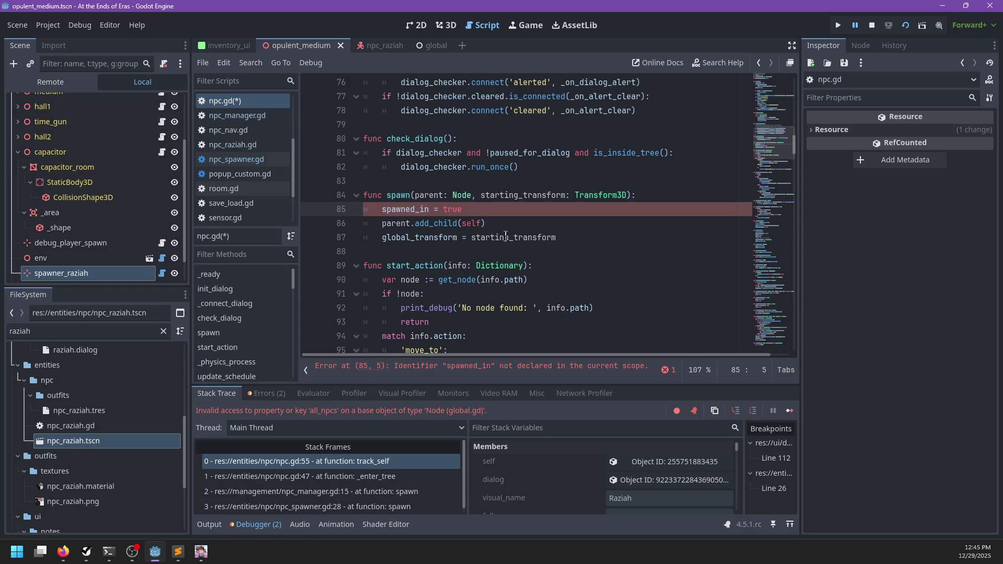
pyautogui.moveTo(613, 233); pyautogui.dragTo(630, 181)
pyautogui.press('BackSpace')
pyautogui.press('BackSpace')
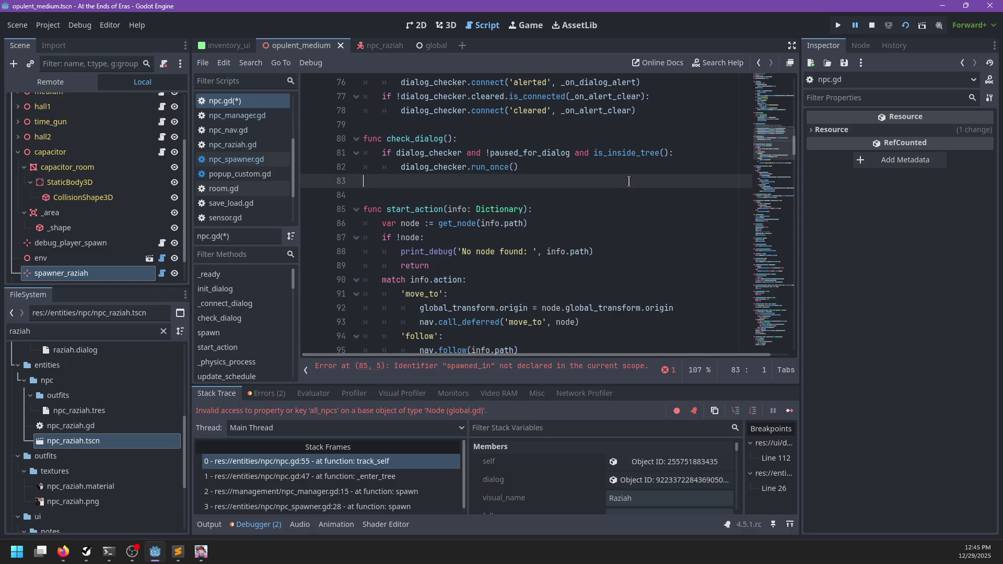
pyautogui.scroll(15, 599, 187)
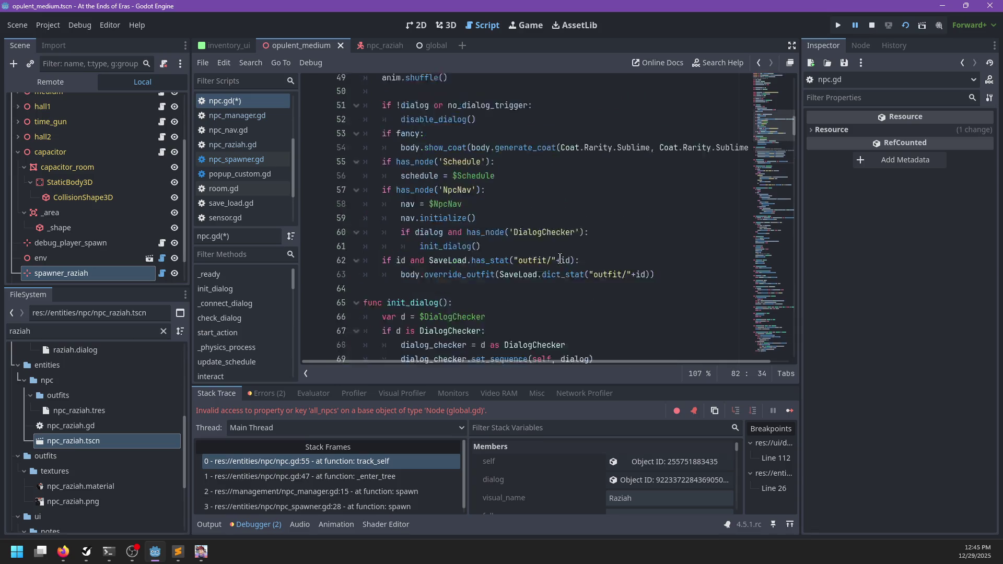
pyautogui.scroll(-20, 560, 258)
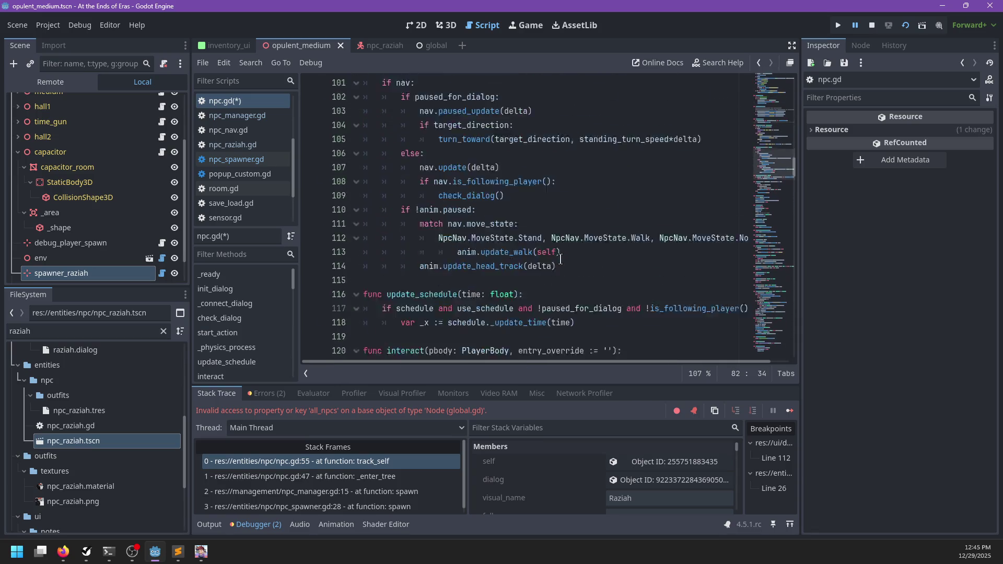
pyautogui.hotkey('ctrl', 's')
pyautogui.scroll(-13, 601, 229)
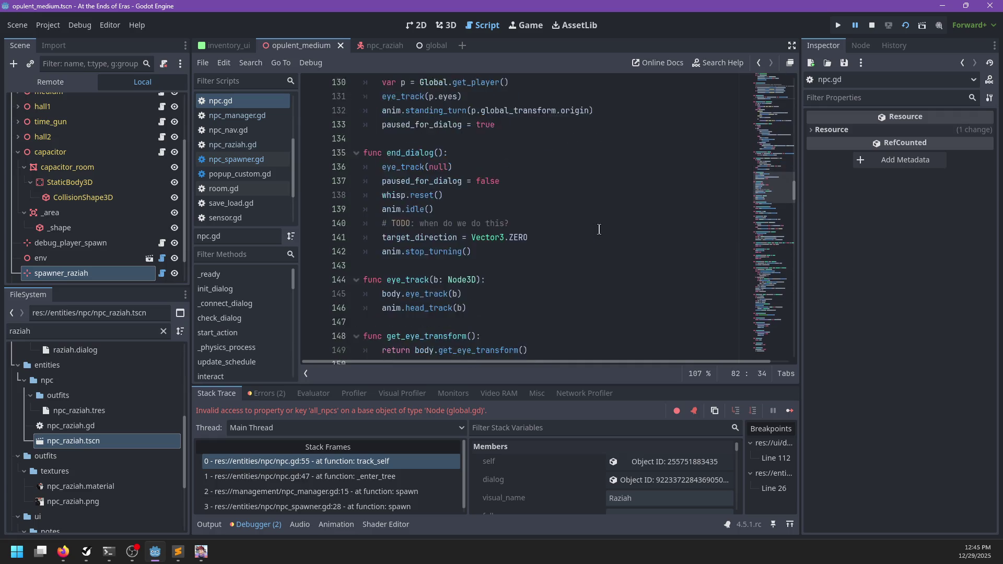
pyautogui.scroll(-2, 591, 234)
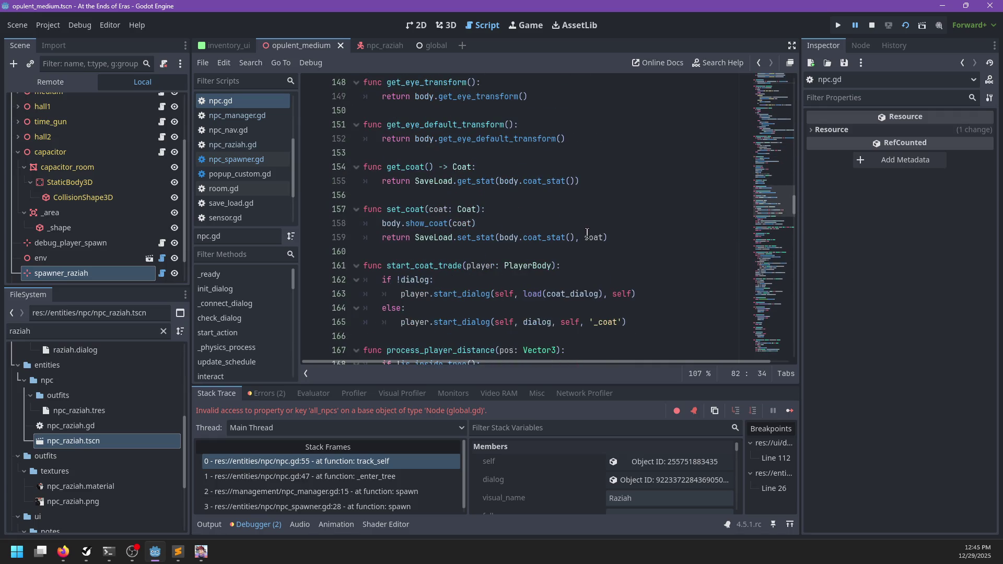
pyautogui.press('F5')
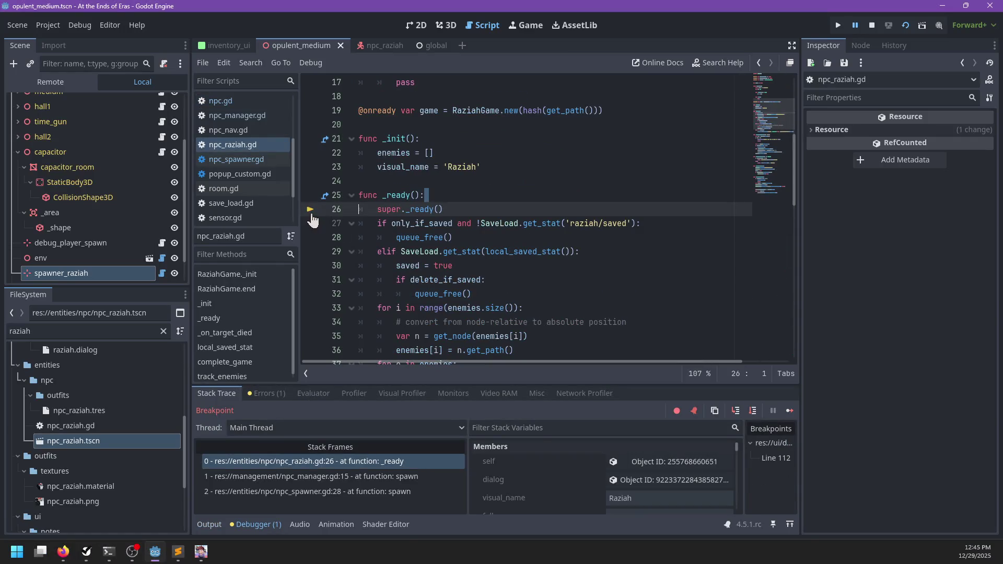
# - Resume past the breakpoint, start play and check Raziah's green marker, then pause and return to the editor
pyautogui.press('F12')
pyautogui.press('Return')
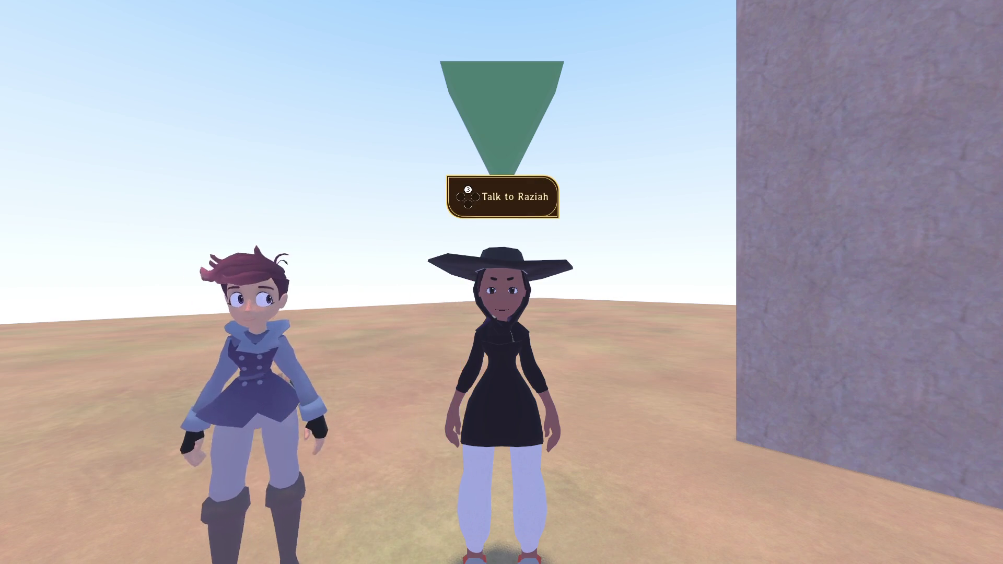
pyautogui.press('Escape')
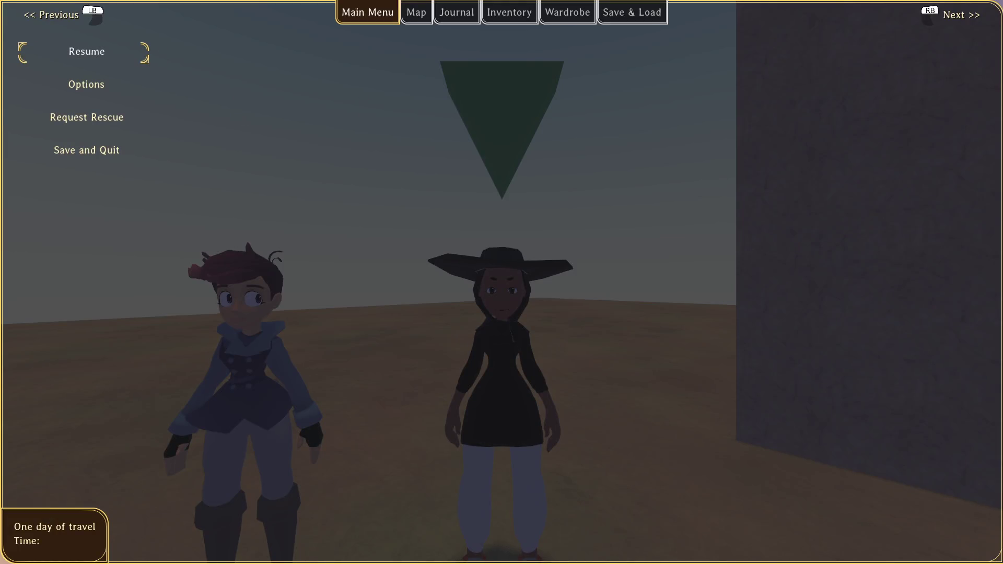
pyautogui.hotkey('alt', 'Tab')
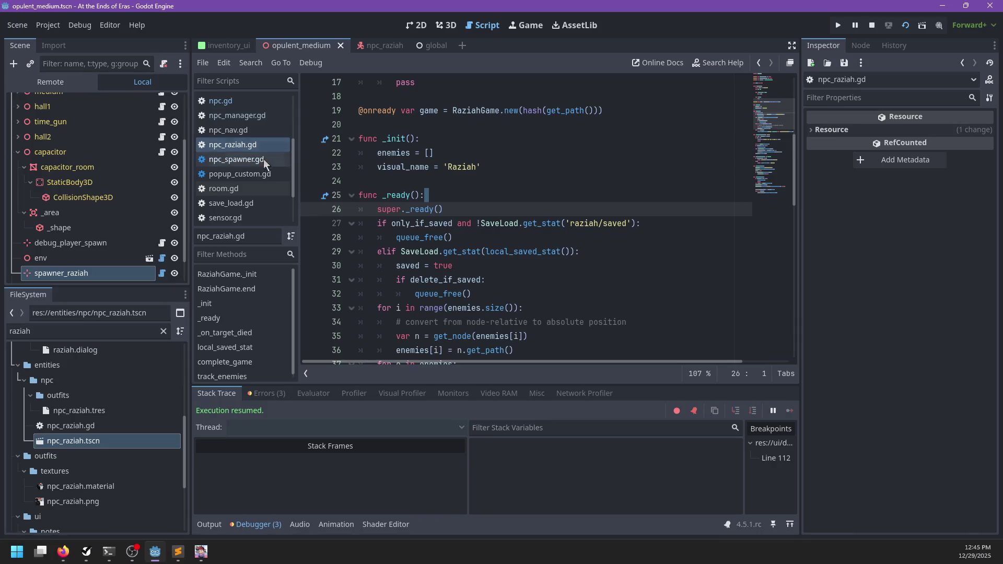
# - Delete the Camera3D node from the npc_raziah scene and save the scene
pyautogui.click(379, 45)
pyautogui.click(91, 271)
pyautogui.press('Delete')
pyautogui.press('Return')
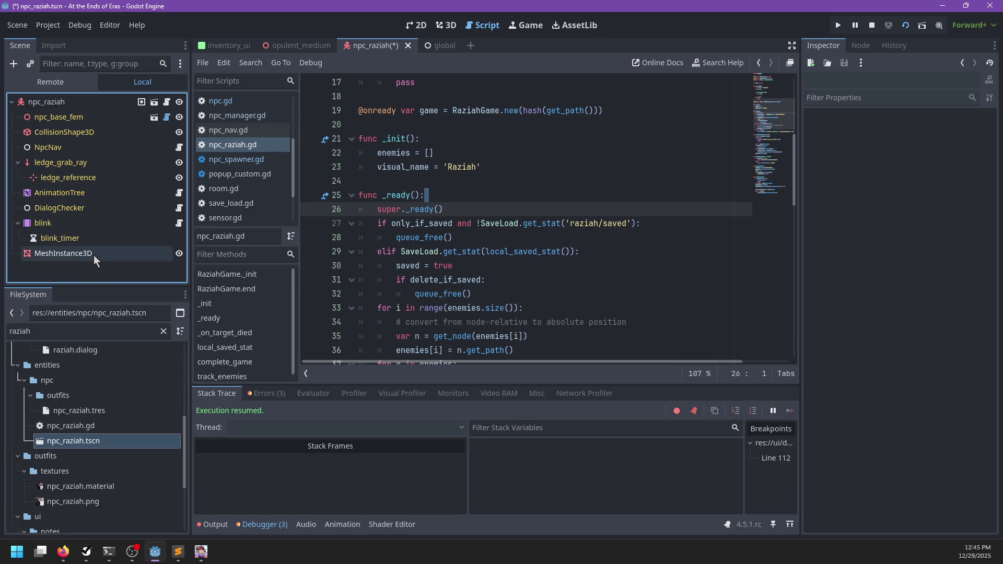
pyautogui.click(93, 254)
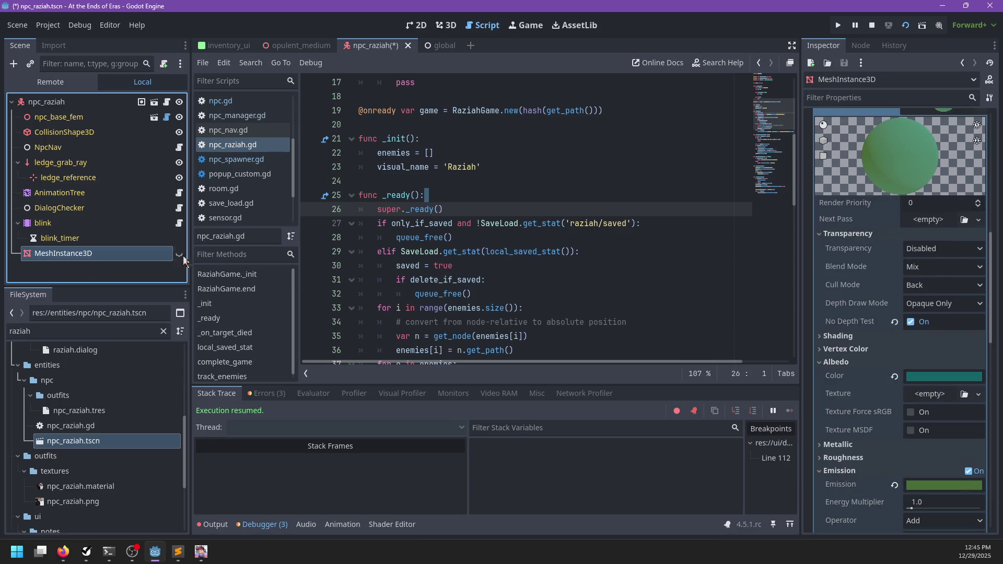
pyautogui.hotkey('ctrl', 's')
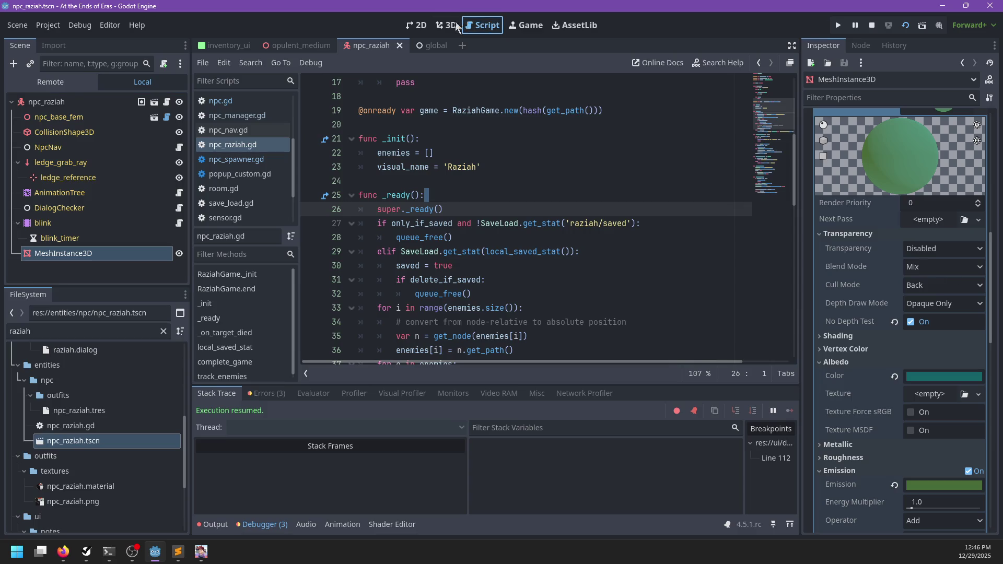
# - Run the game and walk the player up to Raziah to start talking
pyautogui.click(445, 25)
pyautogui.press('r')
pyautogui.scroll(5, 583, 202)
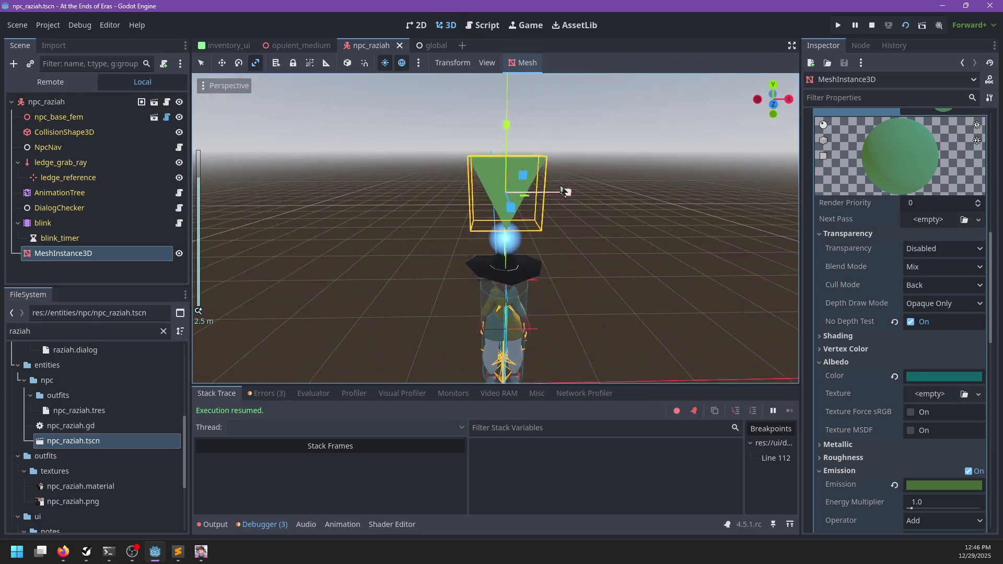
pyautogui.press('F5')
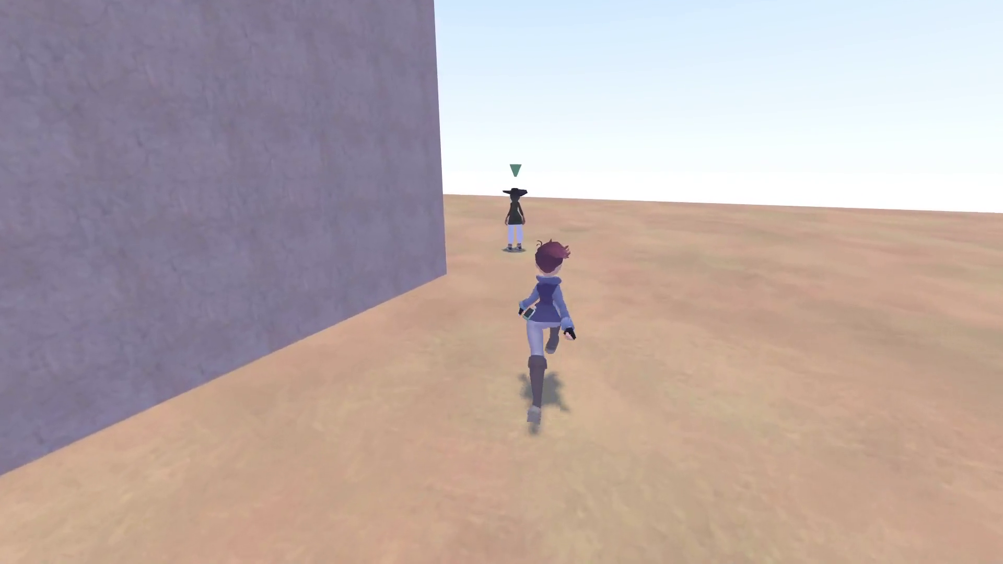
pyautogui.press('w')
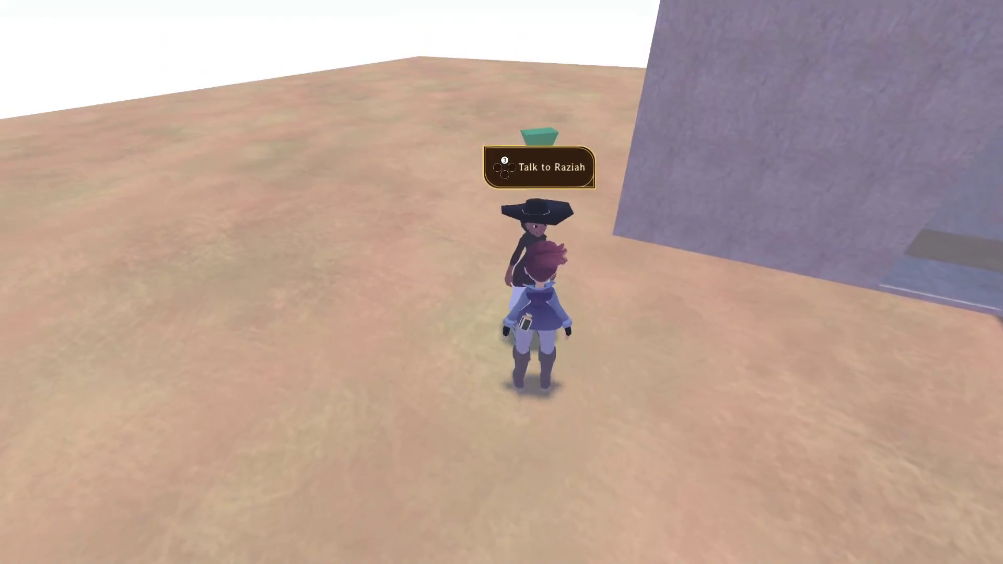
pyautogui.press('e')
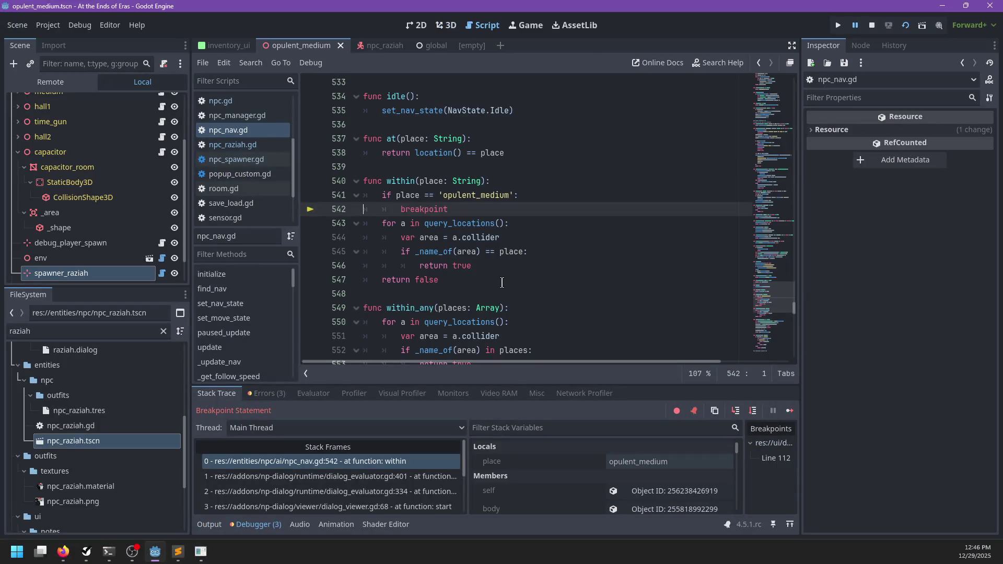
# - Remove the "if place == 'opulent_medium': breakpoint" lines from npc_nav.gd and save
pyautogui.moveTo(470, 209); pyautogui.dragTo(516, 185)
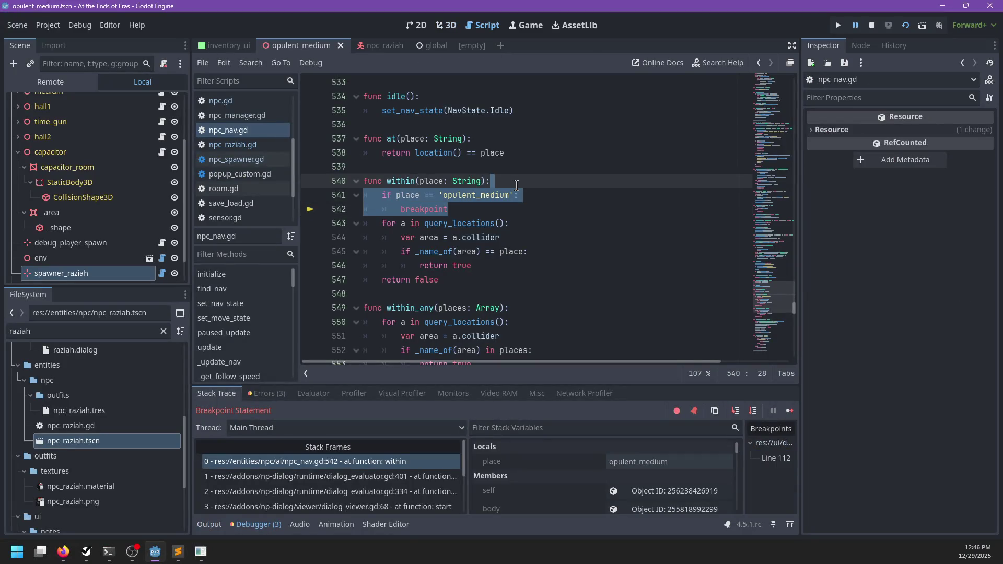
pyautogui.press('Delete')
pyautogui.hotkey('ctrl', 's')
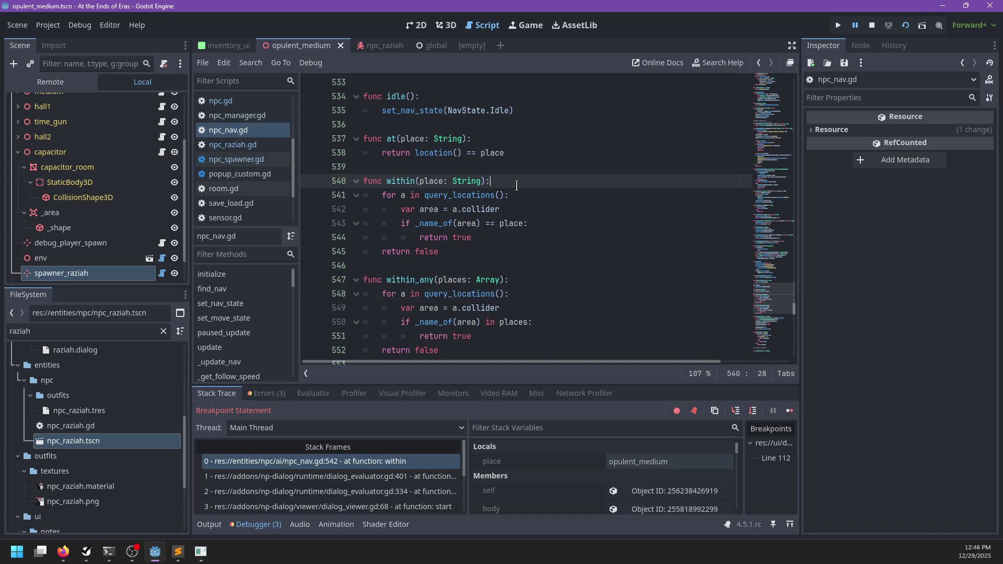
# - Resume the paused game and exit Raziah's 'Hey gamer.' dialog to return to free play
pyautogui.press('F12')
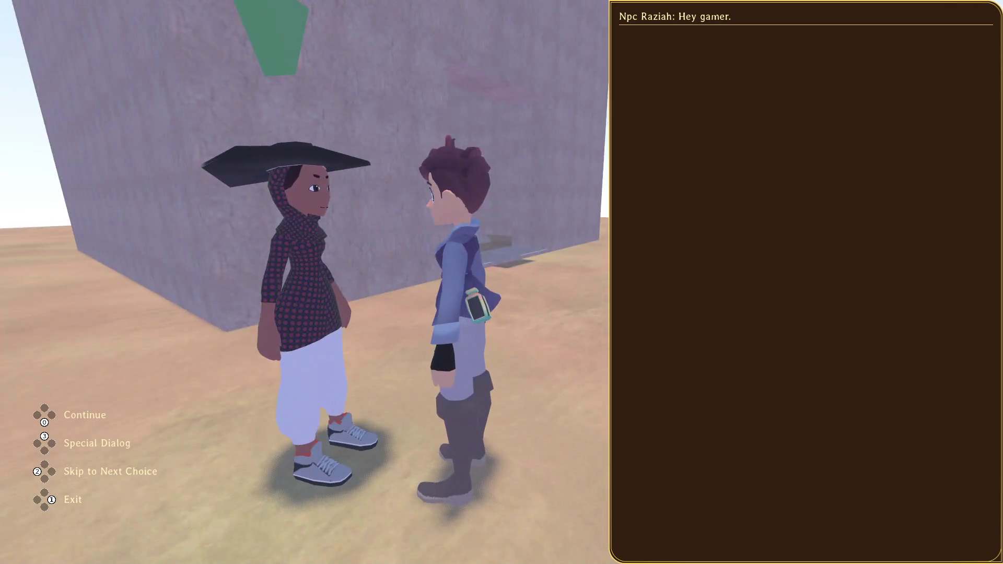
pyautogui.press('Escape')
pyautogui.press('w')
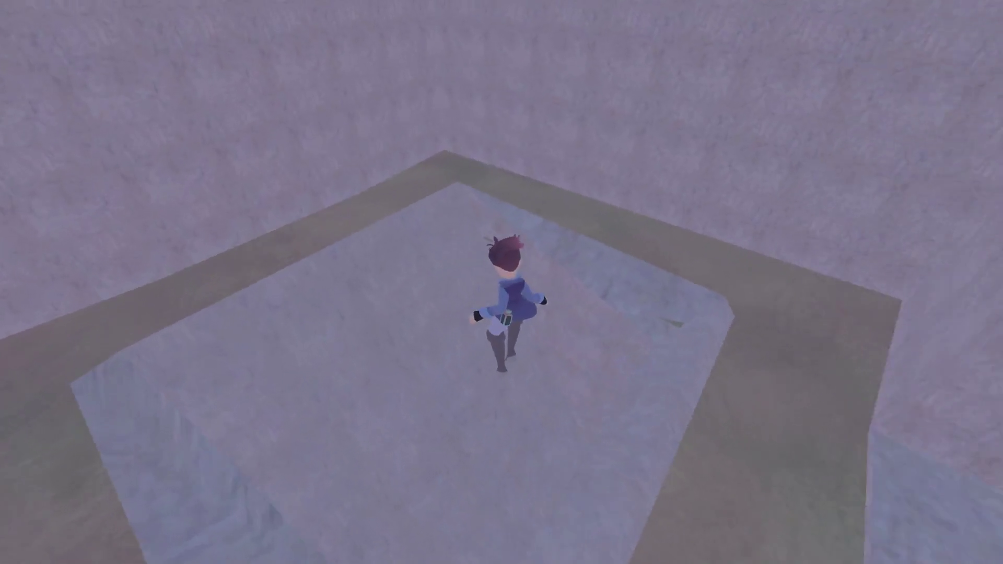
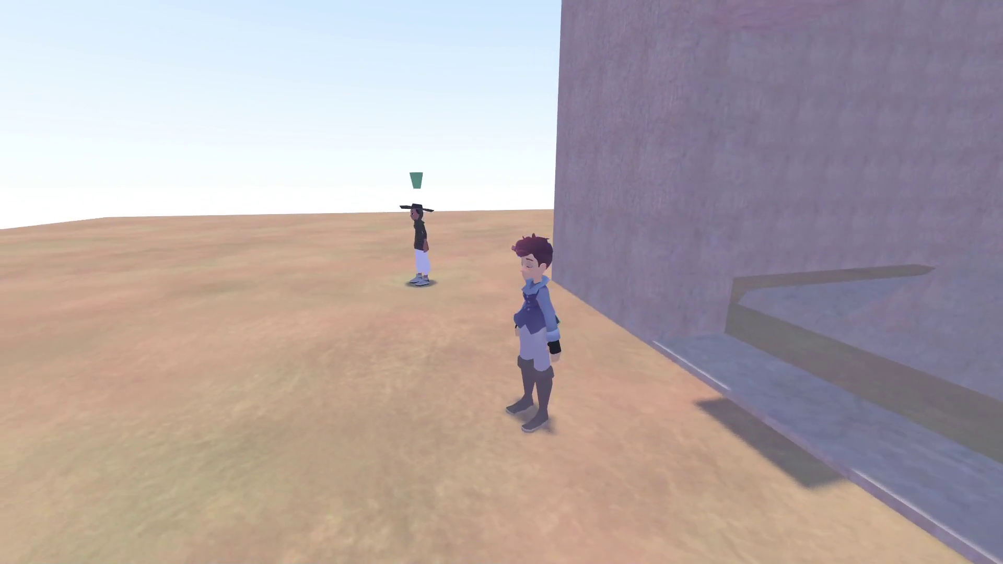
# - Walk the character toward Raziah, back away, then toward Raziah again
pyautogui.press('w')
pyautogui.press('w')
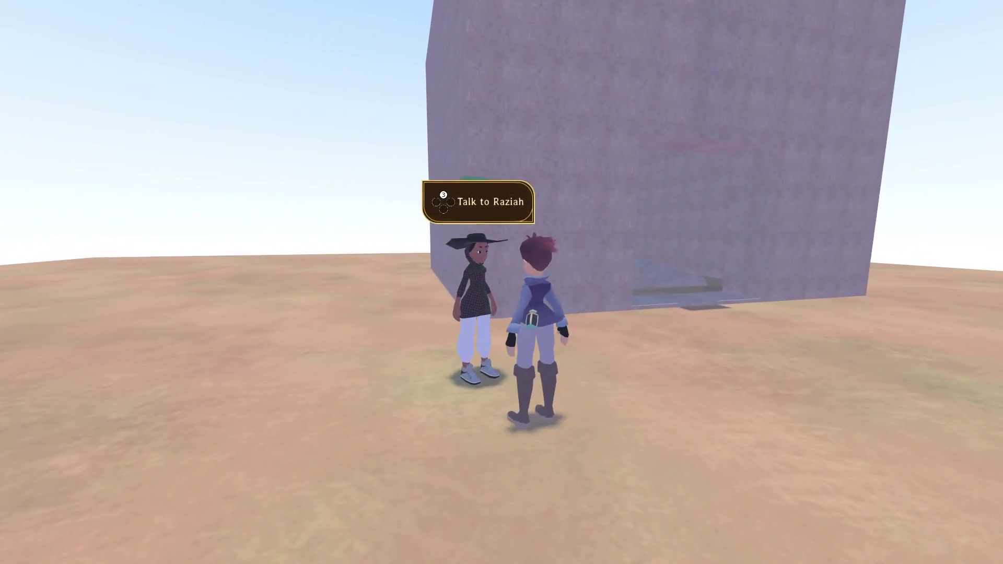
pyautogui.press('s')
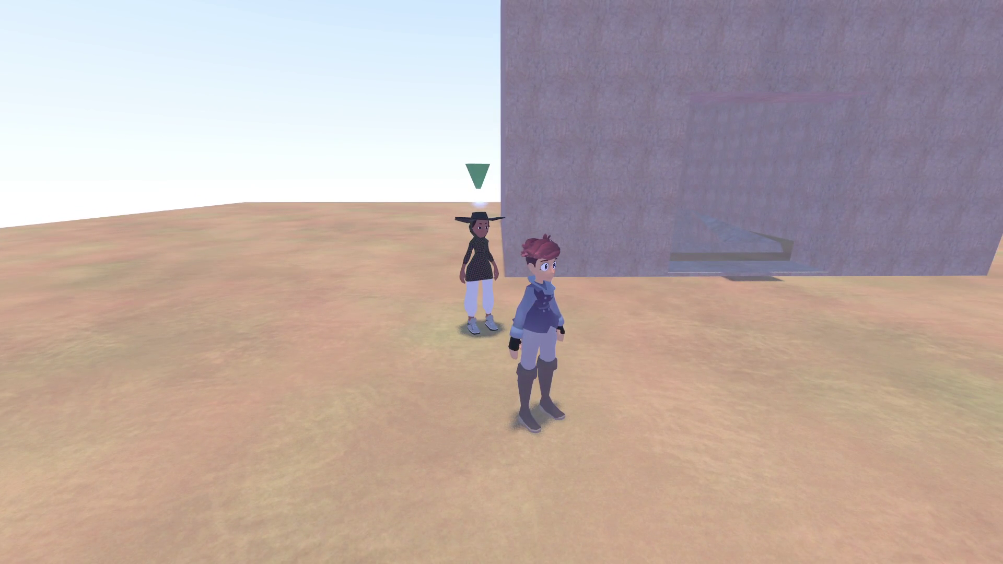
pyautogui.press('w')
# - Save and quit to the Demo Picker, then exit the game
pyautogui.press('s')
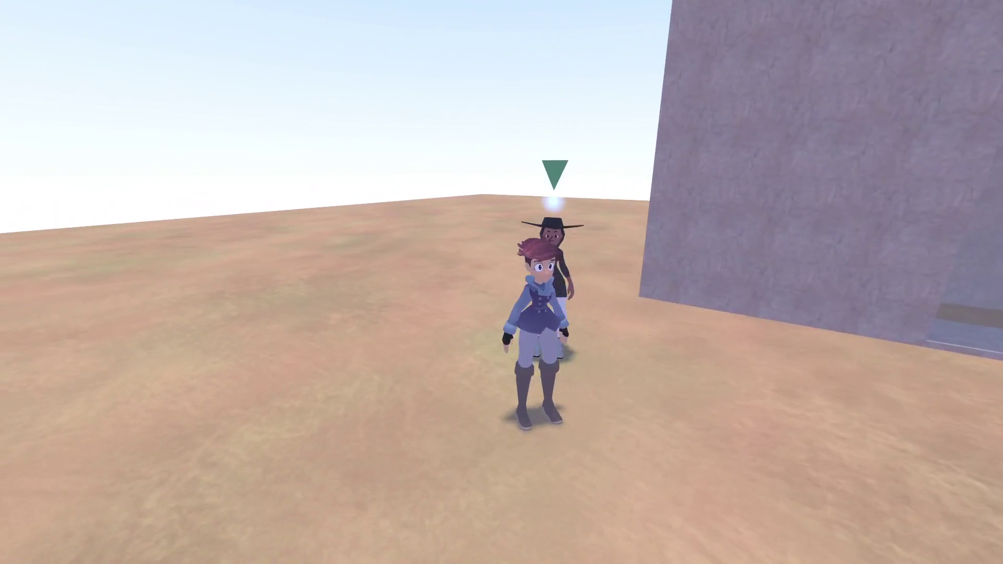
pyautogui.press('Escape')
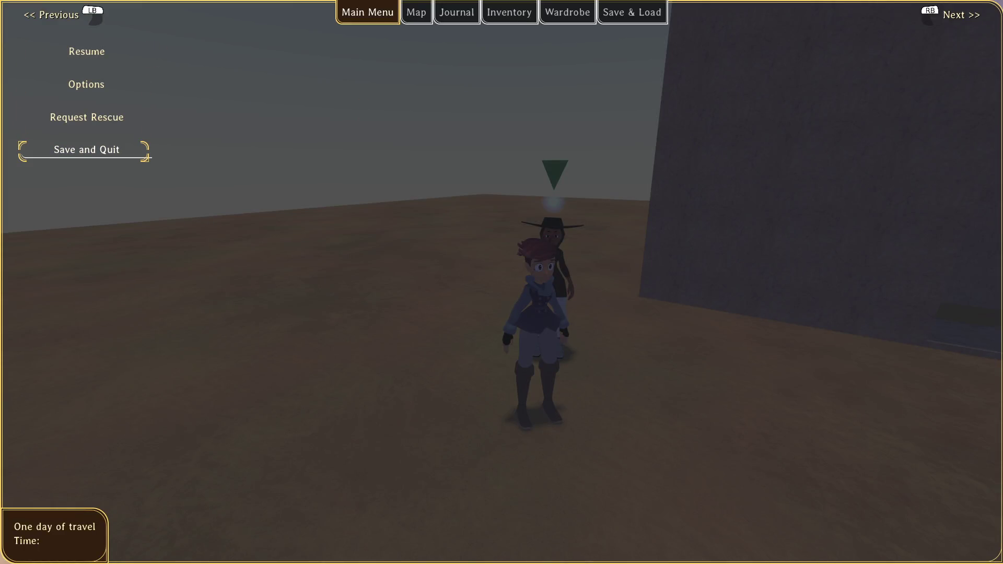
pyautogui.press('Return')
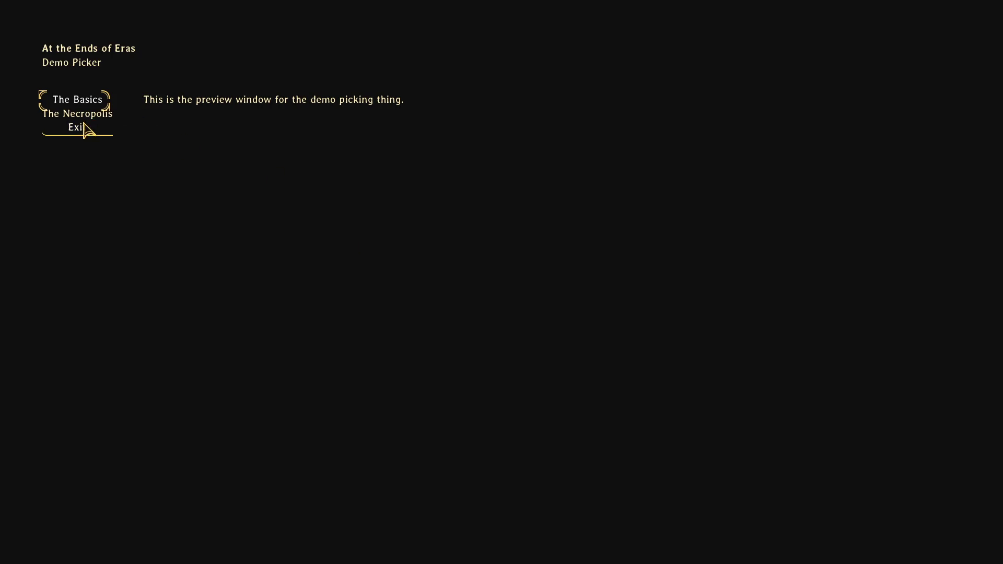
pyautogui.click(84, 127)
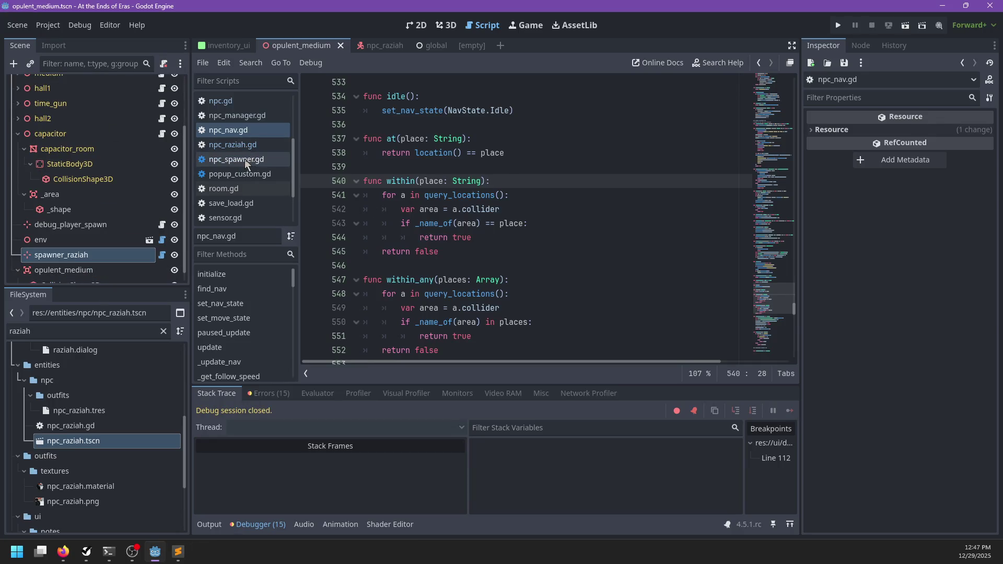
# - Browse npc_spawner.gd and npc_raziah.gd, briefly searching npc_raziah.gd for 'fol'
pyautogui.click(245, 159)
pyautogui.scroll(-1, 471, 189)
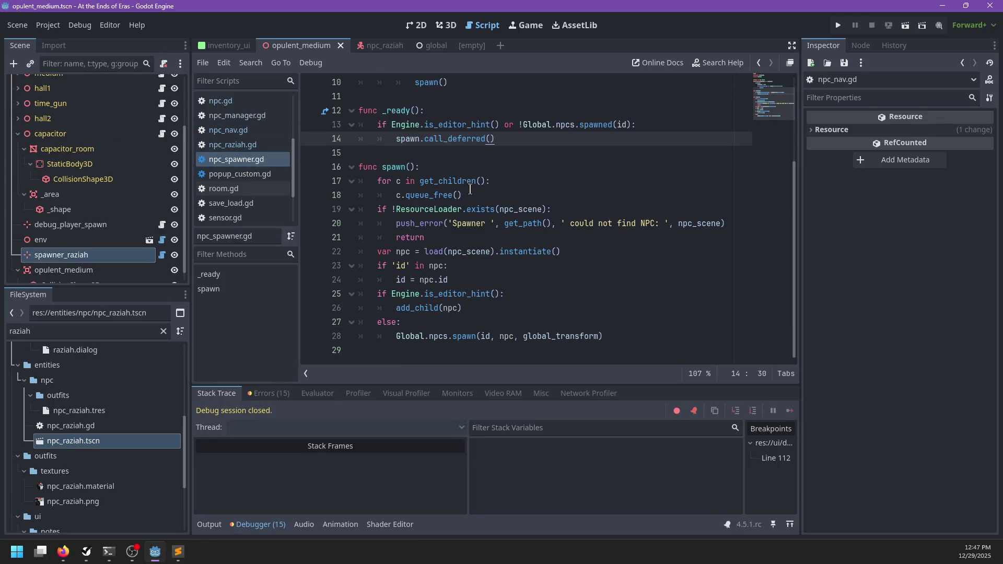
pyautogui.click(224, 146)
pyautogui.scroll(-10, 529, 233)
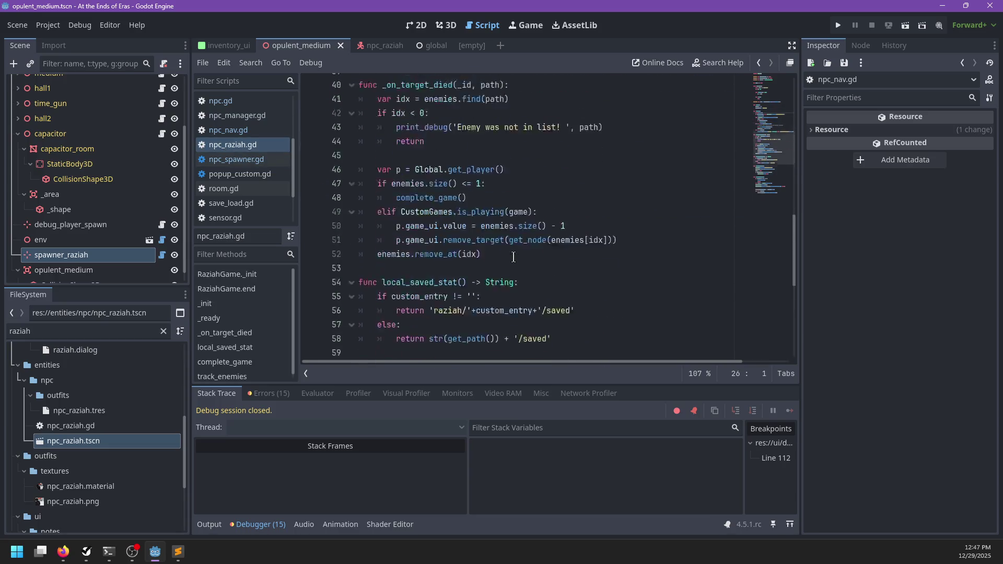
pyautogui.click(546, 228)
pyautogui.hotkey('ctrl', 'f')
pyautogui.write('follow')
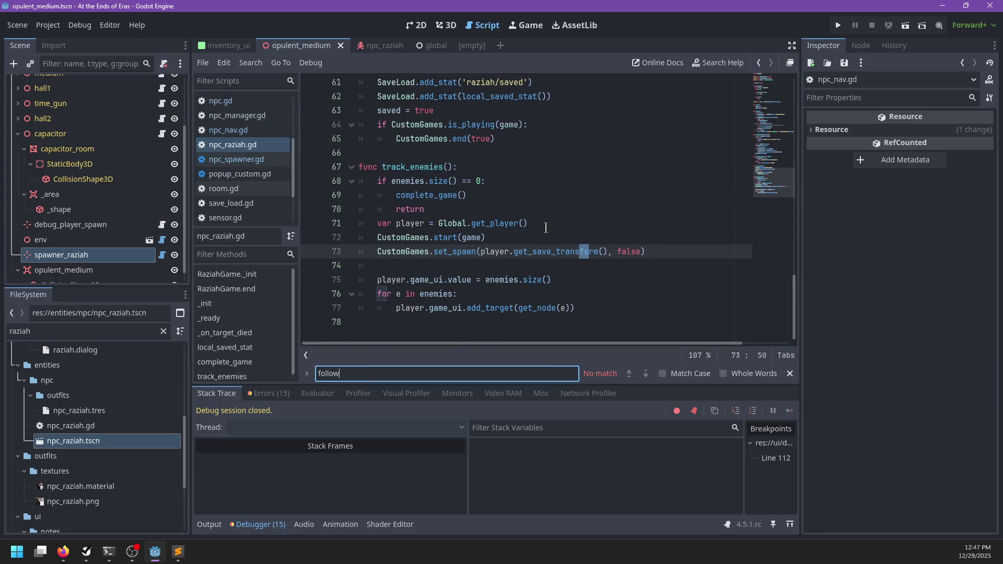
pyautogui.press('Escape')
# - Find follow_player in npc_nav.gd and jump to the definition of its follow() call
pyautogui.click(237, 131)
pyautogui.hotkey('ctrl', 'f')
pyautogui.write('f')
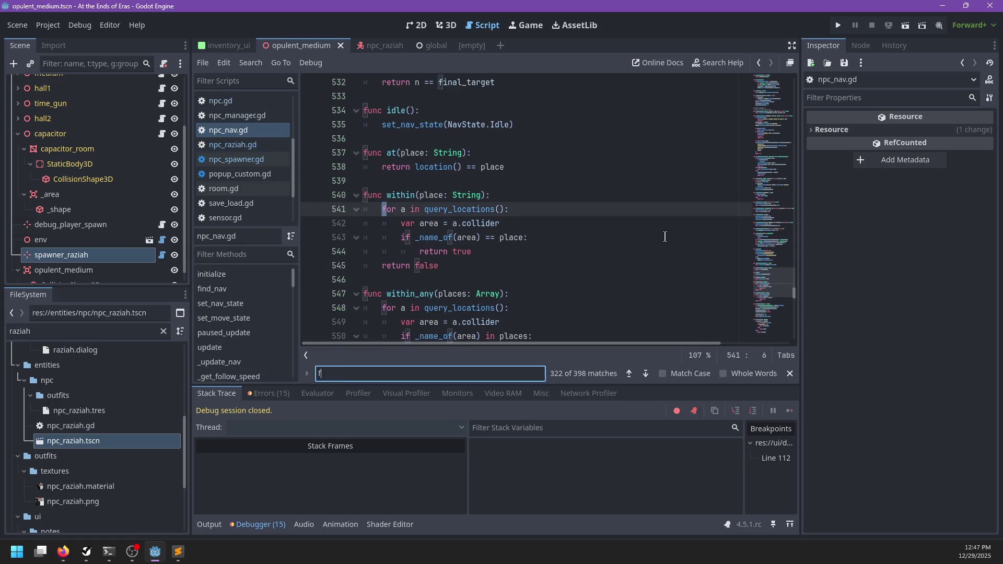
pyautogui.write('ollow_')
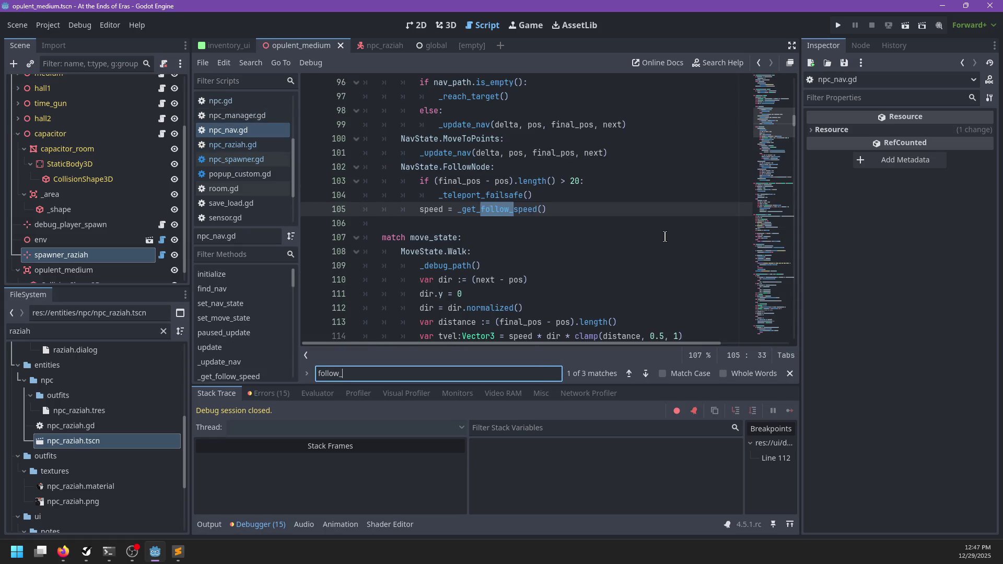
pyautogui.write('player')
pyautogui.press('Escape')
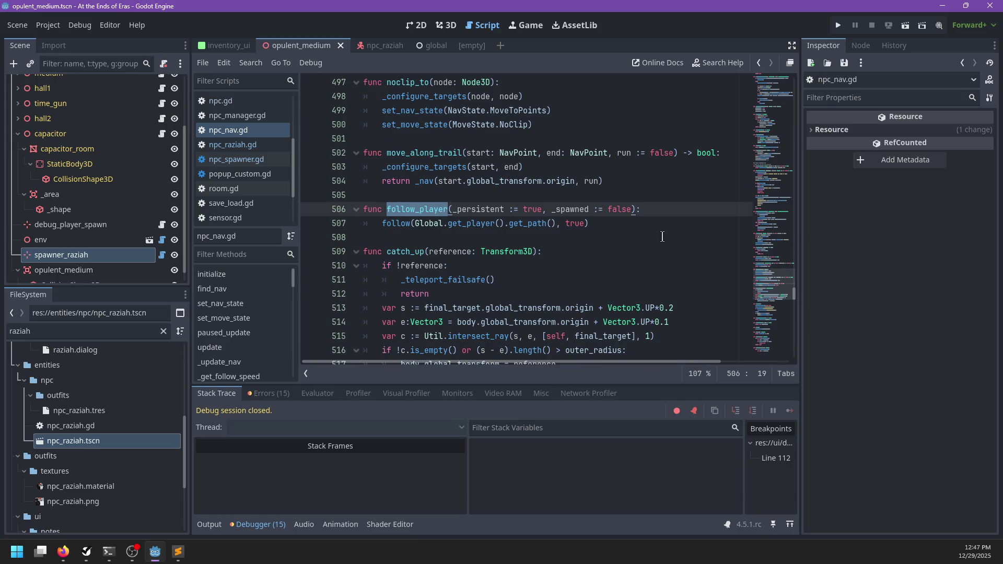
pyautogui.doubleClick(388, 226)
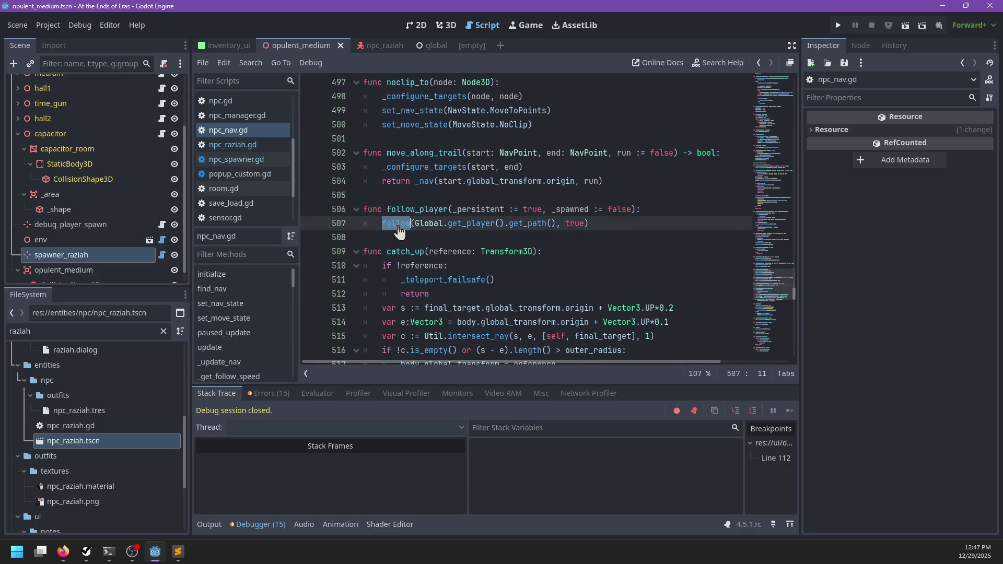
pyautogui.keyDown('ctrl'); pyautogui.click(403, 225); pyautogui.keyUp('ctrl')
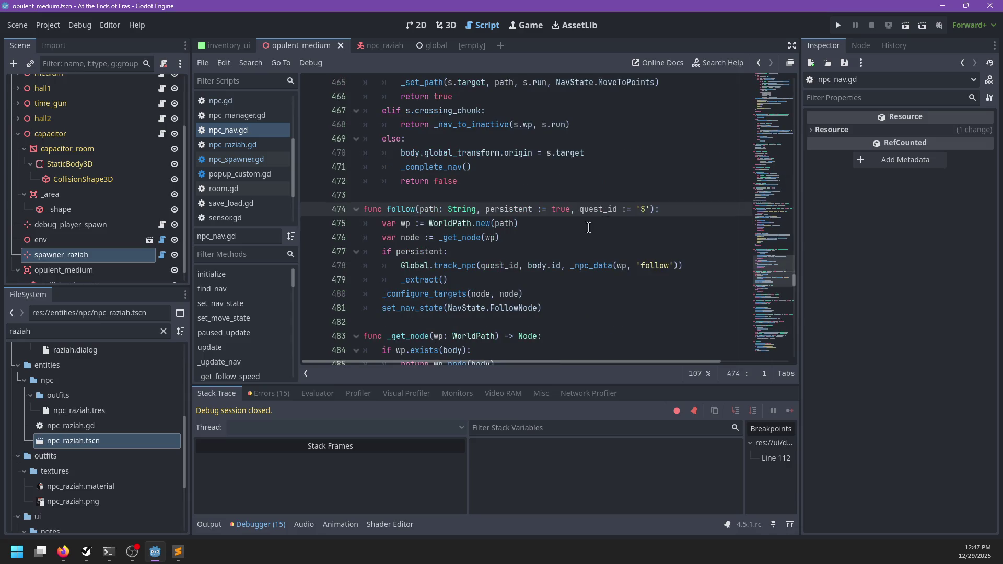
pyautogui.scroll(-1, 612, 238)
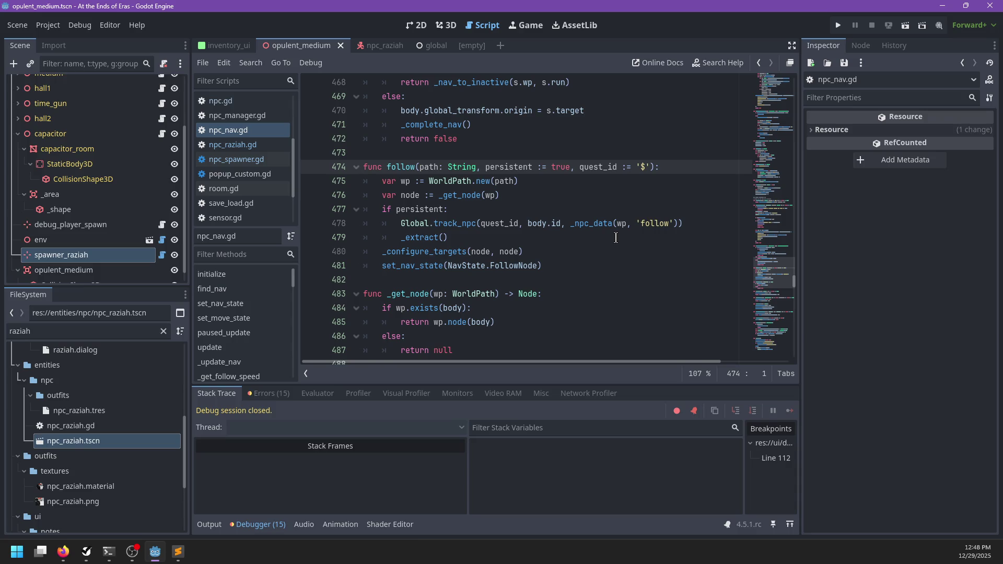
# - Select the persistent branch's Global.track_npc and _extract() lines to examine them
pyautogui.moveTo(477, 239); pyautogui.dragTo(380, 205)
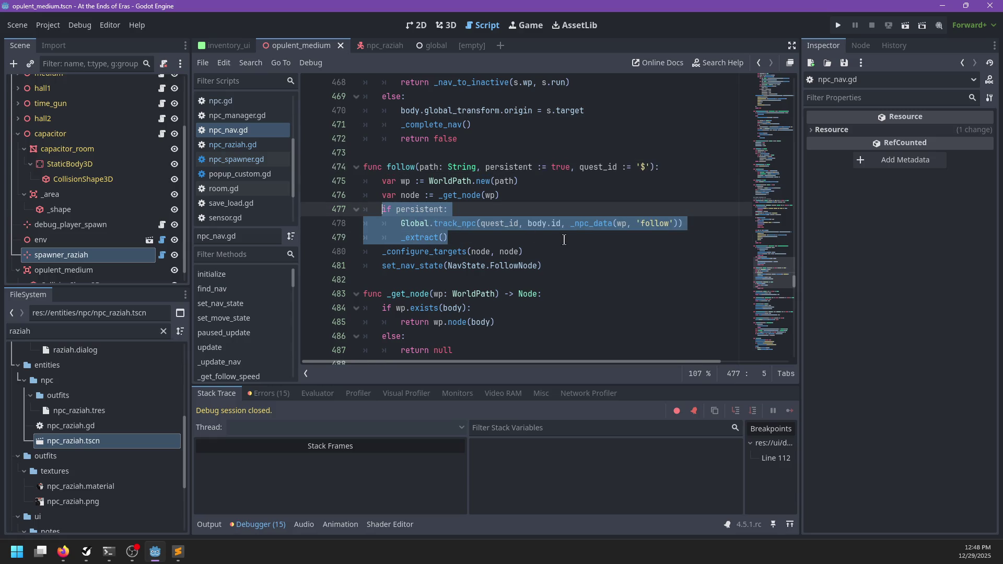
pyautogui.doubleClick(433, 209)
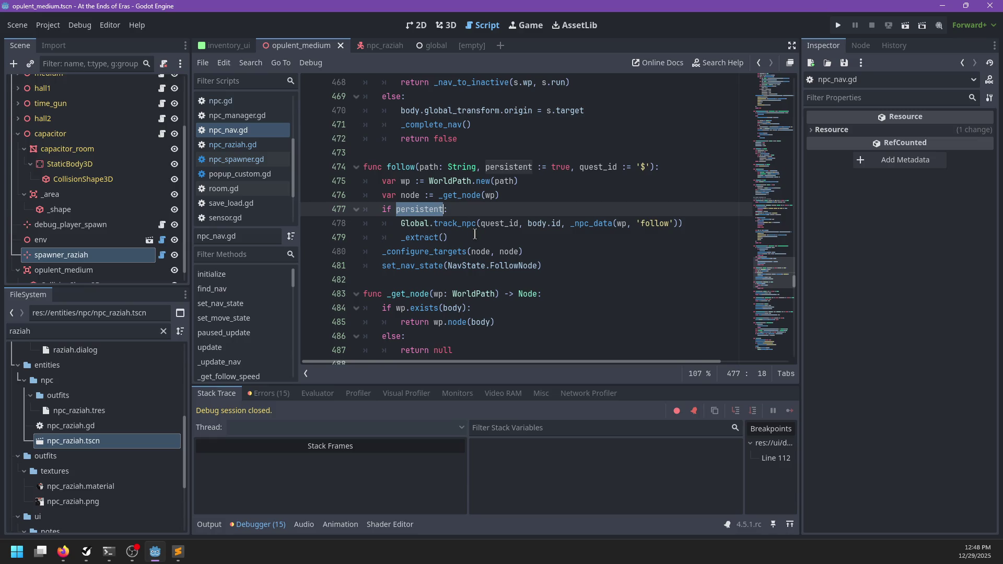
pyautogui.moveTo(475, 236); pyautogui.dragTo(391, 223)
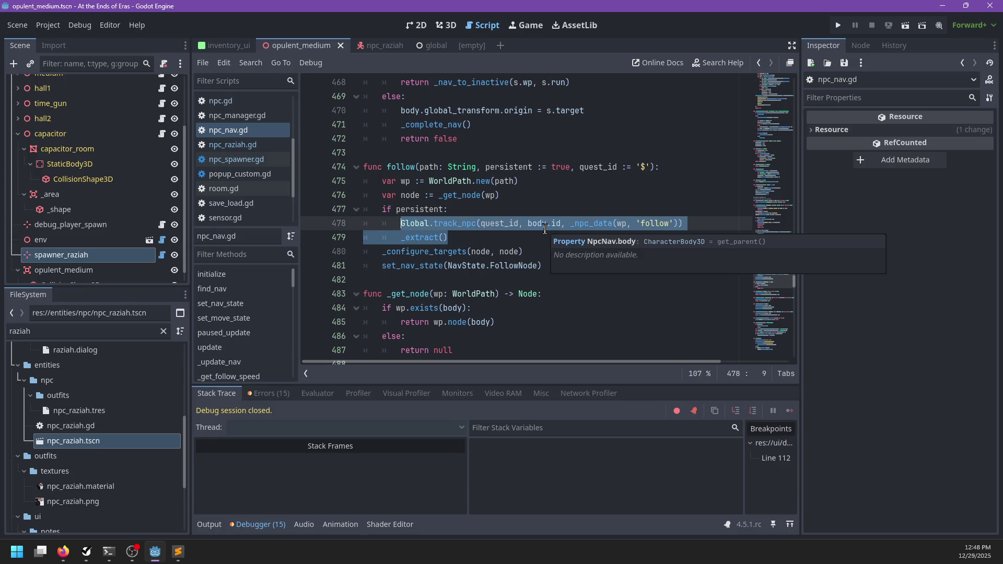
pyautogui.click(436, 224)
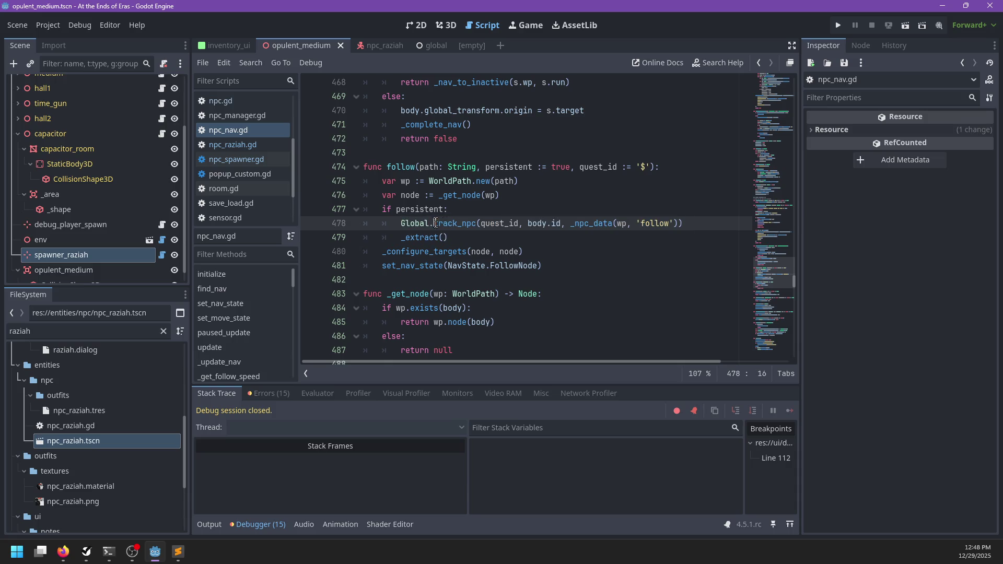
# - Add a Global.npcs.follow(path, persistent, quest_id) call at the top of follow(), undoing a trial deletion
pyautogui.click(671, 172)
pyautogui.press('Return')
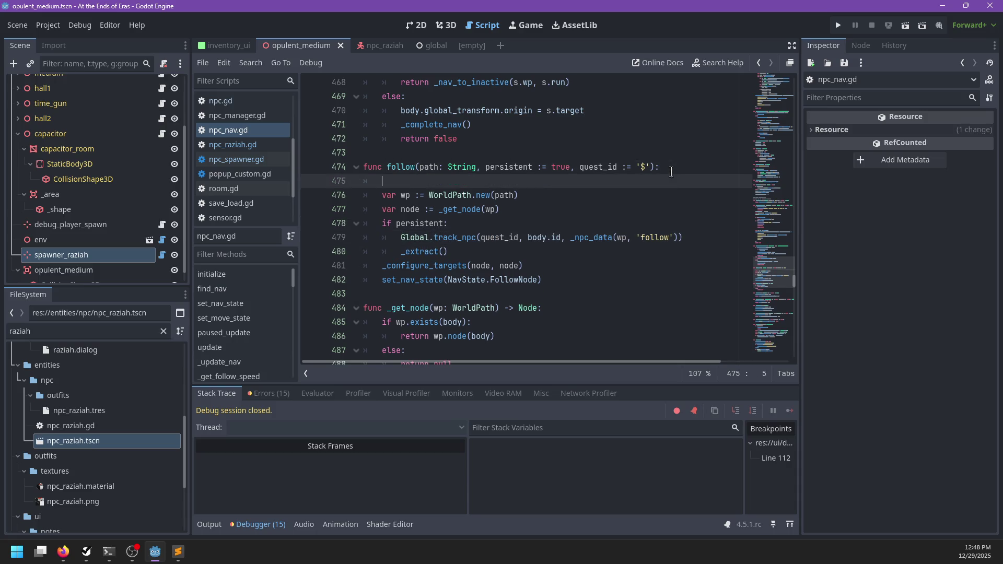
pyautogui.write('Global.npcs.fo')
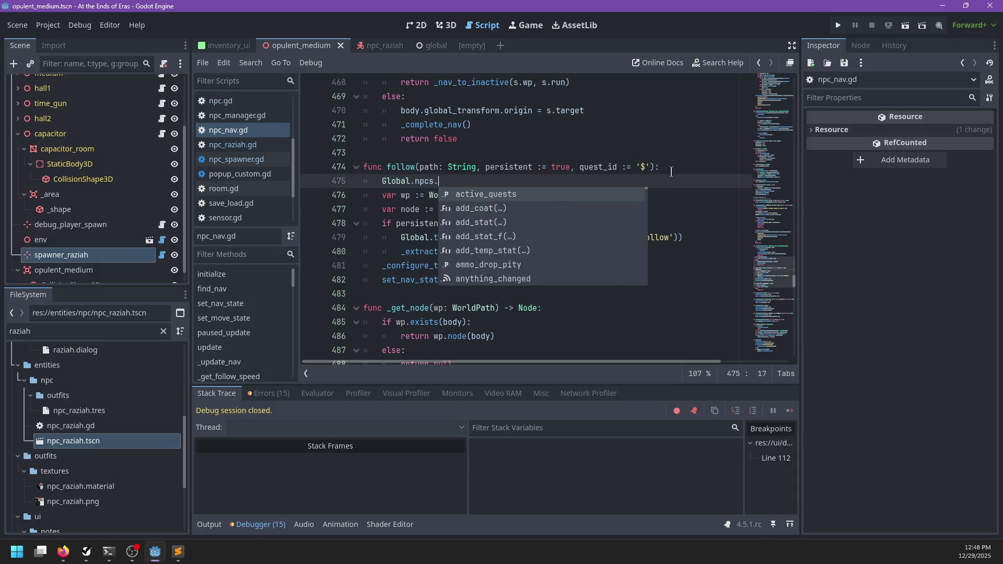
pyautogui.write('llow(p')
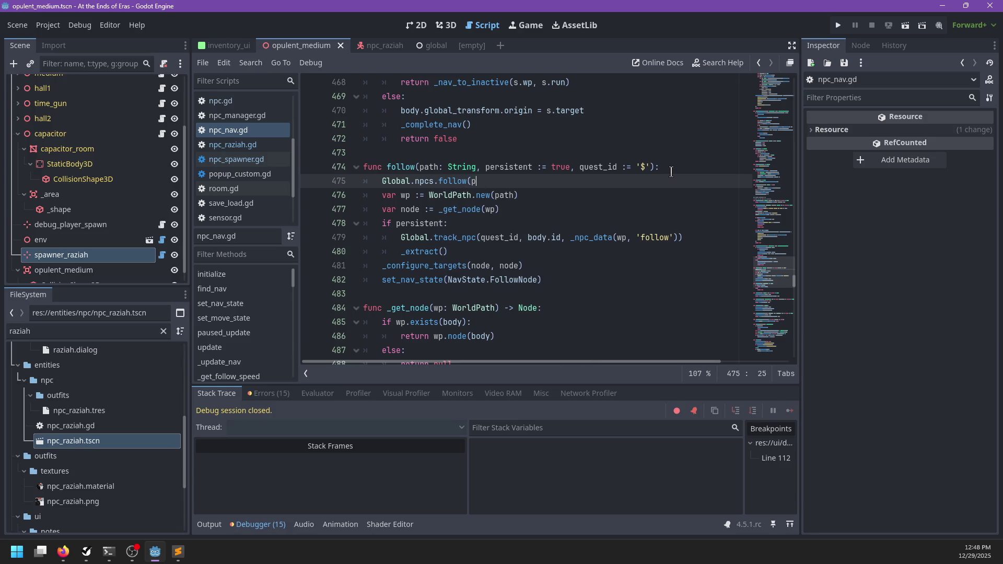
pyautogui.write('ath, persistent, ')
pyautogui.write('quest')
pyautogui.write('_id)')
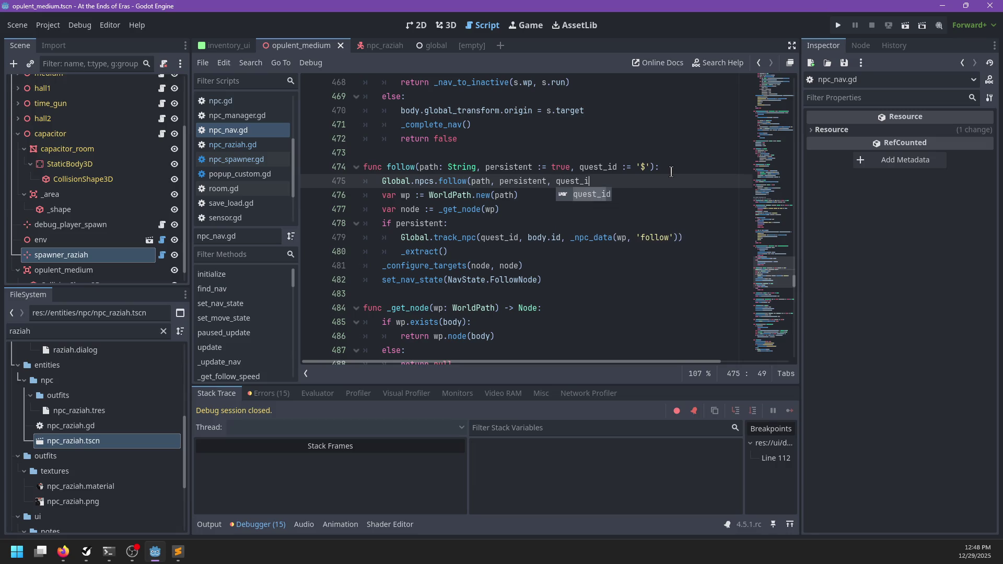
pyautogui.click(569, 281)
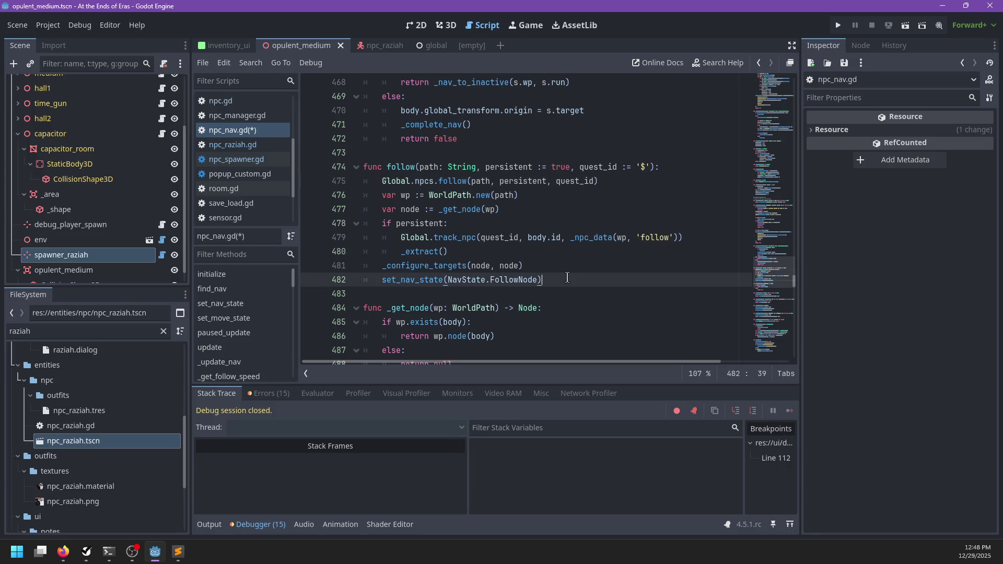
pyautogui.moveTo(501, 251)
pyautogui.mouseDown()
pyautogui.moveTo(574, 200)
pyautogui.moveTo(633, 185)
pyautogui.mouseUp()
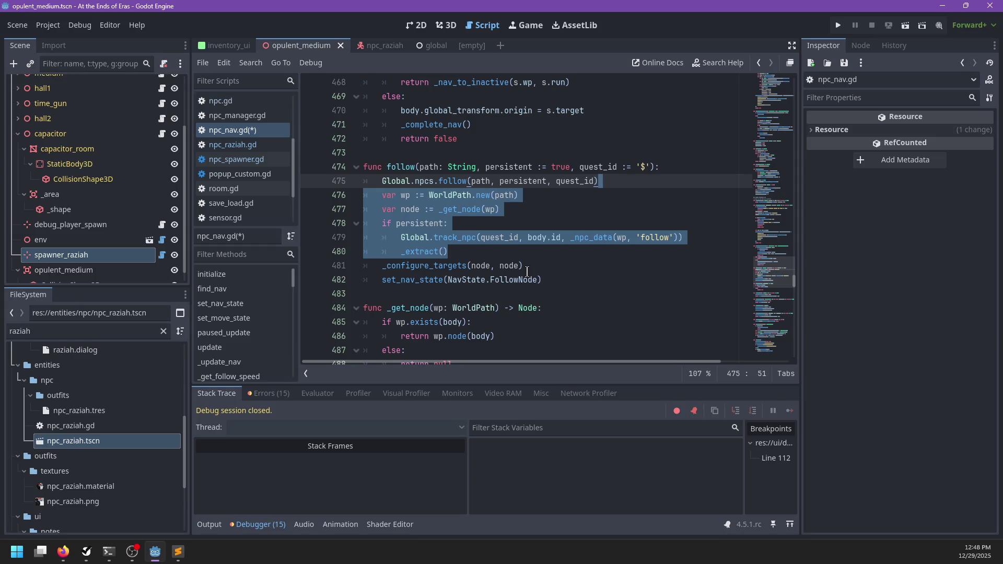
pyautogui.press('Delete')
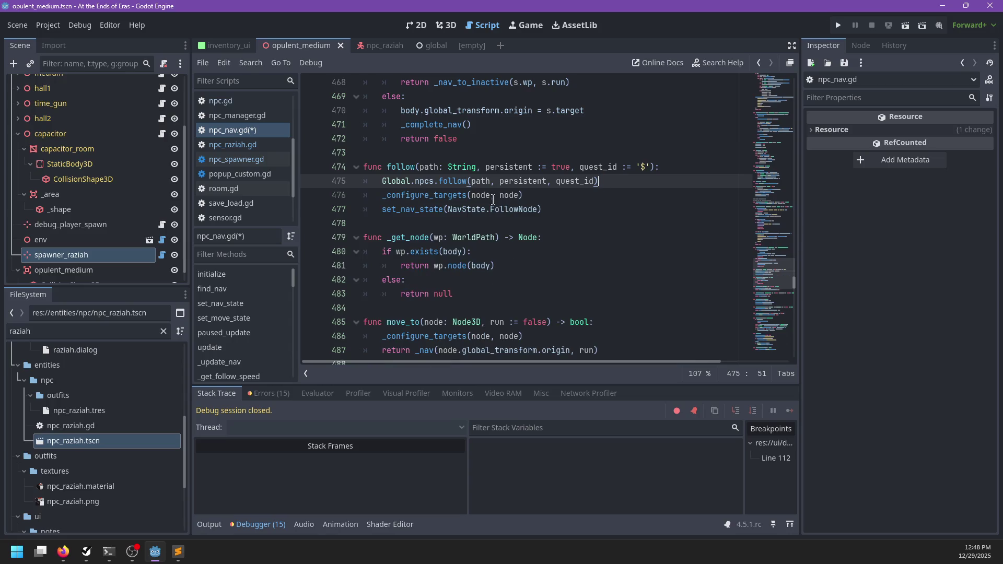
pyautogui.hotkey('ctrl', 'z')
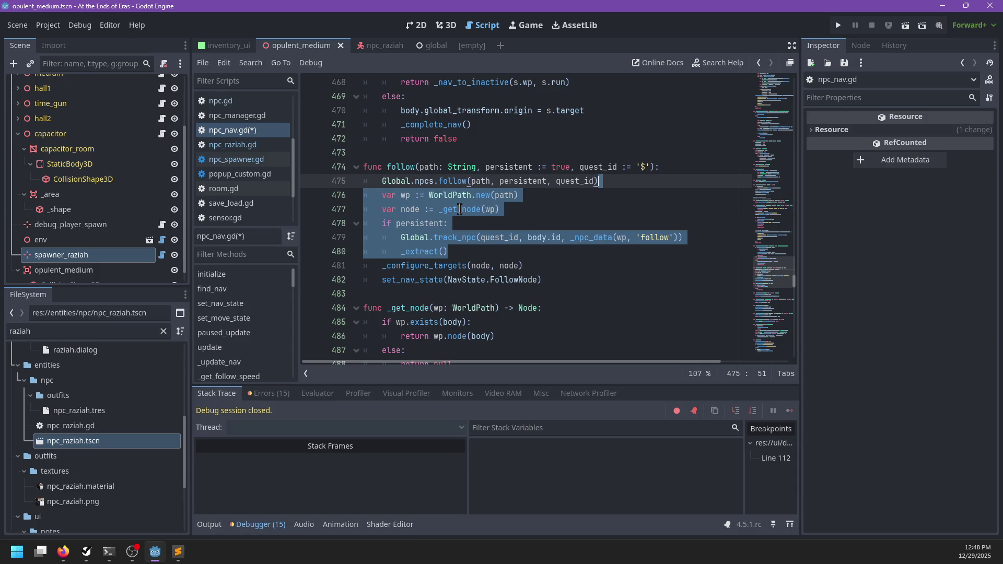
# - Move the var wp line above the new call and pass wp instead of path
pyautogui.moveTo(460, 209)
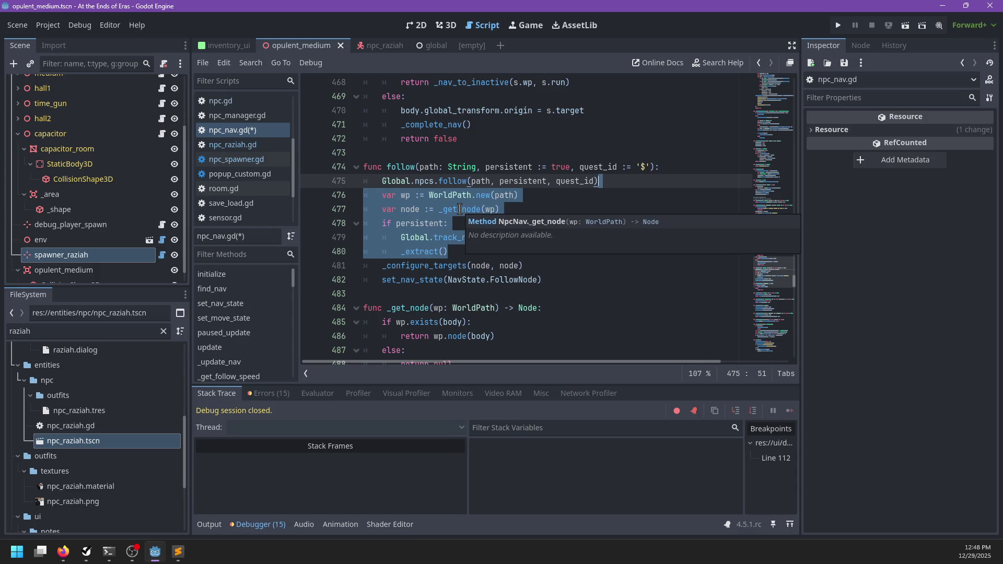
pyautogui.moveTo(519, 196); pyautogui.dragTo(656, 180)
pyautogui.hotkey('alt', 'Up')
pyautogui.doubleClick(480, 195)
pyautogui.write('w')
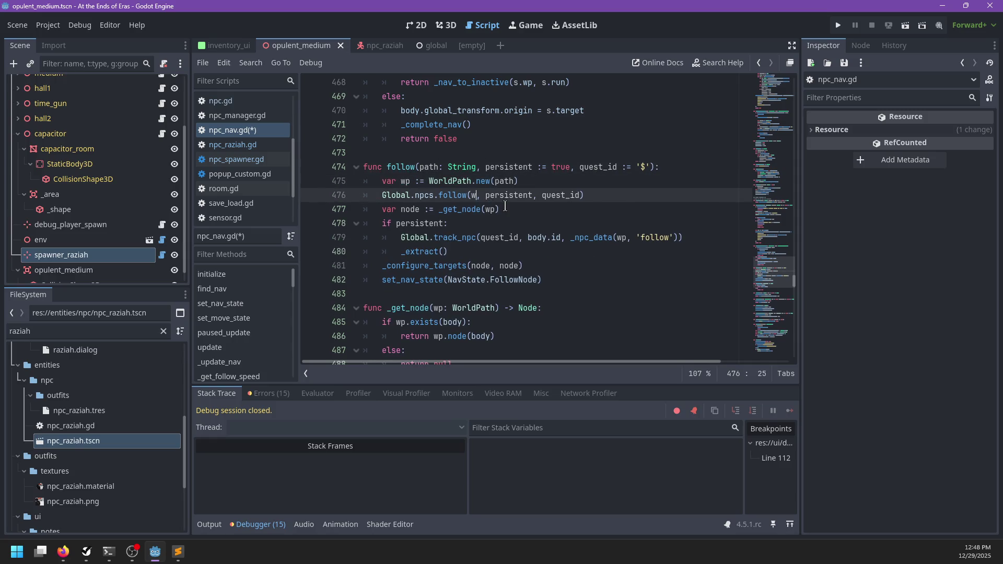
pyautogui.write('p')
pyautogui.click(540, 213)
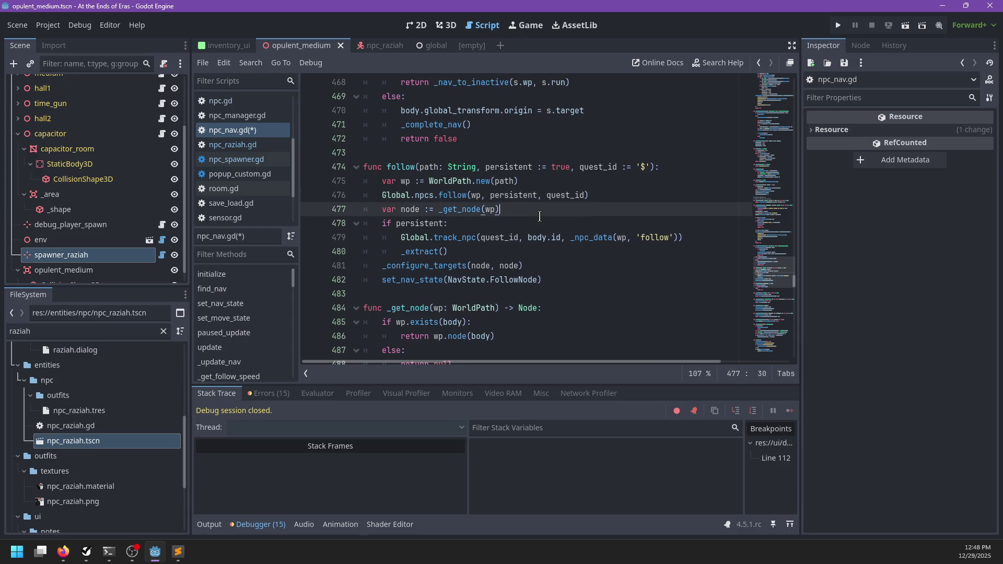
# - Delete the persistent track_npc/_extract block on lines 478–480
pyautogui.moveTo(456, 252); pyautogui.dragTo(534, 210)
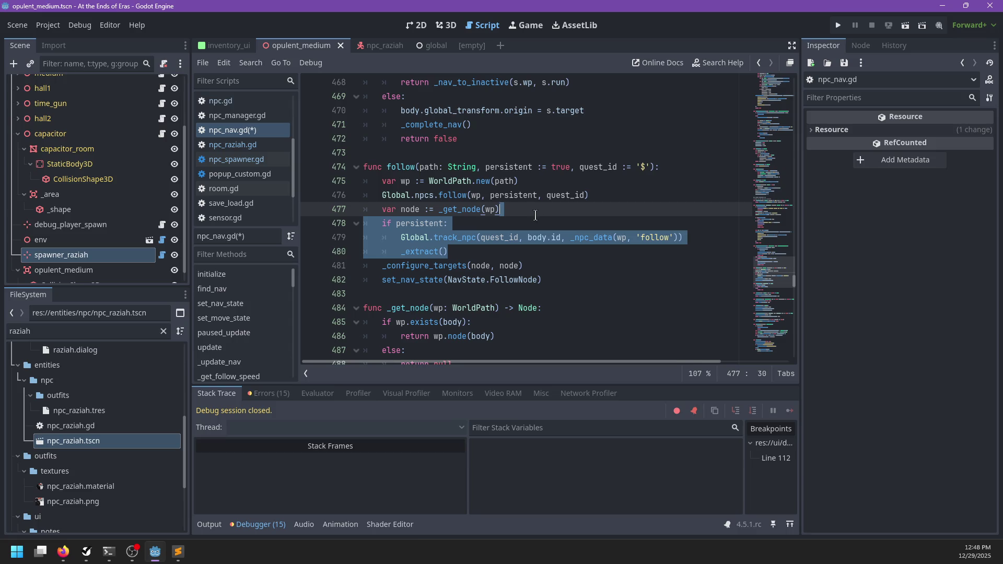
pyautogui.press('BackSpace')
pyautogui.hotkey('ctrl', 'f')
# - Search npc_nav.gd for 'persistent' matches and save the script
pyautogui.write('persistent')
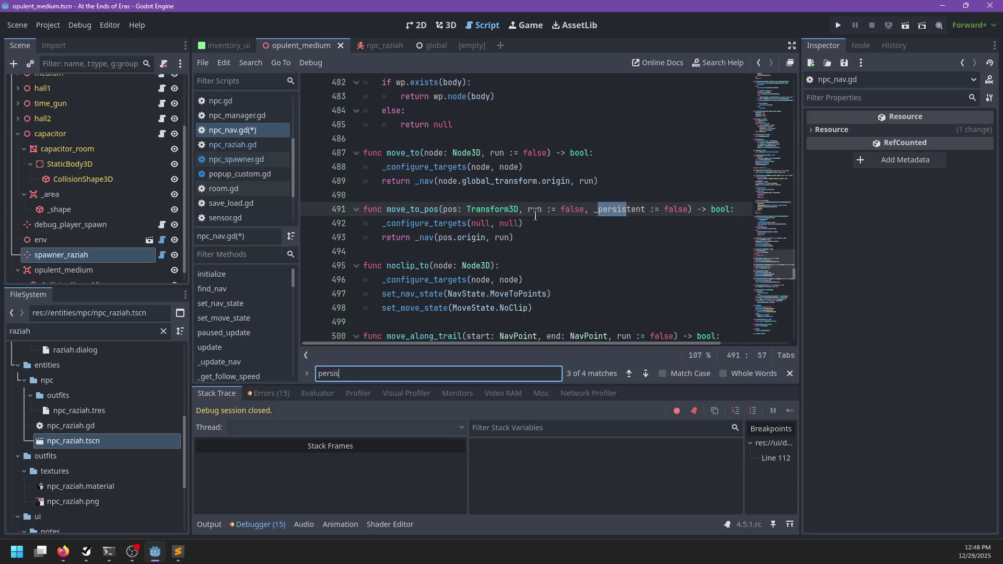
pyautogui.press('Return')
pyautogui.press('Escape')
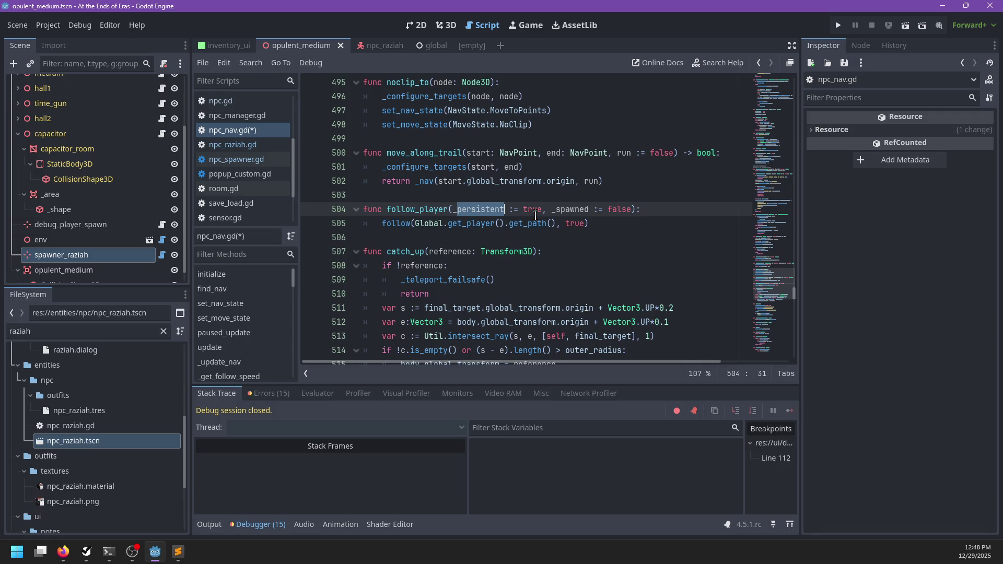
pyautogui.hotkey('ctrl', 'f')
pyautogui.press('Return')
pyautogui.press('Escape')
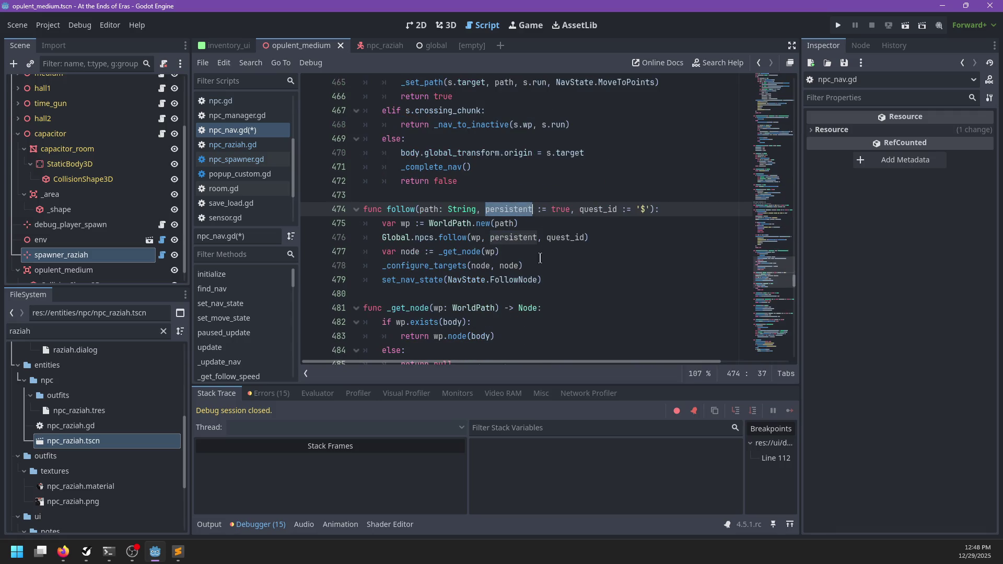
pyautogui.click(540, 258)
pyautogui.doubleClick(418, 267)
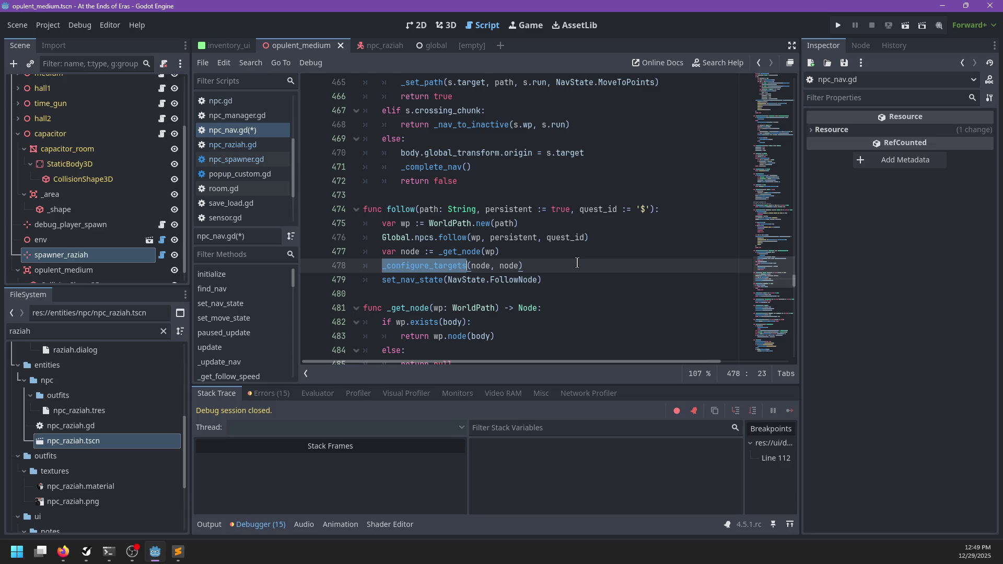
pyautogui.hotkey('ctrl', 's')
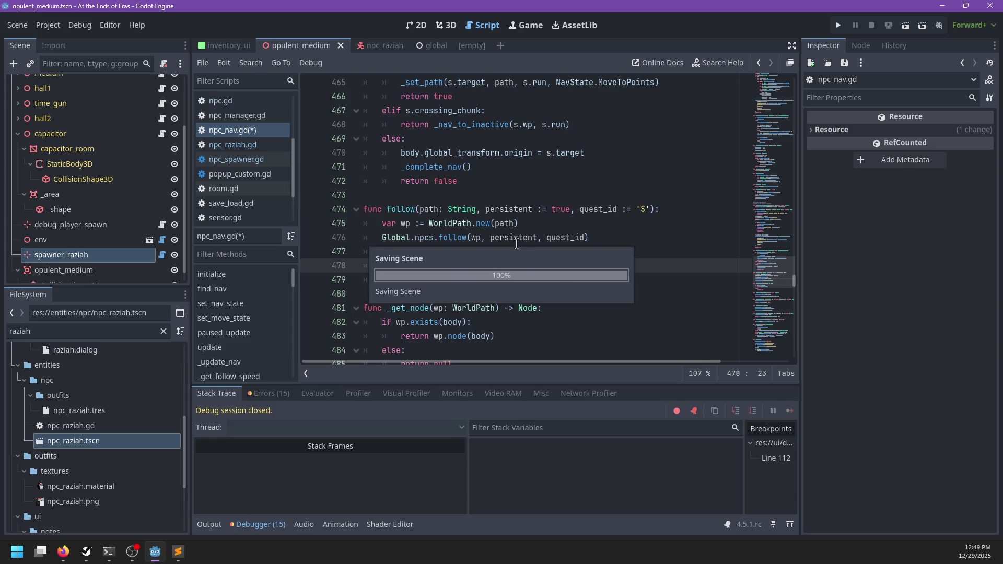
# - Glance at npc.gd and npc_manager.gd, then return to npc_nav.gd's follow()
pyautogui.doubleClick(447, 236)
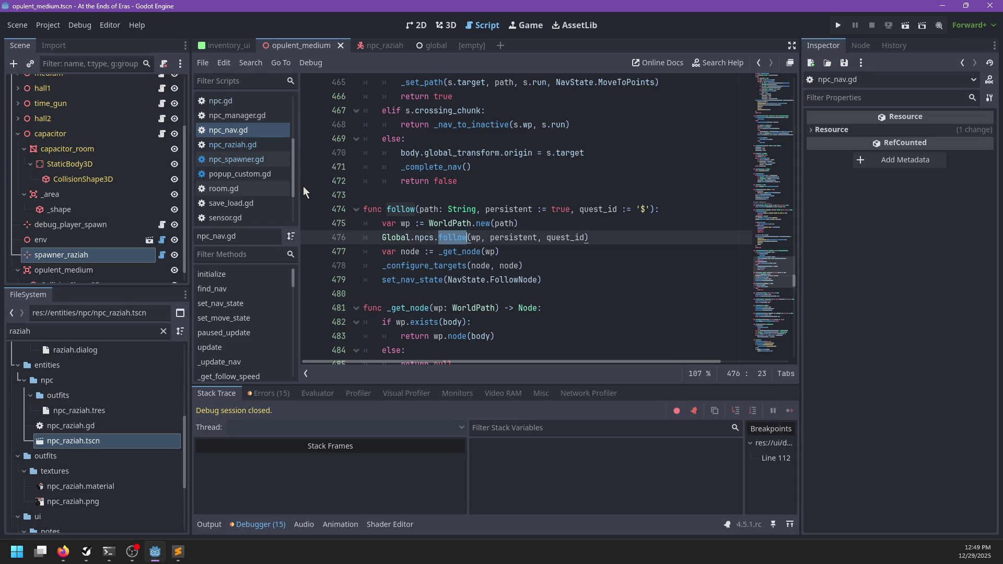
pyautogui.scroll(2, 248, 163)
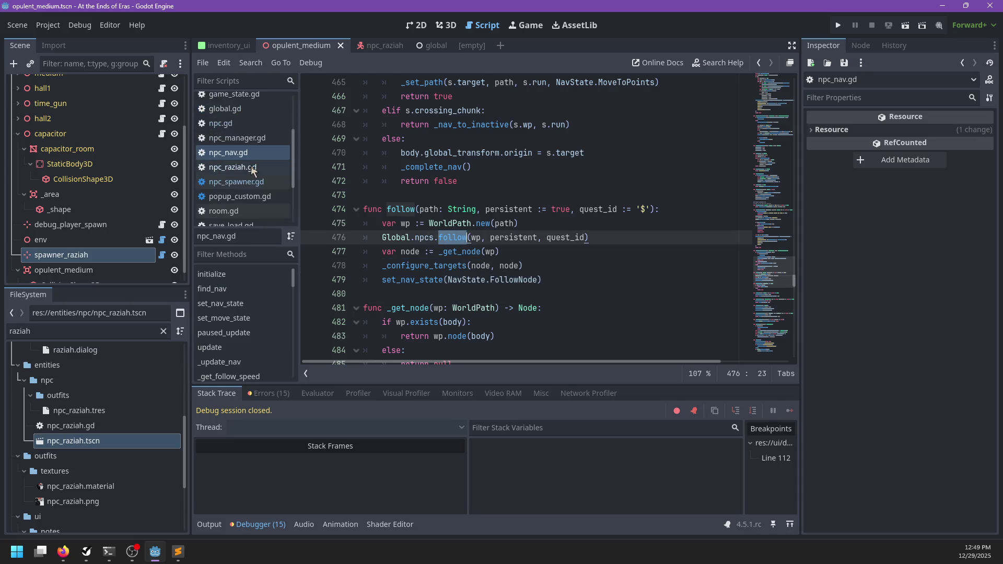
pyautogui.scroll(1, 251, 165)
pyautogui.click(234, 140)
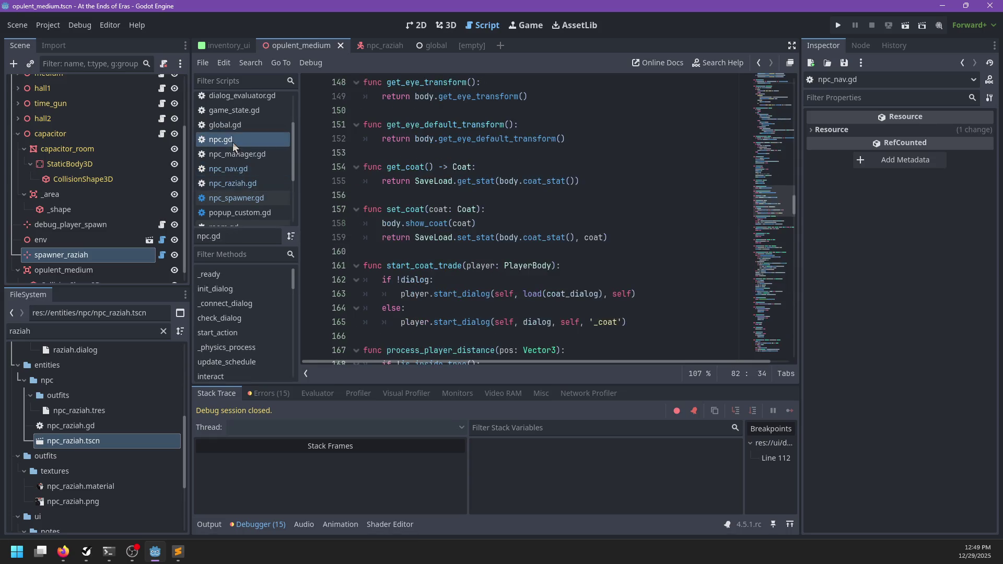
pyautogui.click(242, 155)
pyautogui.click(240, 169)
# - Drop the persistent argument and nest Global.npcs.follow(wp, quest_id) under 'if persistent:'
pyautogui.click(541, 238)
pyautogui.hotkey('ctrl', 'BackSpace')
pyautogui.hotkey('ctrl', 'BackSpace')
pyautogui.hotkey('ctrl', 'shift', 'Return')
pyautogui.write('if persistent:')
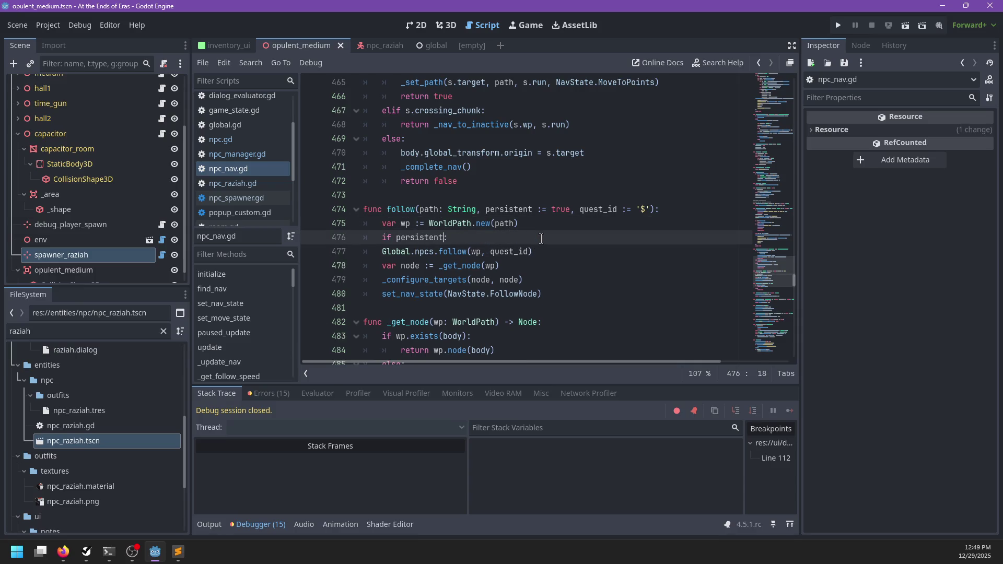
pyautogui.press('Down')
pyautogui.press('Home')
pyautogui.press('Tab')
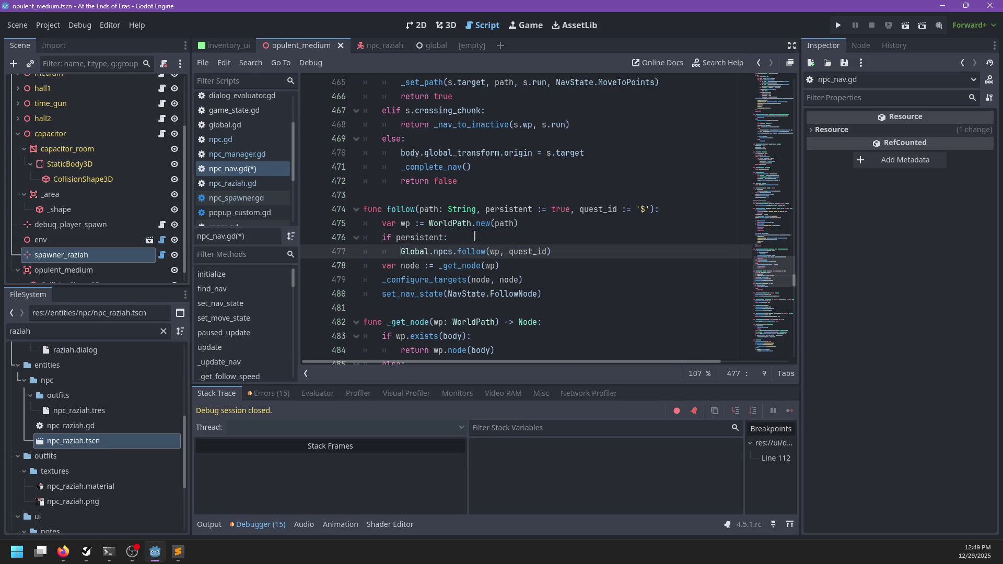
# - Follow the npcs definition through to the NPCManager script, npc_manager.gd
pyautogui.keyDown('ctrl'); pyautogui.click(443, 252); pyautogui.keyUp('ctrl')
pyautogui.scroll(-5, 497, 232)
pyautogui.scroll(5, 498, 231)
pyautogui.keyDown('ctrl'); pyautogui.click(445, 202); pyautogui.keyUp('ctrl')
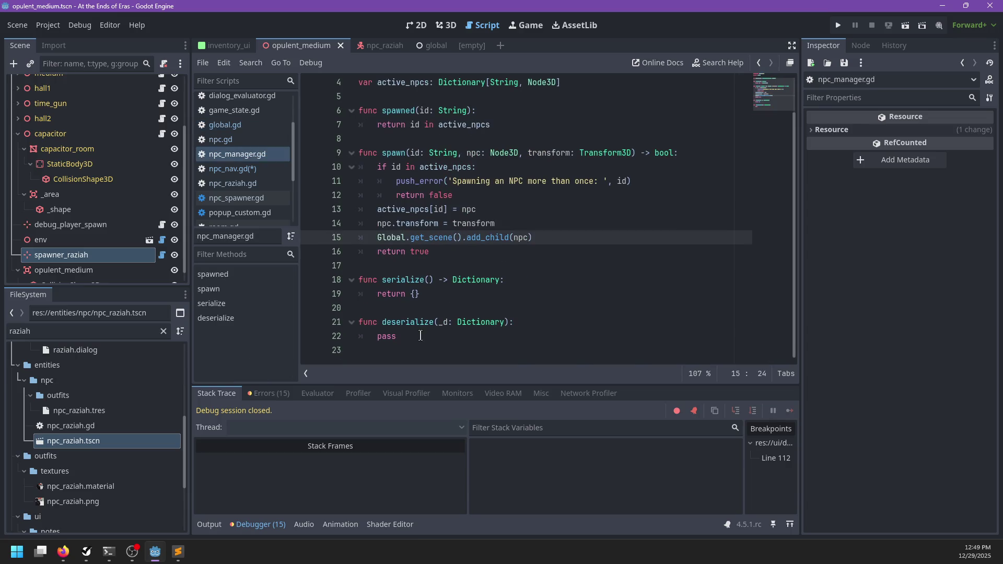
# - Add 'func follow(id: String, wp: WorldPath):' with a pass body below spawn() and save
pyautogui.click(443, 251)
pyautogui.press('Return')
pyautogui.press('Return')
pyautogui.write('func follow(')
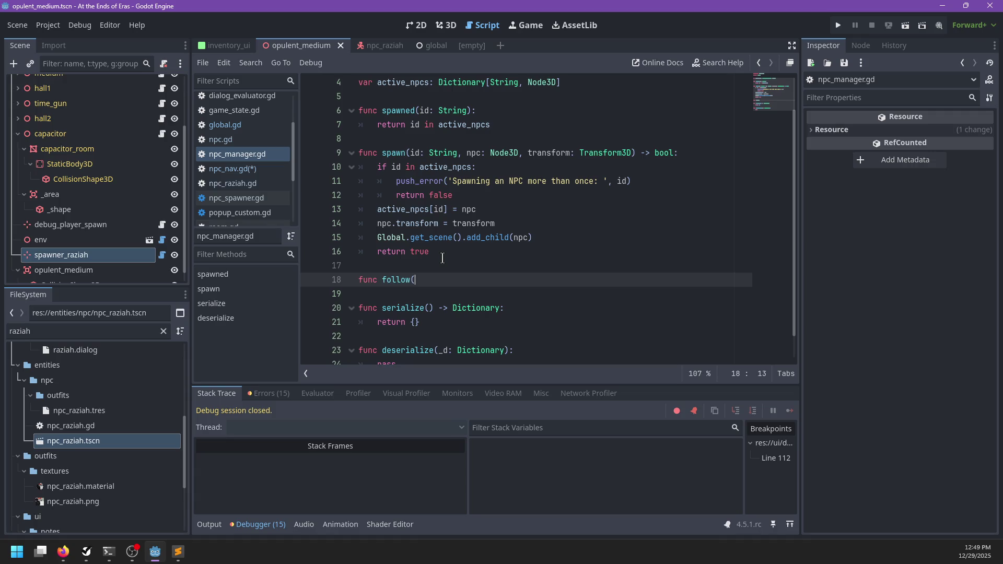
pyautogui.write('id: String, WorldPath')
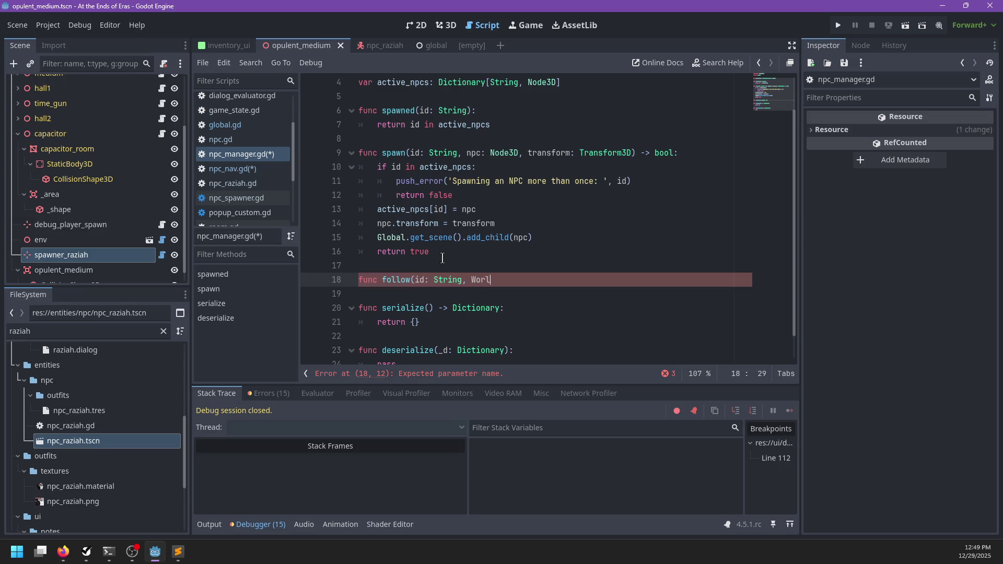
pyautogui.hotkey('ctrl', 'Left')
pyautogui.write('wp: ')
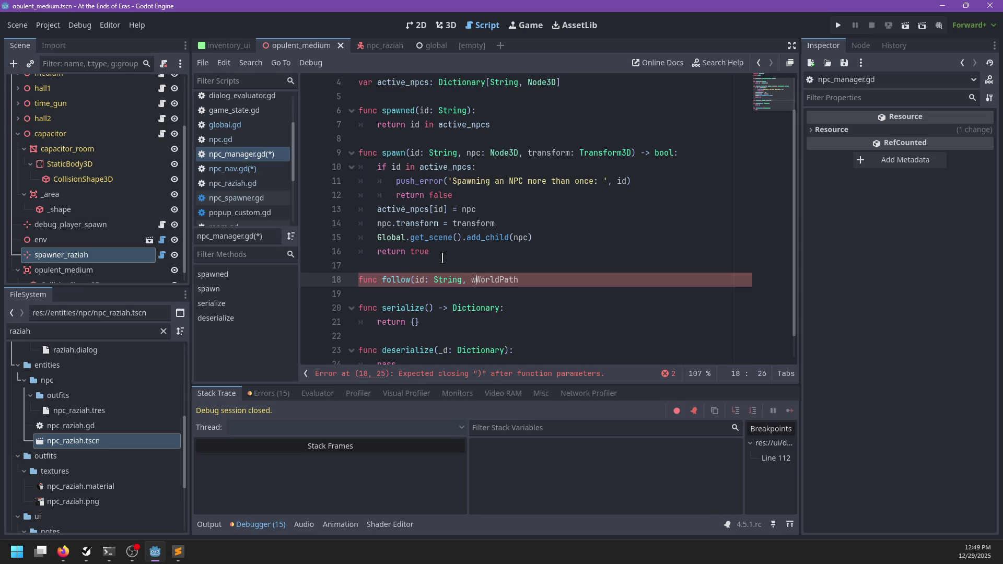
pyautogui.write(':')
pyautogui.press('Return')
pyautogui.write('pass')
pyautogui.hotkey('ctrl', 's')
# - In npc_nav.gd, insert 'id, ' as the first argument of the npcs.follow call
pyautogui.click(257, 168)
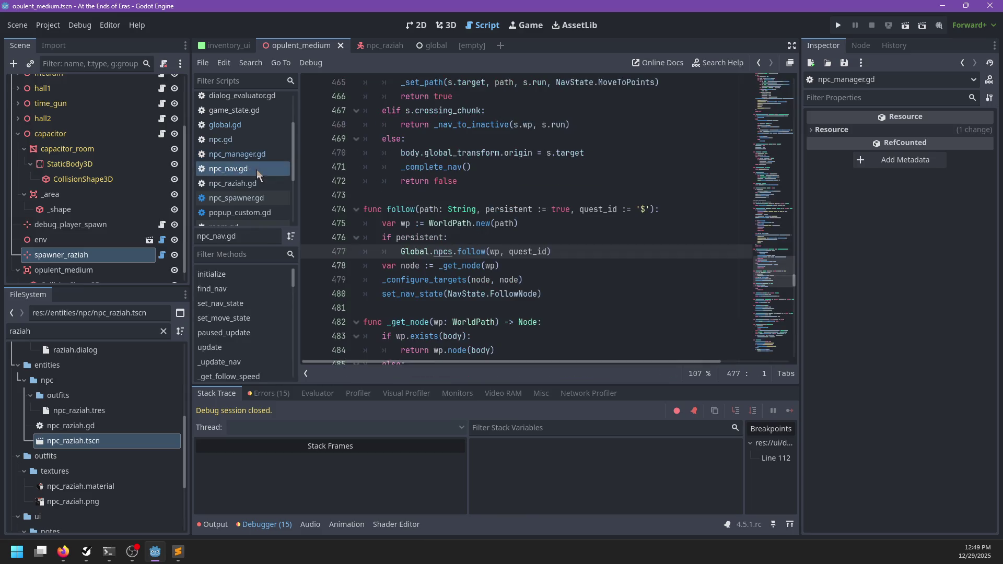
pyautogui.doubleClick(525, 251)
pyautogui.click(490, 251)
pyautogui.write('id,')
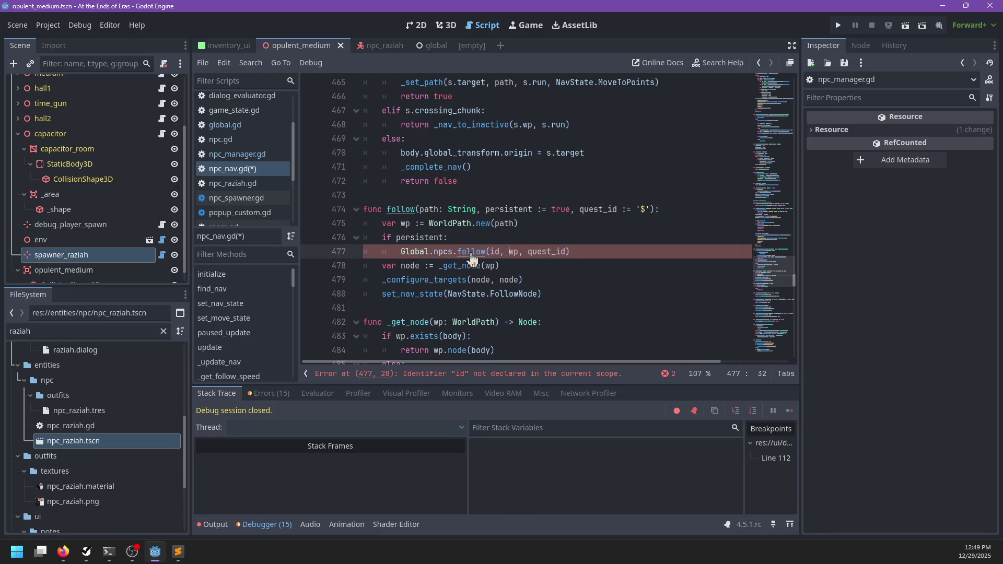
# - Add a '_quest_id: String' parameter to npc_manager.gd's follow(), save, and remove pass
pyautogui.keyDown('ctrl'); pyautogui.click(439, 251); pyautogui.keyUp('ctrl')
pyautogui.keyDown('ctrl'); pyautogui.click(453, 217); pyautogui.keyUp('ctrl')
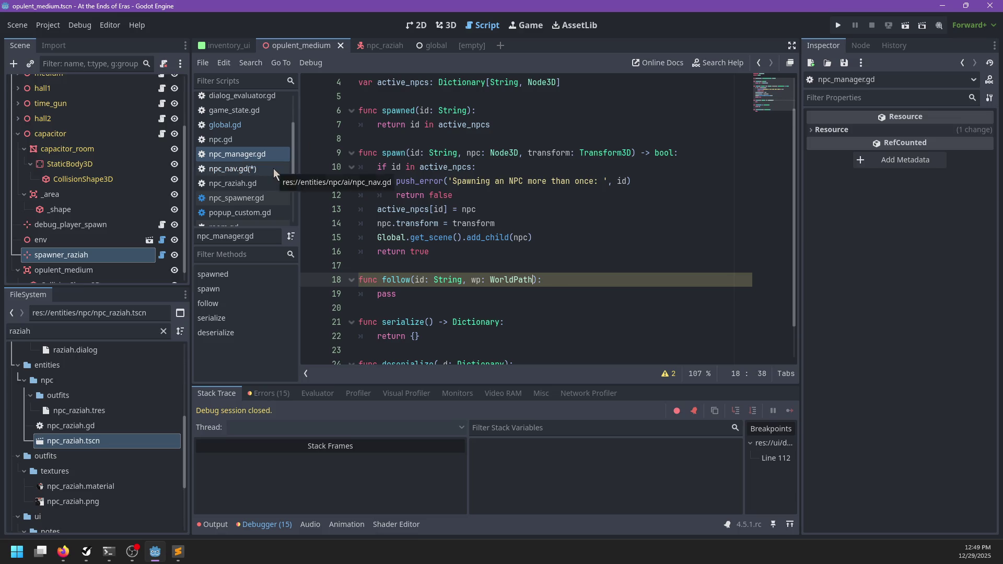
pyautogui.write(', _quest_i')
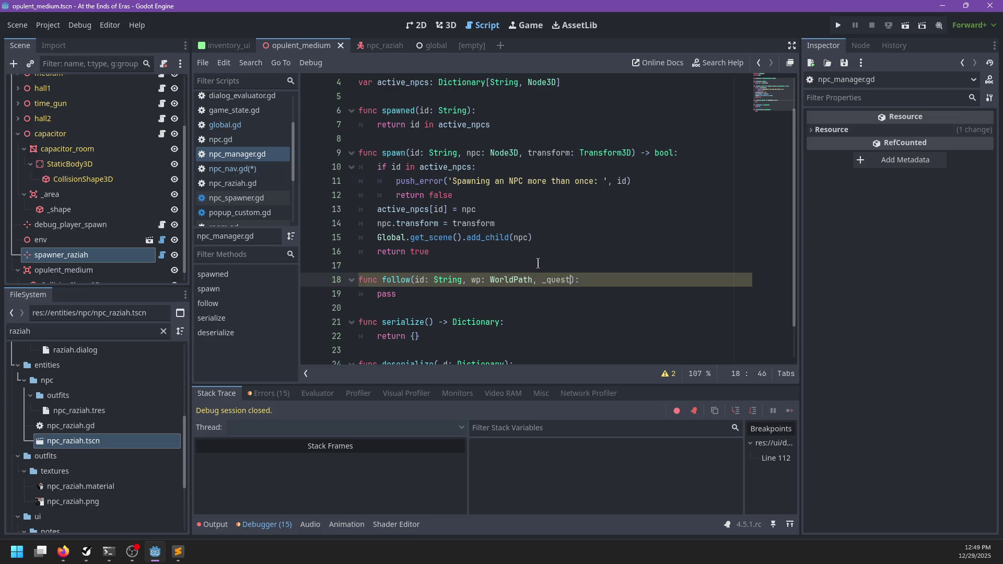
pyautogui.write('d: String')
pyautogui.hotkey('ctrl', 's')
pyautogui.press('Down')
pyautogui.press('BackSpace')
pyautogui.press('BackSpace')
pyautogui.press('BackSpace')
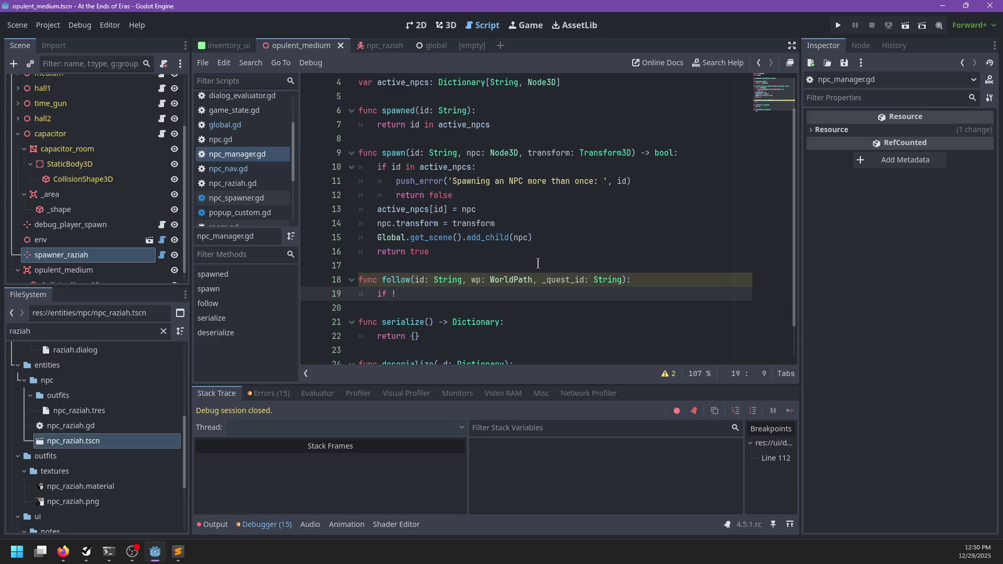
# - If id is not in active_npcs, push_error 'Non-existent NPC tried to follow a node: ' and return false
pyautogui.write('not in active_n')
pyautogui.write('pcs:')
pyautogui.press('Return')
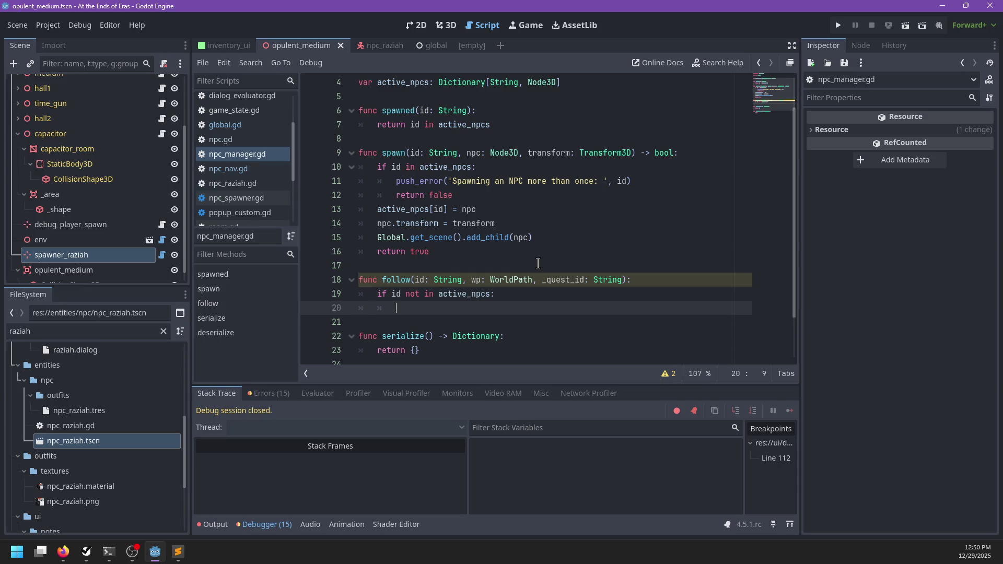
pyautogui.write('ou')
pyautogui.press('BackSpace')
pyautogui.press('BackSpace')
pyautogui.write('ush_error')
pyautogui.write("'")
pyautogui.write('xisting NPC')
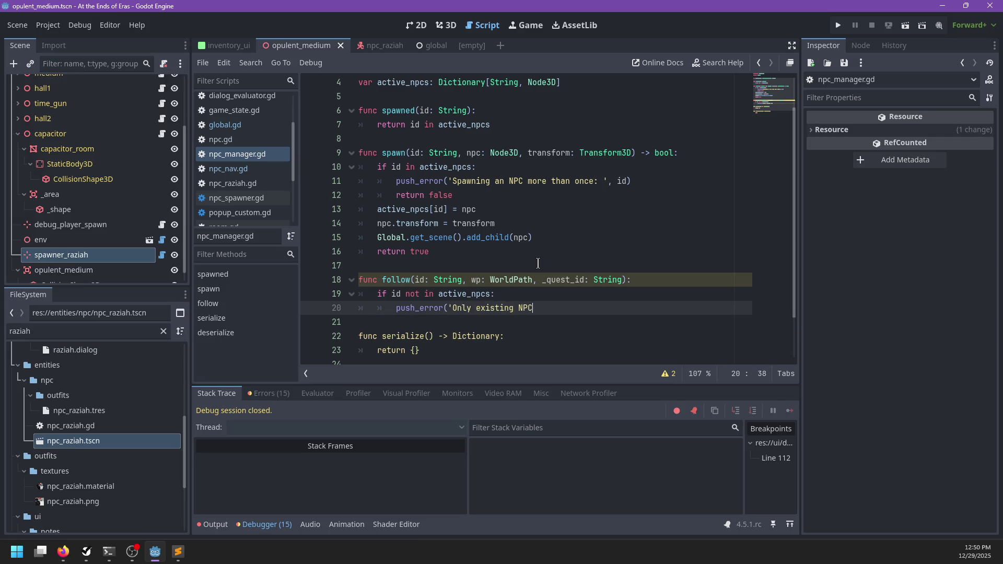
pyautogui.write('an be configured ')
pyautogui.write('to f')
pyautogui.write('ollow ')
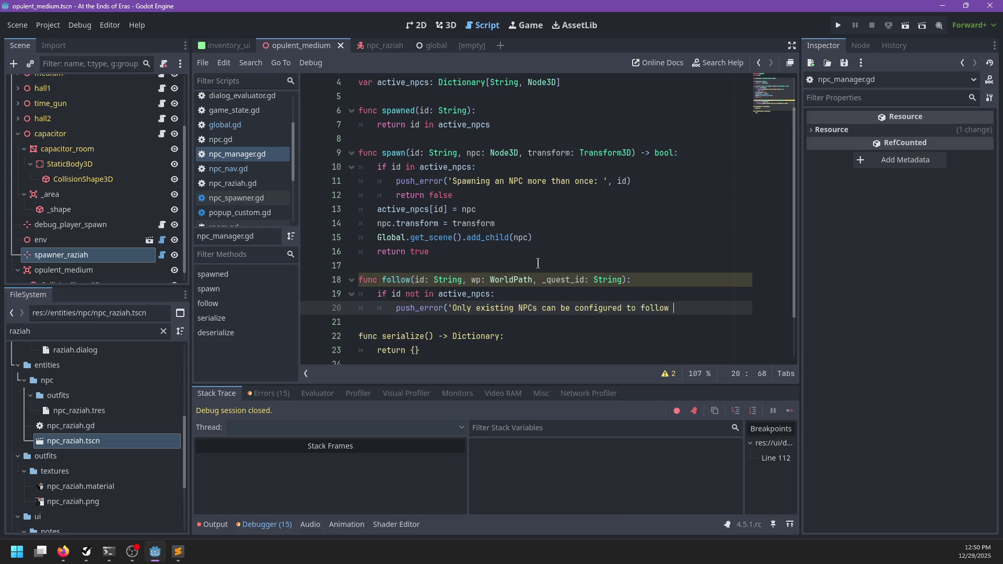
pyautogui.write("node'")
pyautogui.write(', got')
pyautogui.write(', id')
pyautogui.hotkey('ctrl', 'shift', 'Left')
pyautogui.hotkey('ctrl', 'shift', 'Left')
pyautogui.hotkey('ctrl', 'shift', 'Left')
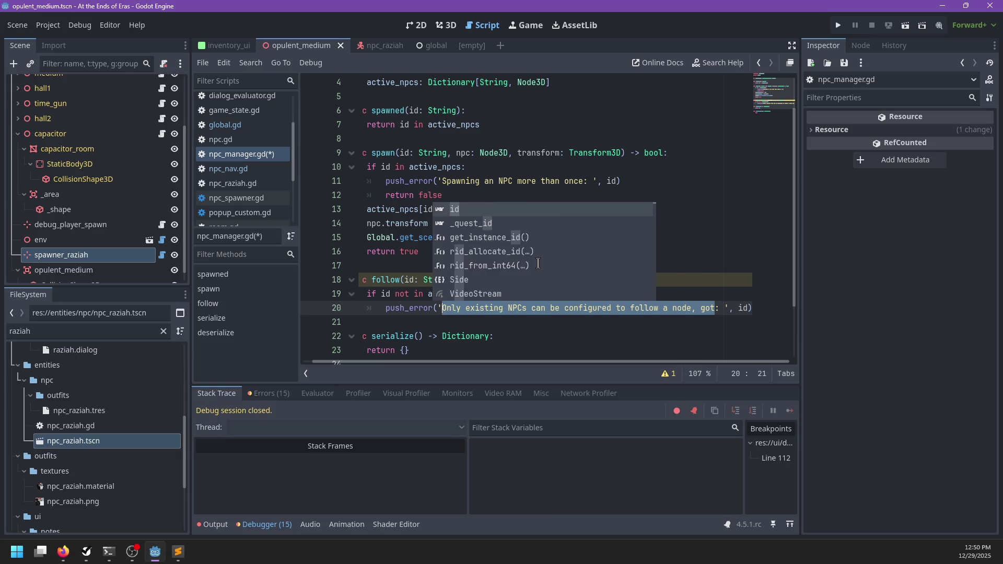
pyautogui.write('Non-existent N')
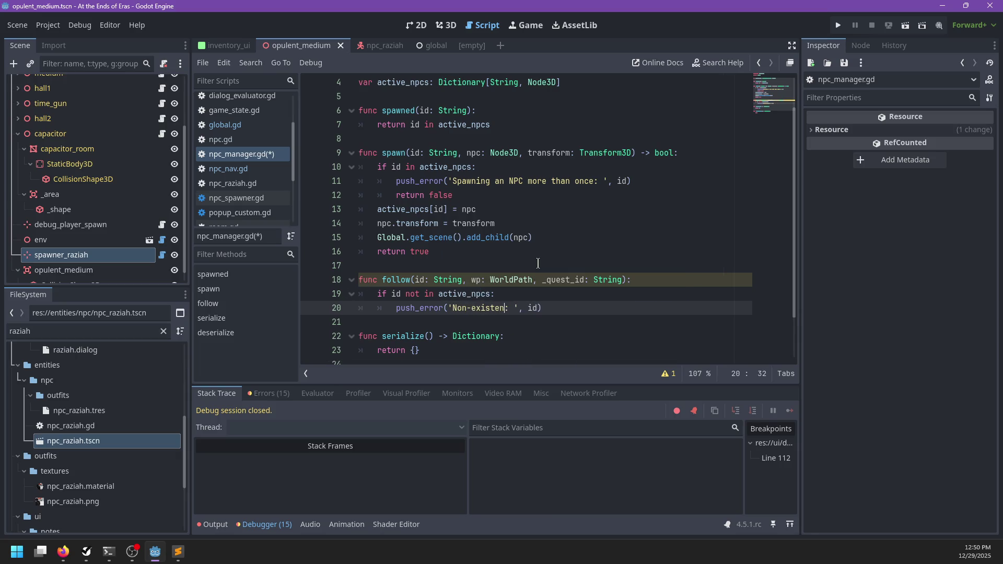
pyautogui.write('PC tried to foll')
pyautogui.write("ow a node: ', id")
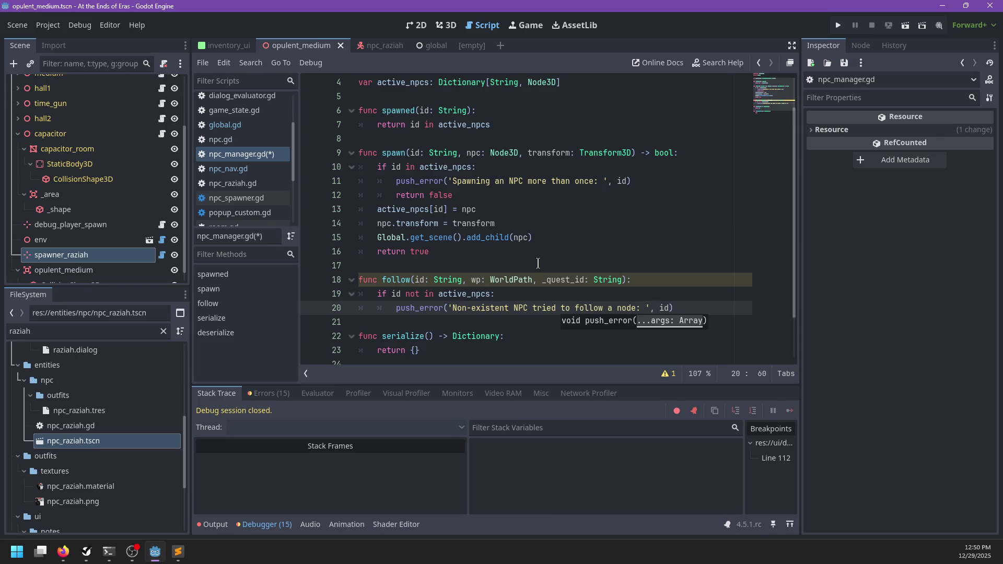
pyautogui.write(')')
pyautogui.press('Return')
pyautogui.write('return')
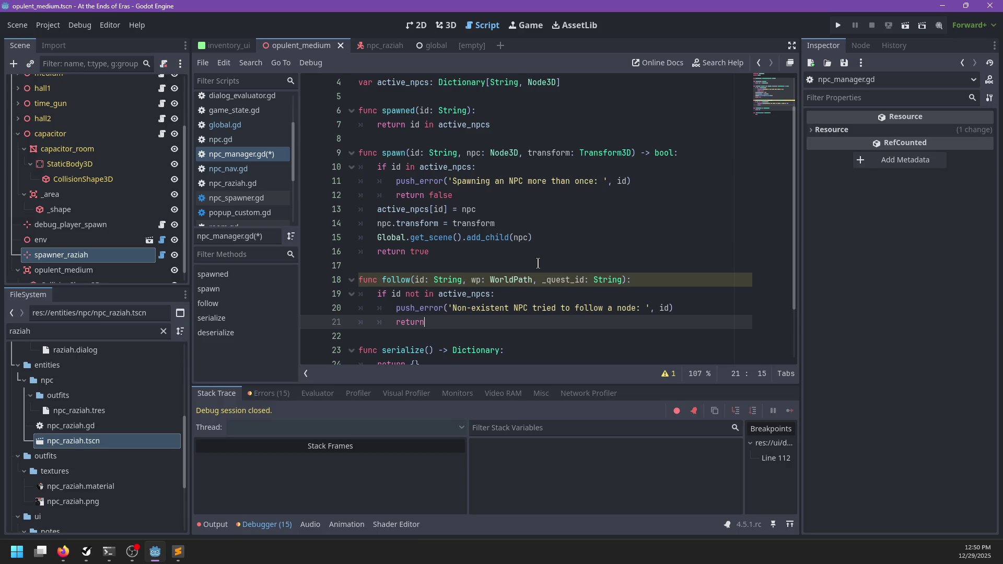
pyautogui.write(' false')
# - Give follow() a '-> bool' return type ending in return true, save, and switch to npc_nav.gd
pyautogui.click(628, 280)
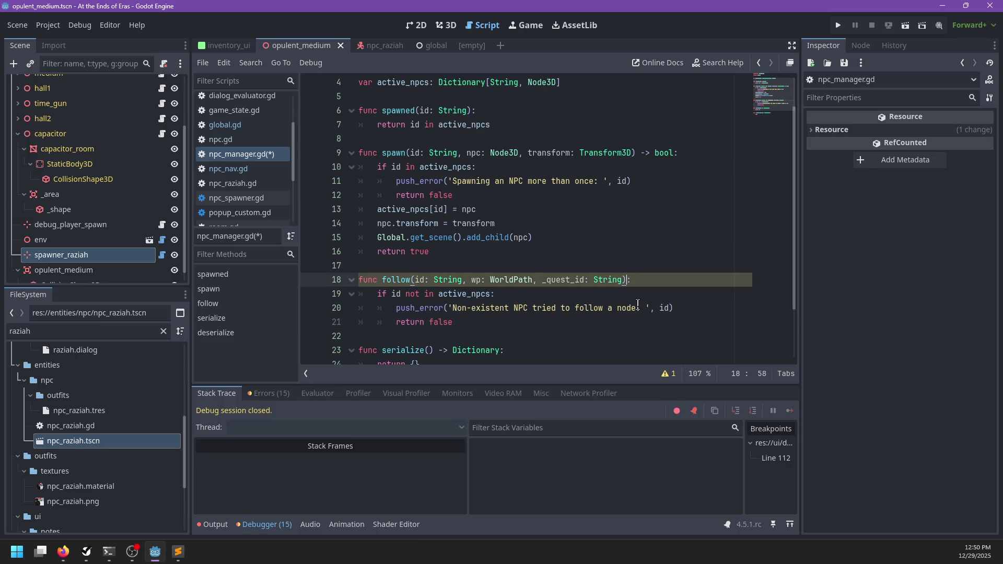
pyautogui.write('-> bool')
pyautogui.press('Down')
pyautogui.press('Down')
pyautogui.press('Down')
pyautogui.press('Return')
pyautogui.write('return true')
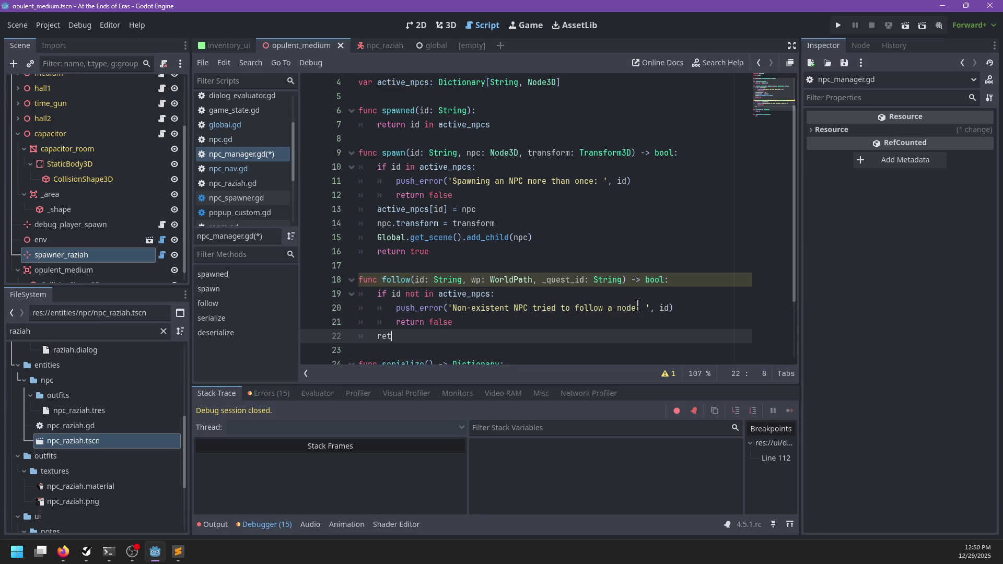
pyautogui.hotkey('ctrl', 's')
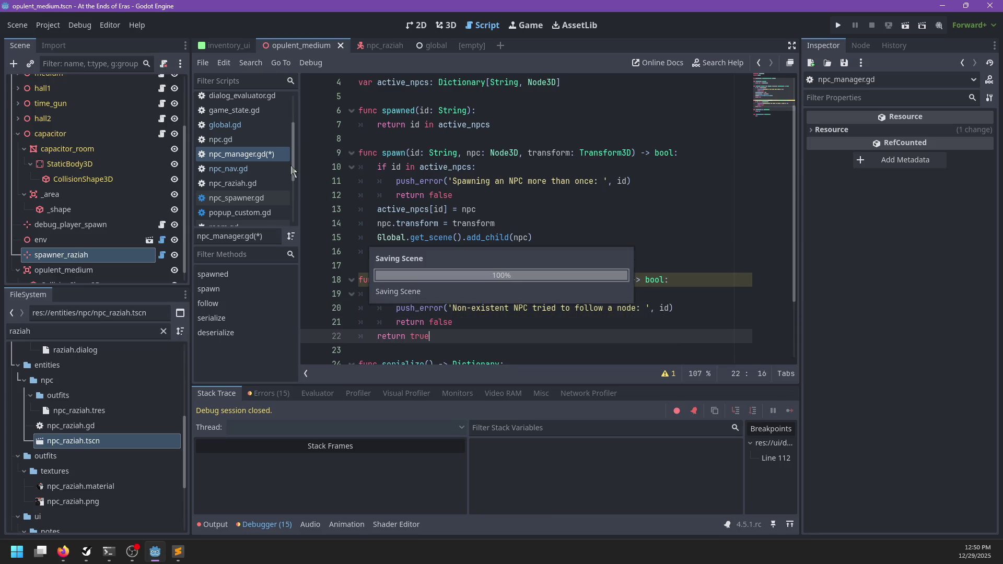
pyautogui.click(283, 168)
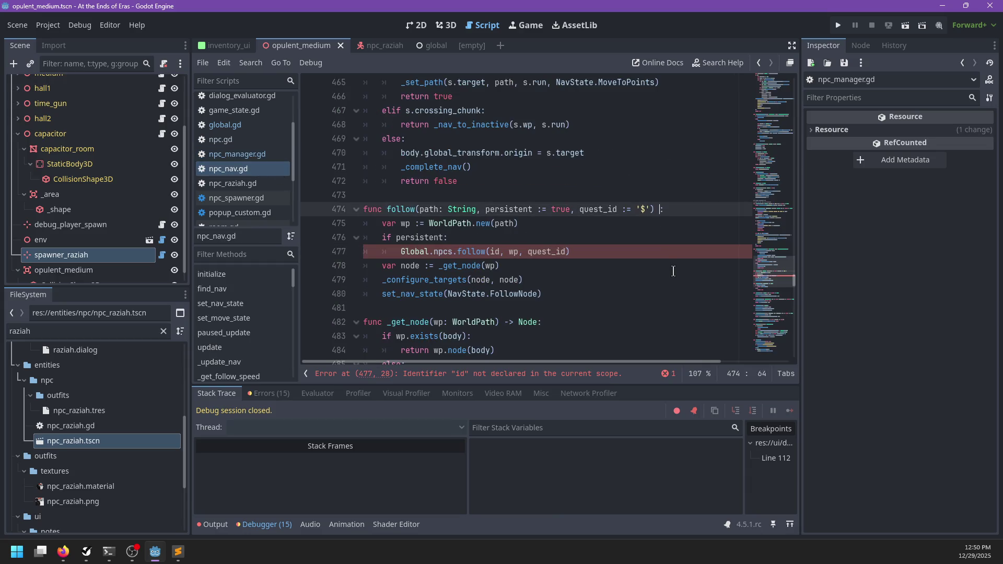
pyautogui.write('bool:')
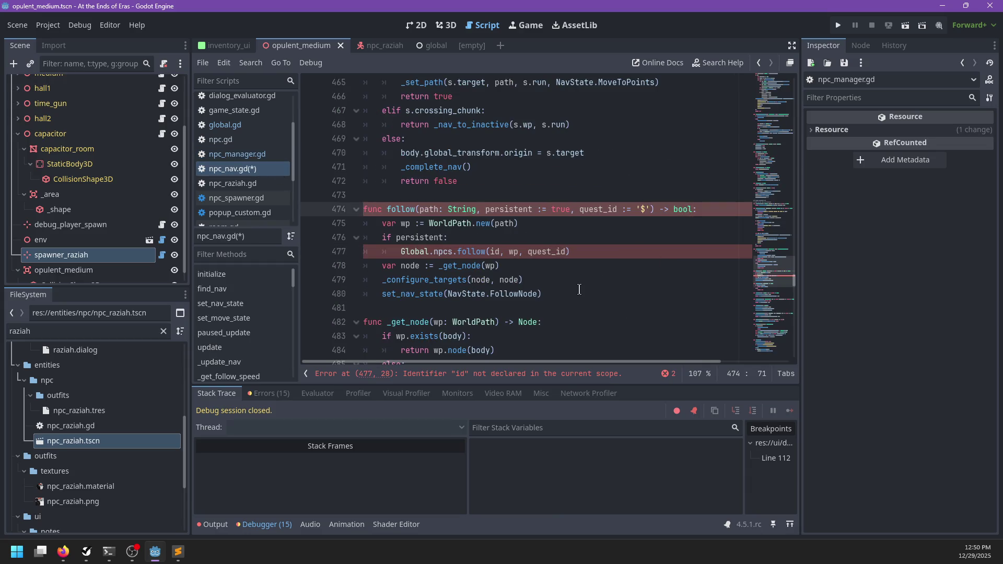
# - Move the node and navigation setup lines above the 'if persistent:' check
pyautogui.moveTo(578, 291); pyautogui.dragTo(592, 258)
pyautogui.hotkey('ctrl', 'x')
pyautogui.click(533, 225)
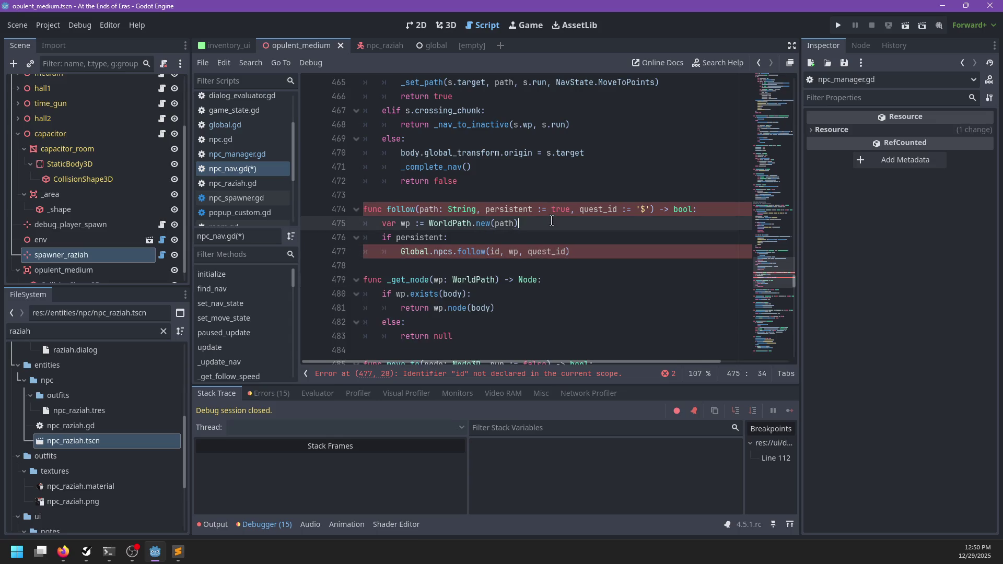
pyautogui.hotkey('ctrl', 'v')
# - Return the Global.npcs.follow result, with an 'else: return true' branch
pyautogui.click(588, 297)
pyautogui.click(401, 296)
pyautogui.write('return')
pyautogui.press('Return')
pyautogui.write('else:')
pyautogui.press('Return')
pyautogui.write('return true')
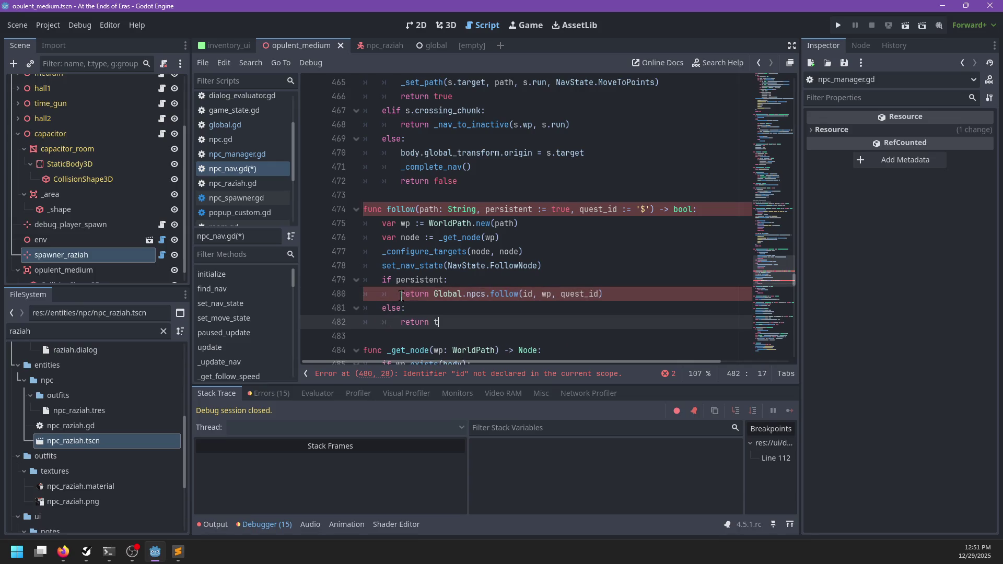
# - Change the id argument in the follow call to body.id
pyautogui.doubleClick(575, 295)
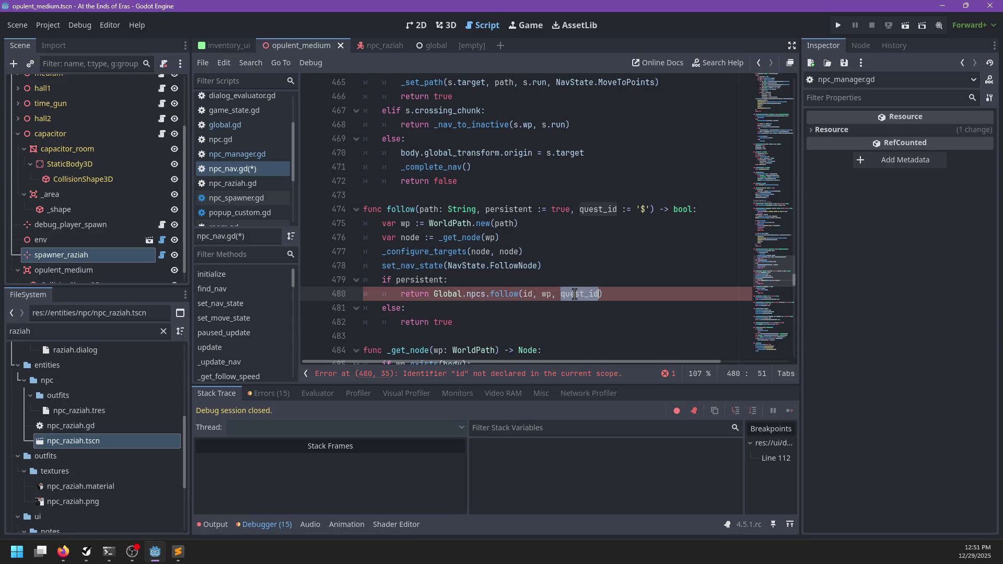
pyautogui.doubleClick(527, 293)
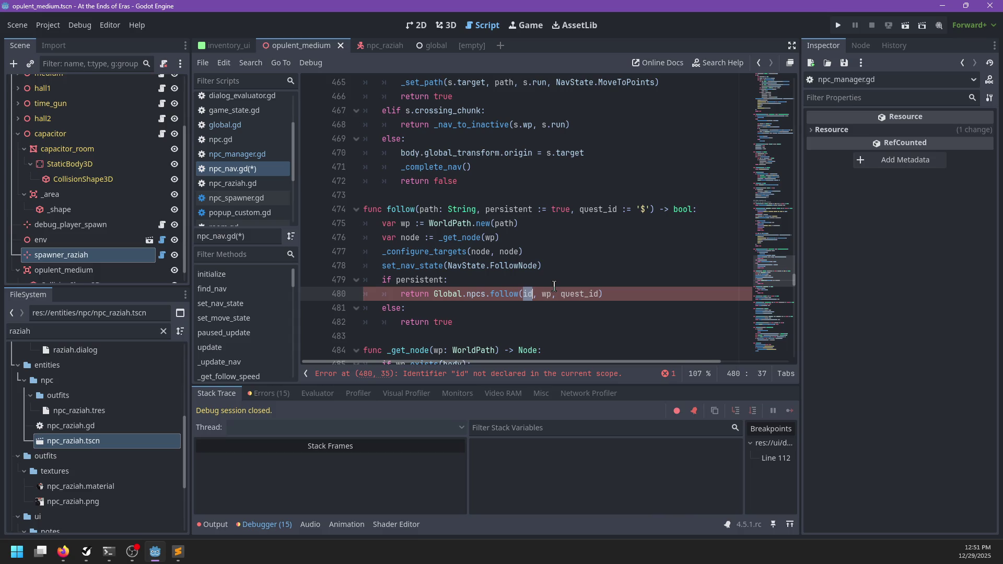
pyautogui.scroll(20, 555, 286)
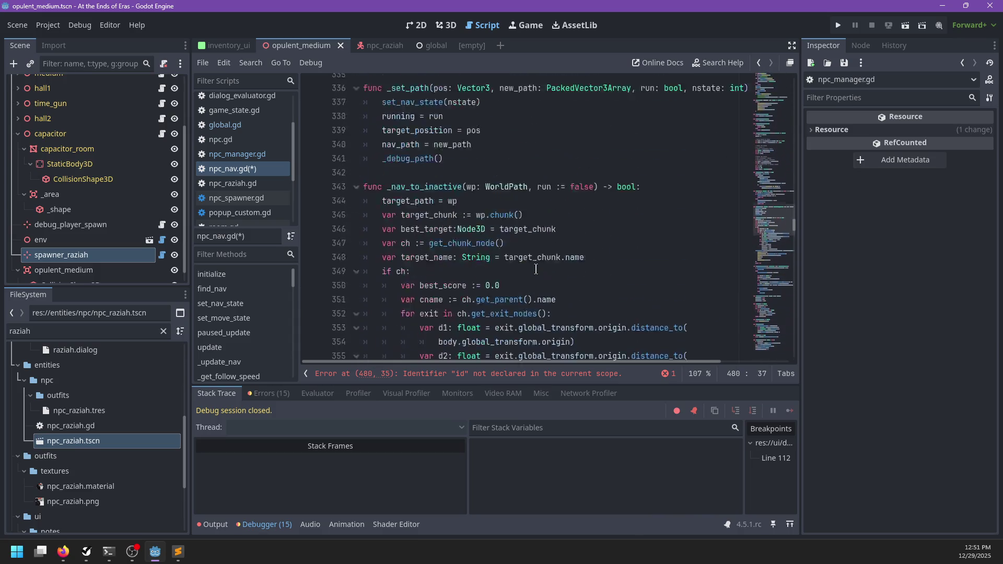
pyautogui.scroll(20, 536, 269)
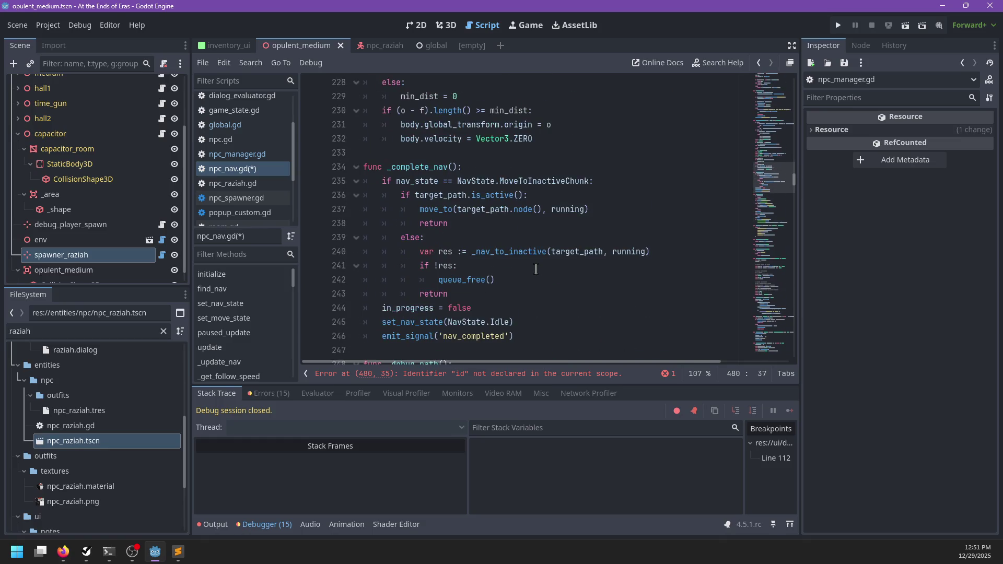
pyautogui.scroll(-7, 536, 269)
pyautogui.write('body.id, wp, quest_id)')
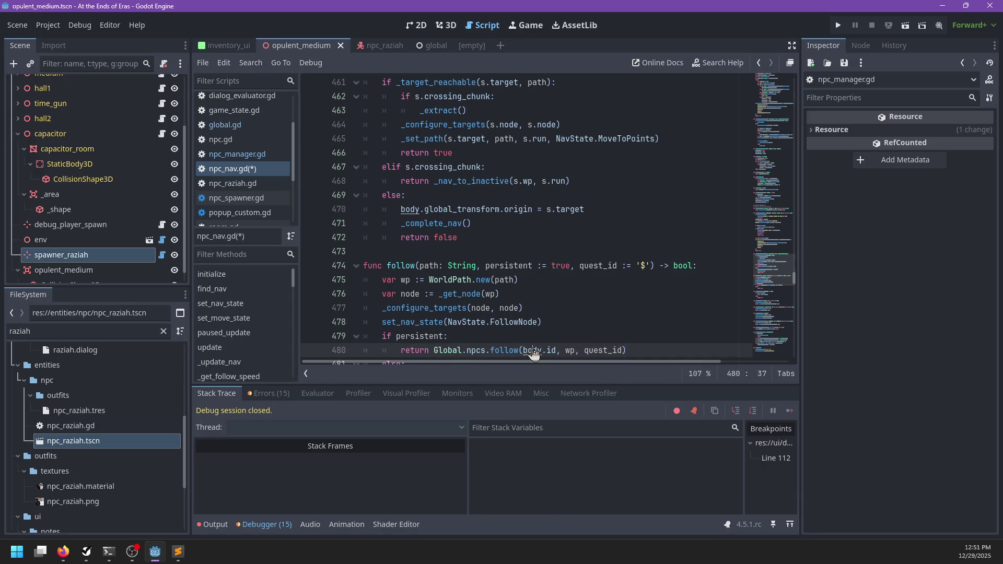
pyautogui.hotkey('alt', 'Left')
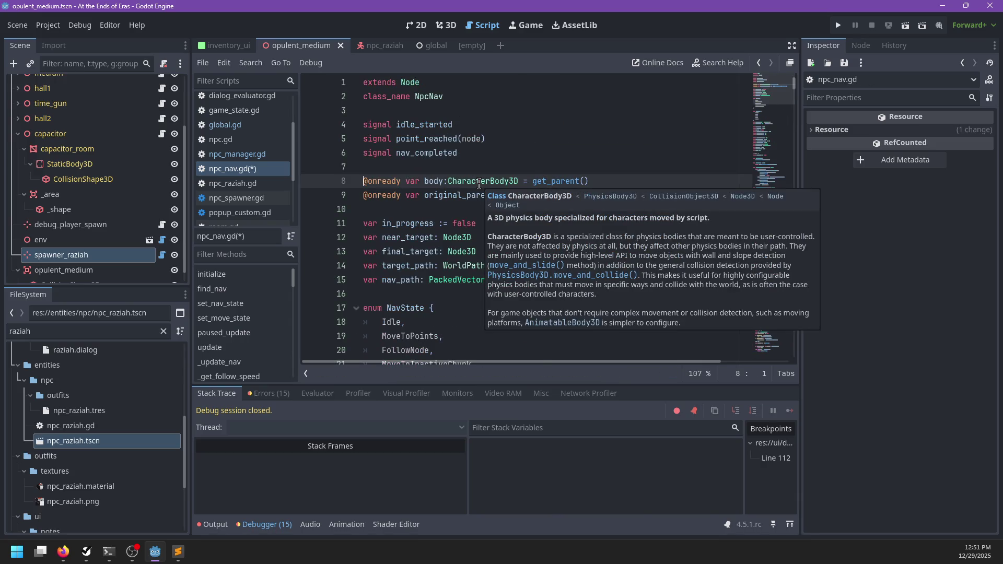
# - Review and save npc_nav.gd, then return to npc_manager.gd's bool-returning follow()
pyautogui.scroll(-2, 530, 200)
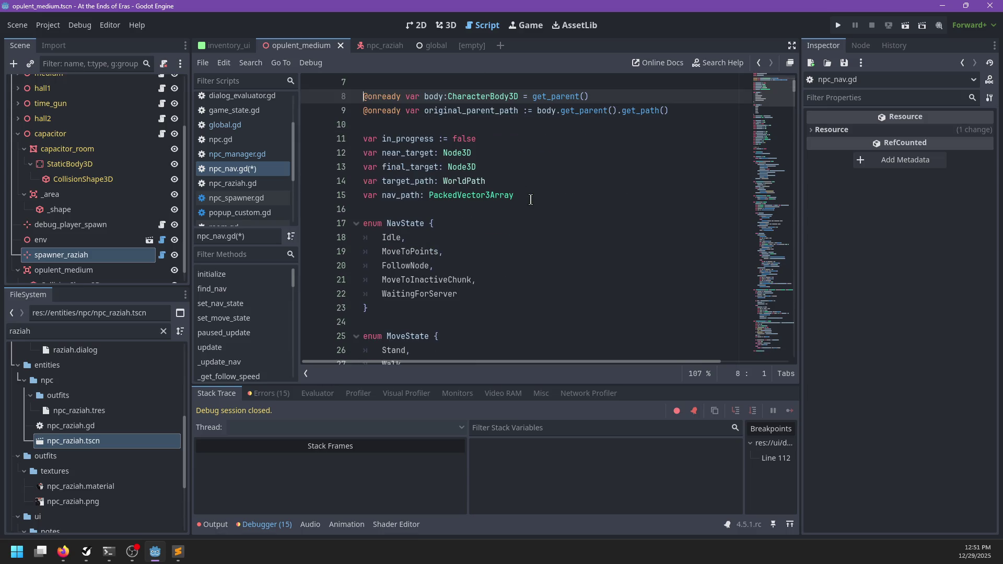
pyautogui.scroll(2, 530, 200)
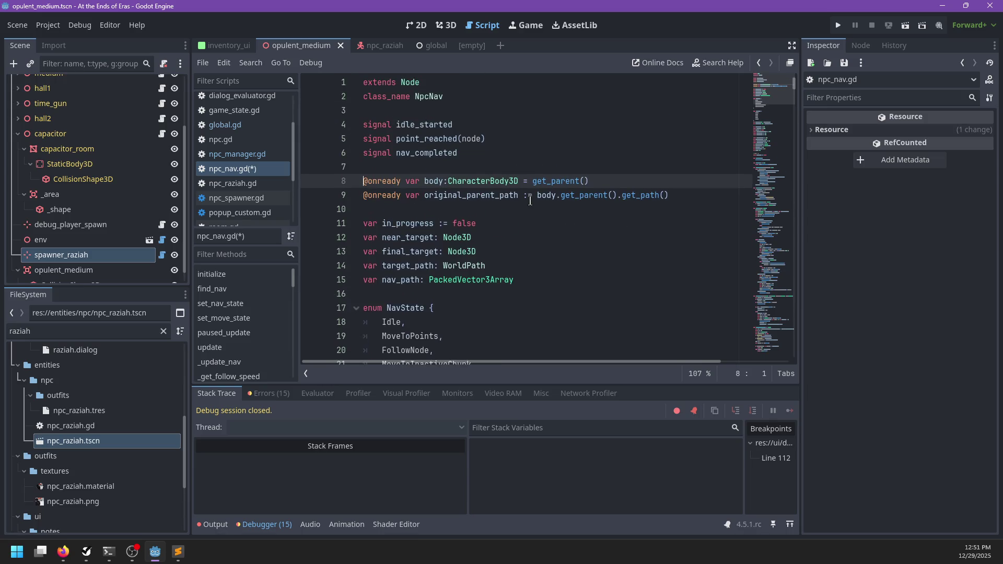
pyautogui.scroll(-10, 531, 200)
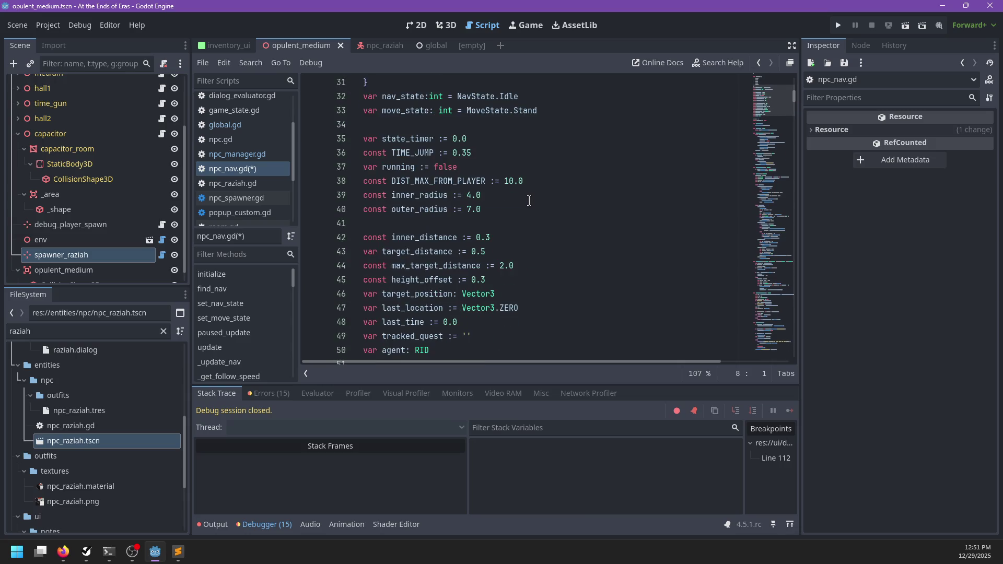
pyautogui.moveTo(755, 246)
pyautogui.mouseDown()
pyautogui.moveTo(749, 307)
pyautogui.moveTo(734, 319)
pyautogui.mouseUp()
pyautogui.hotkey('ctrl', 's')
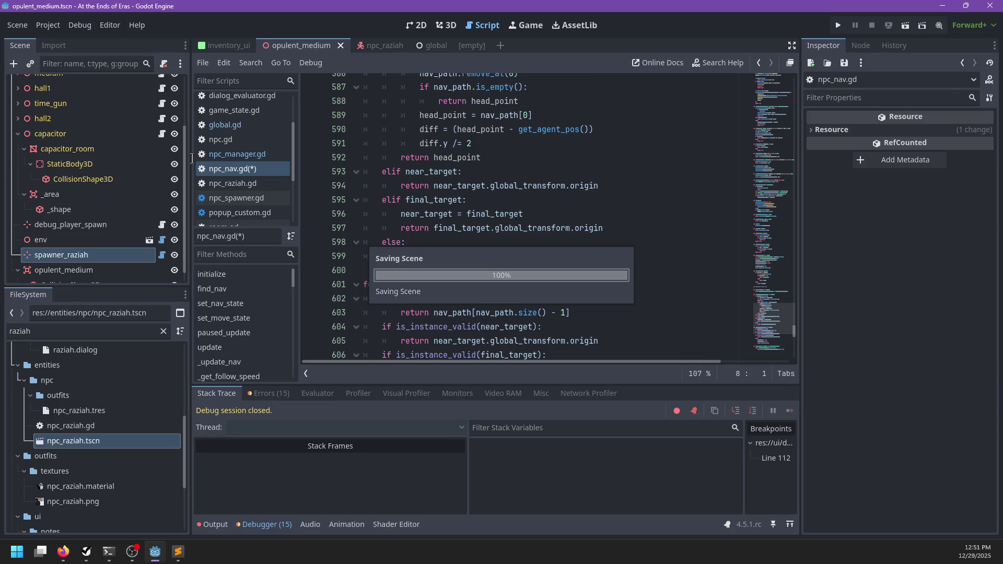
pyautogui.click(233, 155)
pyautogui.scroll(-2, 515, 208)
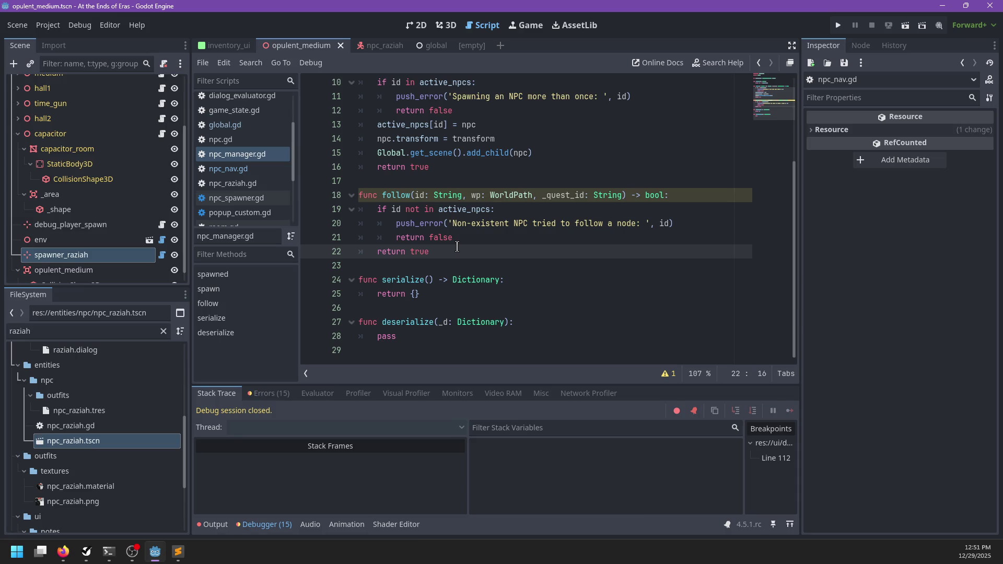
# - Declare 'var followers: Dictionary[String, WorldPath]' below active_npcs in npc_manager.gd
pyautogui.click(458, 237)
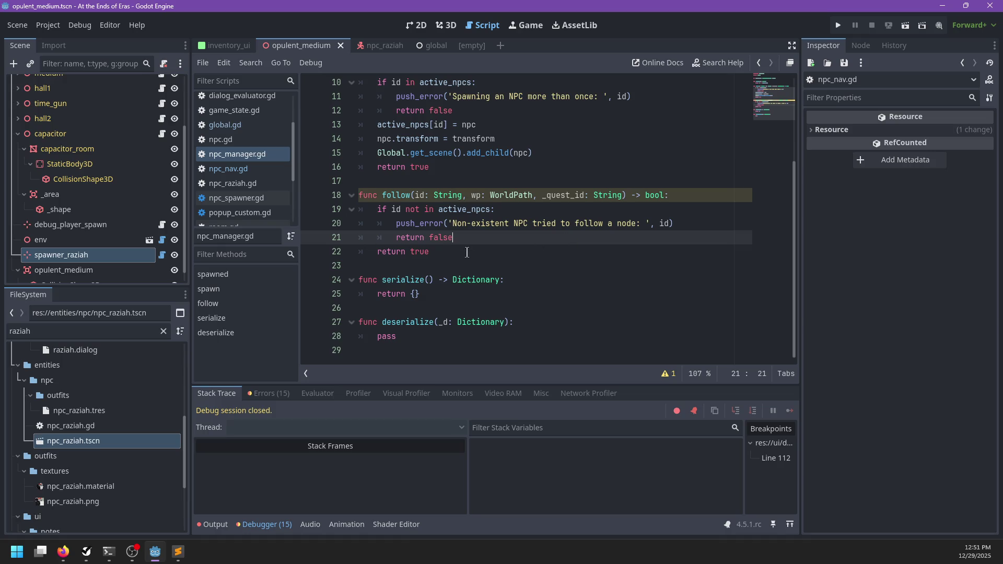
pyautogui.moveTo(561, 195); pyautogui.dragTo(585, 195)
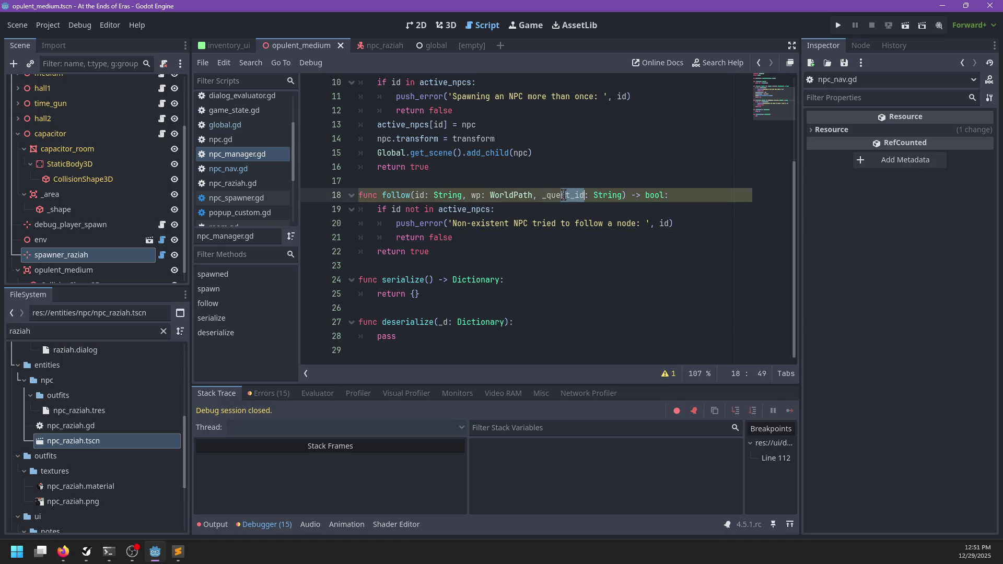
pyautogui.click(492, 235)
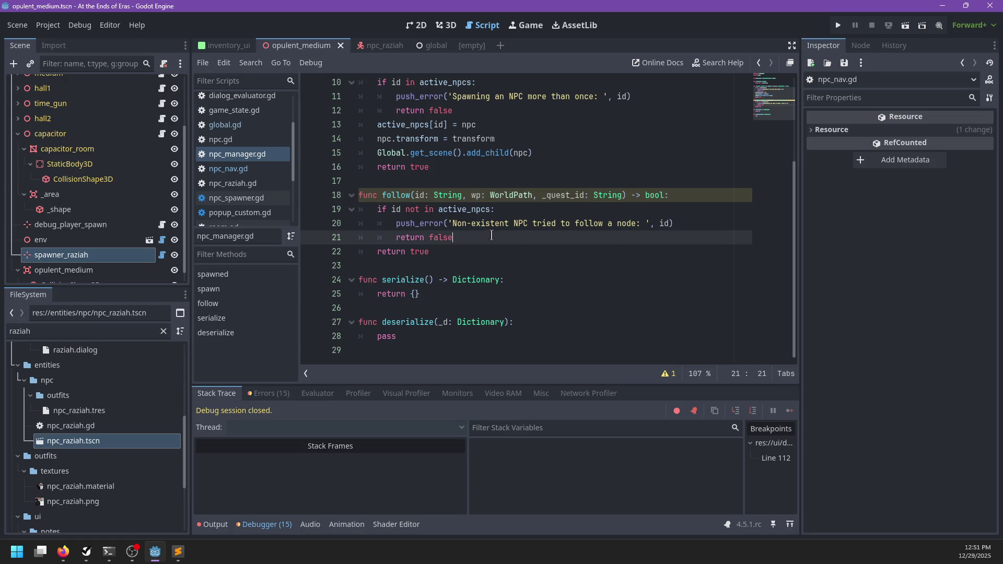
pyautogui.press('Return')
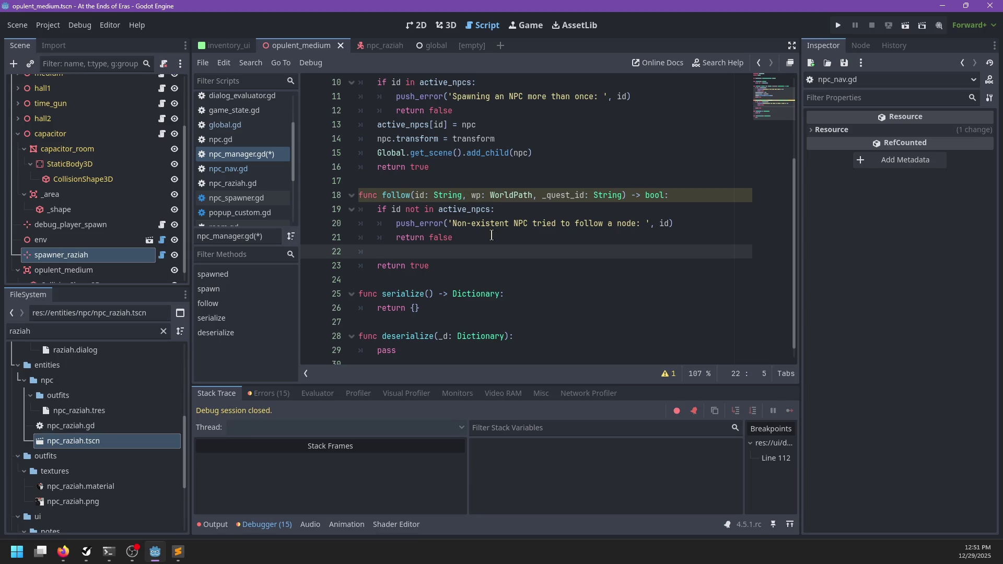
pyautogui.scroll(3, 491, 230)
pyautogui.click(583, 126)
pyautogui.press('Return')
pyautogui.write('var follow')
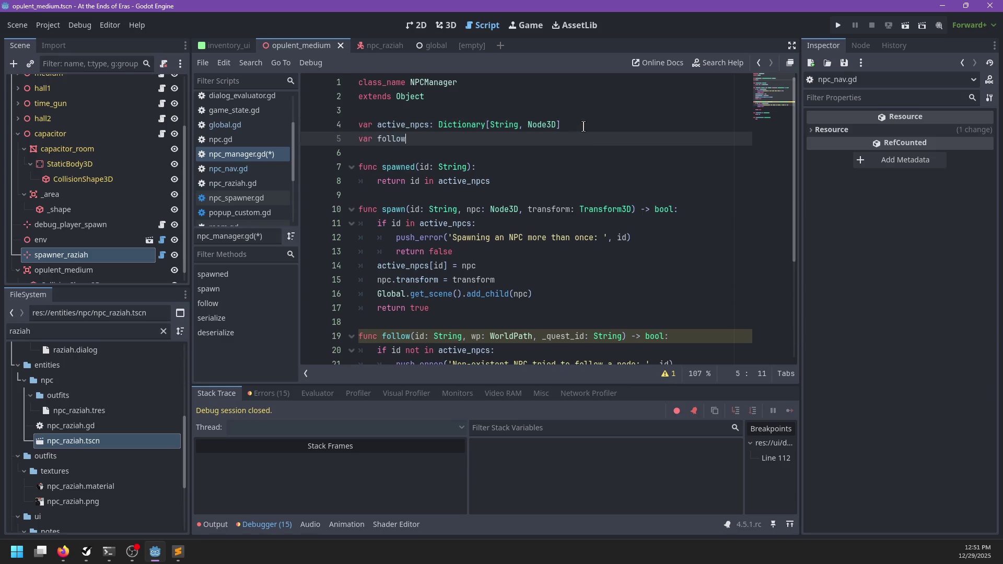
pyautogui.write('ers: Dictionary[String,')
pyautogui.write(' WorldPath]')
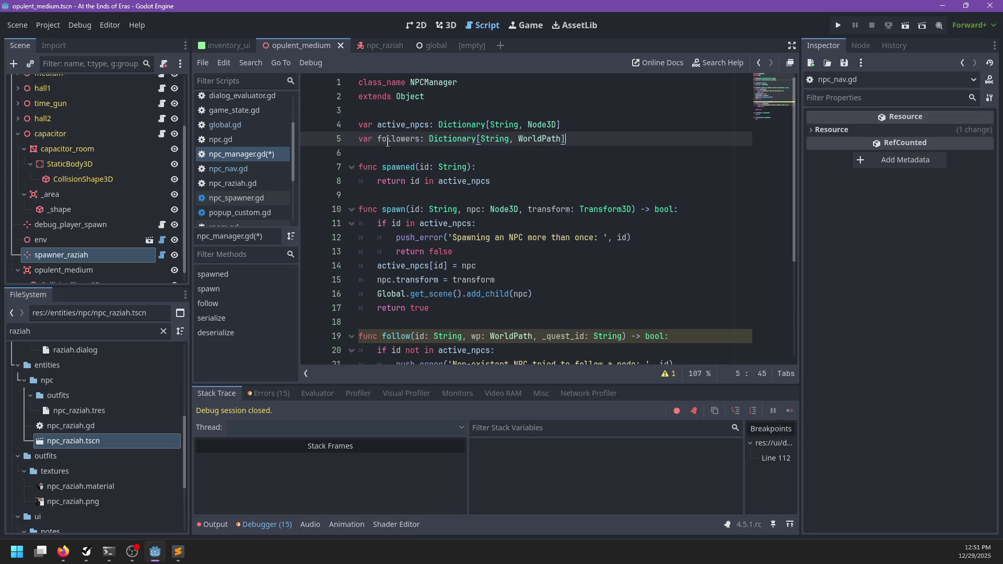
# - Add the comment 'ID of the NPC to the path of the object it's following' above followers and save
pyautogui.scroll(-4, 537, 209)
pyautogui.scroll(4, 537, 209)
pyautogui.doubleClick(492, 138)
pyautogui.click(611, 124)
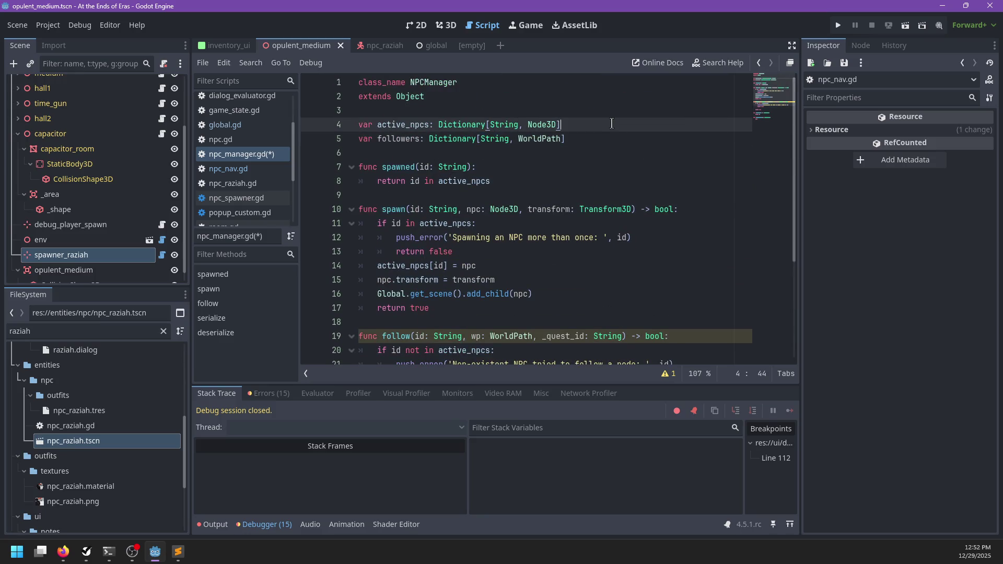
pyautogui.press('Return')
pyautogui.write('#')
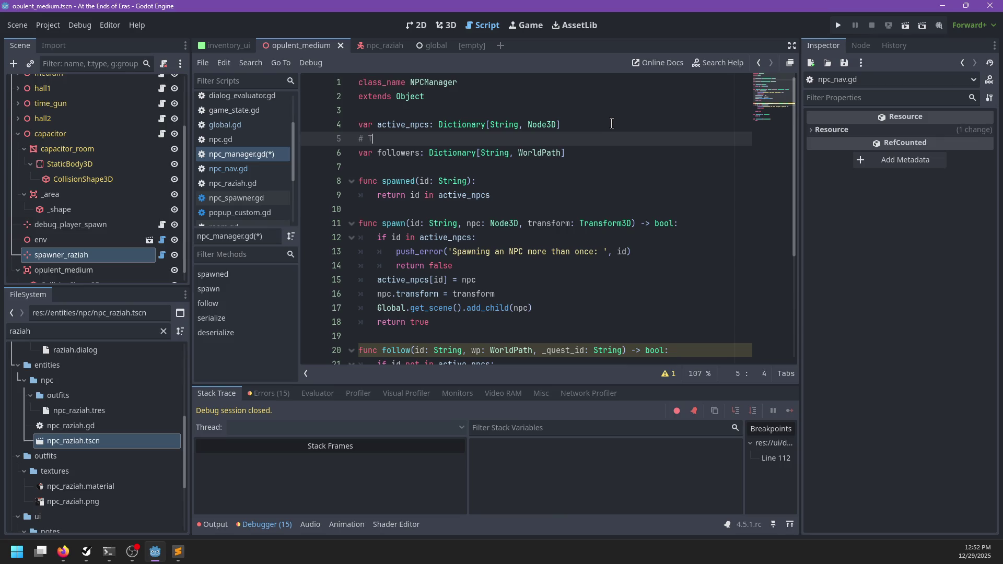
pyautogui.write('ID of the NPC to')
pyautogui.write(' the path of the objec')
pyautogui.write("t it's following")
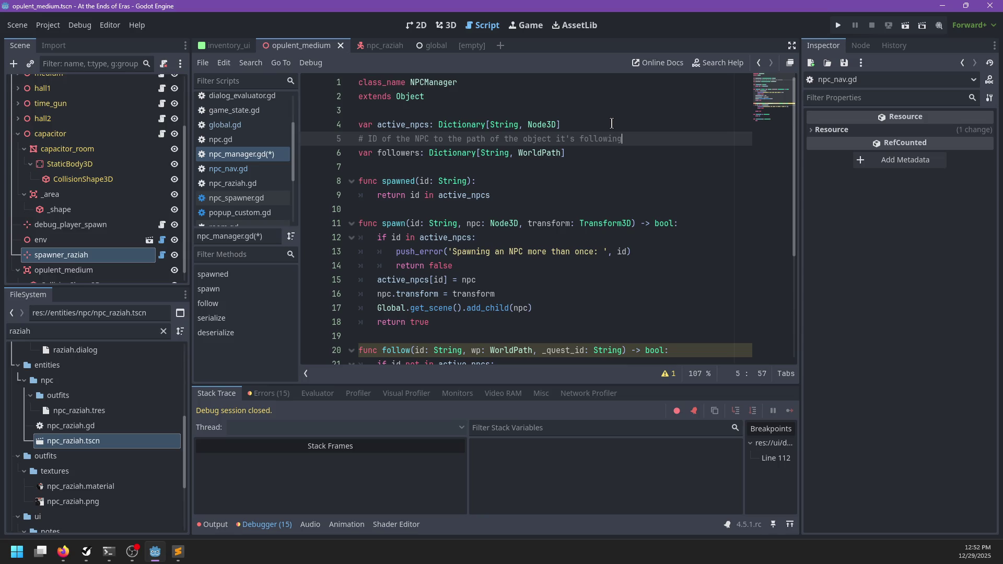
pyautogui.click(604, 157)
pyautogui.hotkey('ctrl', 's')
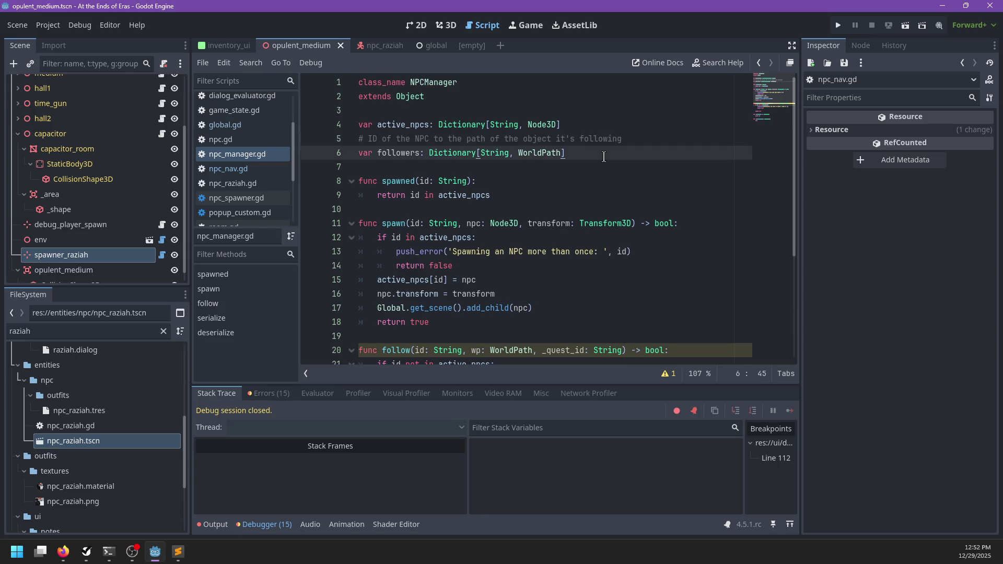
pyautogui.click(230, 169)
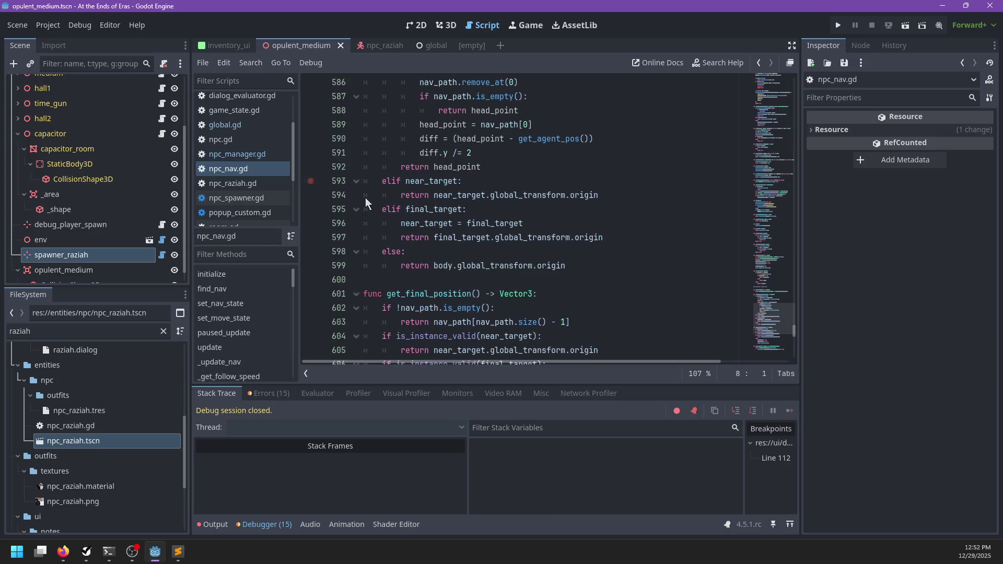
# - Above follow_player in npc_nav.gd, declare a new func follow_path(wp: WorldPath)
pyautogui.scroll(10, 552, 210)
pyautogui.click(585, 208)
pyautogui.hotkey('ctrl', 'f')
pyautogui.write('follow_')
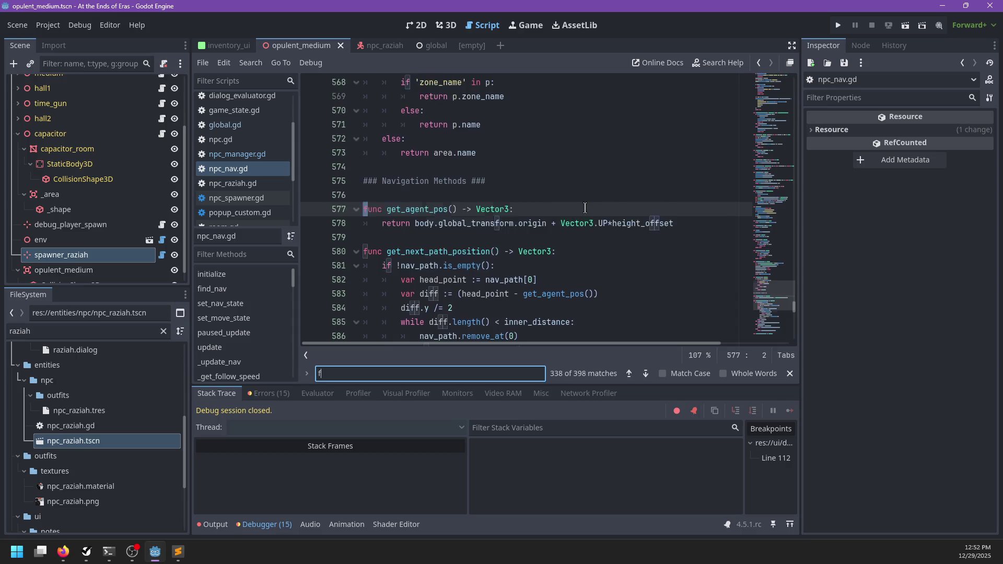
pyautogui.press('Return')
pyautogui.press('Escape')
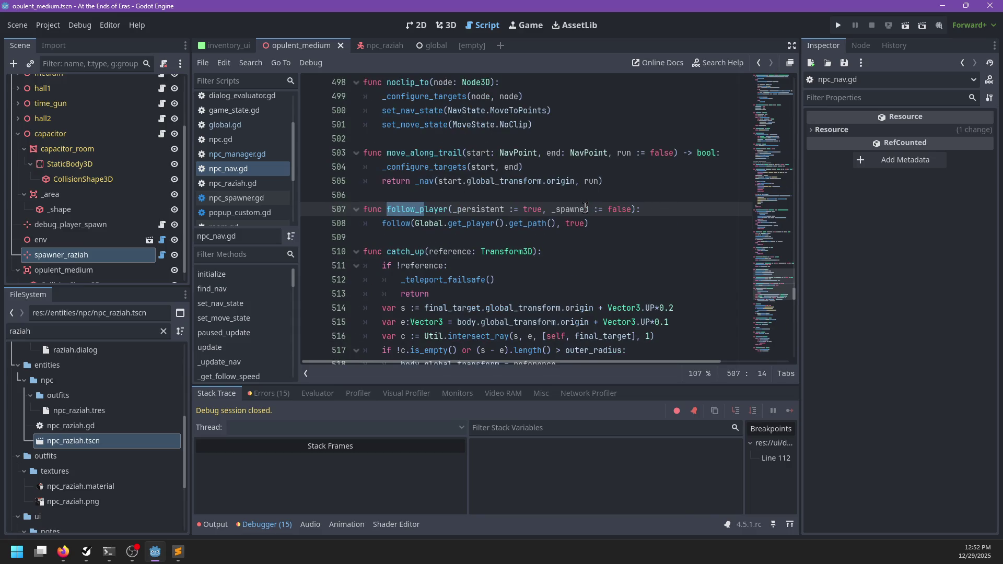
pyautogui.click(463, 198)
pyautogui.scroll(4, 523, 209)
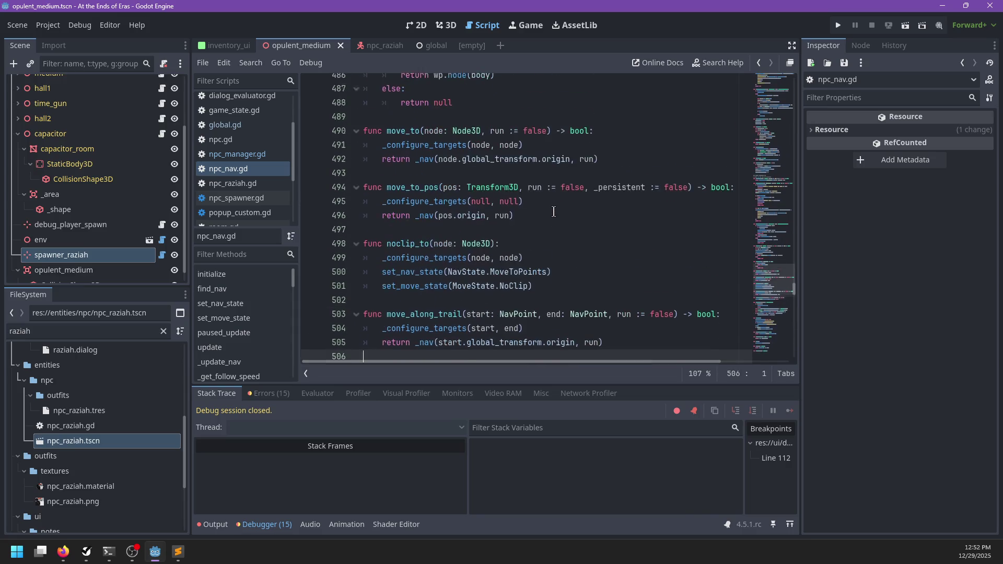
pyautogui.scroll(-3, 609, 214)
pyautogui.press('Return')
pyautogui.press('Return')
pyautogui.press('Up')
pyautogui.write('func ')
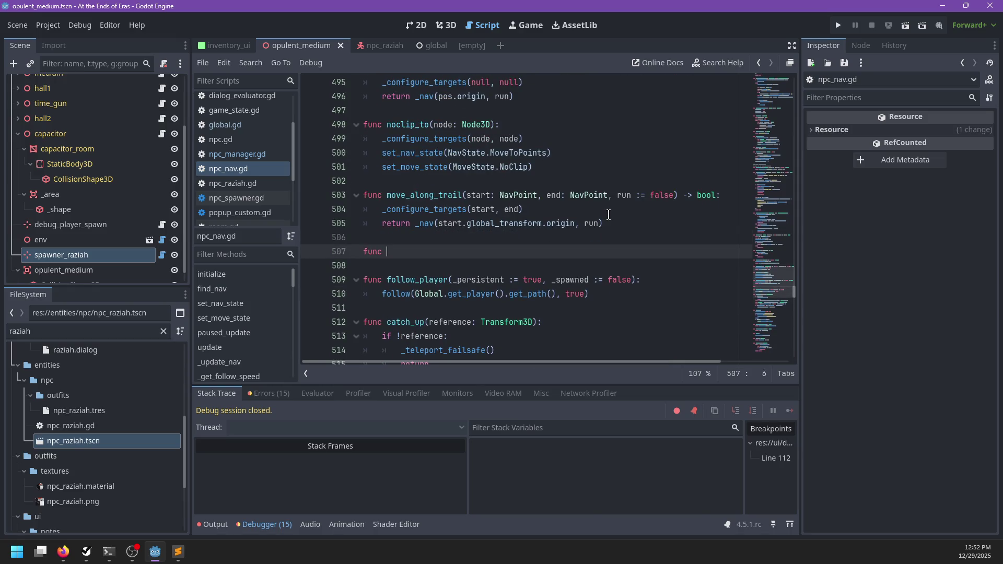
pyautogui.write('follow_path')
pyautogui.write('path: Arr')
pyautogui.hotkey('ctrl', 'z')
pyautogui.write('orldPath):')
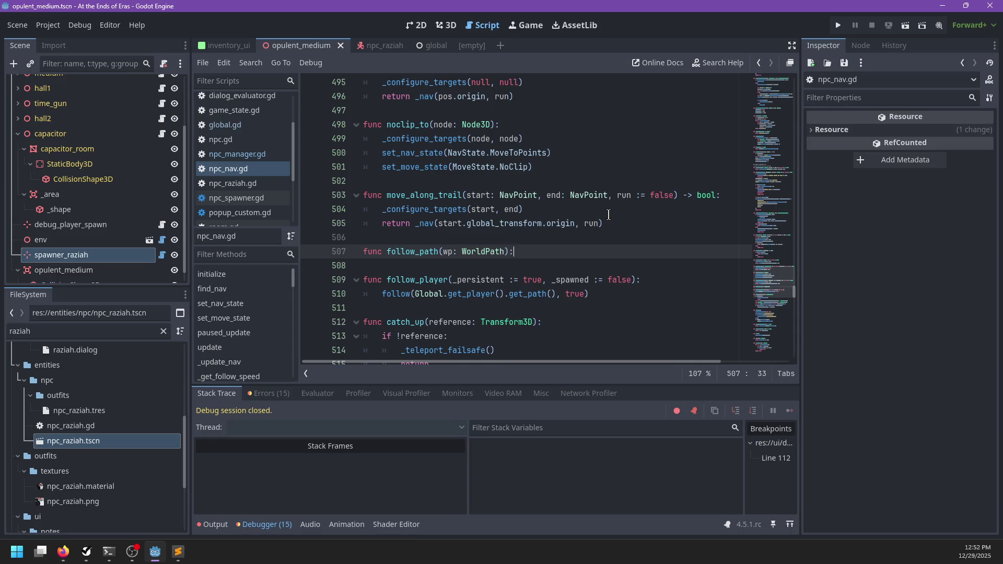
# - Give follow_path a persistent: bool parameter and a body calling follow(wp.node_path, persistent)
pyautogui.press('Return')
pyautogui.write('follow(')
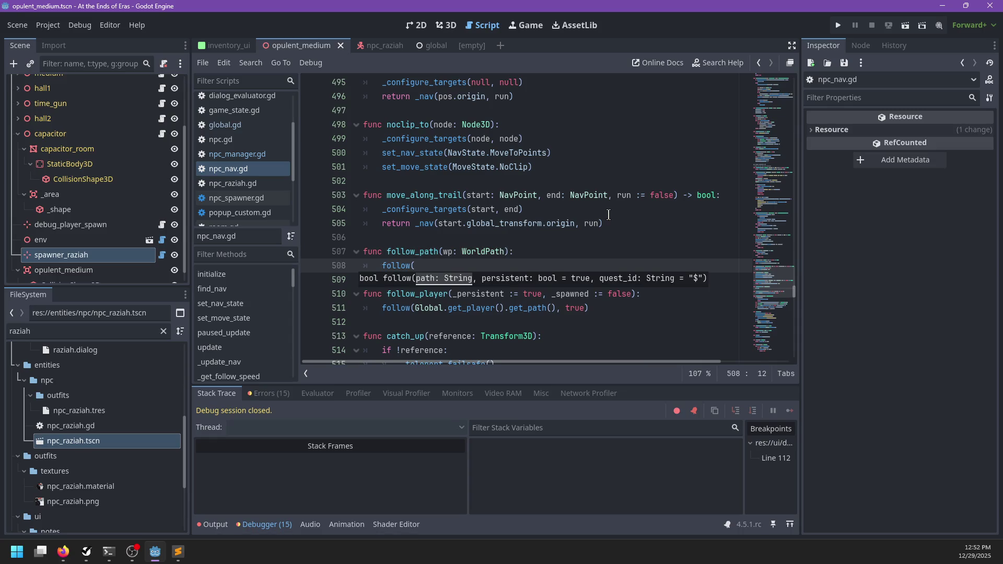
pyautogui.write('wp.')
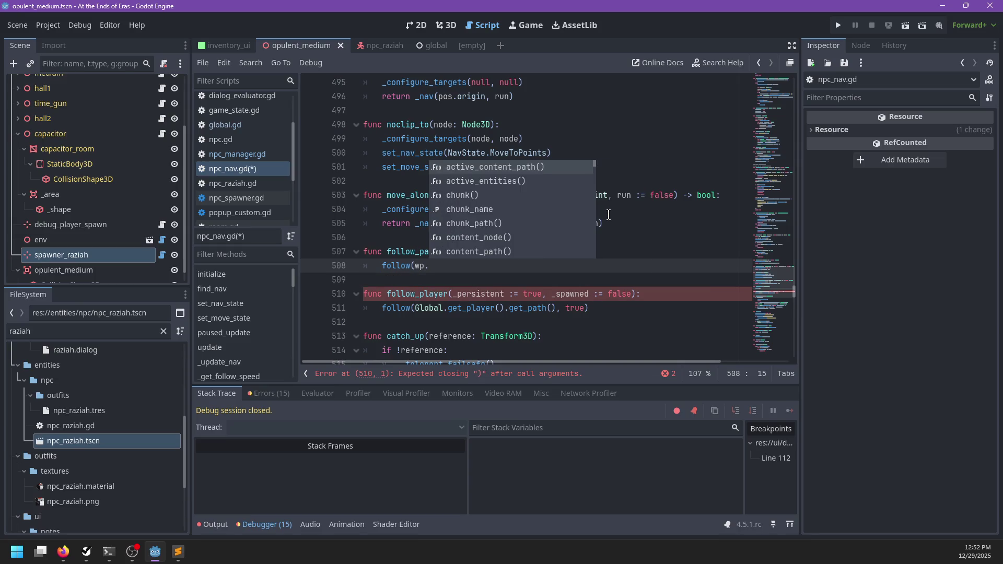
pyautogui.write('path')
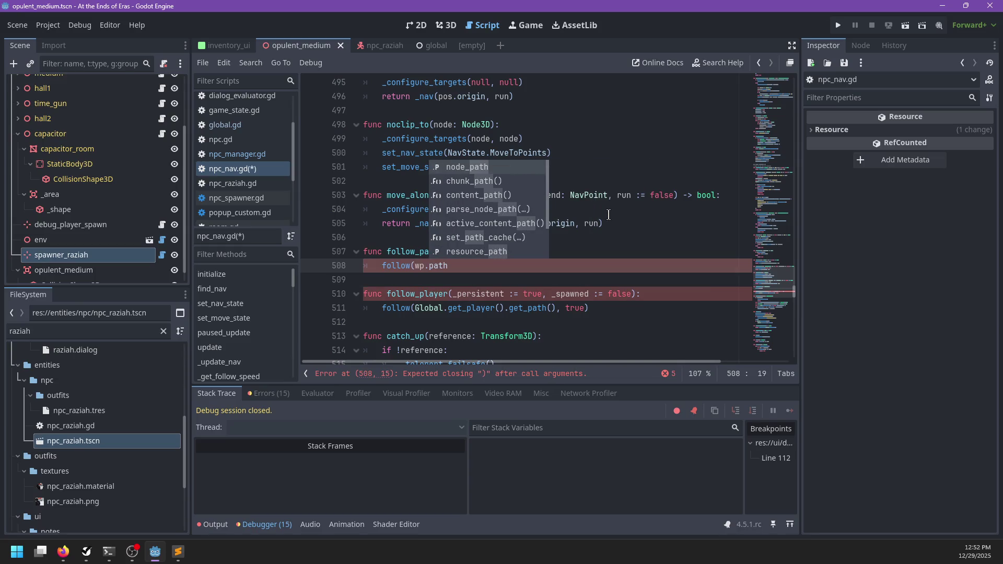
pyautogui.press('Return')
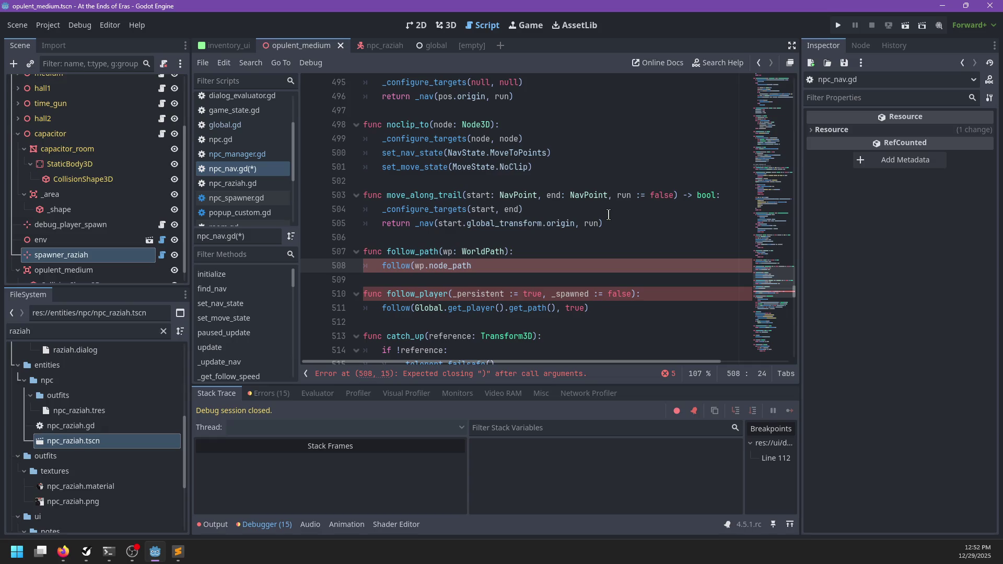
pyautogui.write(', true)')
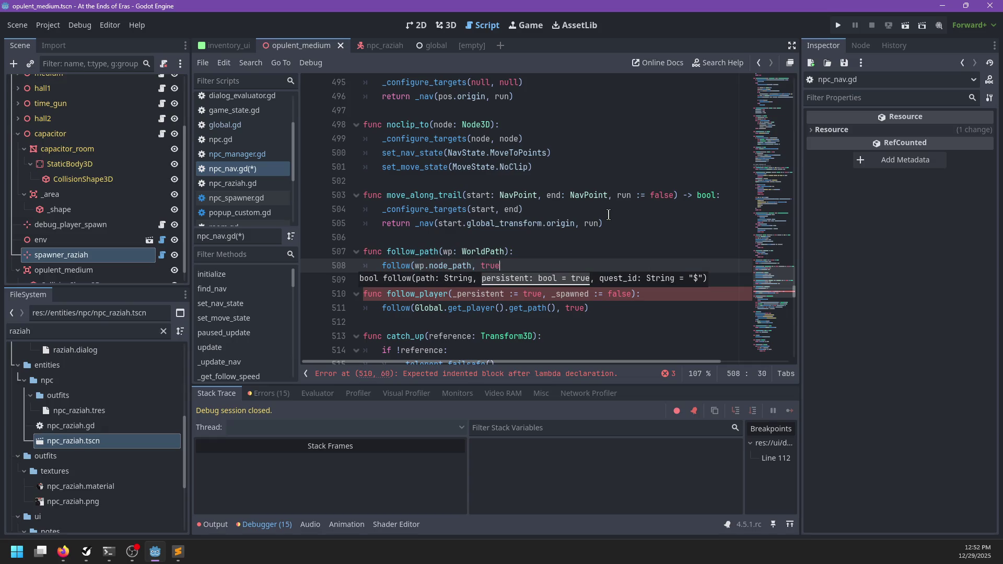
pyautogui.press('Up')
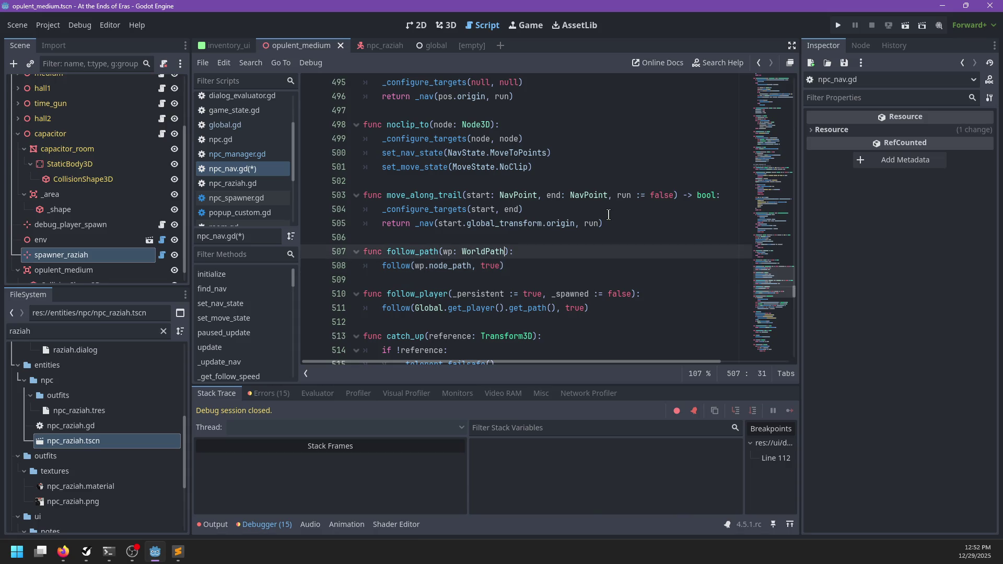
pyautogui.write(', persistent: ')
pyautogui.write('bool')
pyautogui.press('Escape')
pyautogui.press('Down')
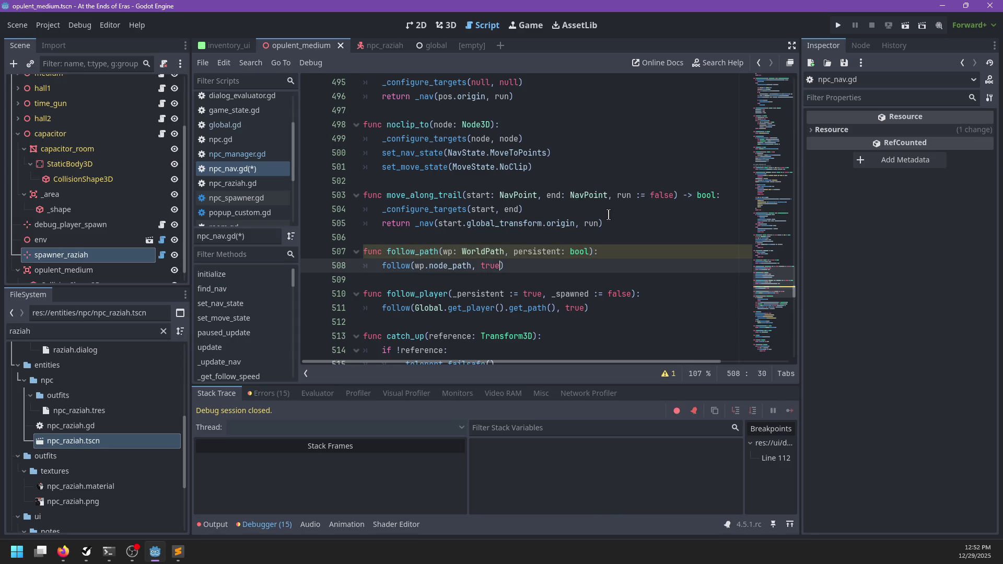
pyautogui.hotkey('ctrl', 'BackSpace')
pyautogui.write('persistent')
# - Rename follow_player's _persistent parameter to persistent and pass it to follow instead of true
pyautogui.click(458, 294)
pyautogui.press('BackSpace')
pyautogui.doubleClick(458, 294)
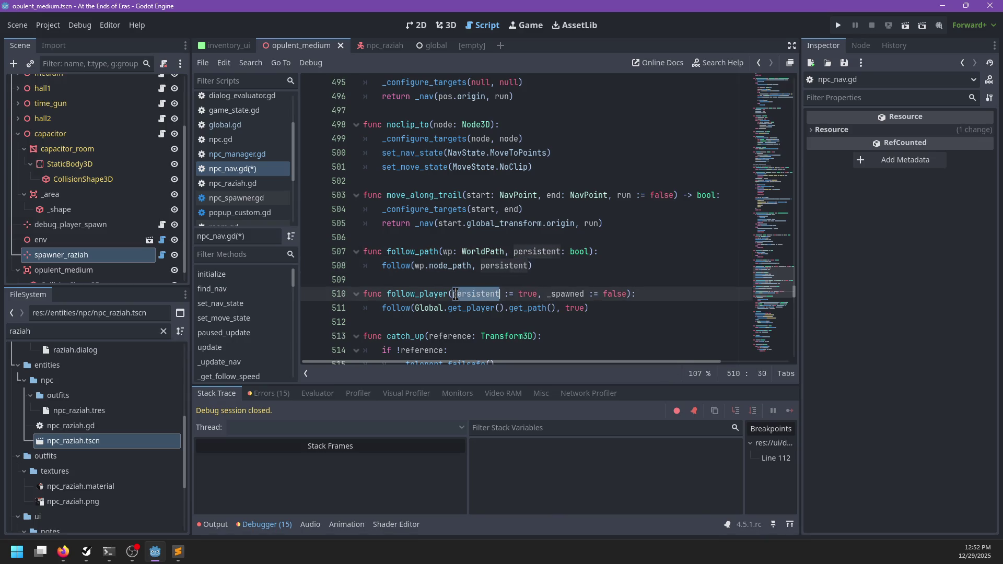
pyautogui.hotkey('ctrl', 'c')
pyautogui.doubleClick(576, 307)
pyautogui.hotkey('ctrl', 'v')
pyautogui.click(634, 307)
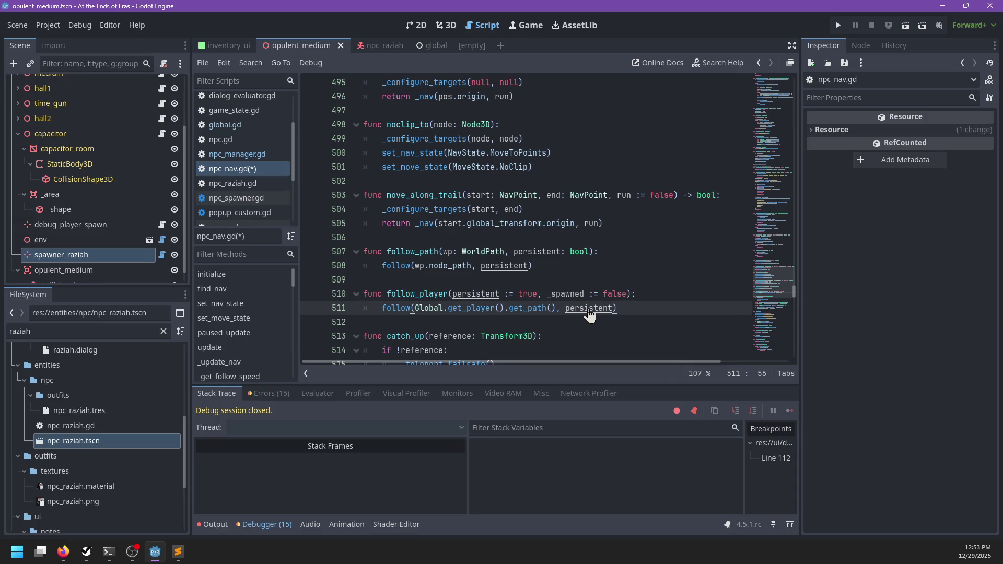
pyautogui.keyDown('ctrl'); pyautogui.click(395, 308); pyautogui.keyUp('ctrl')
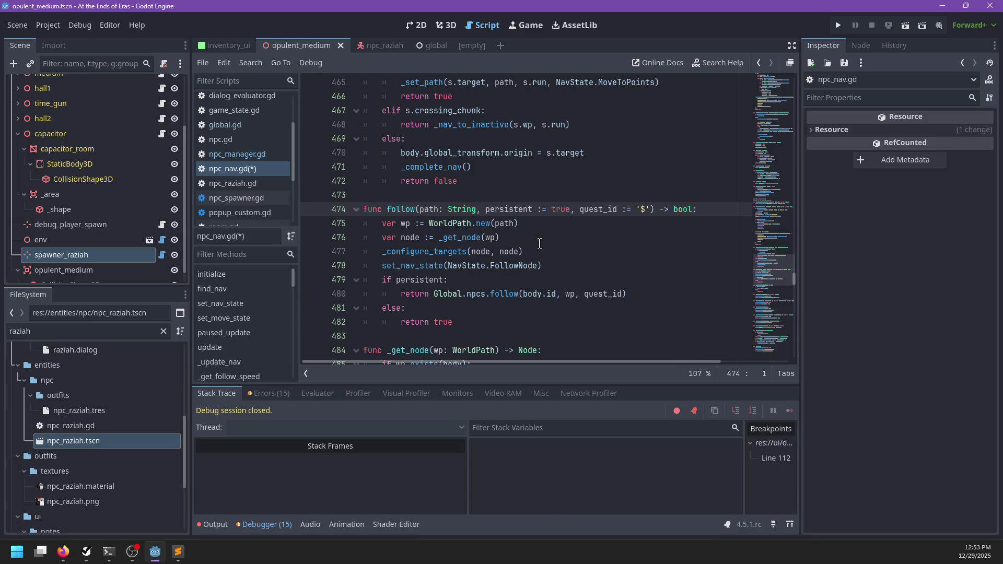
# - Review follow and the _get_path_async definition it calls, then save npc_nav.gd
pyautogui.scroll(8, 541, 244)
pyautogui.scroll(2, 553, 245)
pyautogui.scroll(-3, 554, 245)
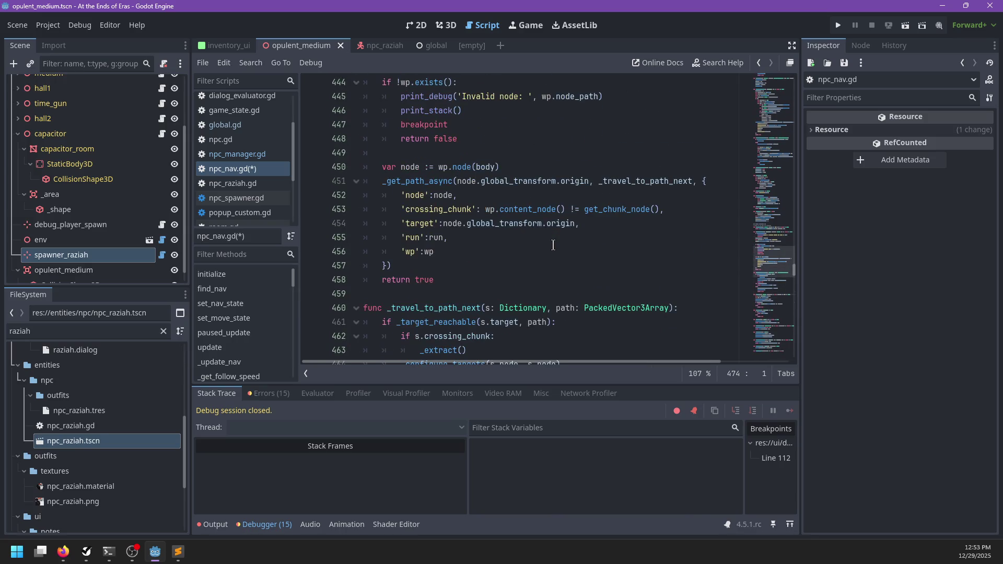
pyautogui.click(492, 248)
pyautogui.scroll(4, 492, 251)
pyautogui.scroll(3, 492, 253)
pyautogui.scroll(-7, 491, 252)
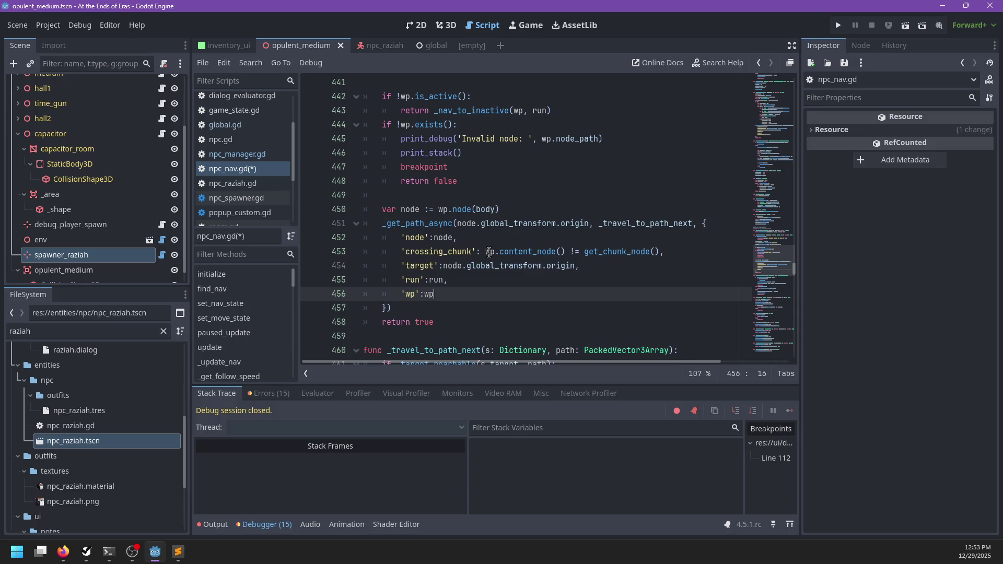
pyautogui.click(434, 223)
pyautogui.keyDown('ctrl'); pyautogui.click(420, 223); pyautogui.keyUp('ctrl')
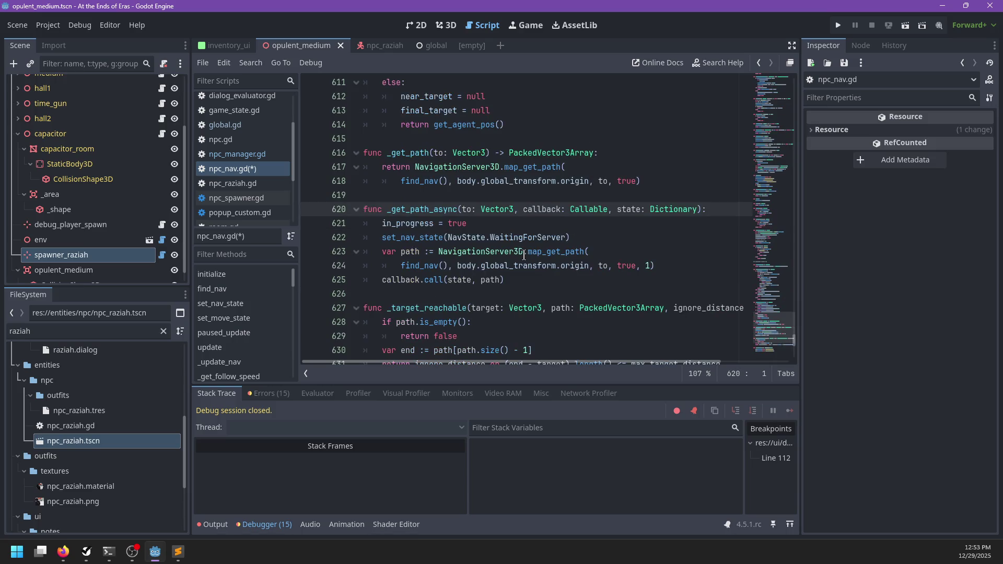
pyautogui.moveTo(524, 255)
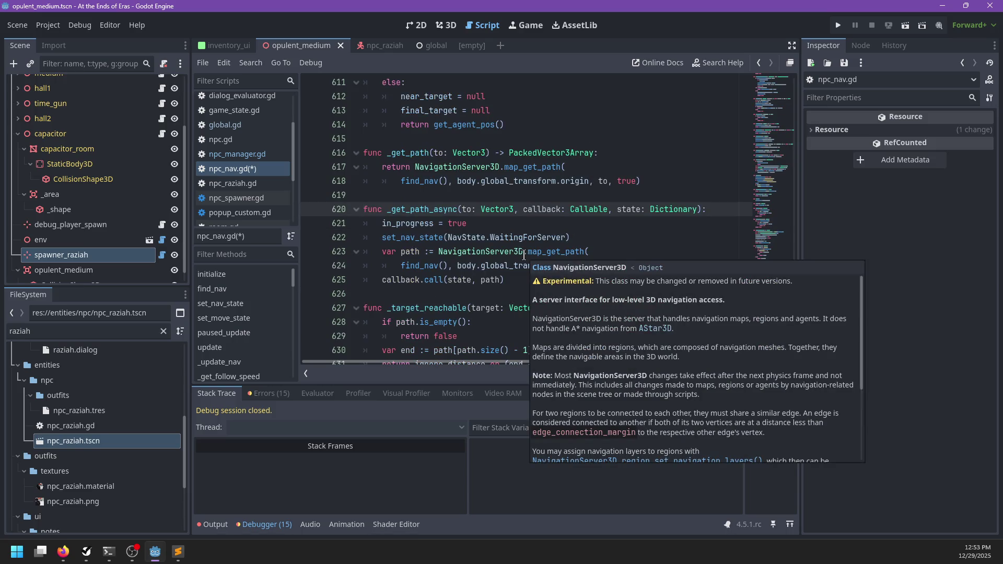
pyautogui.doubleClick(413, 238)
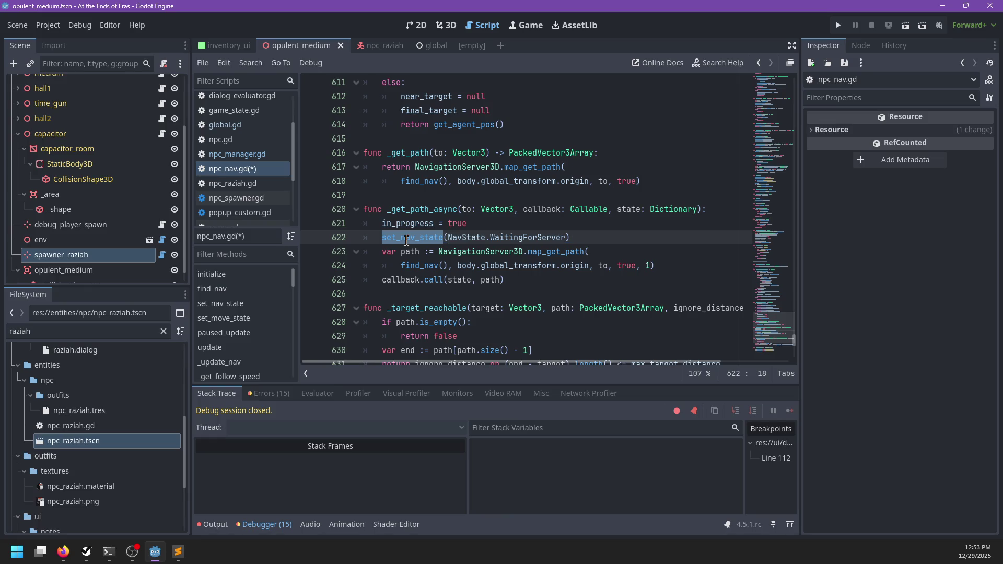
pyautogui.hotkey('ctrl', 's')
pyautogui.click(249, 155)
# - Record followers[id] = wp inside npc_manager.gd's follow function
pyautogui.scroll(-4, 474, 220)
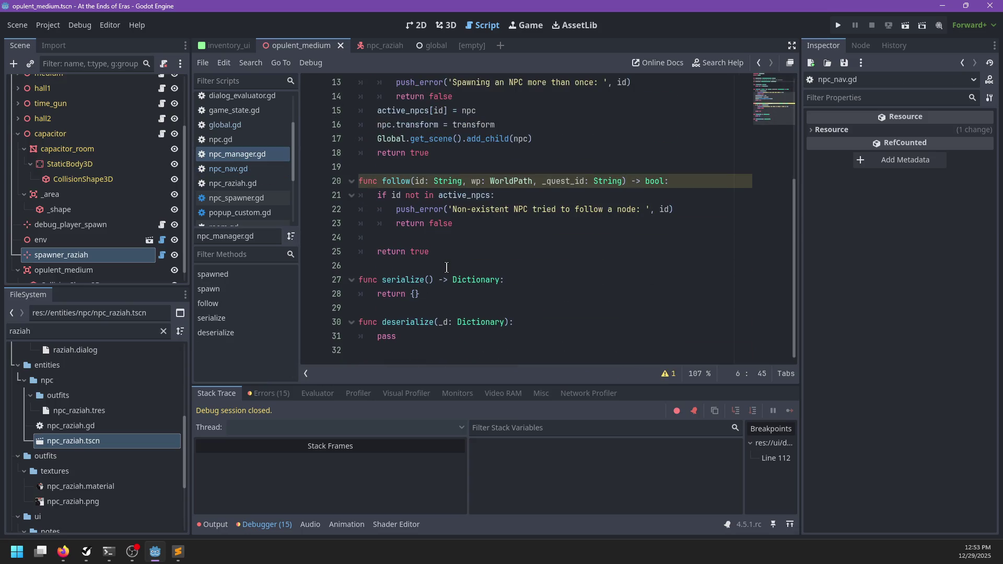
pyautogui.click(473, 223)
pyautogui.click(476, 235)
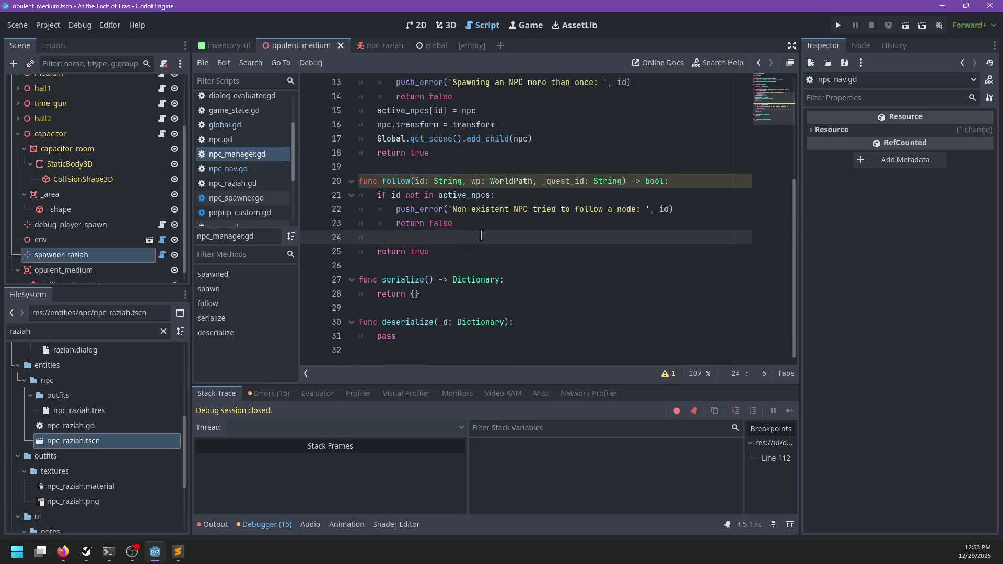
pyautogui.scroll(2, 479, 237)
pyautogui.scroll(3, 479, 236)
pyautogui.scroll(-3, 486, 237)
pyautogui.write('followers[id] = ')
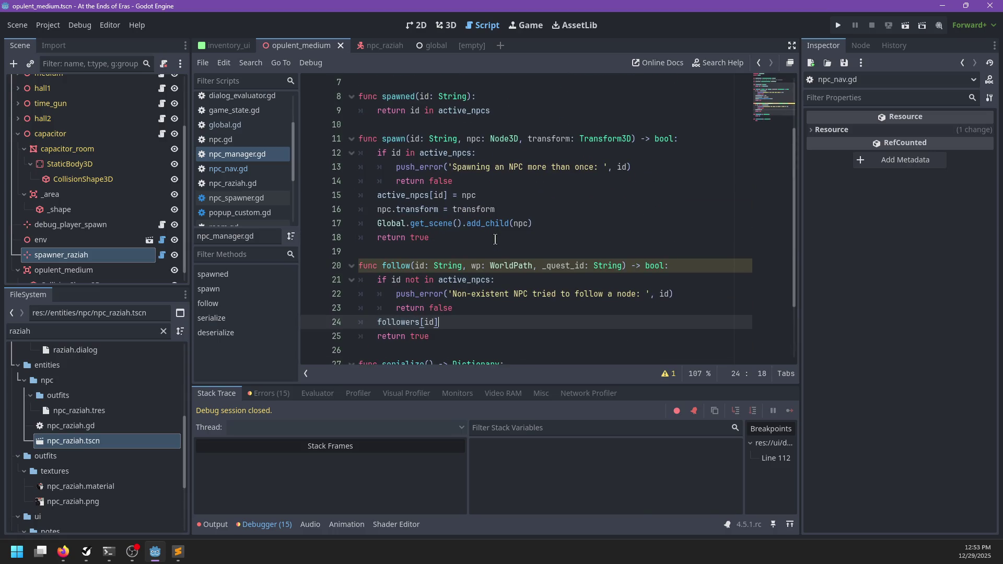
pyautogui.write('wp')
# - In serialize, split the return dictionary over lines and start a var fc := declaration above it
pyautogui.scroll(-2, 496, 239)
pyautogui.click(437, 293)
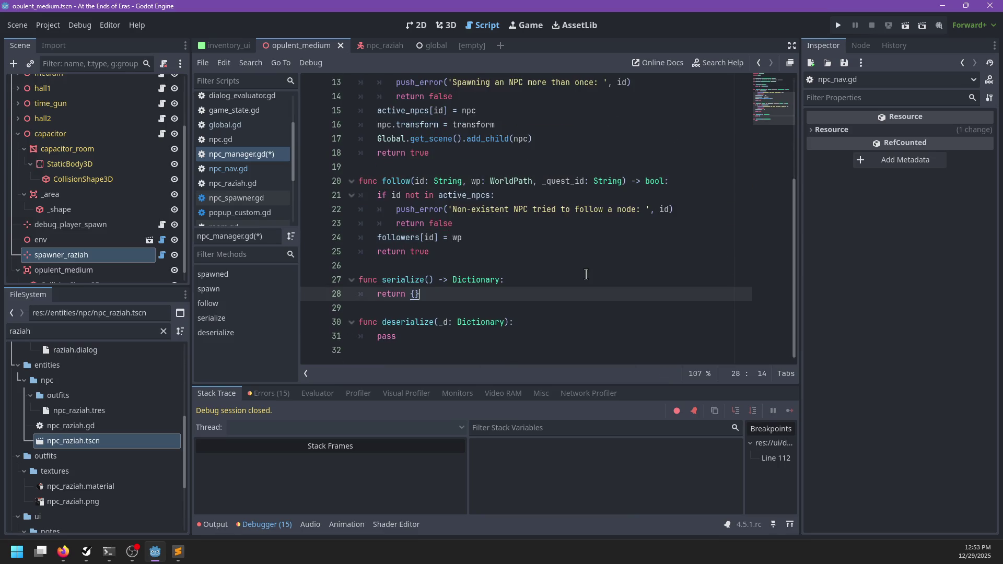
pyautogui.press('Return')
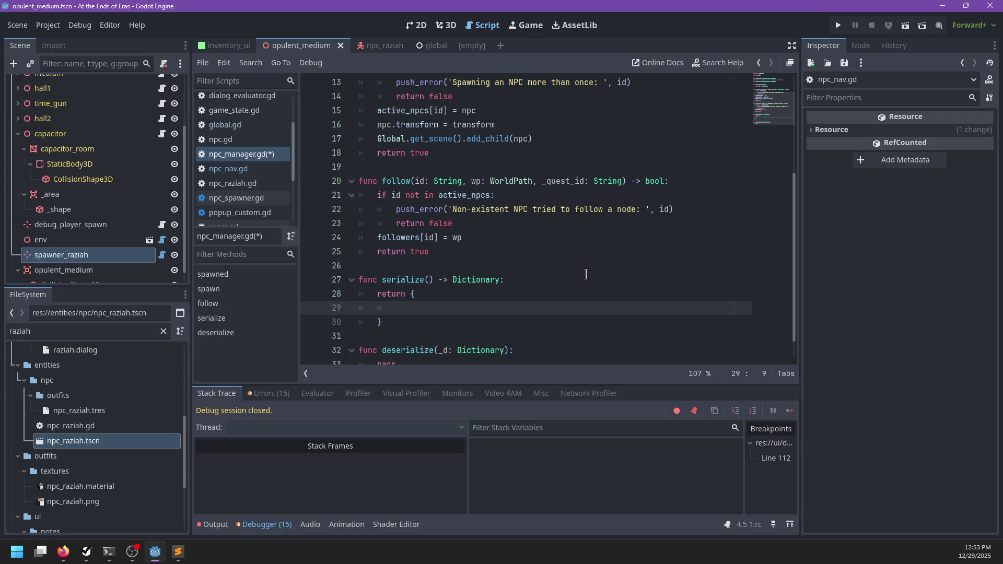
pyautogui.press('Up')
pyautogui.hotkey('ctrl', 'shift', 'Return')
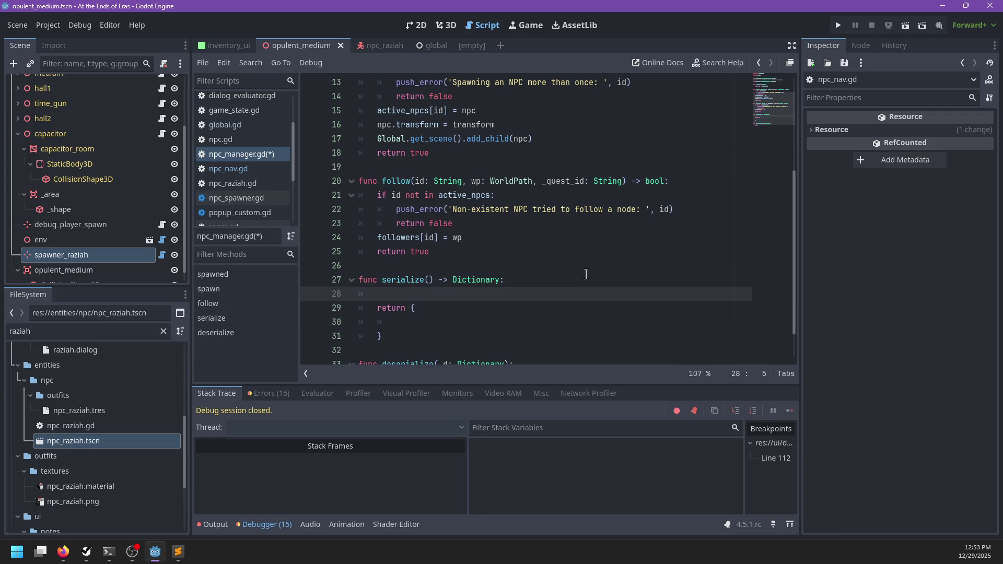
pyautogui.write('le')
pyautogui.press('BackSpace')
pyautogui.press('BackSpace')
pyautogui.press('BackSpace')
pyautogui.write('var fc =')
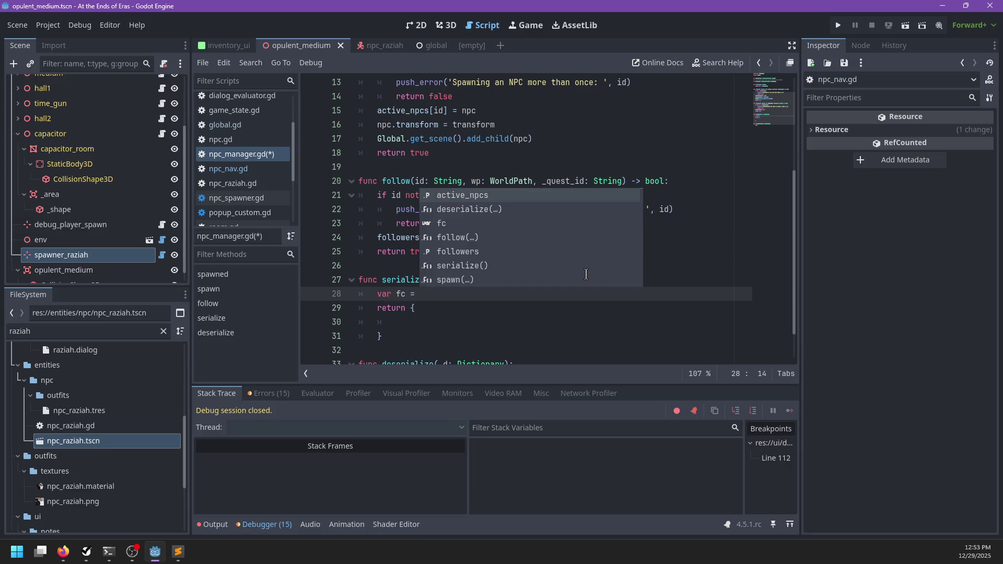
pyautogui.press('BackSpace')
pyautogui.press('BackSpace')
pyautogui.write(':')
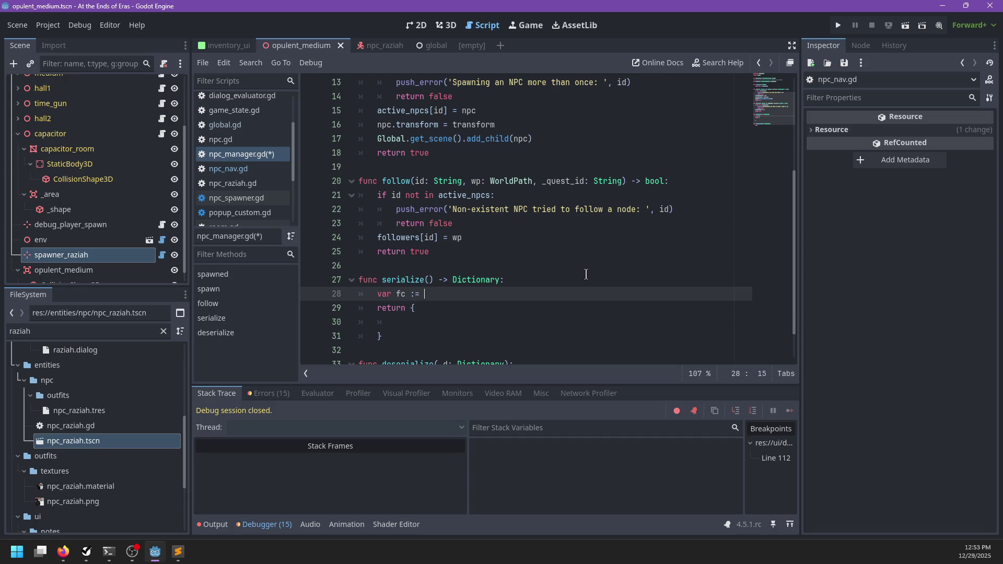
pyautogui.scroll(4, 533, 271)
pyautogui.scroll(-5, 496, 267)
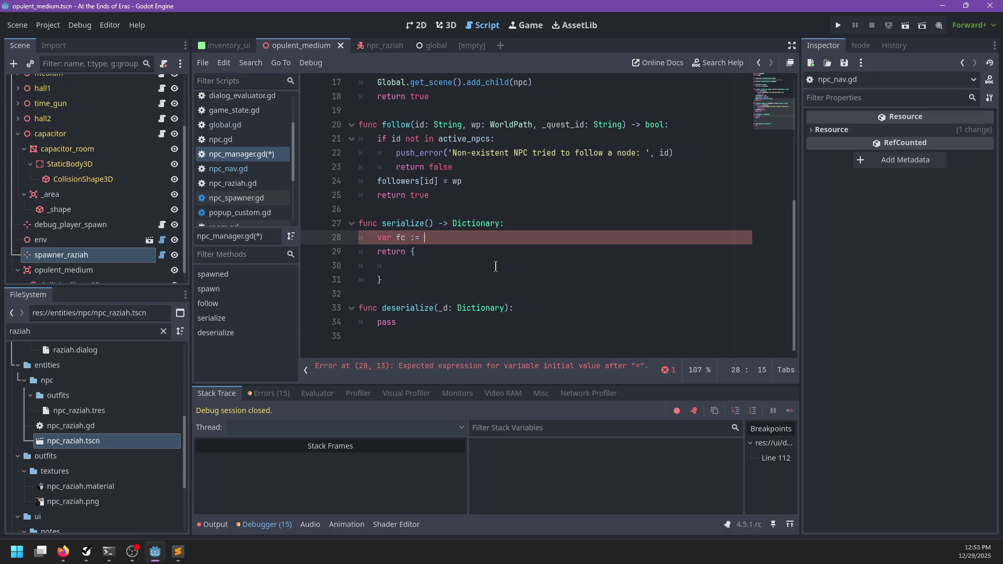
pyautogui.doubleClick(95, 332)
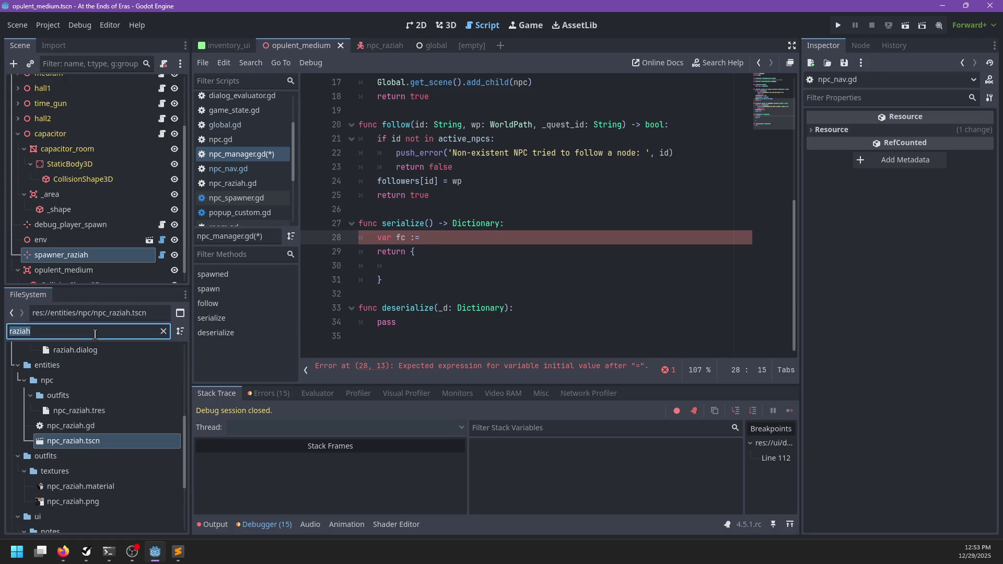
# - Open util.gd through the file filter and search it for dict_map
pyautogui.write('util')
pyautogui.click(63, 402)
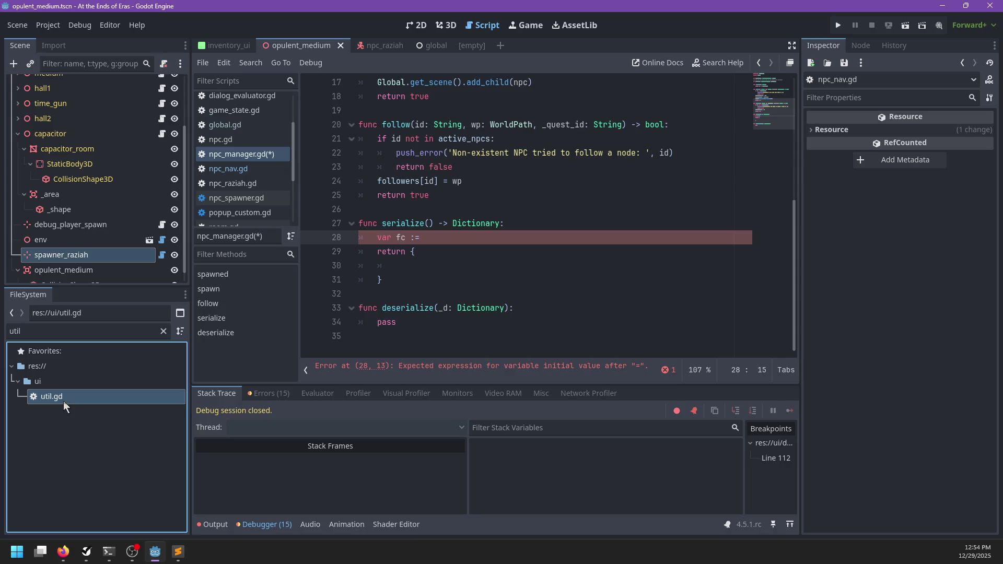
pyautogui.doubleClick(63, 401)
pyautogui.hotkey('ctrl', 'f')
pyautogui.write('dict_map')
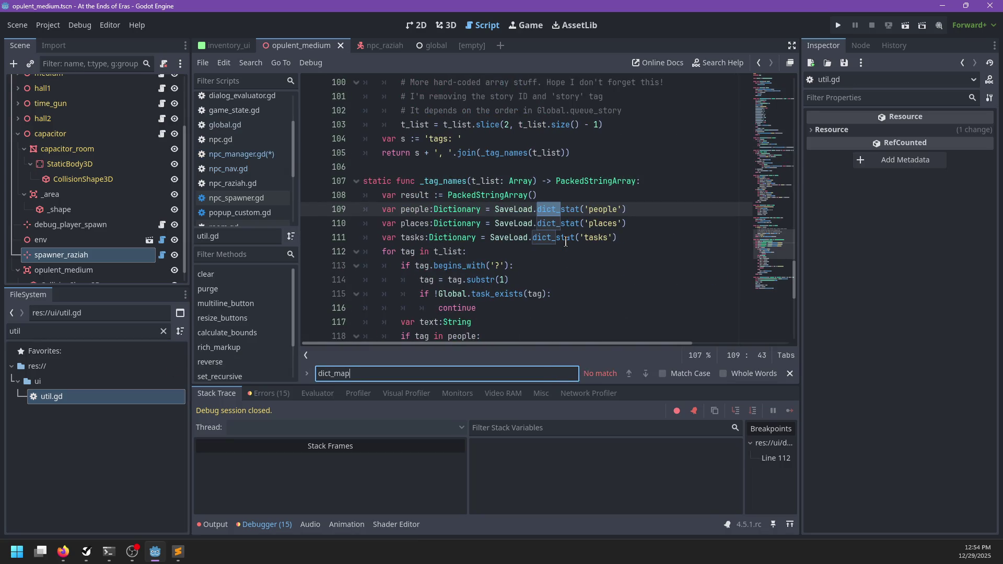
pyautogui.press('Escape')
# - Insert empty lines below the max_int constant at the top of util.gd
pyautogui.scroll(-5, 530, 230)
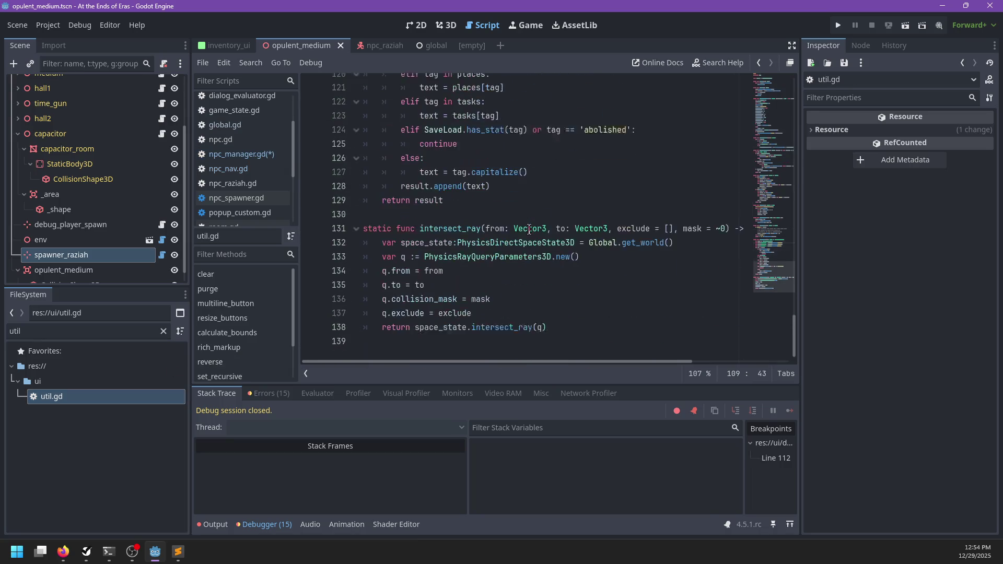
pyautogui.scroll(20, 529, 230)
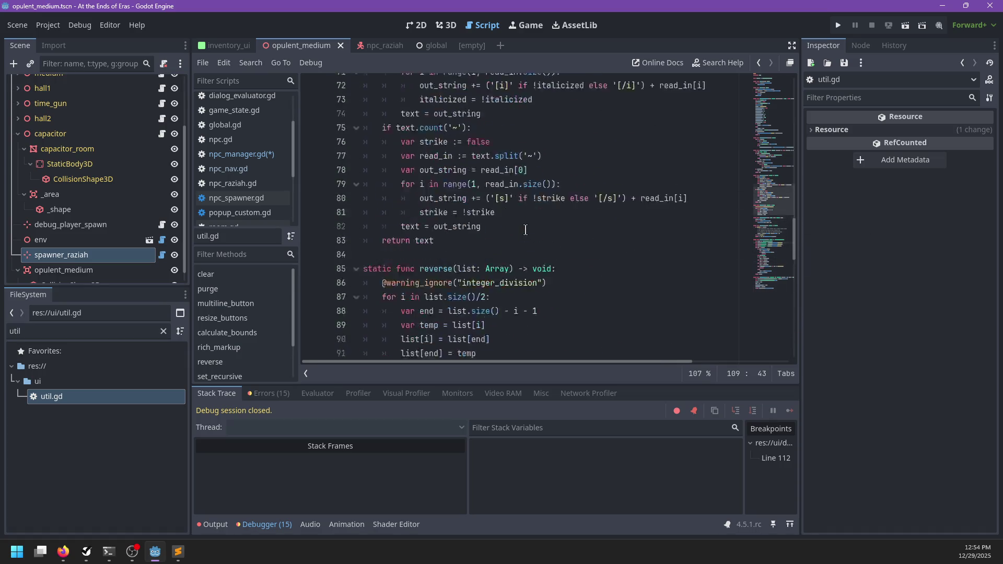
pyautogui.scroll(16, 526, 230)
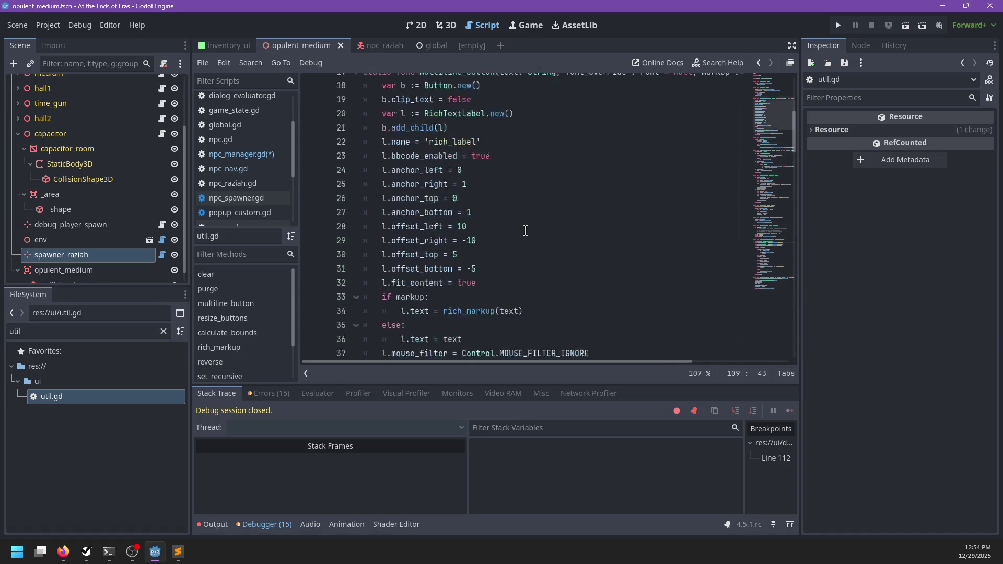
pyautogui.scroll(1, 526, 230)
pyautogui.click(426, 139)
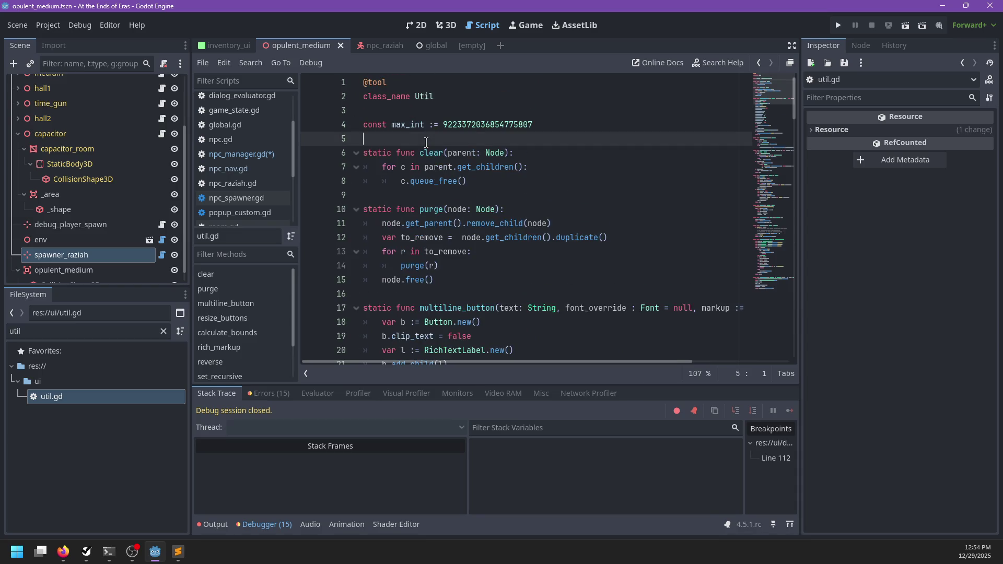
pyautogui.press('Return')
pyautogui.press('Up')
pyautogui.press('Return')
# - Declare static func dmap(d: Dictionary, fn: Callable) in util.gd
pyautogui.write('statu')
pyautogui.press('BackSpace')
pyautogui.press('BackSpace')
pyautogui.press('BackSpace')
pyautogui.write('ic func dma')
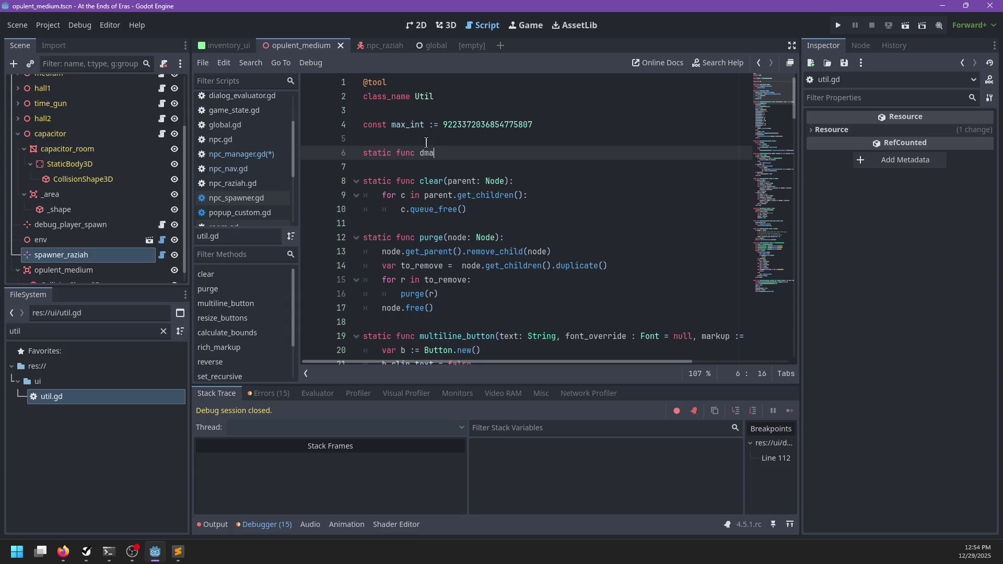
pyautogui.write('p(fn: C')
pyautogui.write('allable)')
pyautogui.write(':')
pyautogui.press('Return')
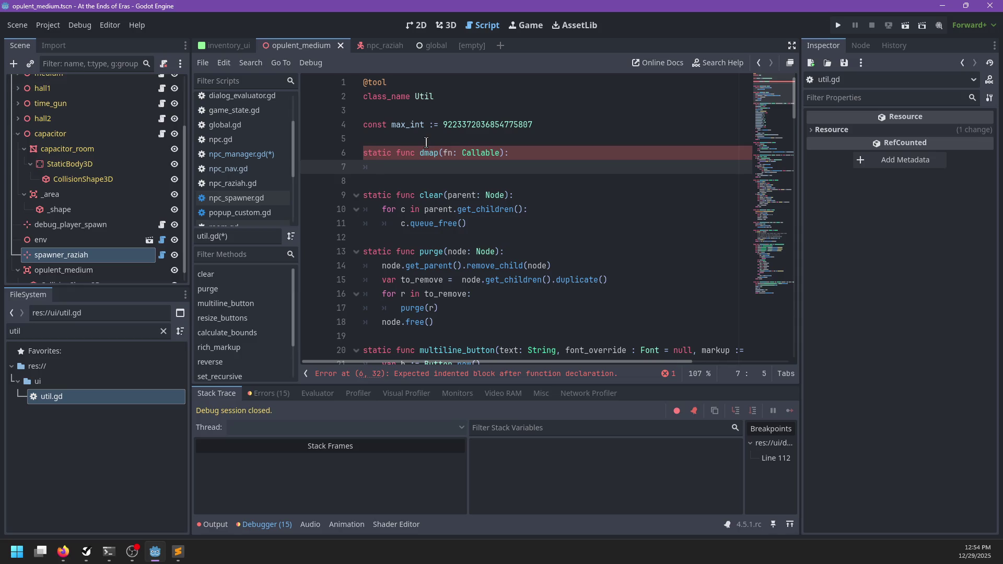
pyautogui.press('Up')
pyautogui.hotkey('ctrl', 'Right')
pyautogui.hotkey('ctrl', 'Right')
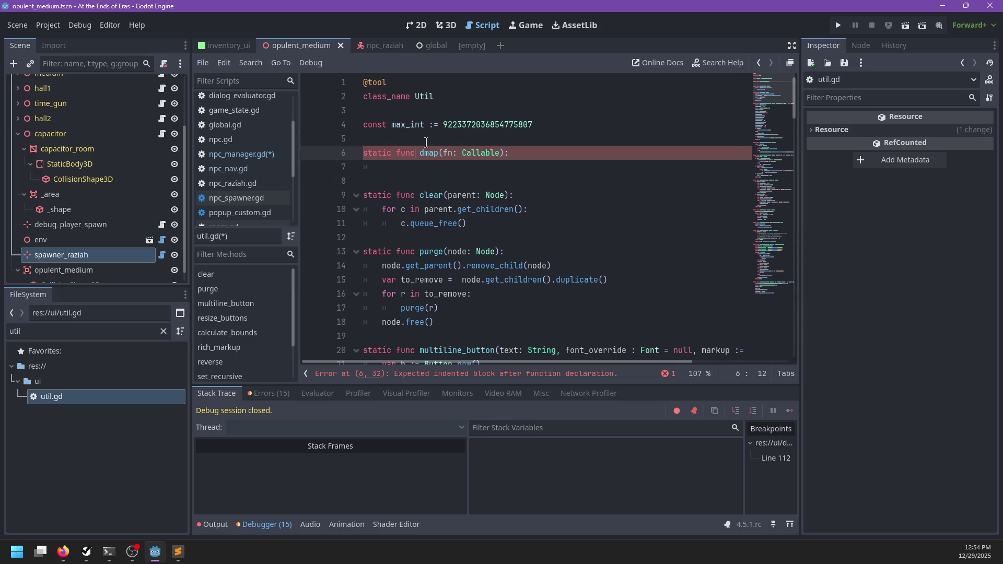
pyautogui.press('Right')
pyautogui.write('d: Dictionary,')
pyautogui.press('Down')
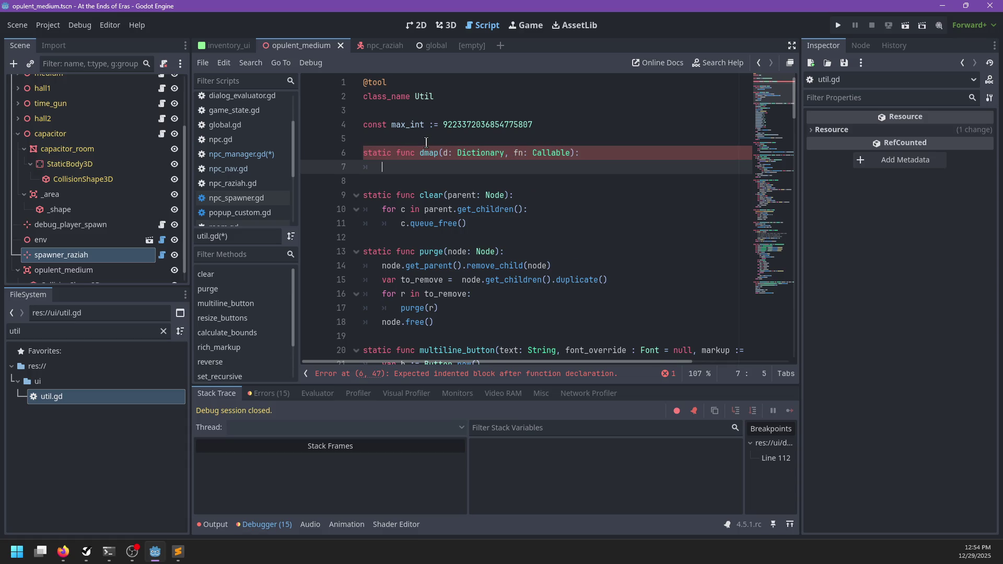
# - Write dmap's body filling result[key] = fn(d[key]) for each key, return result, and save
pyautogui.write('var result')
pyautogui.write('{')
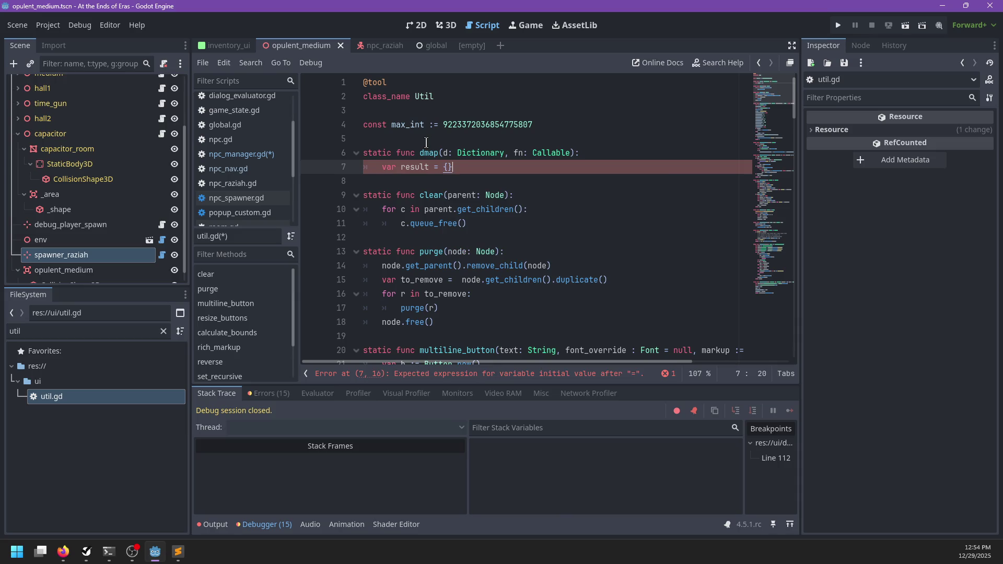
pyautogui.write(':')
pyautogui.press('End')
pyautogui.press('Return')
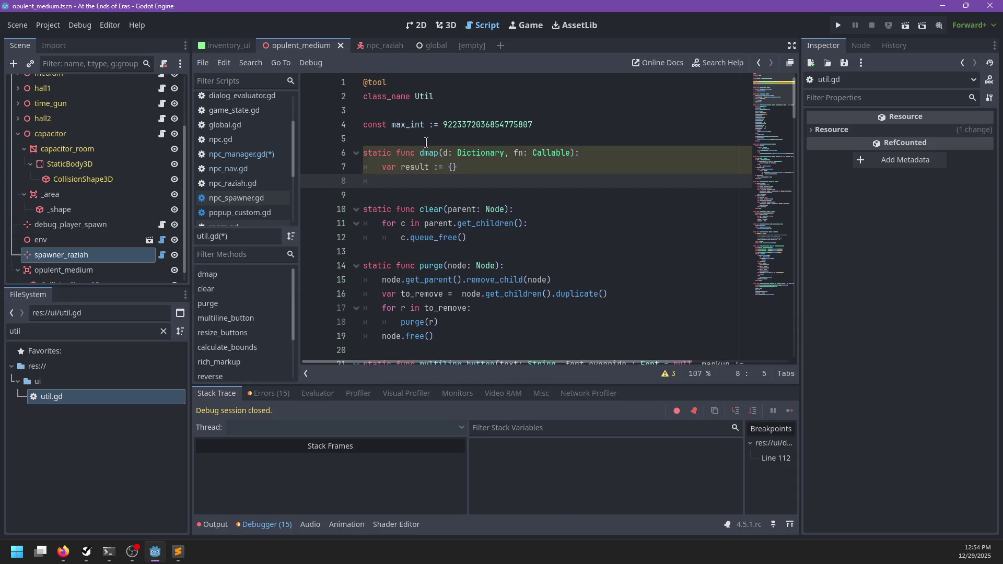
pyautogui.write('for key')
pyautogui.write(' in')
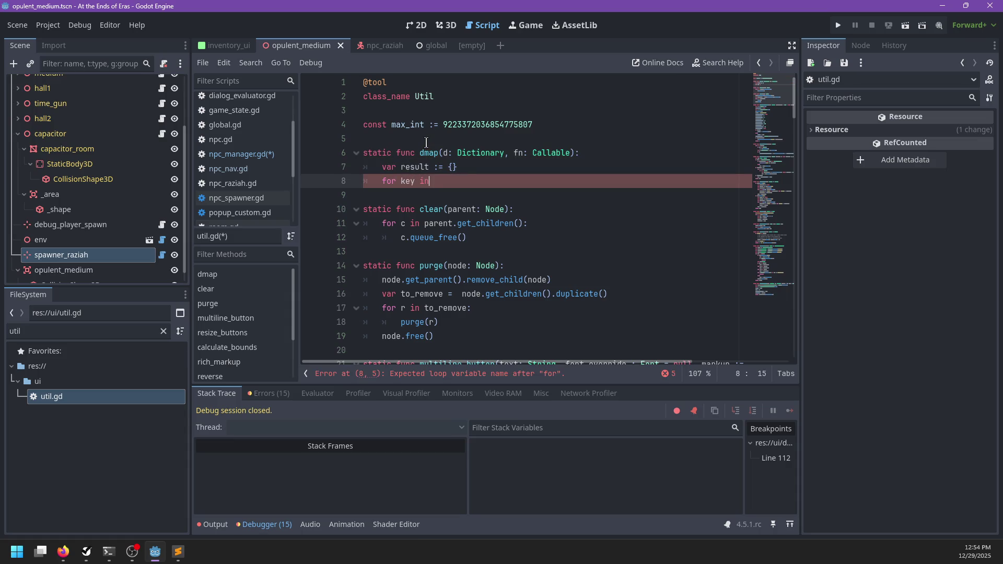
pyautogui.write(' d:')
pyautogui.press('Return')
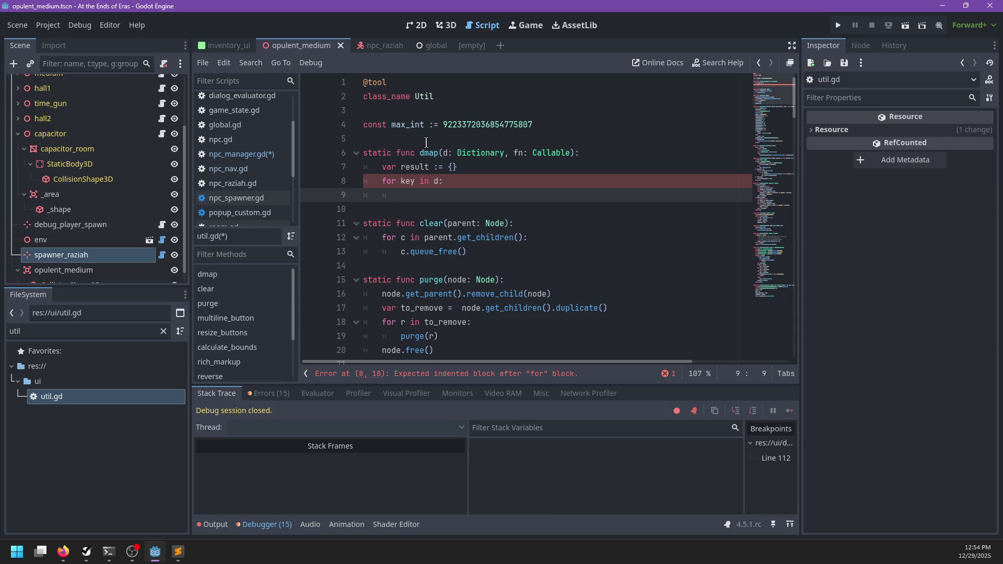
pyautogui.write('result[')
pyautogui.write('key] = ')
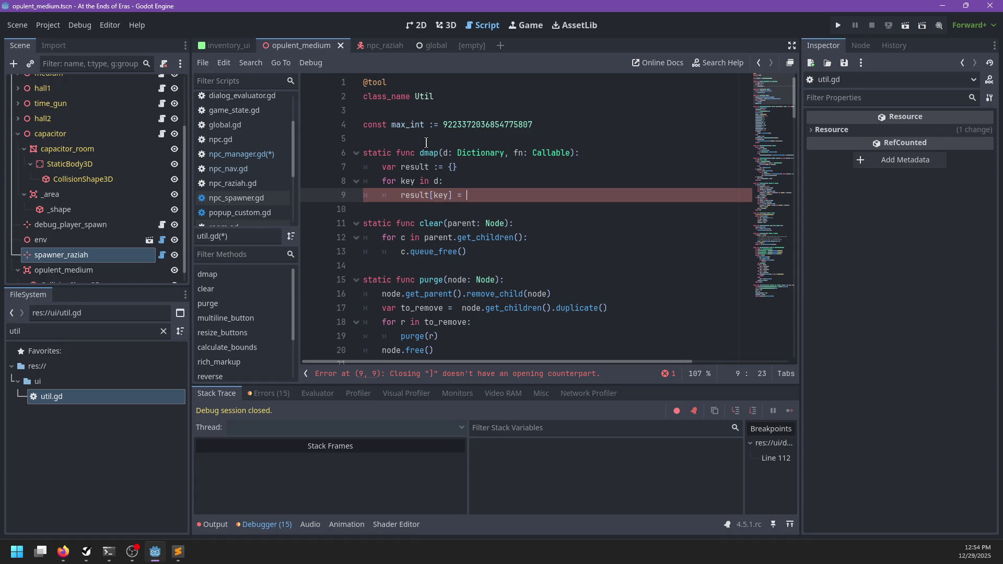
pyautogui.write('fn(d')
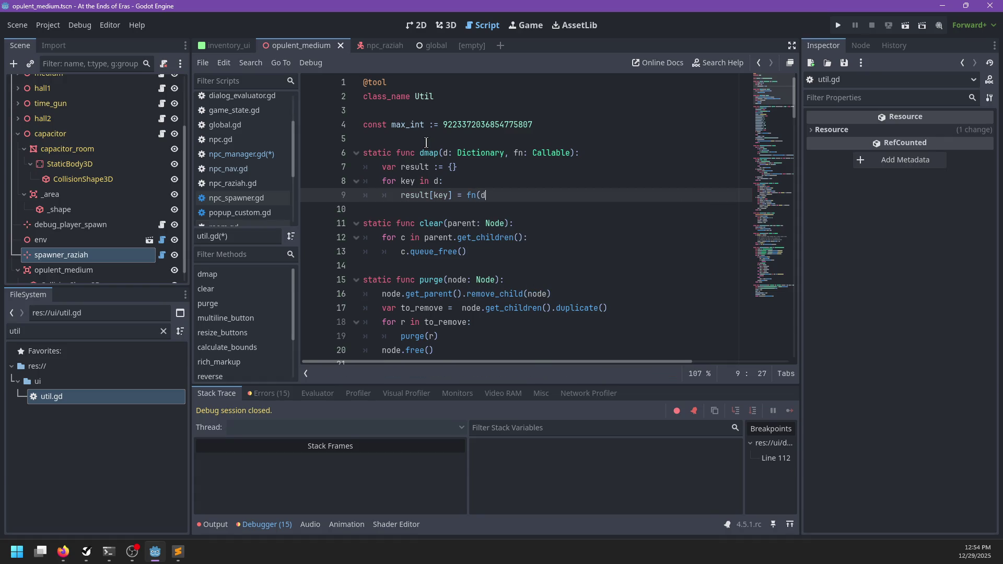
pyautogui.write('[key])')
pyautogui.press('Return')
pyautogui.write('return result')
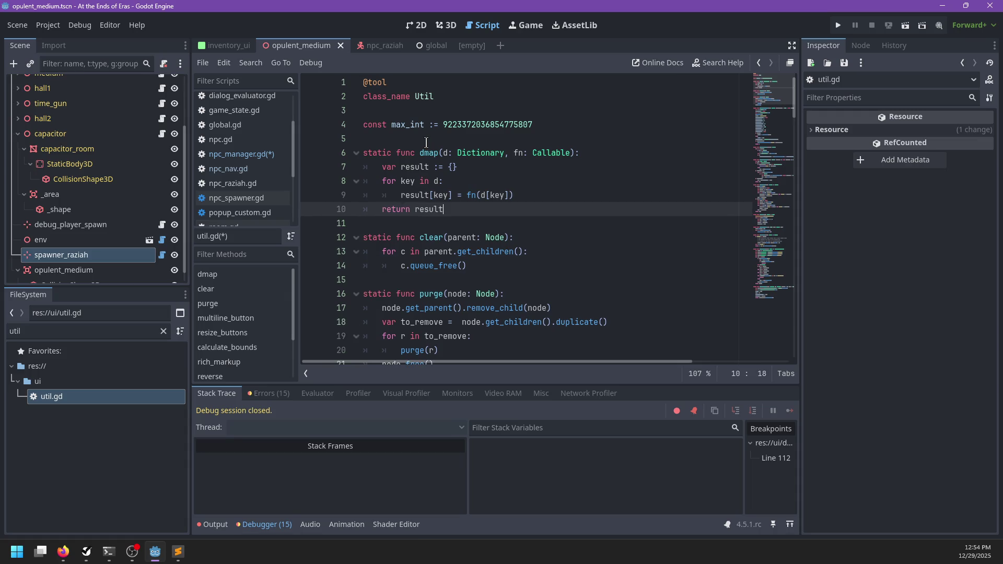
pyautogui.hotkey('ctrl', 's')
pyautogui.click(243, 156)
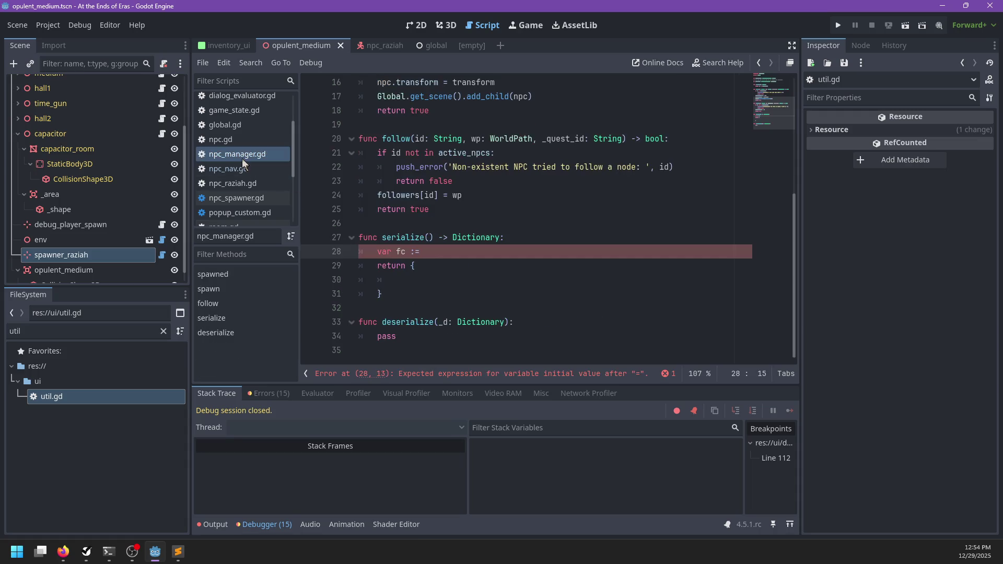
# - Change dmap's line 9 to invoke fn.call and save util.gd
pyautogui.click(243, 198)
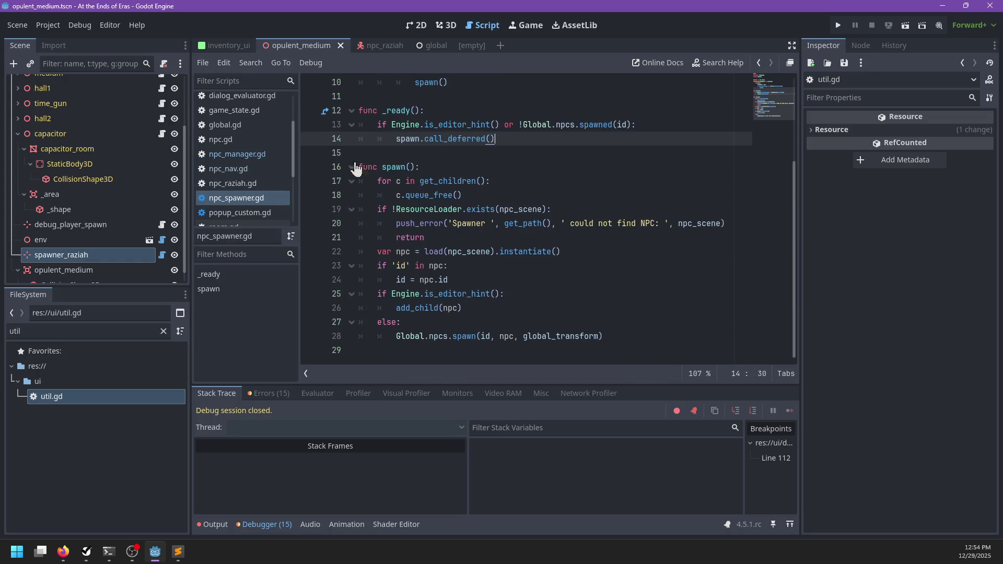
pyautogui.click(241, 156)
pyautogui.scroll(-3, 241, 178)
pyautogui.click(238, 205)
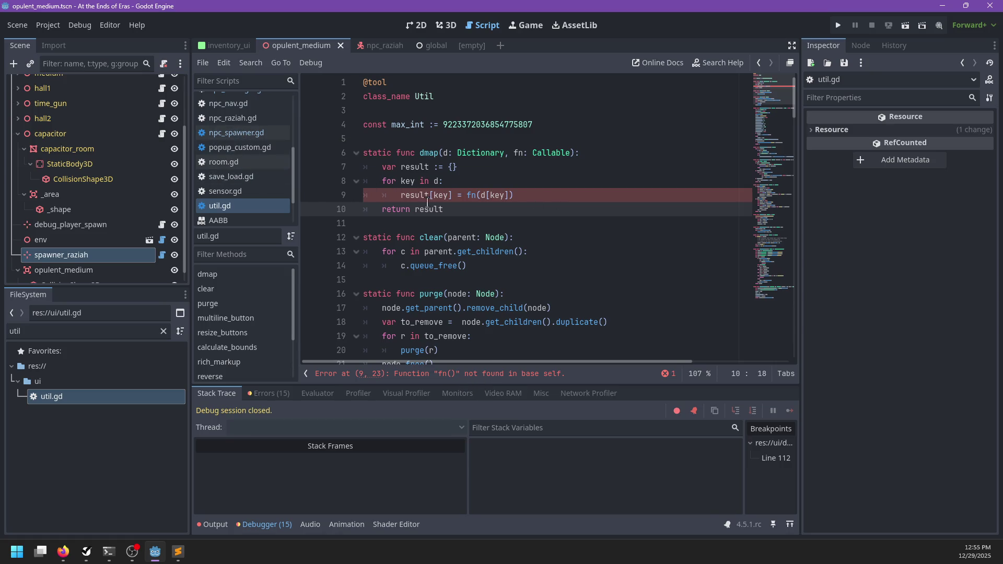
pyautogui.click(480, 195)
pyautogui.write('.call')
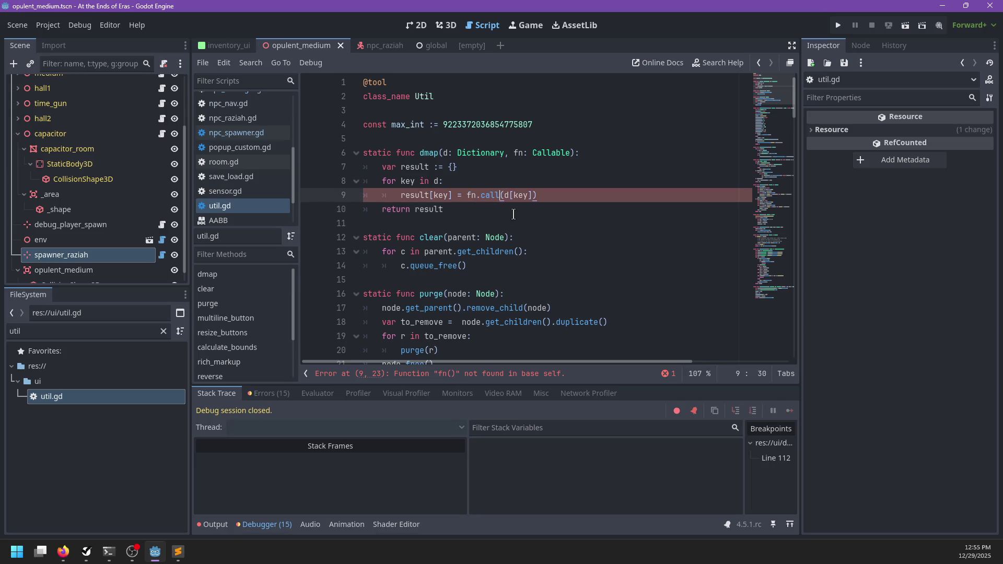
pyautogui.hotkey('ctrl', 's')
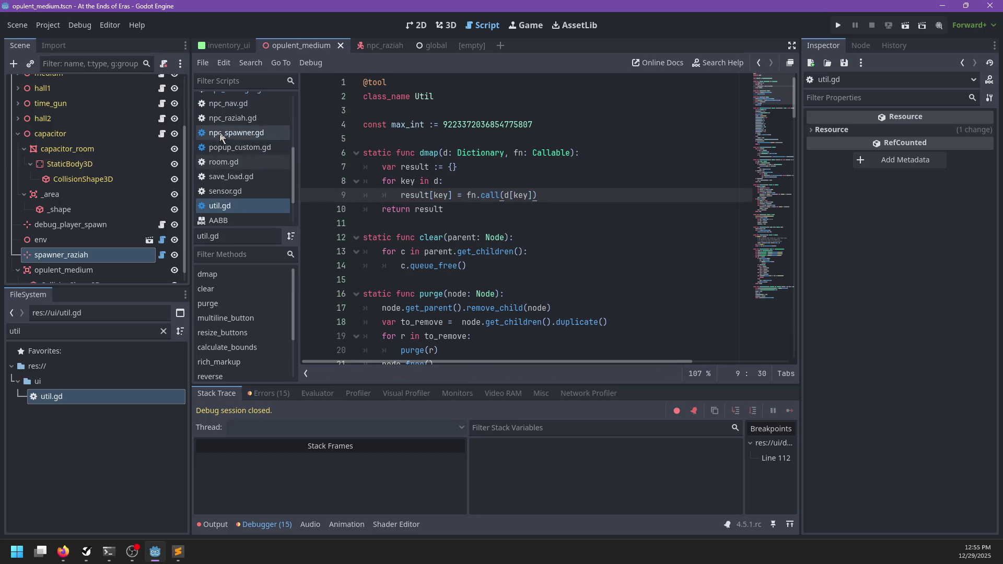
# - Follow npcs to the NPCManager script and place the caret in serialize's returned dictionary
pyautogui.click(220, 133)
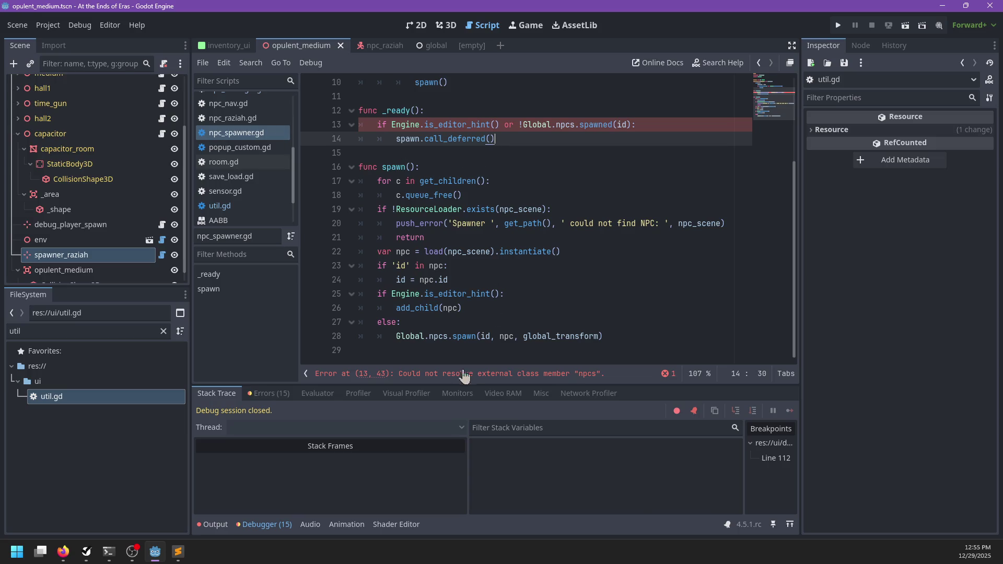
pyautogui.keyDown('ctrl'); pyautogui.click(569, 125); pyautogui.keyUp('ctrl')
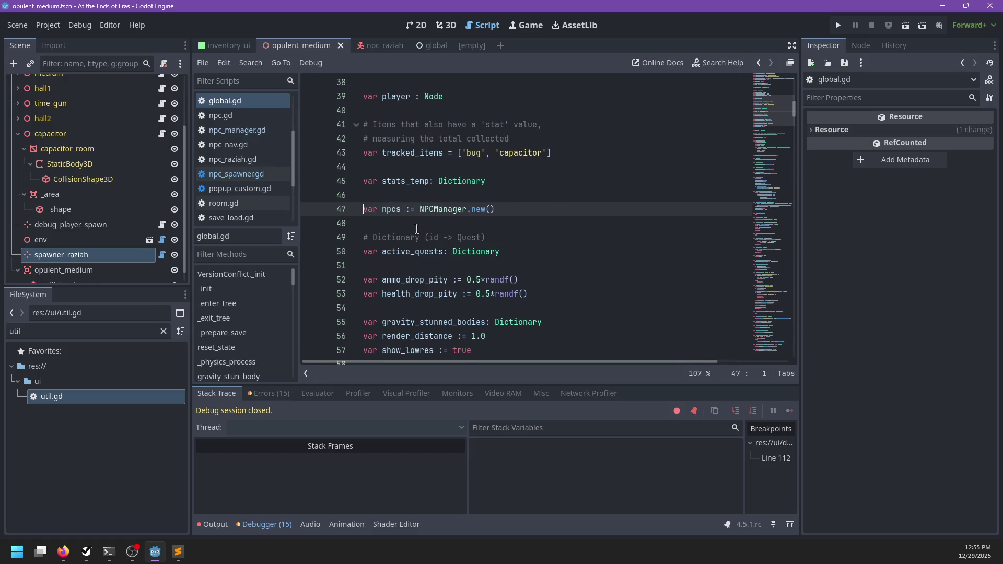
pyautogui.keyDown('ctrl'); pyautogui.click(442, 211); pyautogui.keyUp('ctrl')
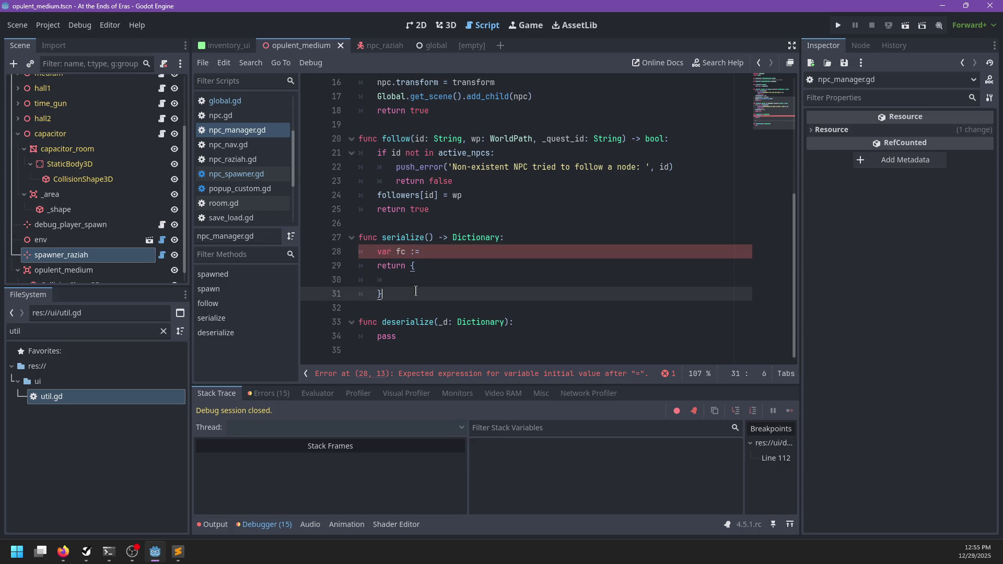
pyautogui.moveTo(416, 293); pyautogui.dragTo(427, 276)
pyautogui.click(428, 276)
# - Add 'followers': fc to serialize's return dictionary and start fc as Util.dmap(followers,
pyautogui.write("'followers': fc")
pyautogui.press('Escape')
pyautogui.press('Up')
pyautogui.press('Up')
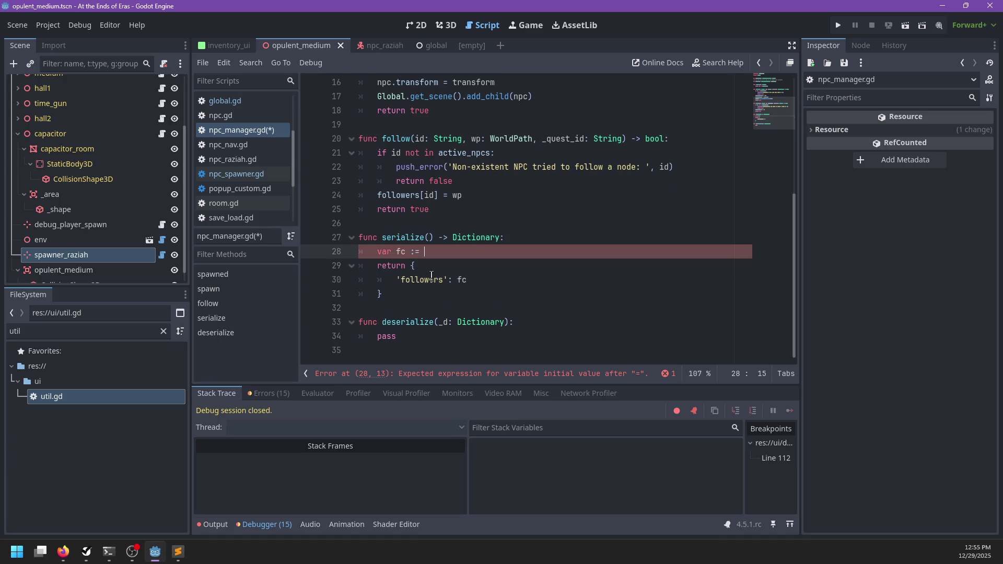
pyautogui.write('Util.dma')
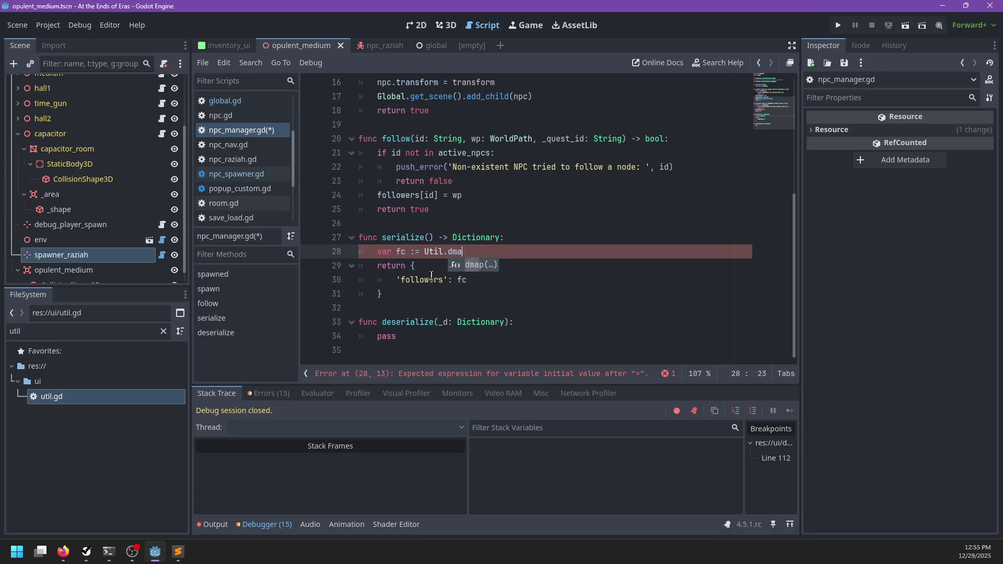
pyautogui.write('p(foll')
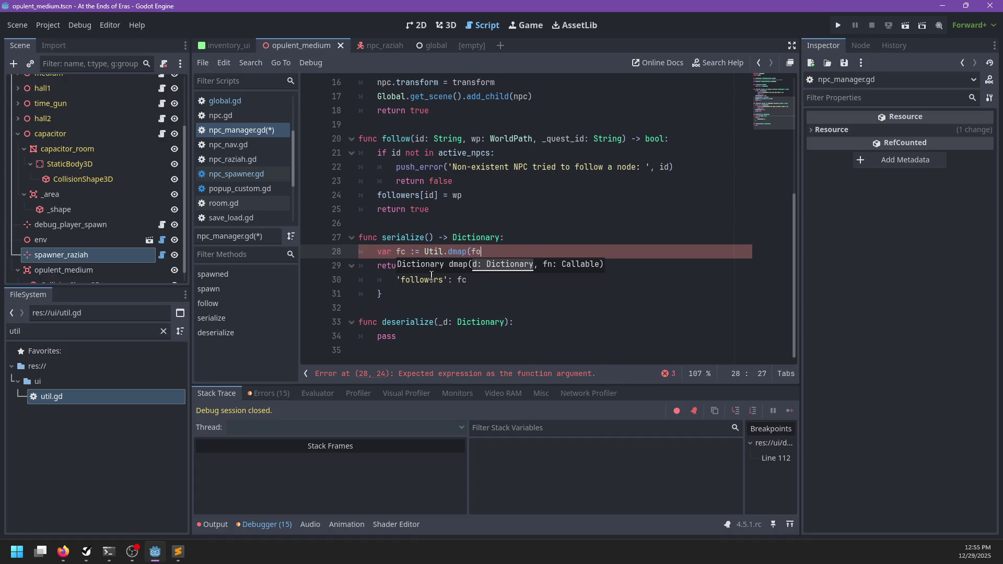
pyautogui.press('Return')
pyautogui.write(',')
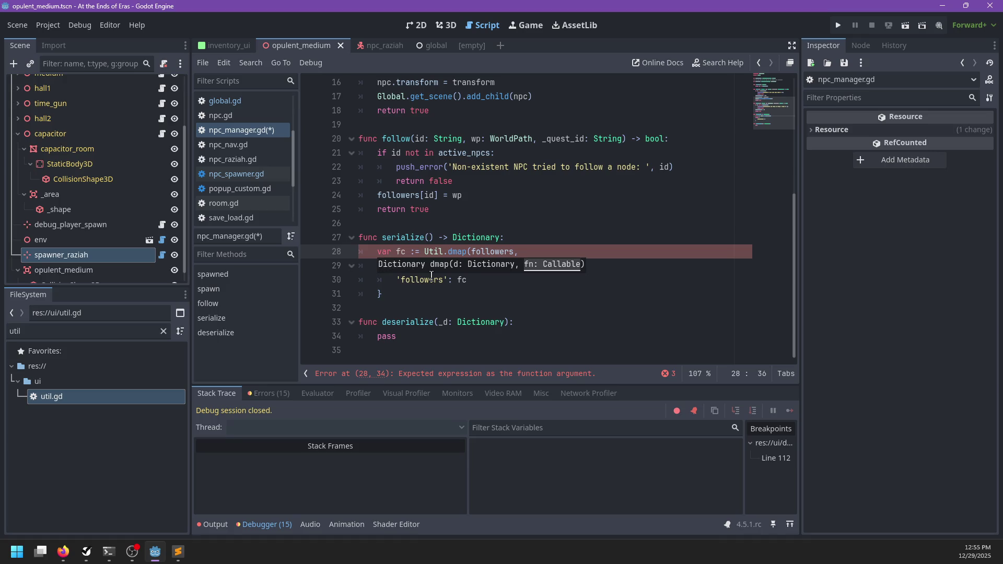
# - Make dmap call fn.call(key, d[key]) and save util.gd
pyautogui.keyDown('ctrl'); pyautogui.click(456, 251); pyautogui.keyUp('ctrl')
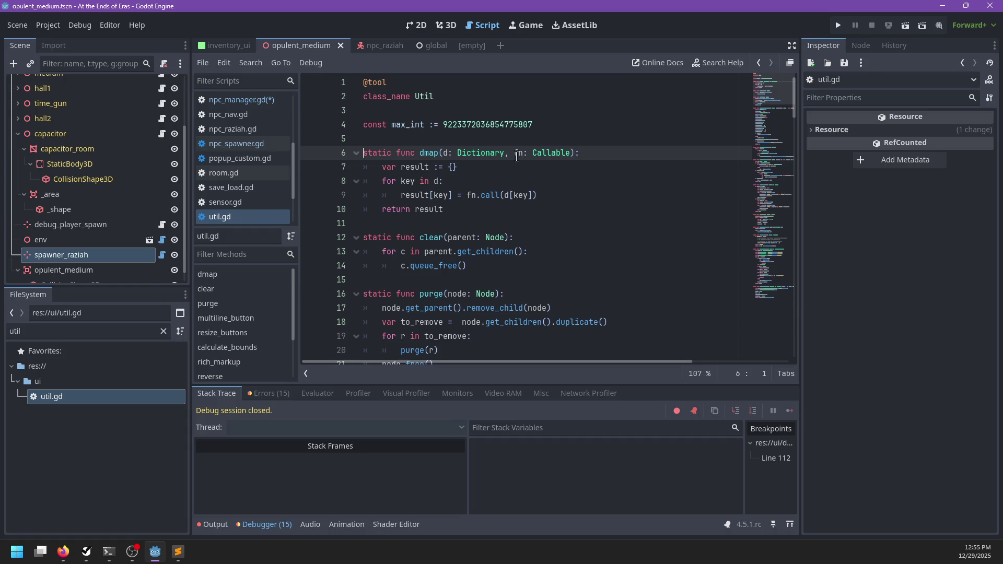
pyautogui.click(510, 199)
pyautogui.press('Left')
pyautogui.press('Left')
pyautogui.write('key,')
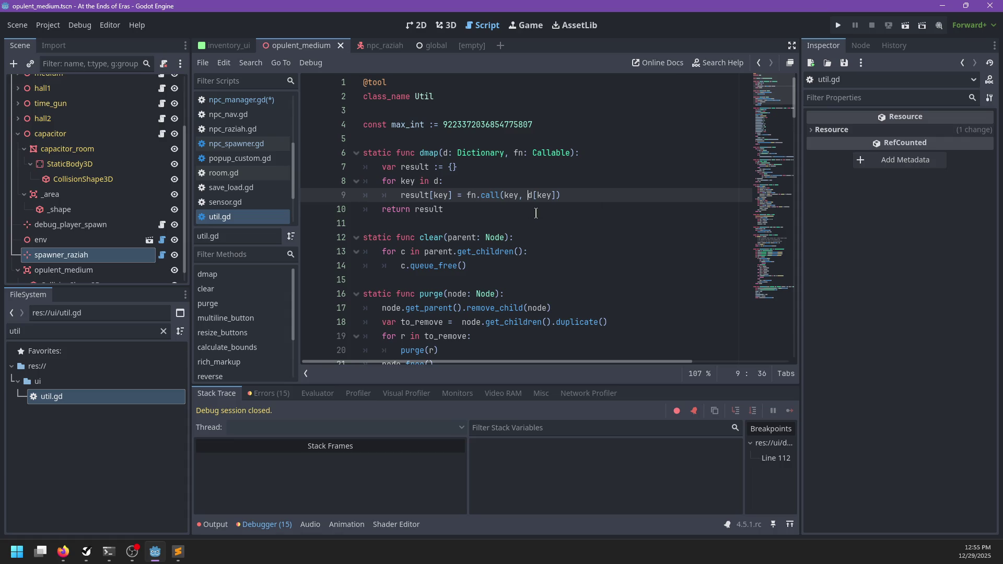
pyautogui.hotkey('ctrl', 's')
pyautogui.click(252, 102)
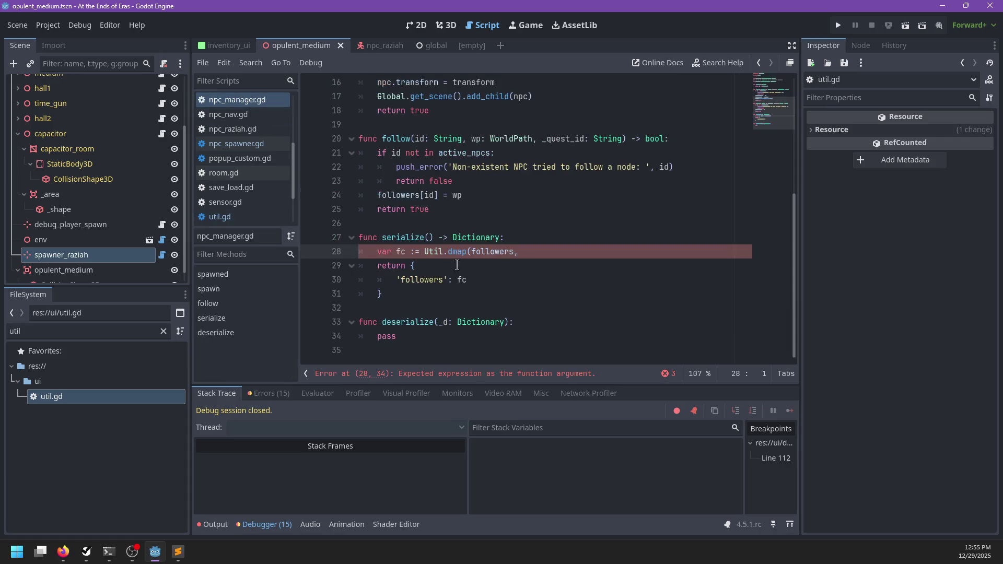
# - Move the func(key, value) lambda in Util.dmap onto its own line with an indented 'return value' body
pyautogui.write(' func(key')
pyautogui.write(', value)')
pyautogui.write(':')
pyautogui.press('Return')
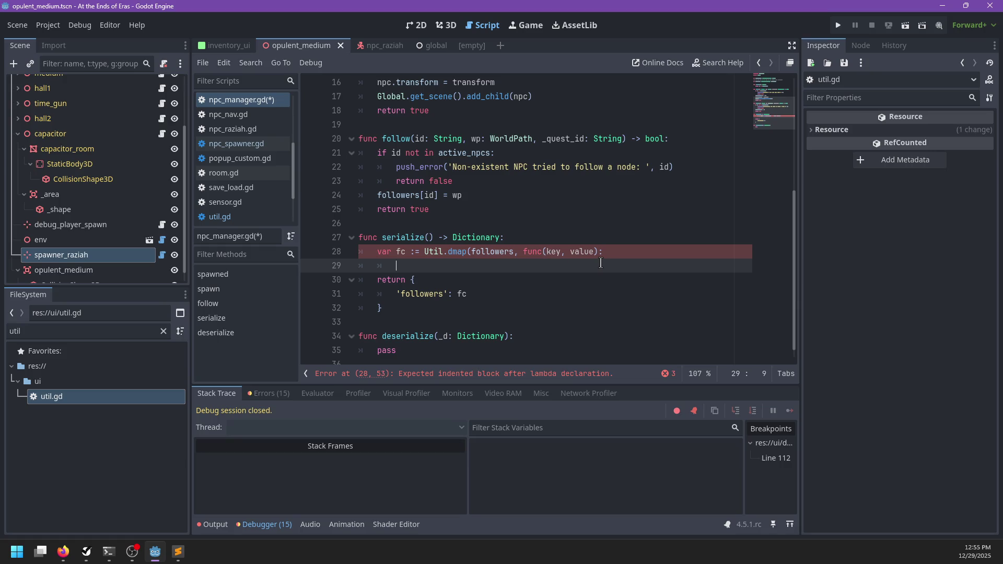
pyautogui.write(')')
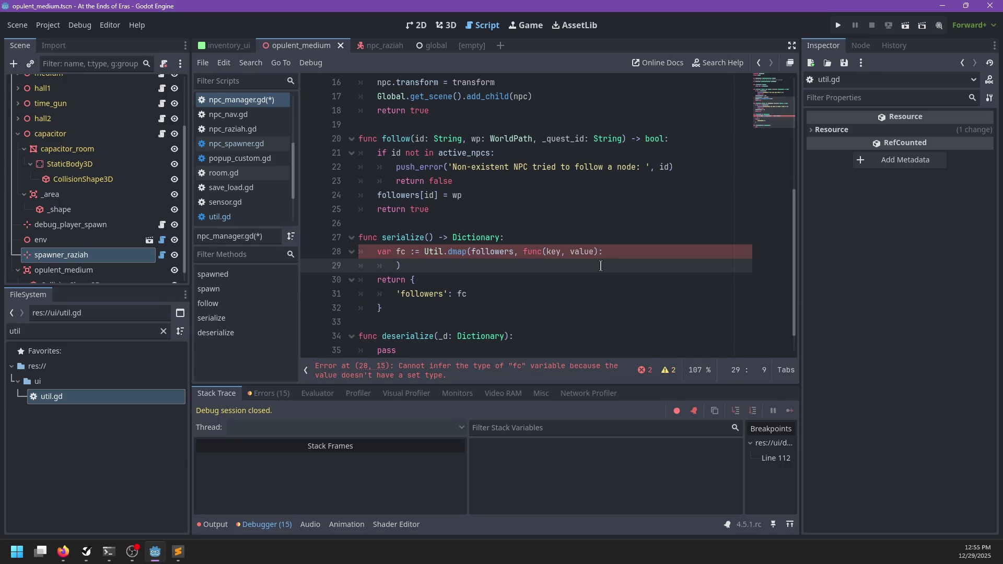
pyautogui.click(524, 252)
pyautogui.press('BackSpace')
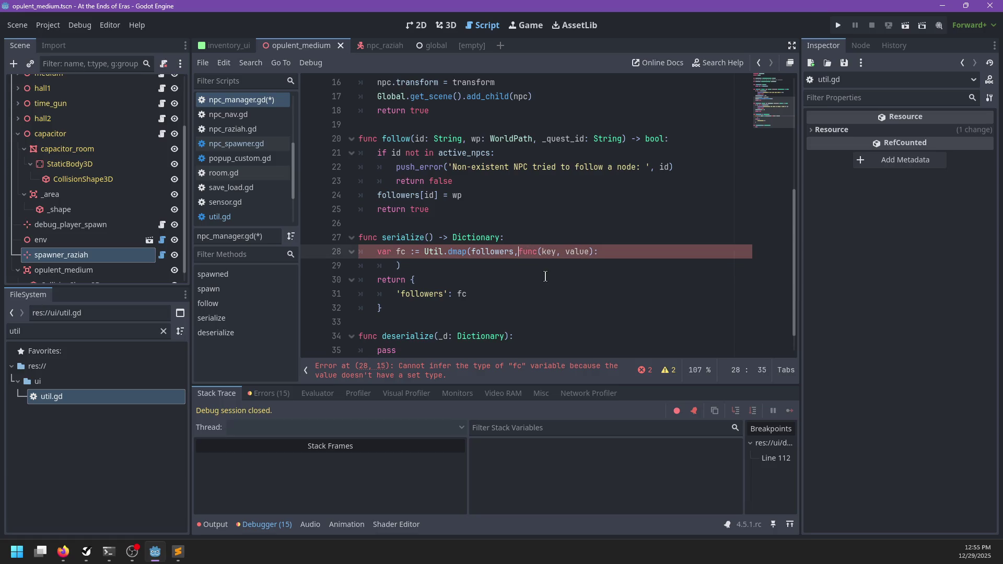
pyautogui.press('Return')
pyautogui.press('Tab')
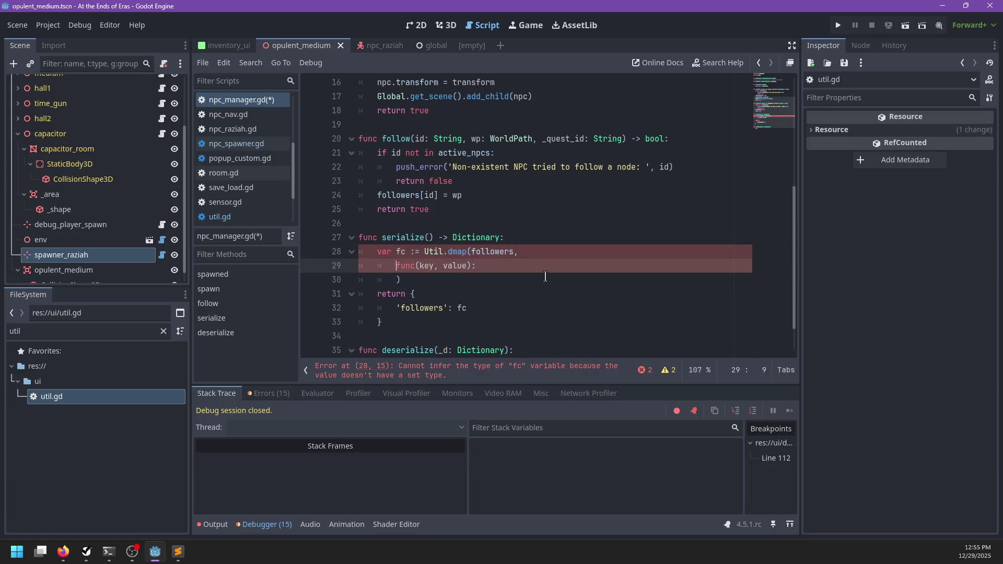
pyautogui.press('Return')
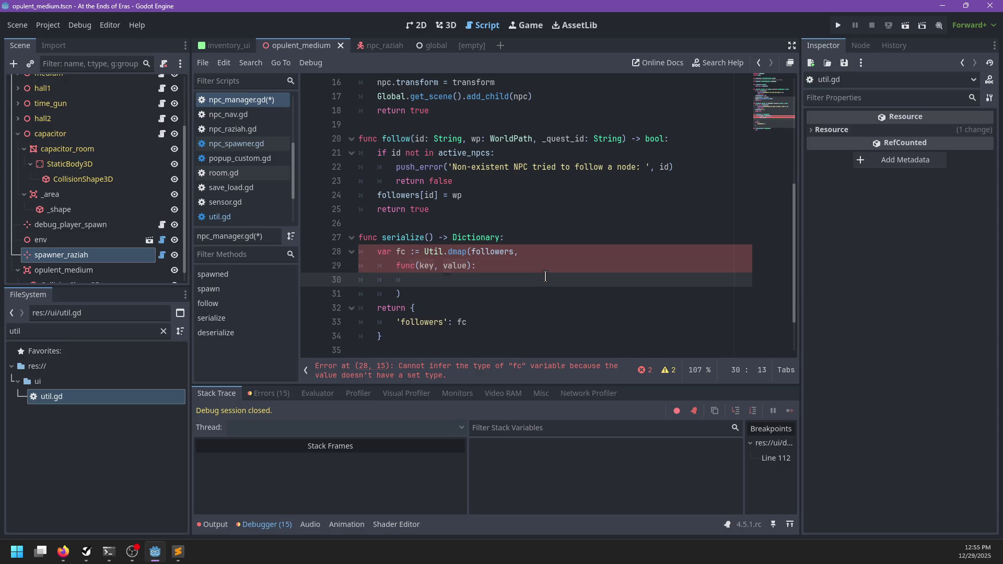
pyautogui.write('return value')
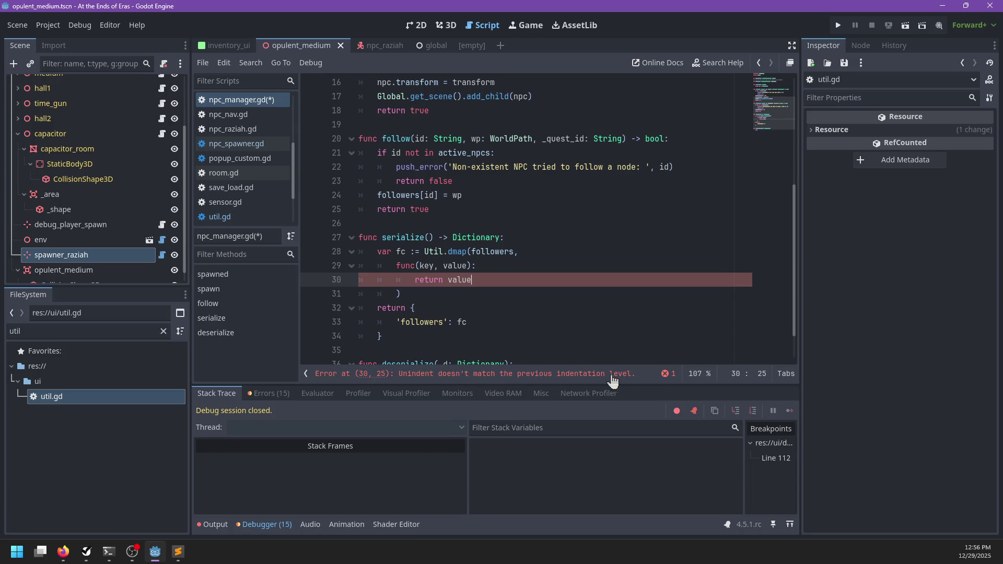
# - Check the indentation error and unindent lambda lines 29 to 31 by one level
pyautogui.click(664, 375)
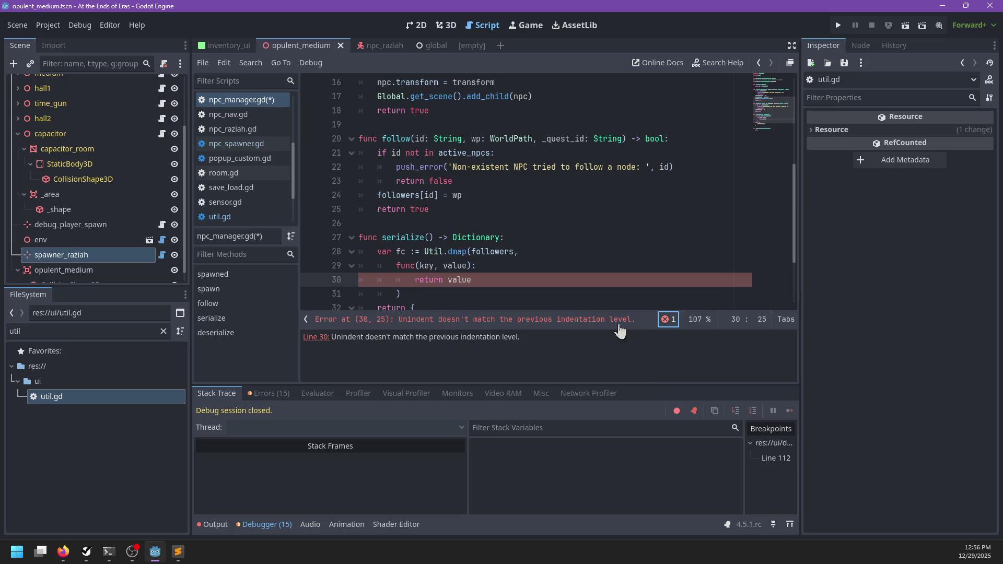
pyautogui.click(668, 319)
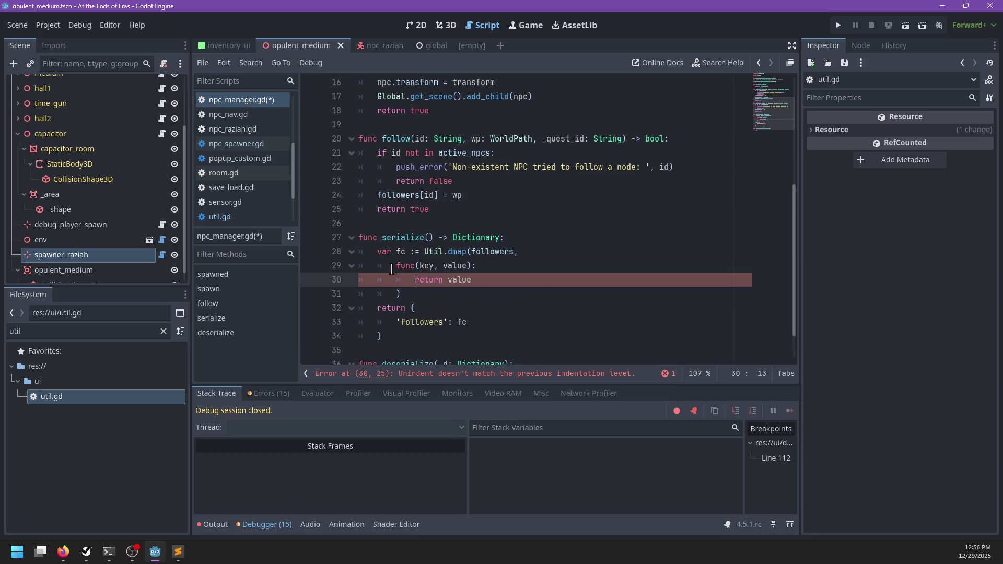
pyautogui.moveTo(413, 280); pyautogui.dragTo(400, 294)
pyautogui.hotkey('shift', 'Tab')
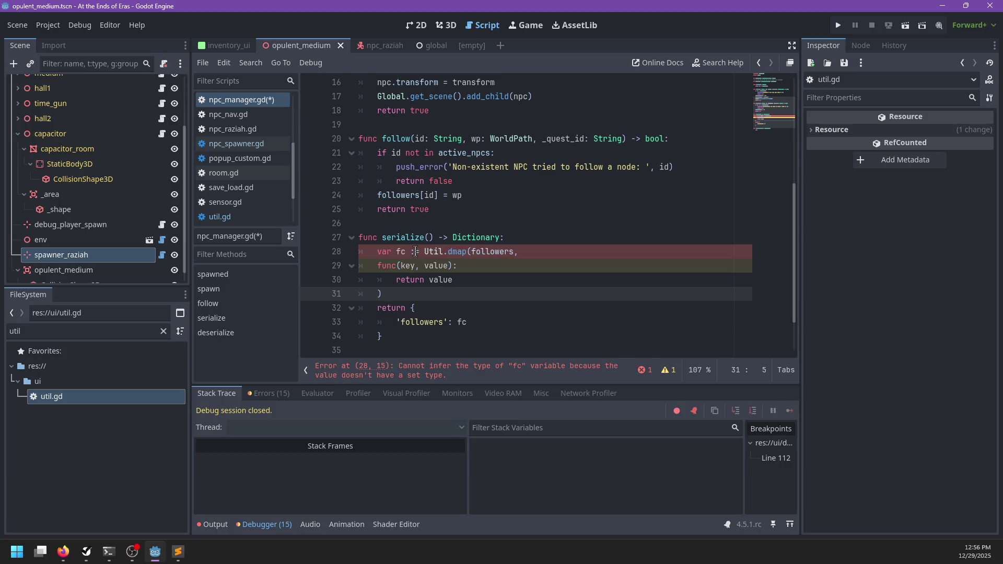
pyautogui.keyDown('ctrl'); pyautogui.click(460, 254); pyautogui.keyUp('ctrl')
# - Declare dmap in util.gd as returning Dictionary and save the scripts
pyautogui.write('-> Dictionary:')
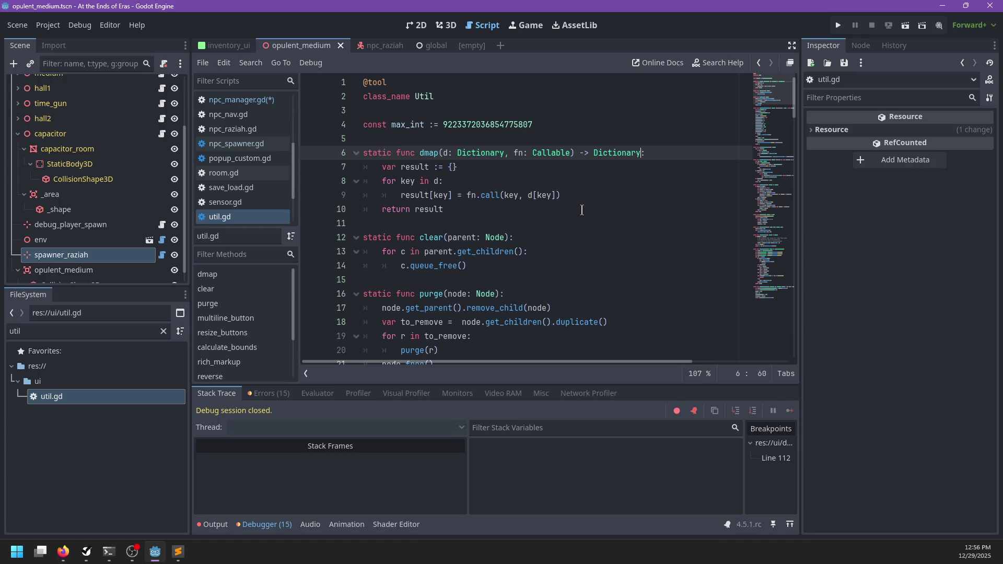
pyautogui.hotkey('ctrl', 's')
pyautogui.click(234, 102)
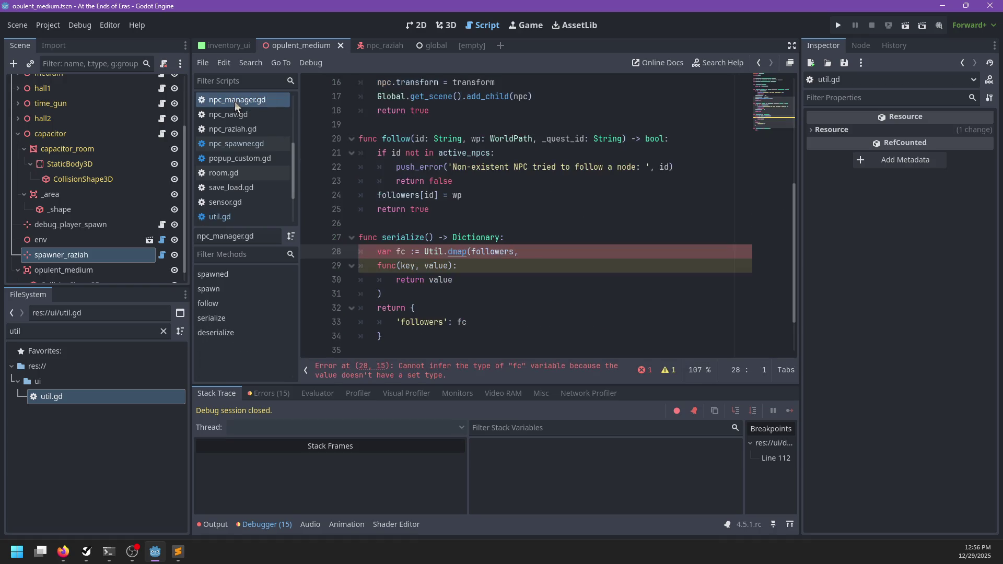
pyautogui.click(476, 283)
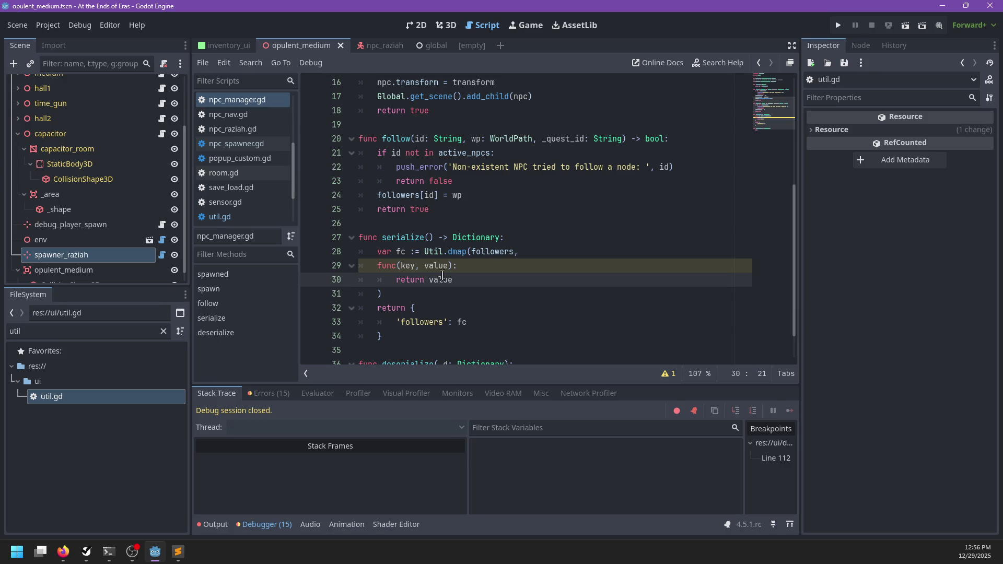
pyautogui.click(668, 373)
pyautogui.click(668, 320)
# - Make the lambda take (id, wp) and return a dictionary starting with a 'wp' entry
pyautogui.hotkey('ctrl', 'BackSpace')
pyautogui.write('{}')
pyautogui.write("'wp")
pyautogui.press('Delete')
pyautogui.write("': ")
pyautogui.write('value,')
pyautogui.press('Escape')
pyautogui.press('Up')
pyautogui.press('Left')
pyautogui.press('BackSpace')
pyautogui.press('BackSpace')
pyautogui.press('BackSpace')
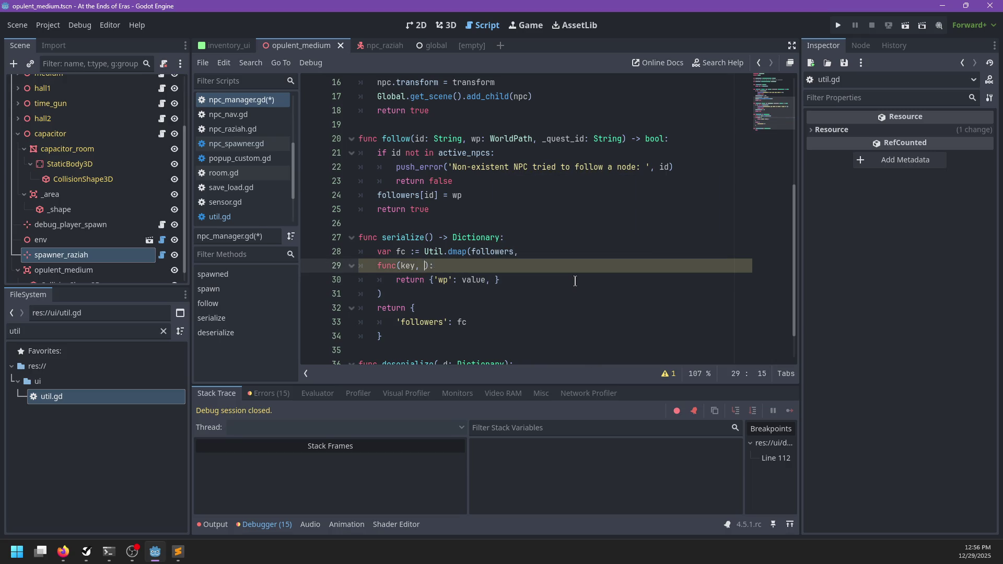
pyautogui.write('id, wp')
# - Set the 'wp' entry to wp and add 'scene': active_npcs[id].scene_file_path
pyautogui.press('Down')
pyautogui.press('End')
pyautogui.press('Left')
pyautogui.press('Left')
pyautogui.press('Left')
pyautogui.press('BackSpace')
pyautogui.press('BackSpace')
pyautogui.press('BackSpace')
pyautogui.write('wp')
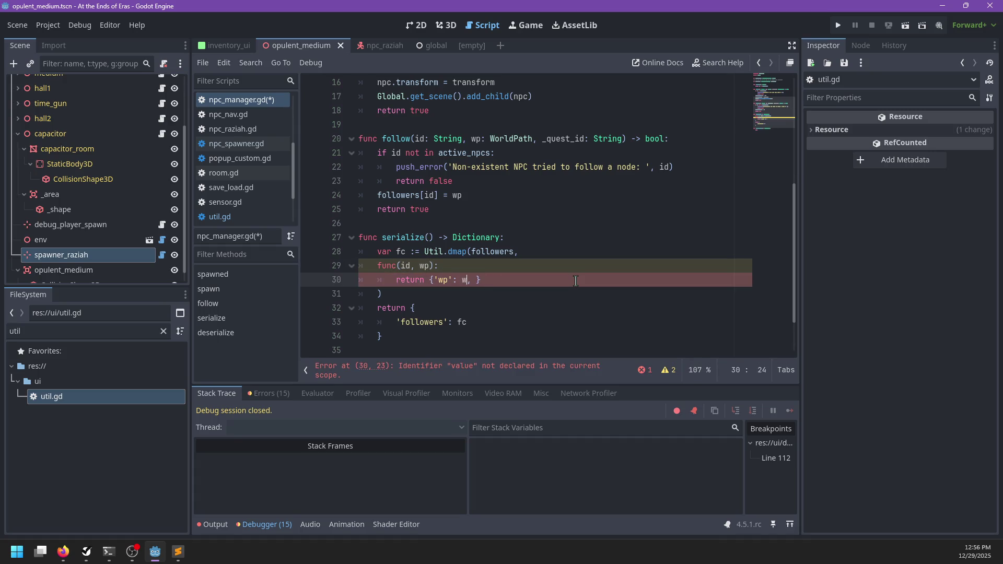
pyautogui.press('Right')
pyautogui.press('Right')
pyautogui.write("'scene'")
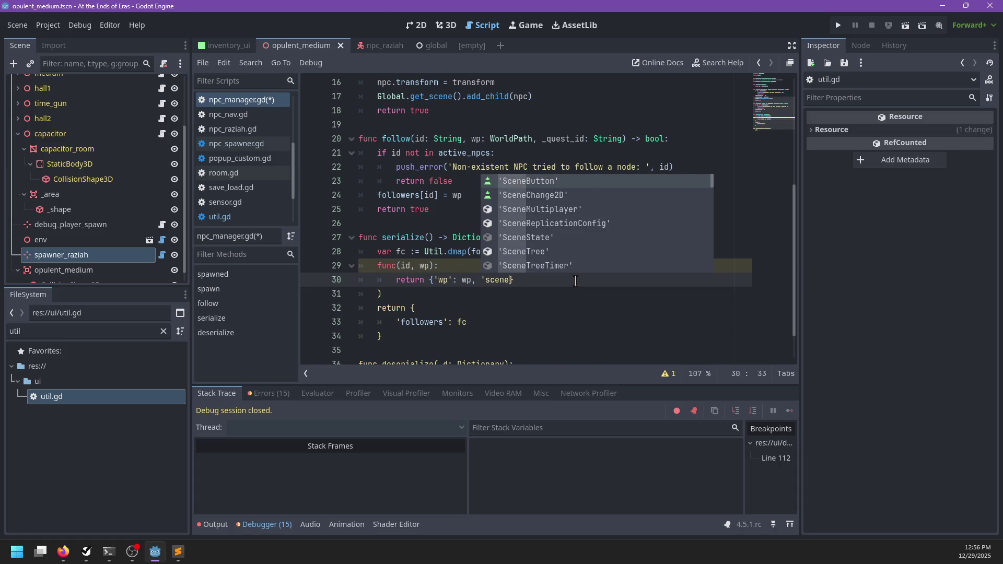
pyautogui.write(': active_npcs[id].')
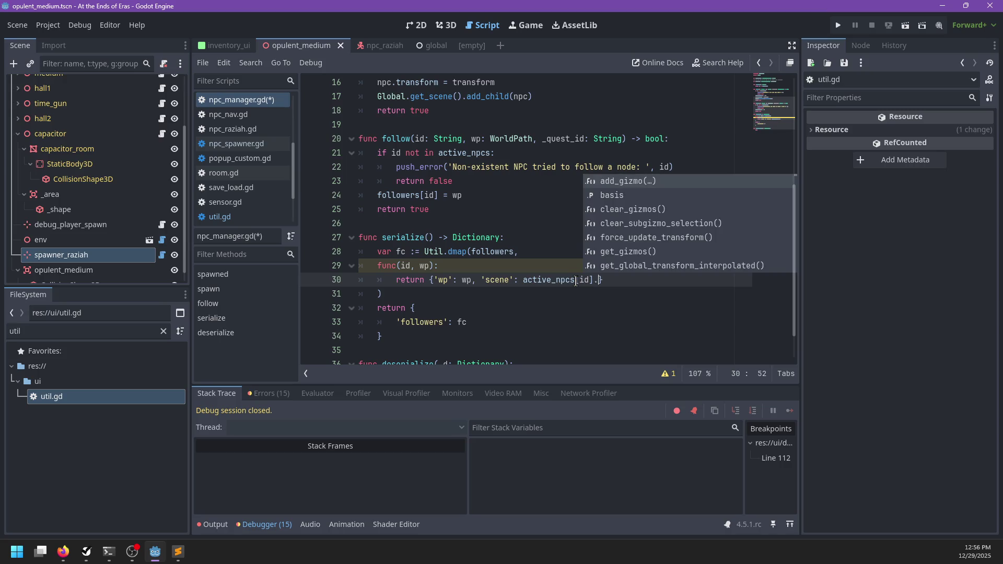
pyautogui.write('scene')
pyautogui.press('Return')
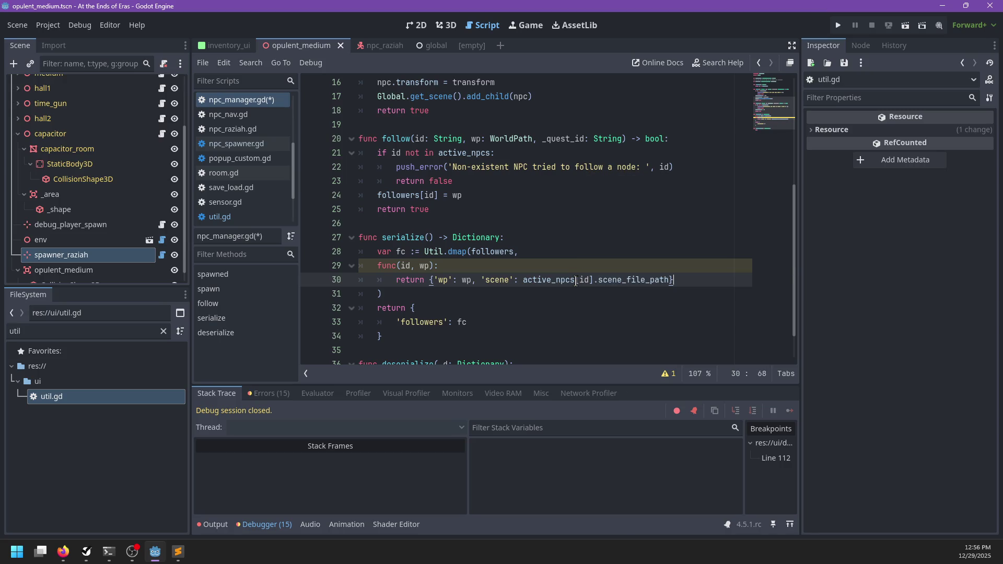
pyautogui.press('Down')
pyautogui.press('Down')
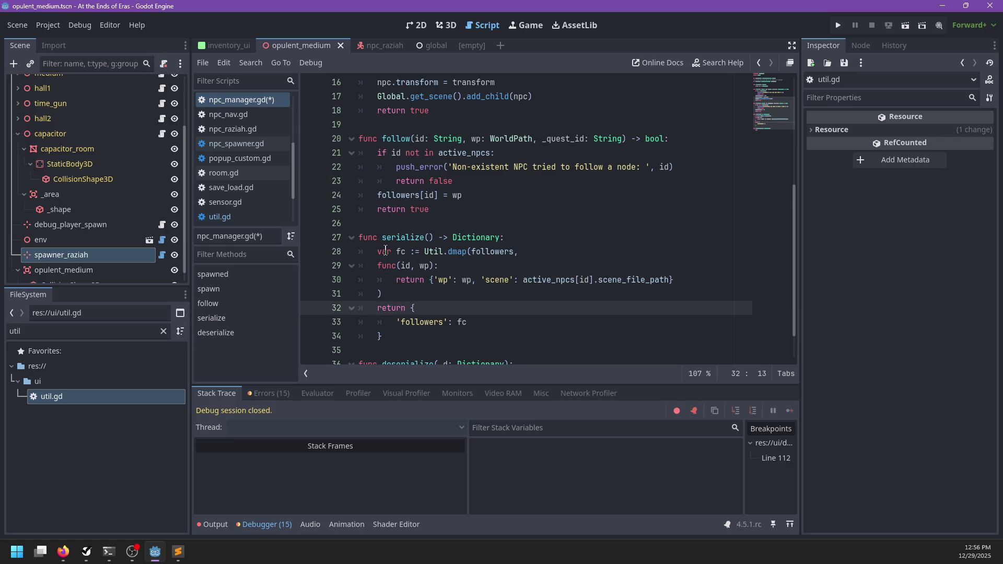
pyautogui.scroll(-1, 457, 256)
pyautogui.doubleClick(487, 209)
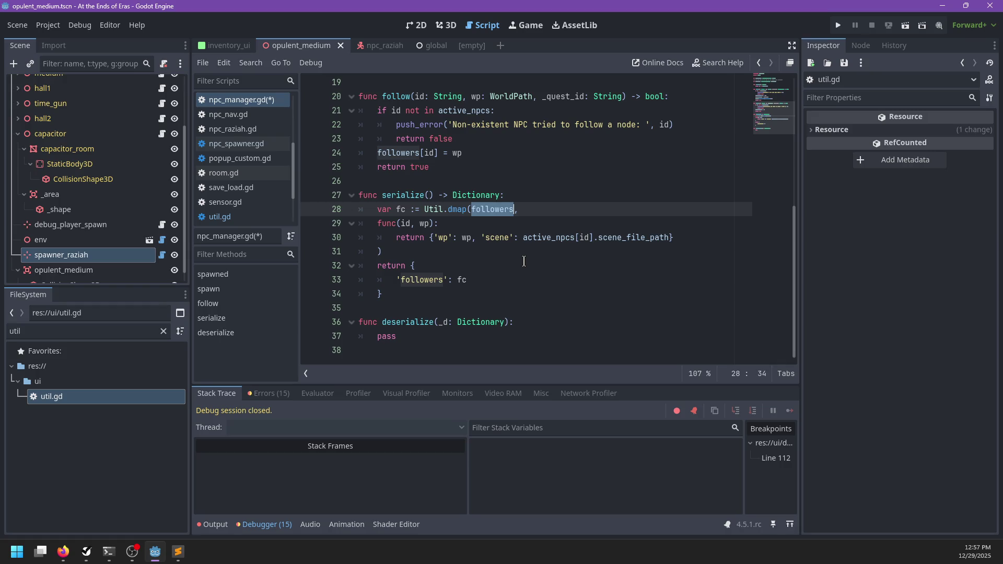
pyautogui.click(435, 238)
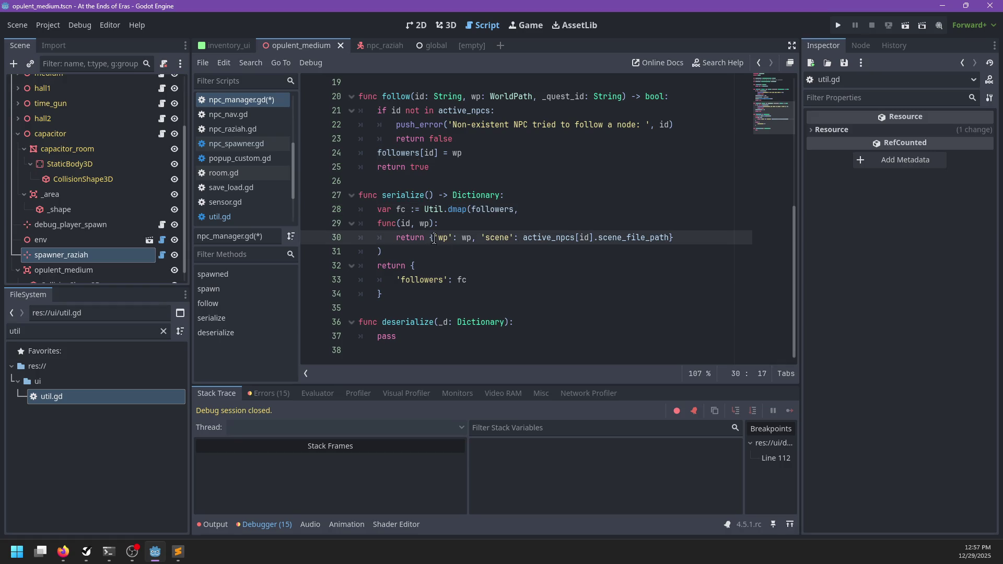
# - Spread the returned dictionary over separate lines and start a 'position' entry
pyautogui.press('Return')
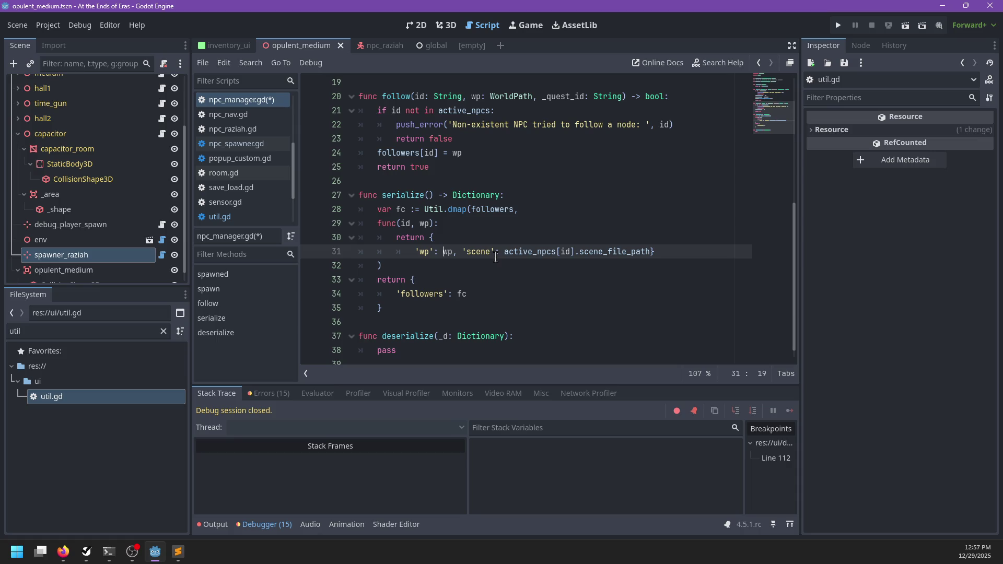
pyautogui.press('Return')
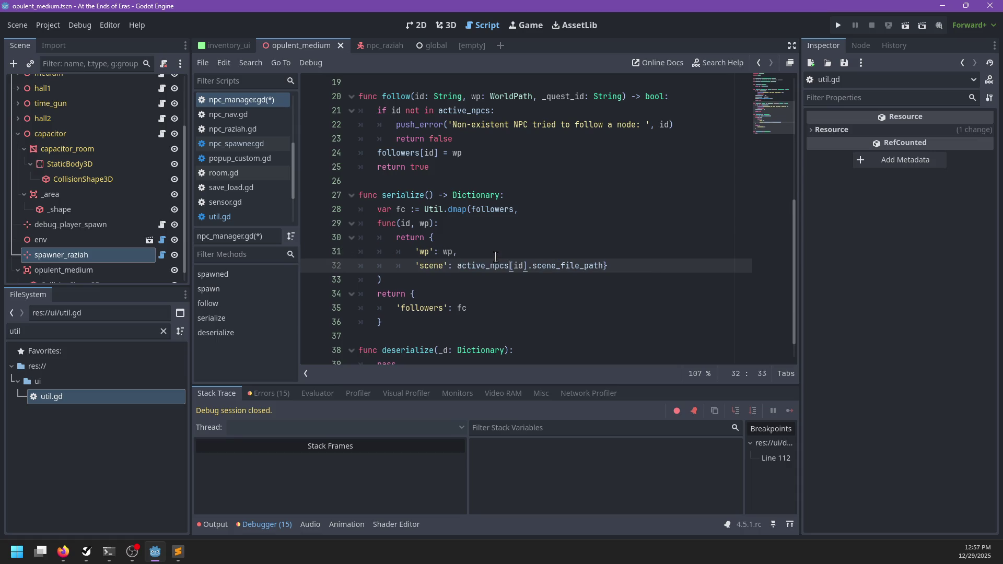
pyautogui.press('Left')
pyautogui.press('Return')
pyautogui.press('Up')
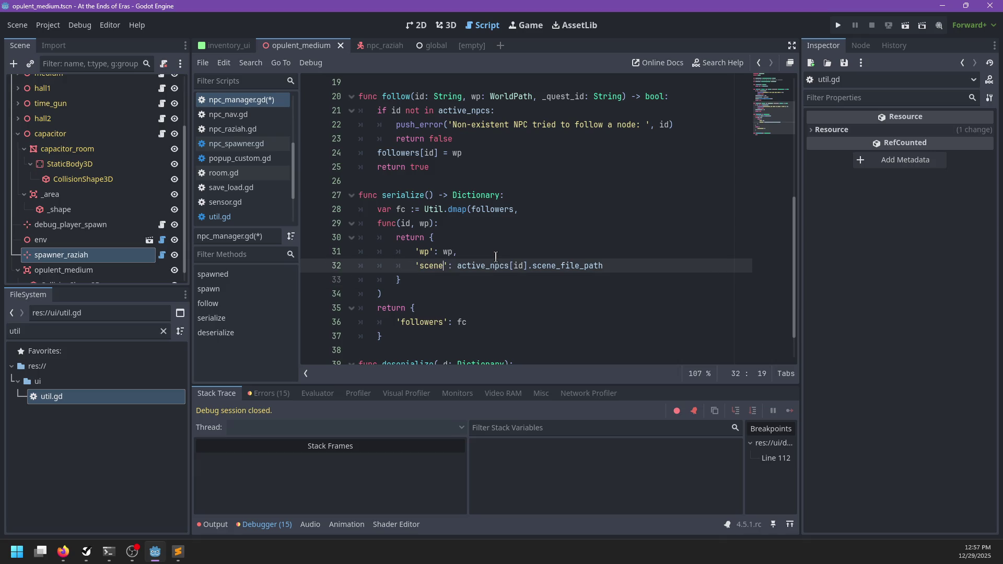
pyautogui.write(',')
pyautogui.press('Return')
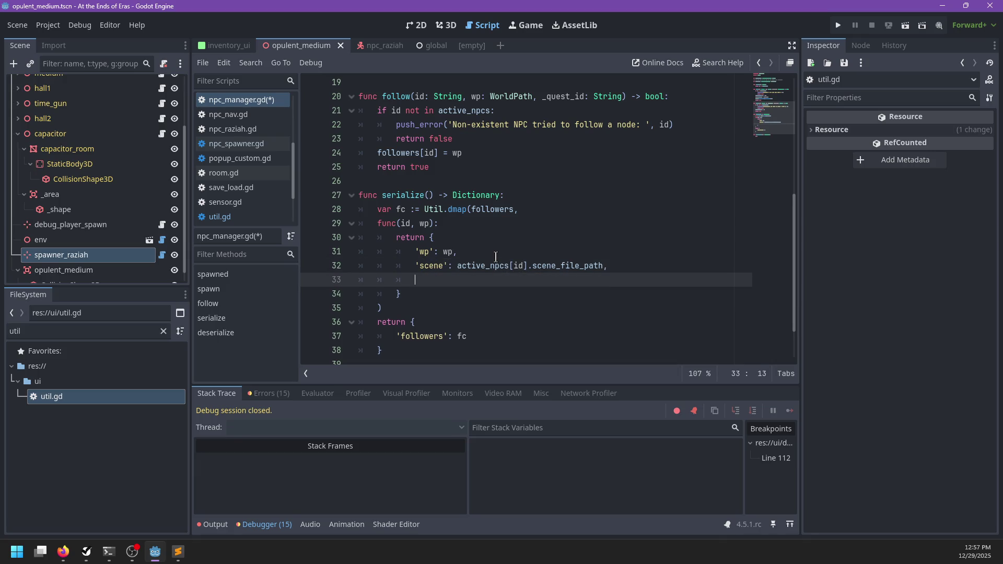
pyautogui.write("'posi")
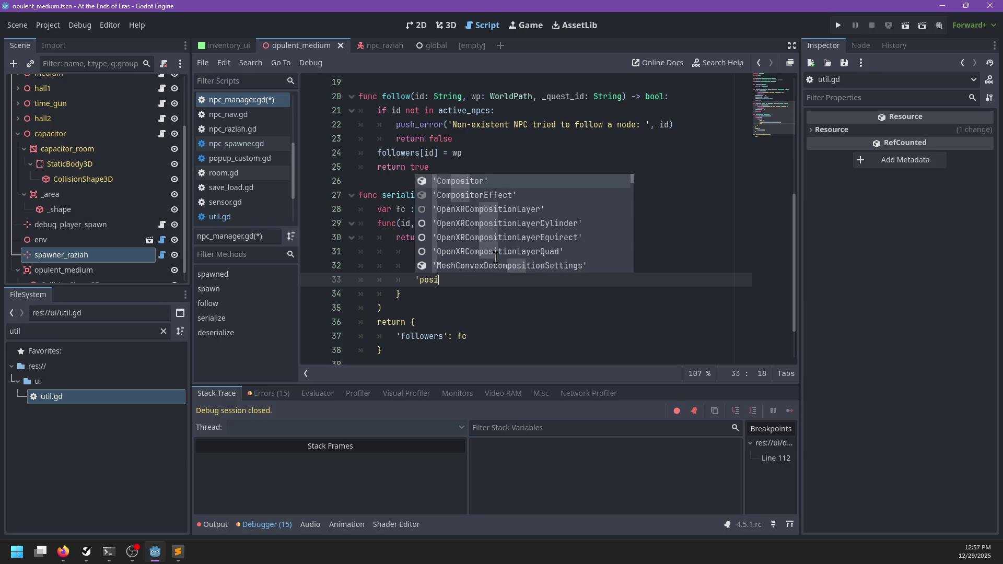
pyautogui.write("tion':")
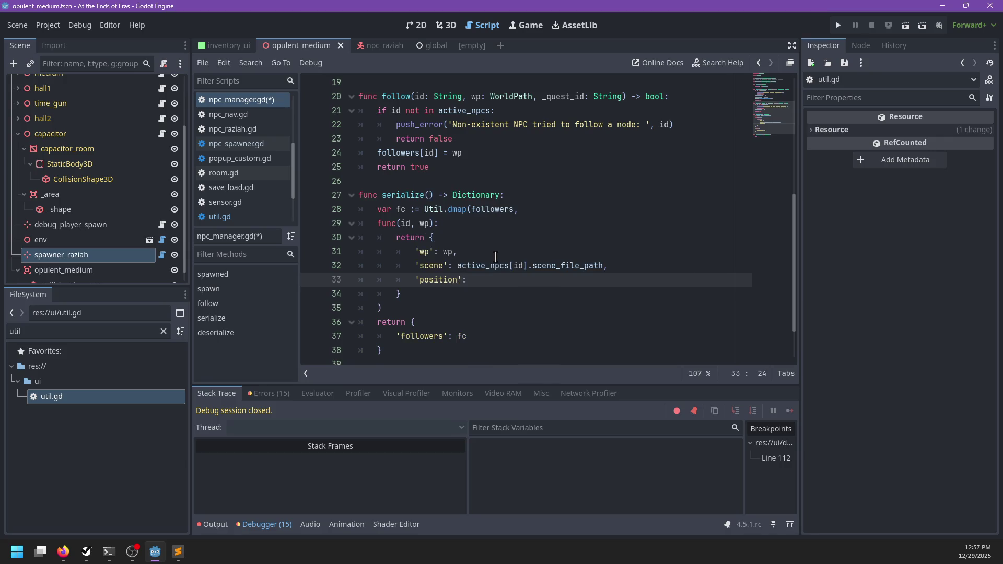
pyautogui.write('L active')
# - Extract active_npcs[id] into a local 'var npc' above the return and use npc in 'scene'
pyautogui.press('Escape')
pyautogui.press('Up')
pyautogui.press('Right')
pyautogui.press('Right')
pyautogui.press('Right')
pyautogui.hotkey('ctrl', 'shift', 'Left')
pyautogui.hotkey('ctrl', 'shift', 'Left')
pyautogui.hotkey('ctrl', 'x')
pyautogui.press('Up')
pyautogui.press('Up')
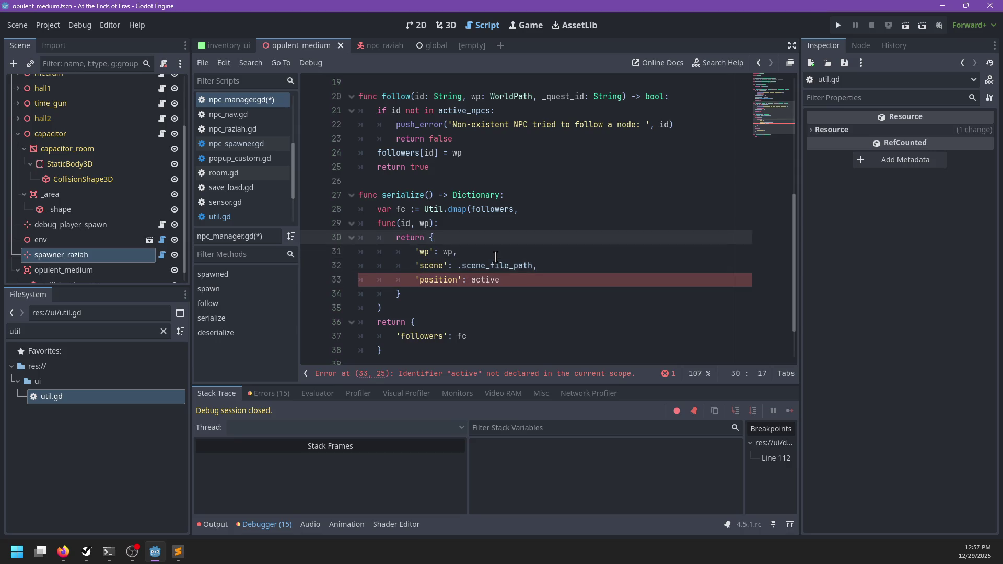
pyautogui.hotkey('ctrl', 'shift', 'Return')
pyautogui.write('var npc')
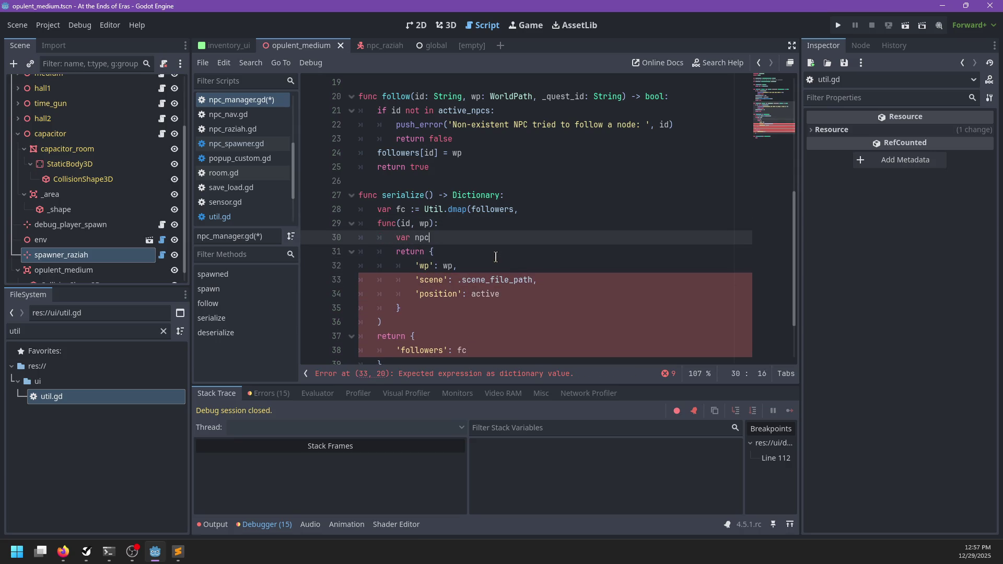
pyautogui.hotkey('ctrl', 'v')
pyautogui.press('Down')
pyautogui.press('Down')
pyautogui.press('Down')
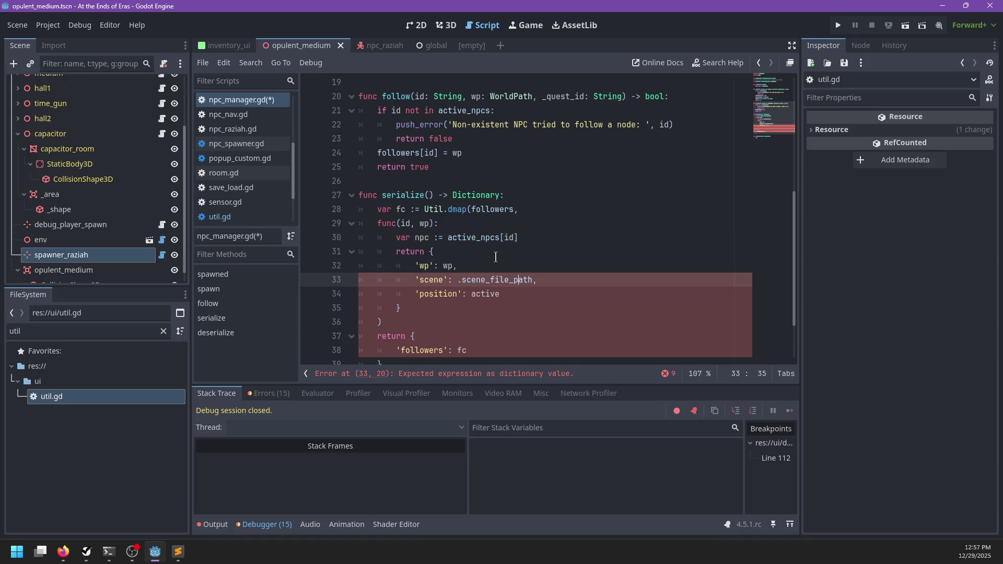
pyautogui.write('npc')
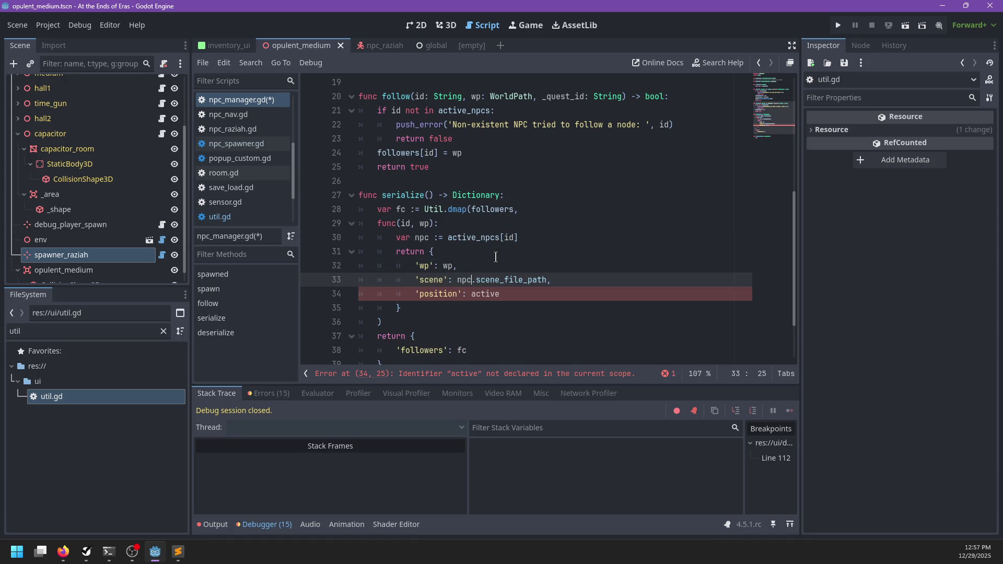
# - Set the 'position' entry to npc.global_transform
pyautogui.press('Down')
pyautogui.hotkey('shift', 'End')
pyautogui.write('npc.gl')
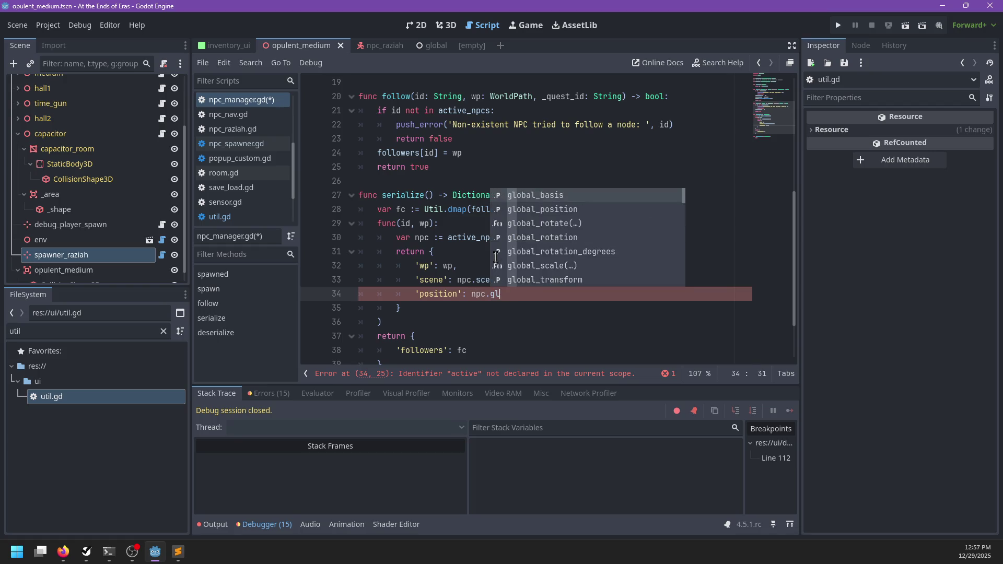
pyautogui.write('obal_transform')
pyautogui.press('Escape')
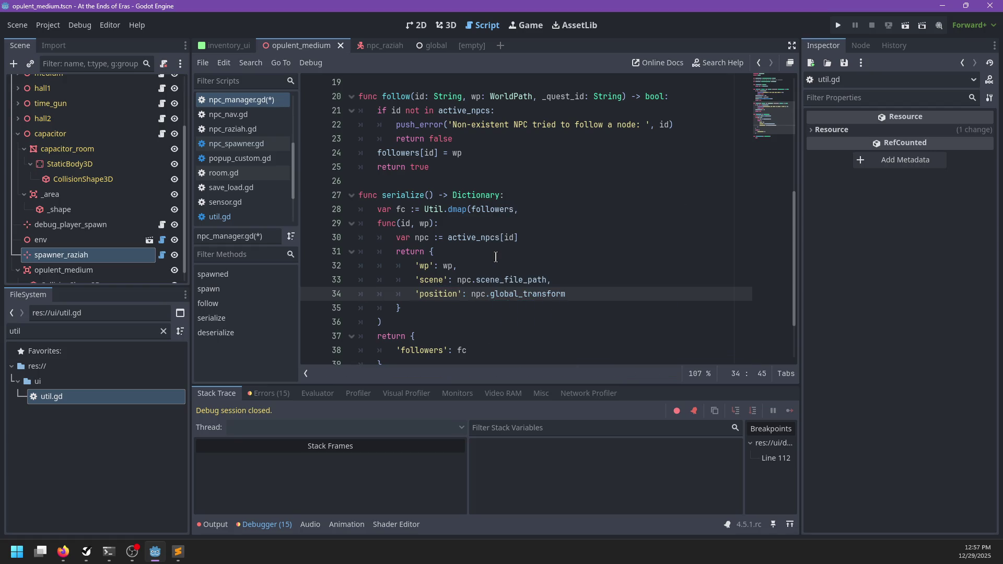
# - Review the 'wp', 'scene' and 'position' entries of the returned dictionary
pyautogui.doubleClick(451, 237)
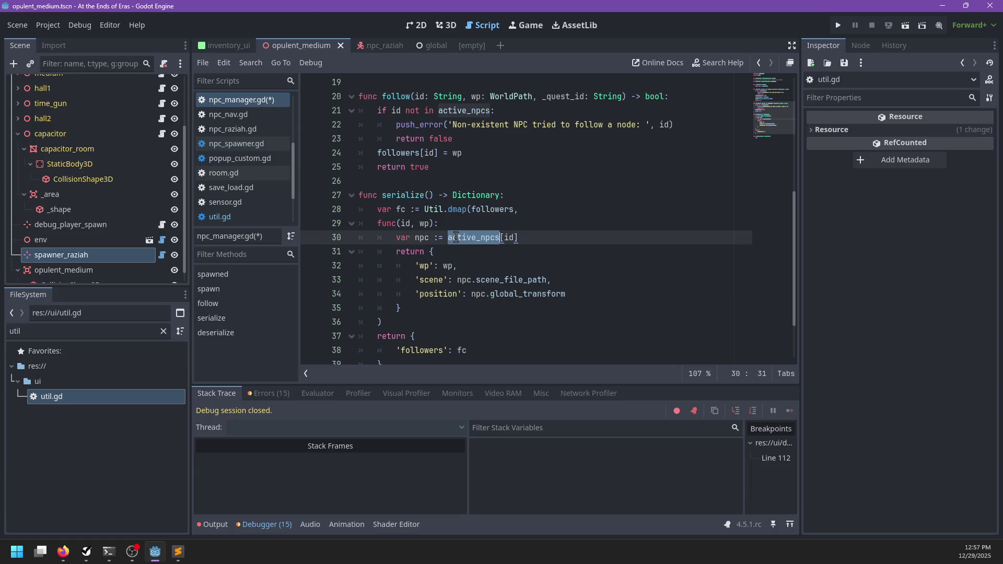
pyautogui.moveTo(413, 265); pyautogui.dragTo(489, 265)
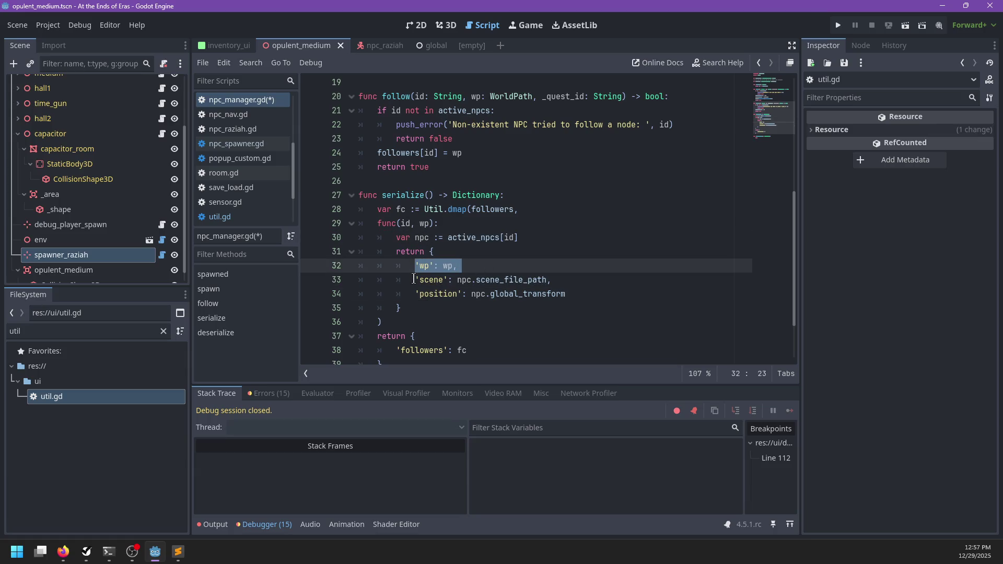
pyautogui.moveTo(414, 279); pyautogui.dragTo(596, 280)
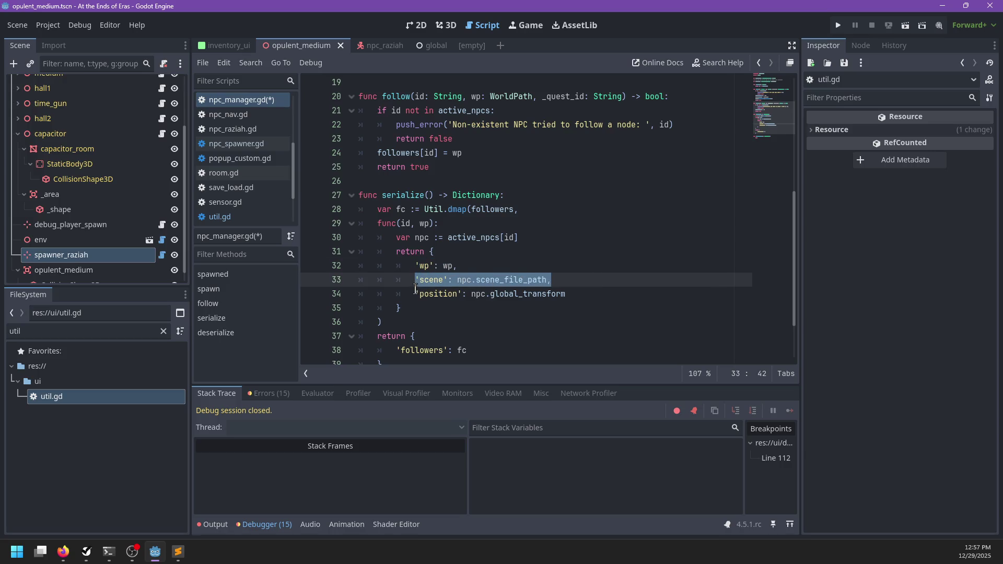
pyautogui.moveTo(416, 293); pyautogui.dragTo(640, 300)
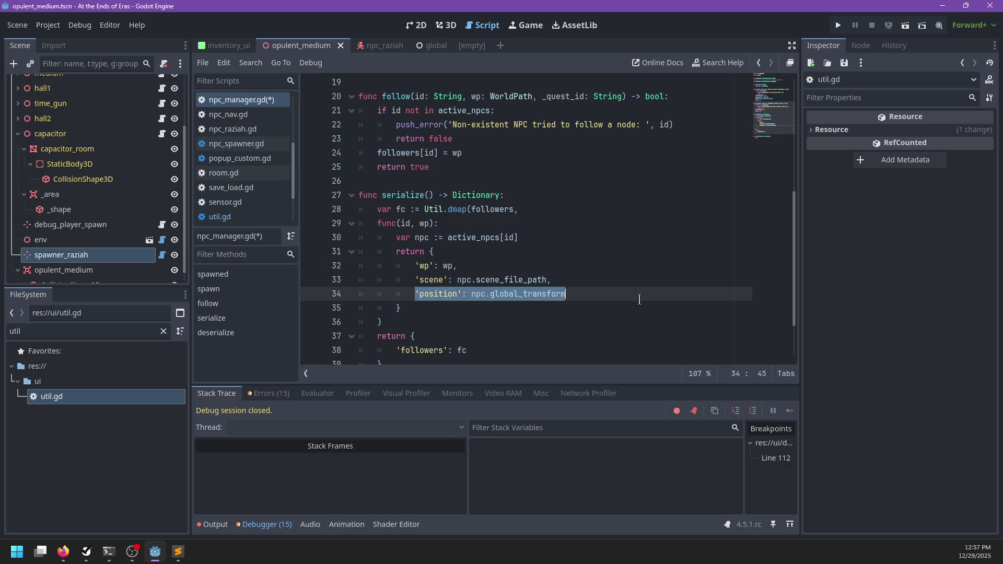
pyautogui.click(428, 305)
pyautogui.scroll(-2, 427, 268)
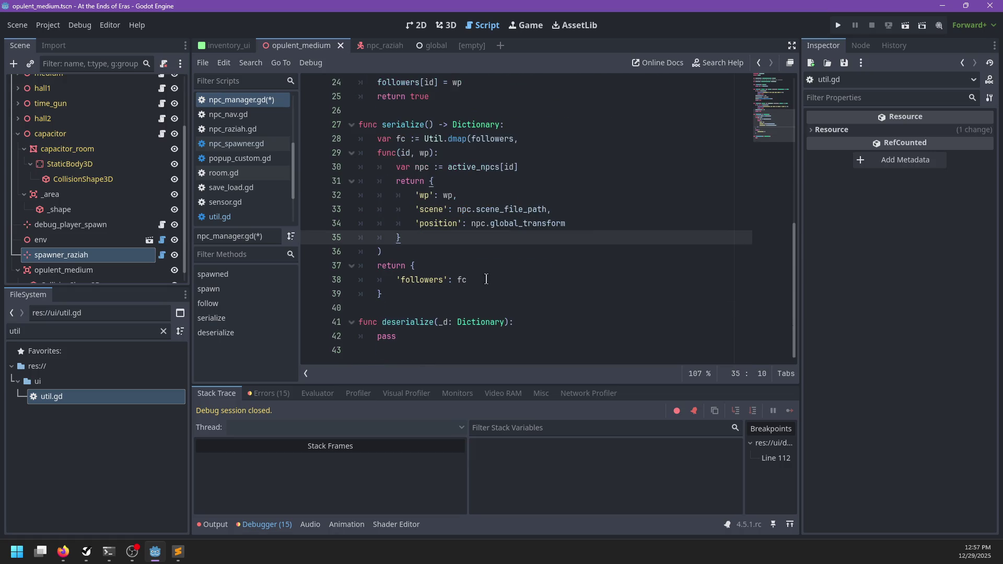
pyautogui.click(502, 280)
pyautogui.click(411, 296)
pyautogui.click(431, 336)
# - Rename deserialize's parameter _d to d and remove the pass placeholder
pyautogui.press('BackSpace')
pyautogui.press('BackSpace')
pyautogui.press('BackSpace')
pyautogui.hotkey('ctrl', 'z')
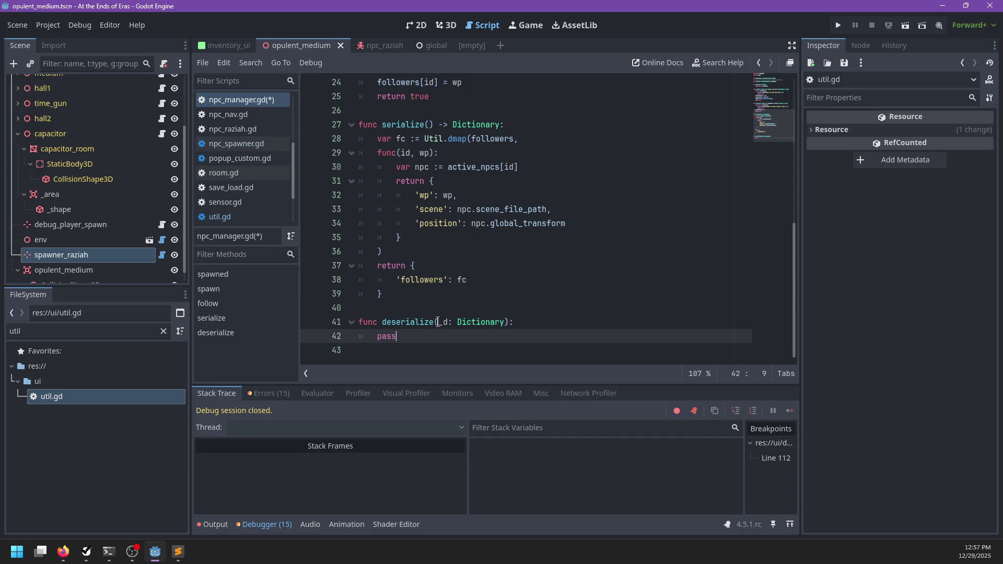
pyautogui.click(443, 322)
pyautogui.press('BackSpace')
pyautogui.press('Down')
pyautogui.press('BackSpace')
pyautogui.press('BackSpace')
pyautogui.press('BackSpace')
# - Declare var fc: Dictionary = d.followers in deserialize
pyautogui.write('var ')
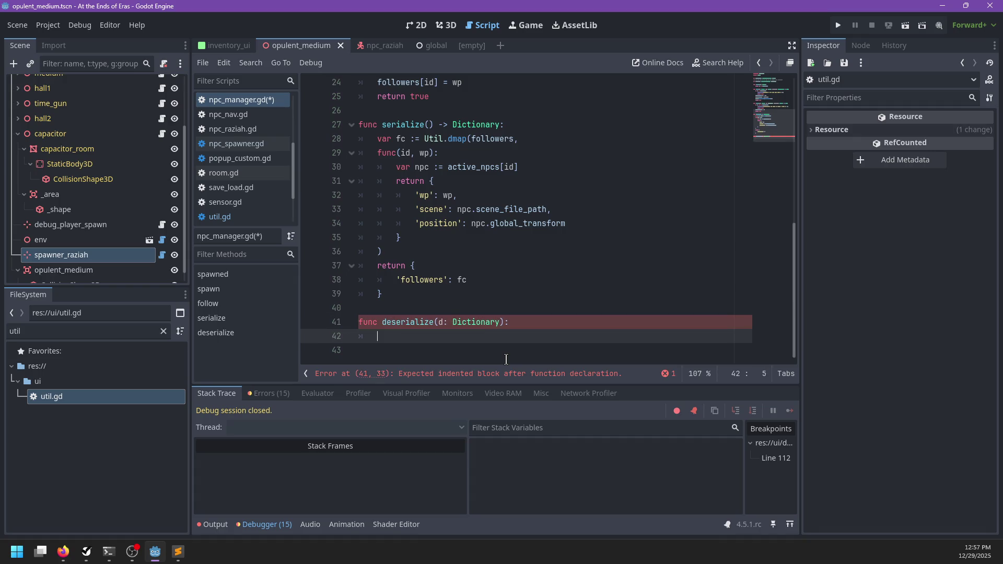
pyautogui.write('ollowers:Dictioanry')
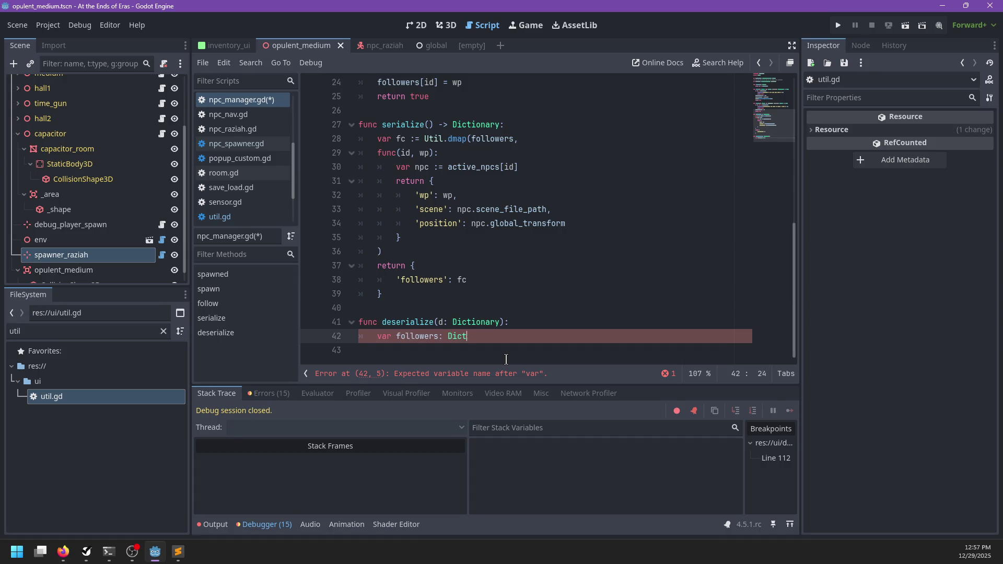
pyautogui.hotkey('ctrl', 'BackSpace')
pyautogui.write('Dictionar')
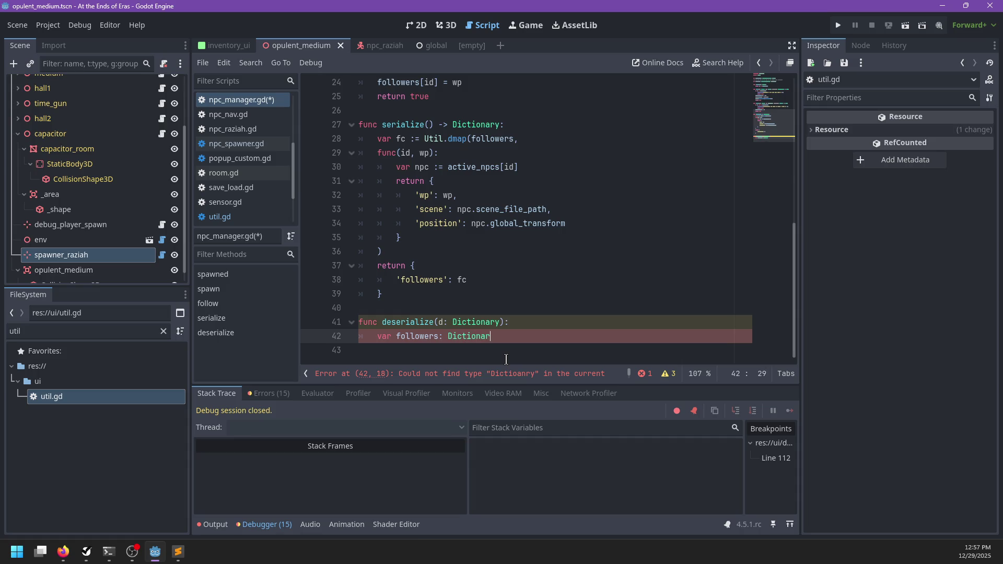
pyautogui.press('Left')
pyautogui.press('Left')
pyautogui.hotkey('ctrl', 'BackSpace')
pyautogui.write('fc')
pyautogui.press('End')
pyautogui.press('Return')
pyautogui.press('BackSpace')
pyautogui.write('followe')
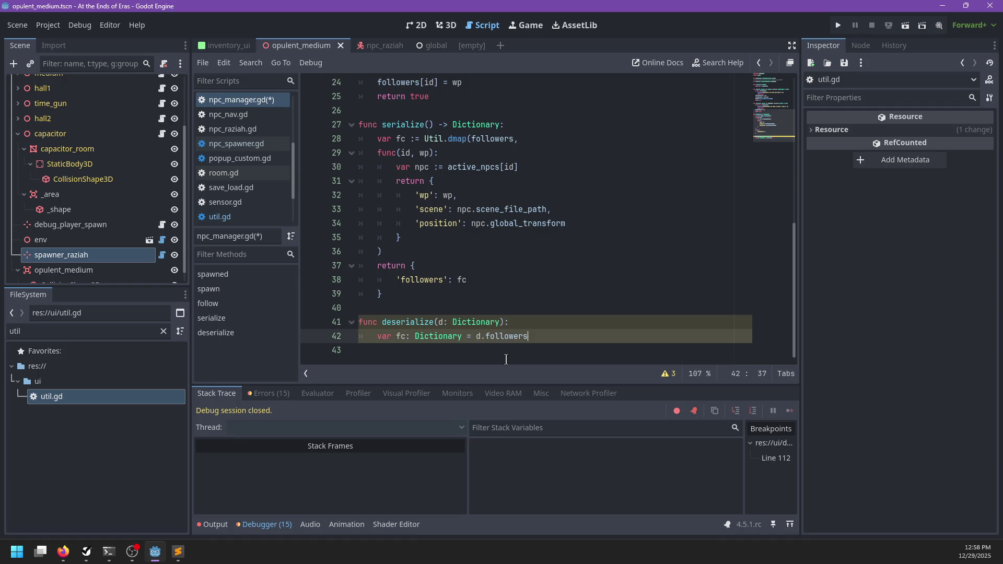
# - Wrap the fc declaration in an if 'followers' in d: check
pyautogui.hotkey('ctrl', 'shift', 'Return')
pyautogui.write('if')
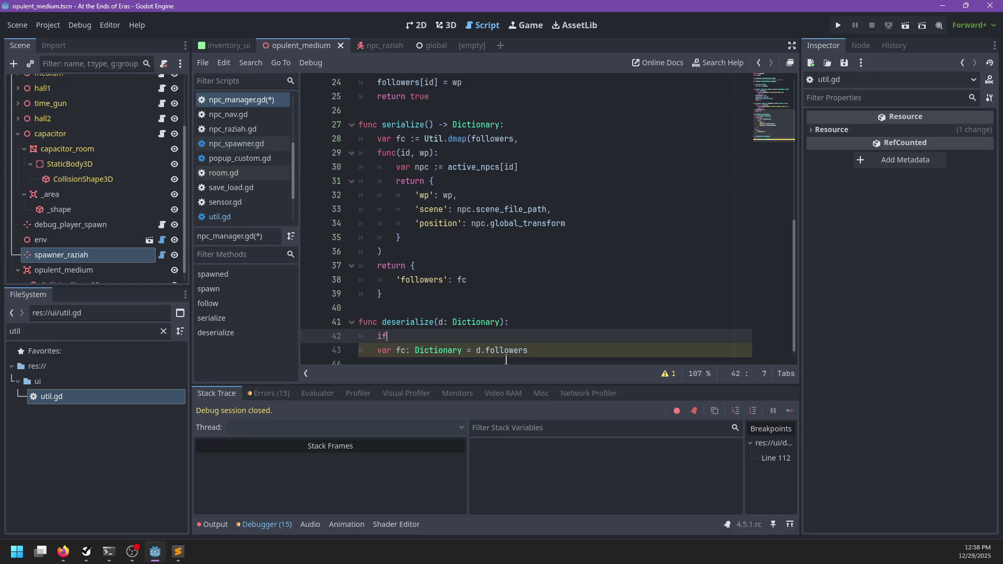
pyautogui.write(" 'followers' in d")
pyautogui.write(':')
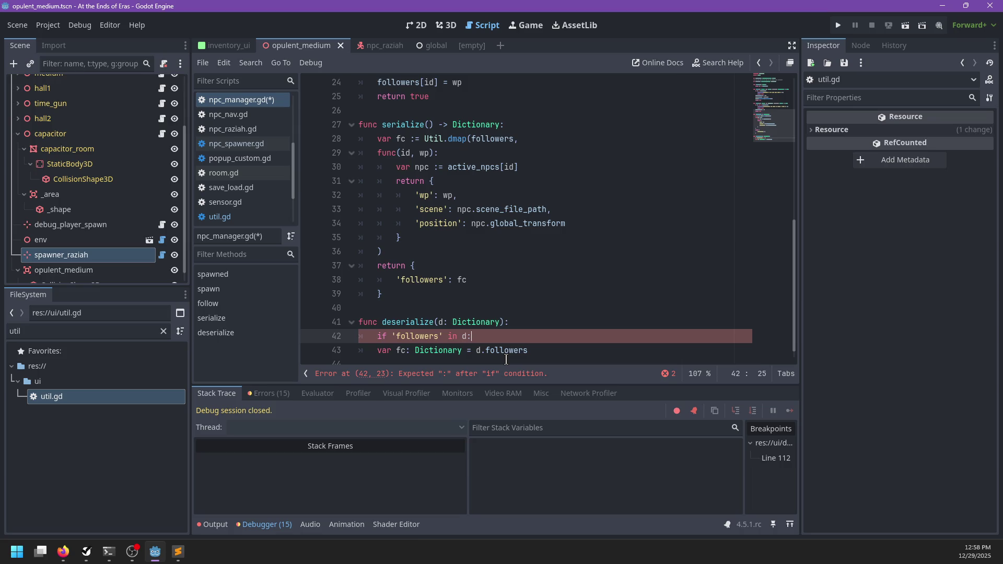
pyautogui.press('Down')
pyautogui.press('Right')
pyautogui.press('Right')
pyautogui.press('Tab')
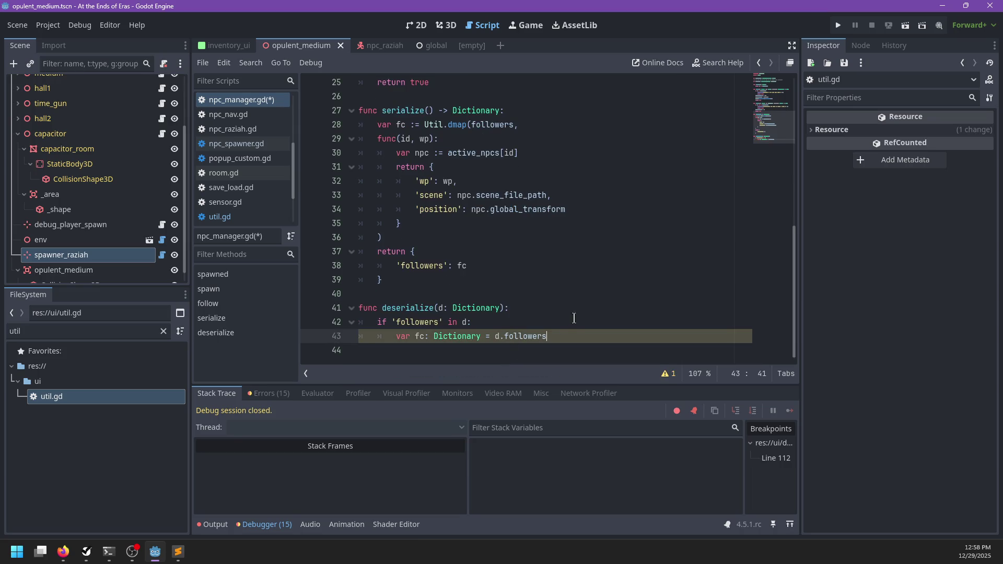
# - Add a for id in fc: loop under the fc declaration
pyautogui.press('Return')
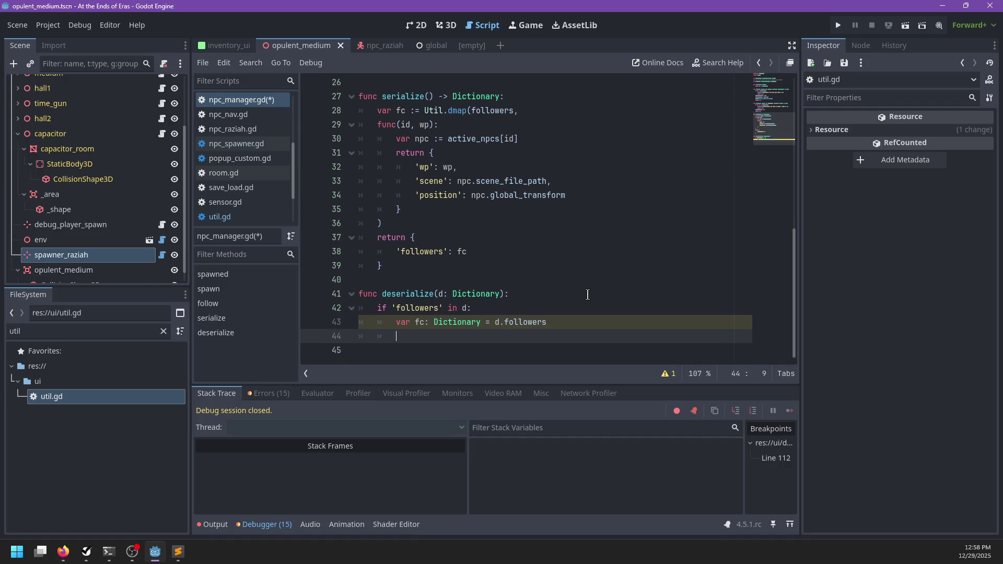
pyautogui.write('fc.map')
pyautogui.press('BackSpace')
pyautogui.press('BackSpace')
pyautogui.press('BackSpace')
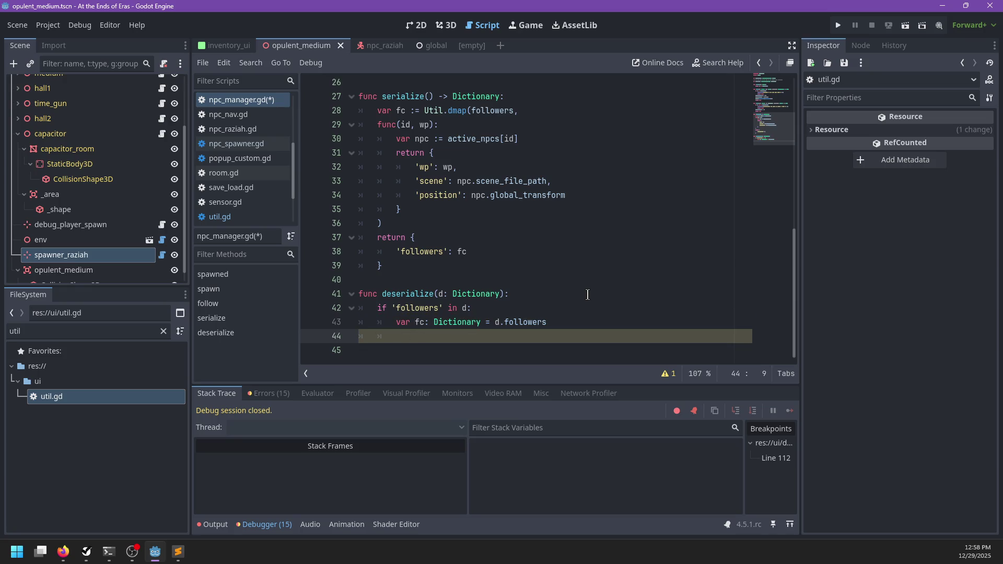
pyautogui.write('or ke')
pyautogui.write('c.')
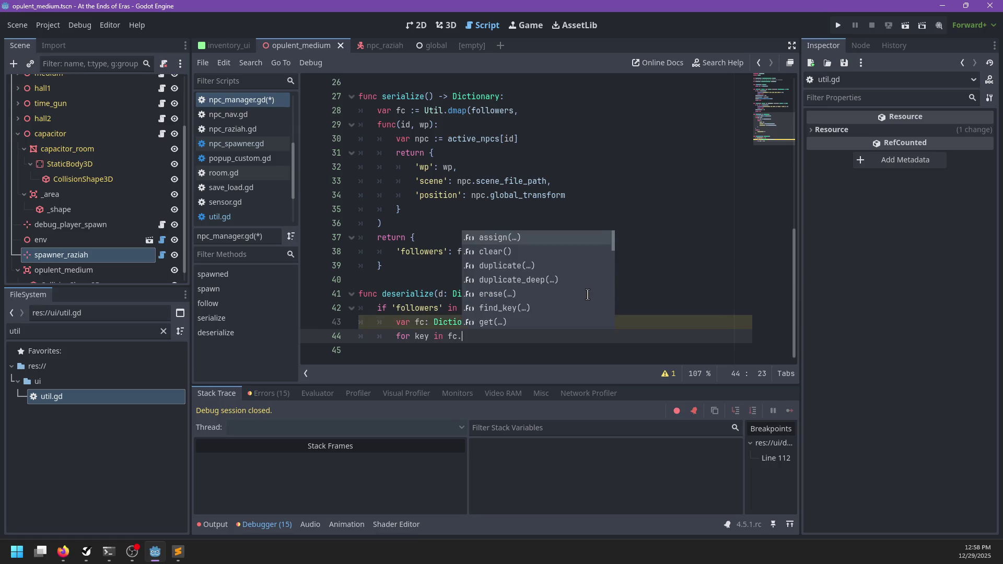
pyautogui.hotkey('ctrl', 'Left')
pyautogui.hotkey('ctrl', 'Left')
pyautogui.hotkey('ctrl', 'Left')
pyautogui.hotkey('ctrl', 'Delete')
pyautogui.write('iud')
pyautogui.press('Left')
pyautogui.press('BackSpace')
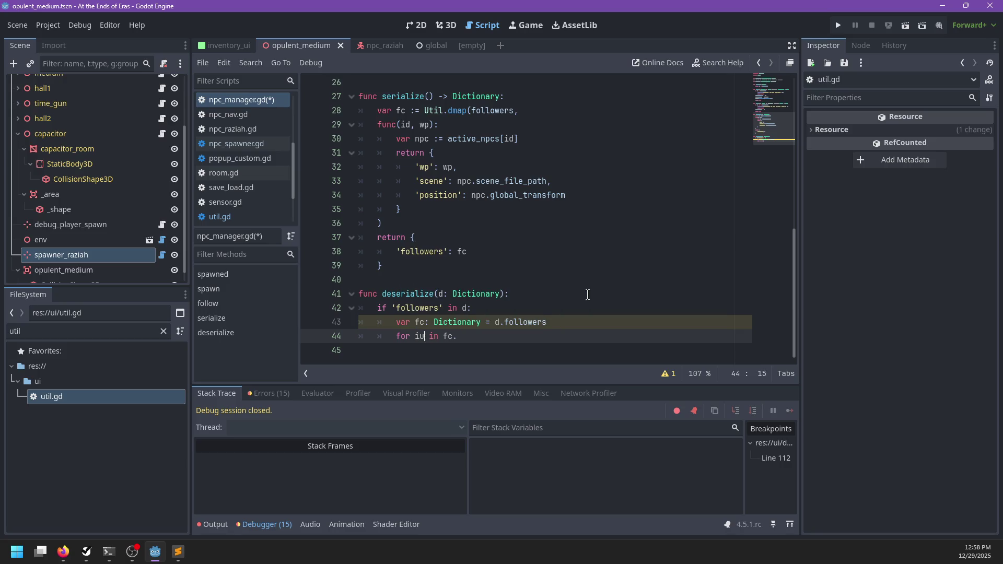
pyautogui.hotkey('ctrl', 'Right')
pyautogui.hotkey('ctrl', 'Right')
pyautogui.press('Right')
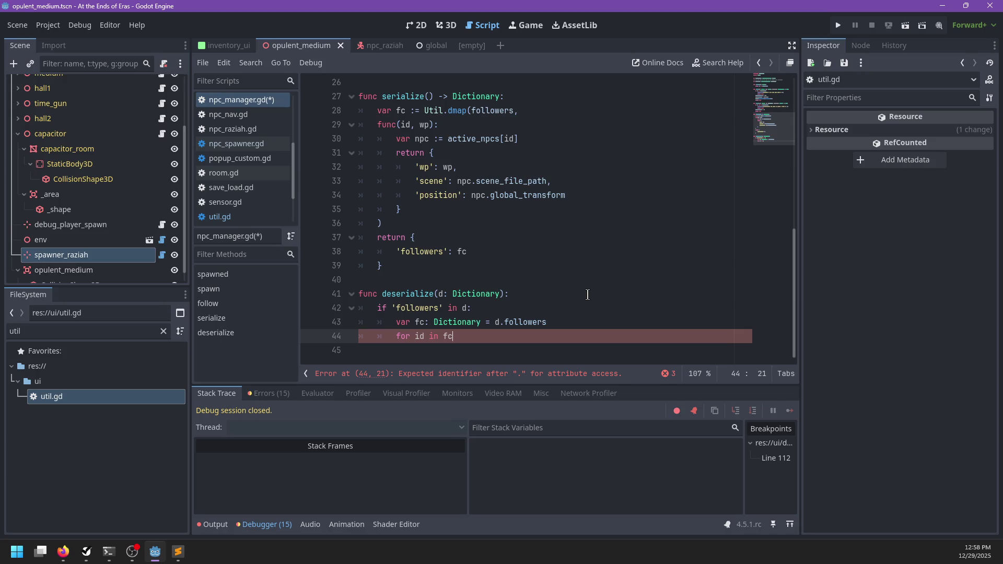
pyautogui.write(':')
pyautogui.press('Return')
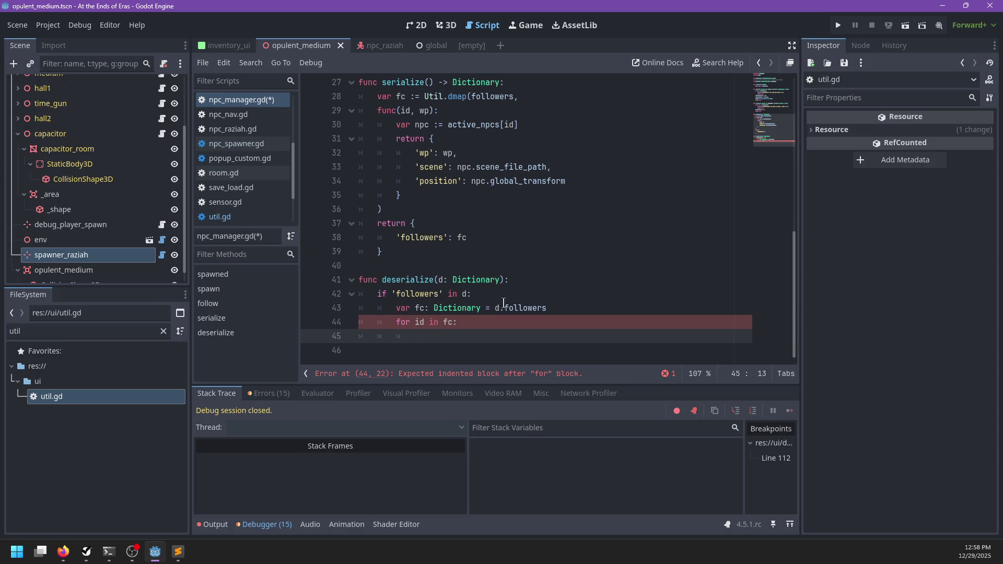
# - Write var state := fc[id] as the first line of the loop body
pyautogui.moveTo(495, 308); pyautogui.dragTo(547, 309)
pyautogui.hotkey('ctrl', 'c')
pyautogui.press('BackSpace')
pyautogui.doubleClick(449, 323)
pyautogui.hotkey('ctrl', 'v')
pyautogui.hotkey('ctrl', 'z')
pyautogui.hotkey('ctrl', 'z')
pyautogui.click(486, 332)
pyautogui.write('var')
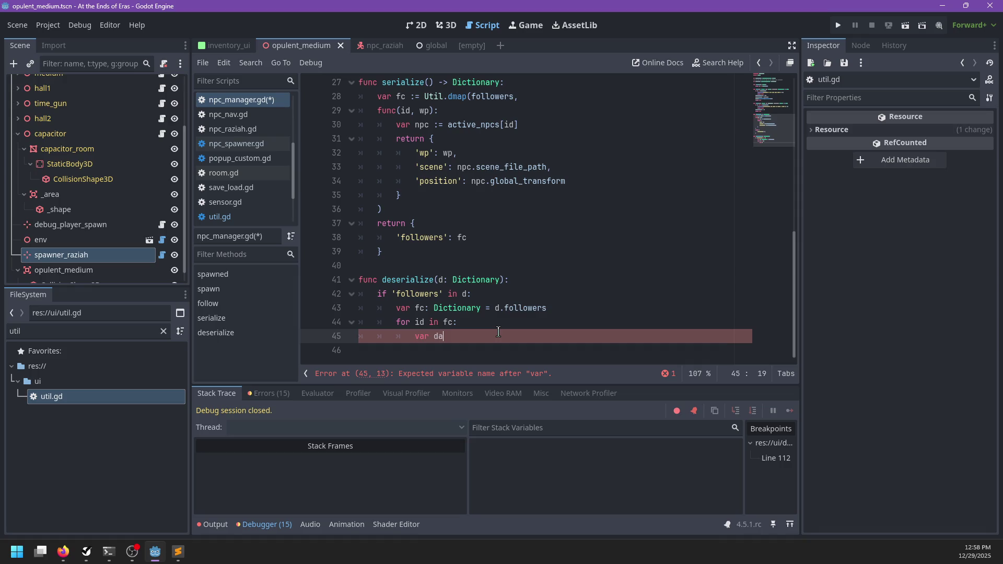
pyautogui.write('tate = fc[id]')
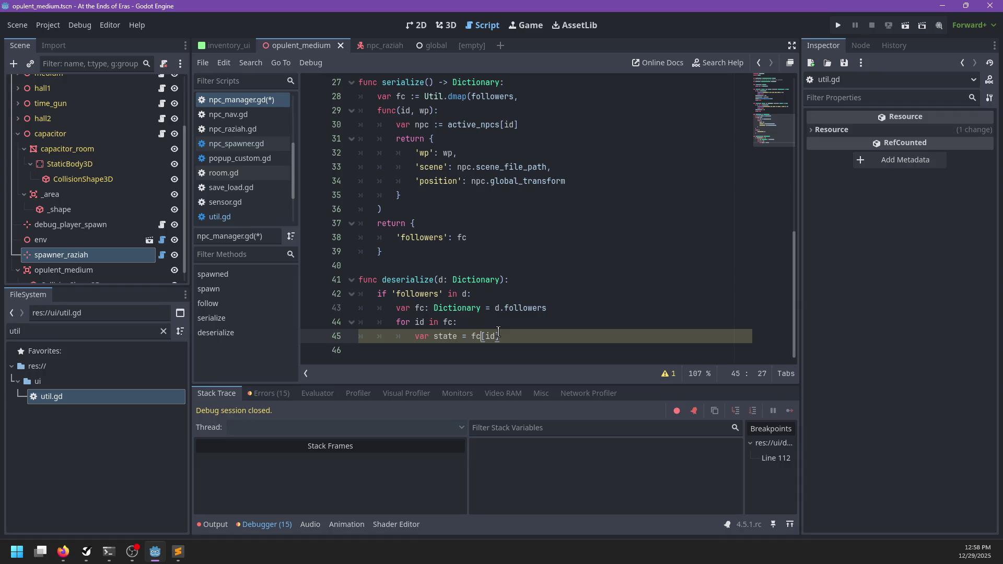
pyautogui.write(':')
pyautogui.press('End')
pyautogui.press('Return')
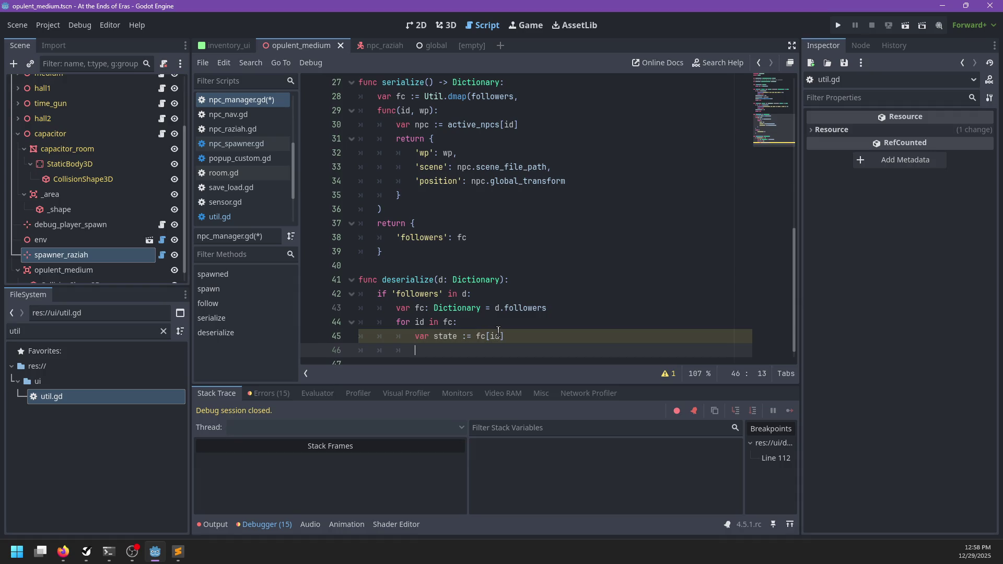
pyautogui.scroll(9, 544, 250)
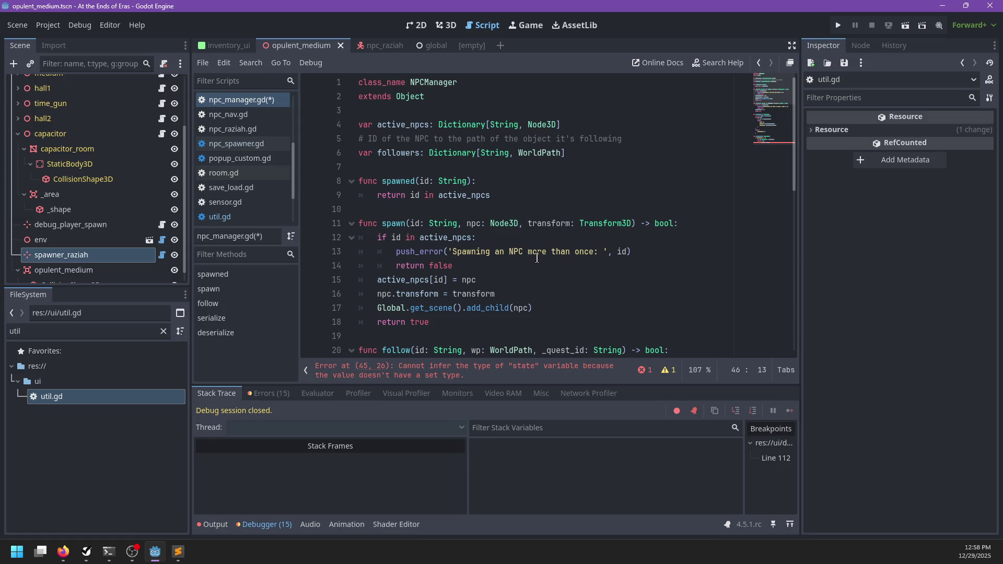
# - Open the npc_spawner.gd script
pyautogui.scroll(-10, 535, 258)
pyautogui.scroll(9, 534, 261)
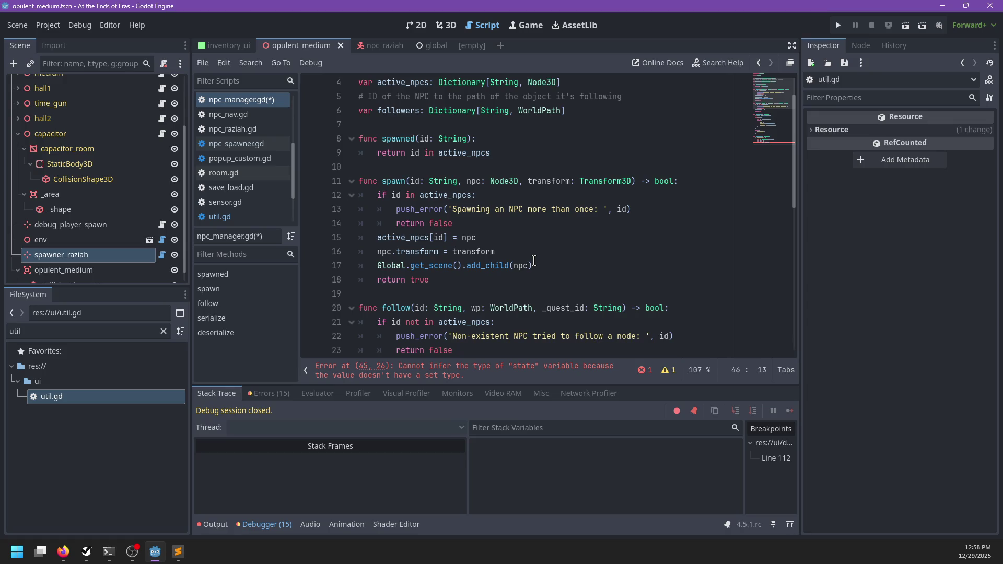
pyautogui.click(450, 168)
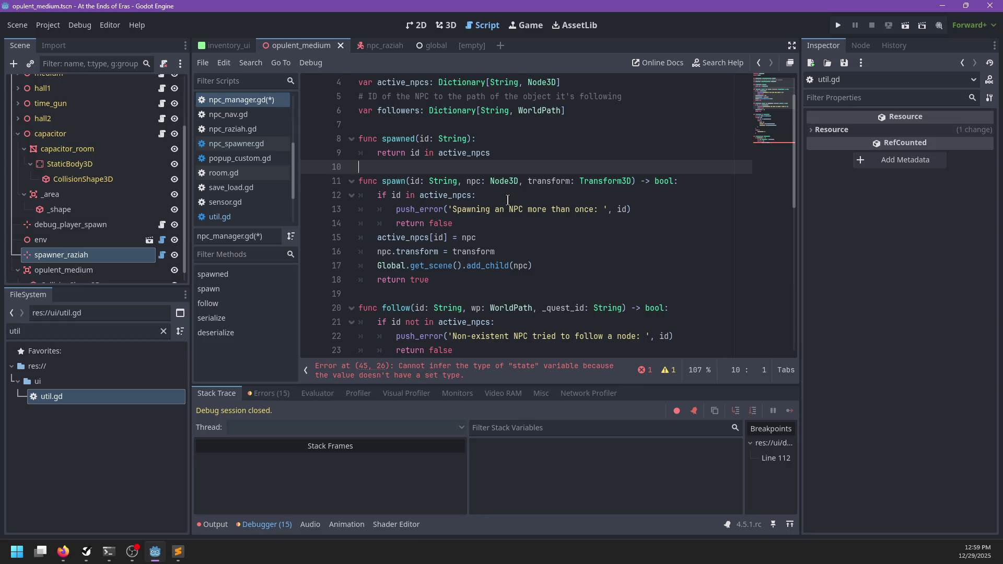
pyautogui.click(259, 145)
pyautogui.scroll(2, 502, 180)
pyautogui.scroll(-2, 502, 180)
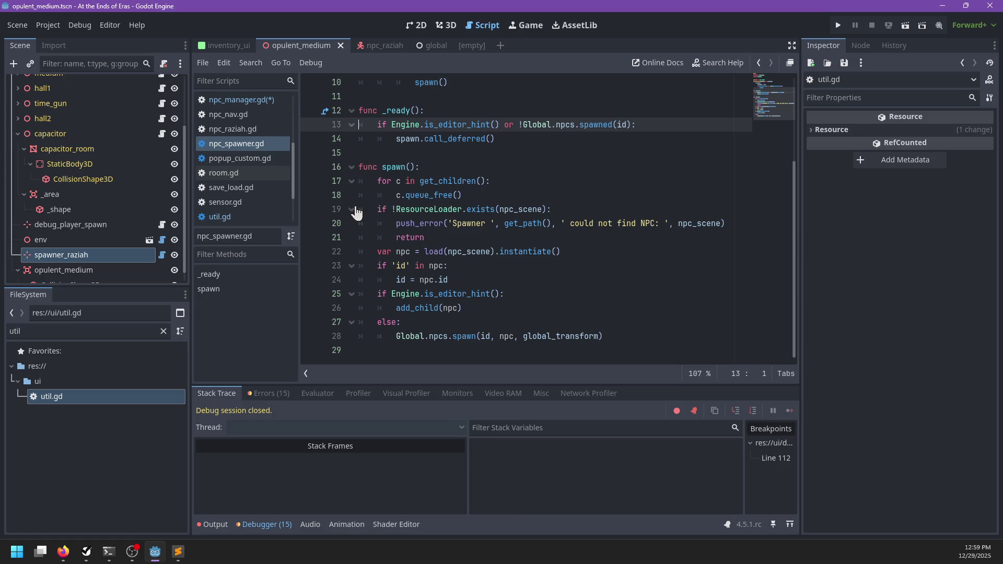
# - Edit the line-20 error message in spawn so it starts with a capital C
pyautogui.doubleClick(525, 209)
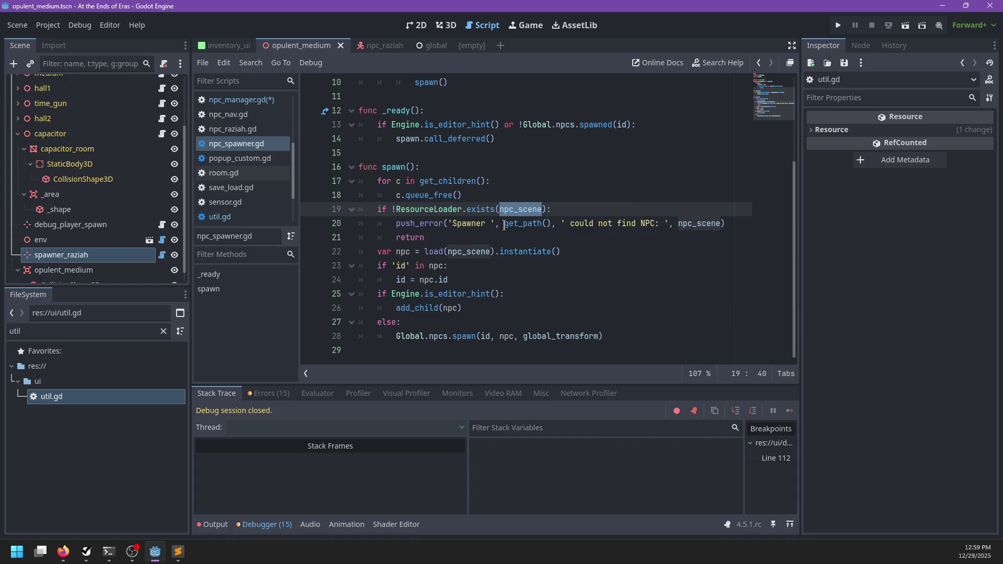
pyautogui.click(576, 223)
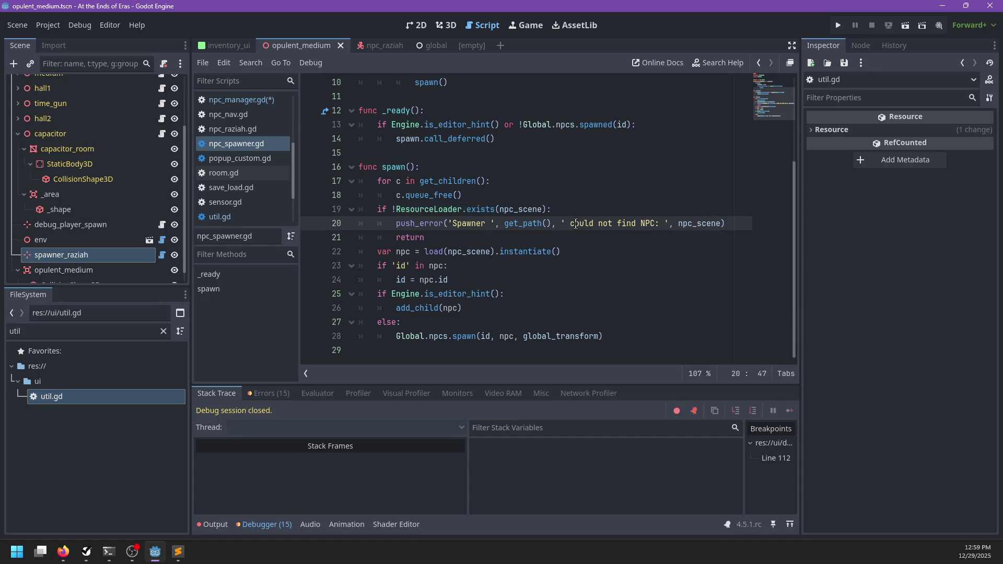
pyautogui.press('BackSpace')
pyautogui.press('BackSpace')
pyautogui.write('C')
pyautogui.hotkey('ctrl', 'shift', 'Left')
pyautogui.hotkey('ctrl', 'shift', 'Left')
pyautogui.hotkey('ctrl', 'shift', 'Left')
pyautogui.hotkey('ctrl', 'shift', 'Right')
pyautogui.write('(')
# - Replace lines 19–22 with var npc := Global.npcs.load(npc_scene)
pyautogui.click(571, 249)
pyautogui.moveTo(571, 250); pyautogui.dragTo(374, 214)
pyautogui.hotkey('ctrl', 'c')
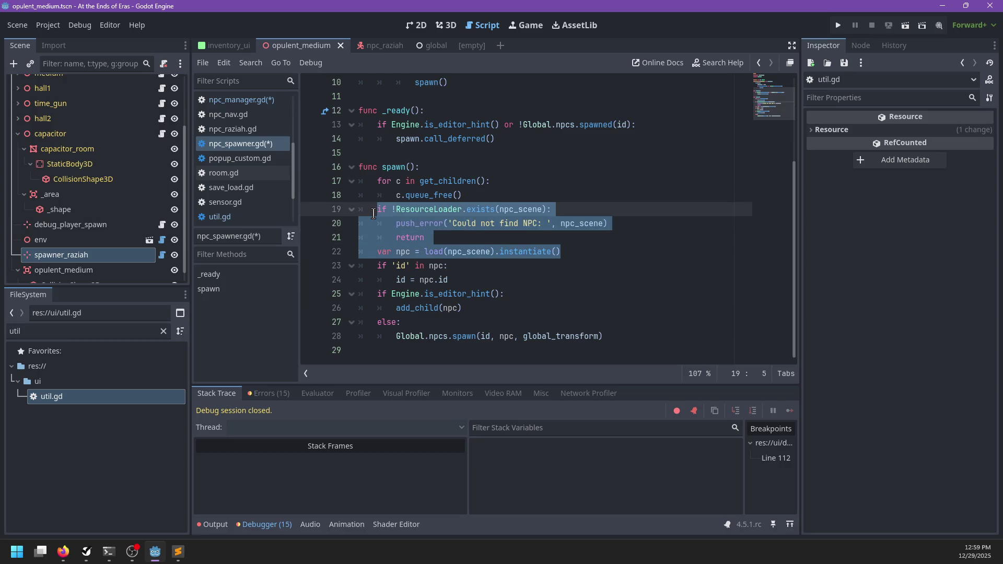
pyautogui.press('BackSpace')
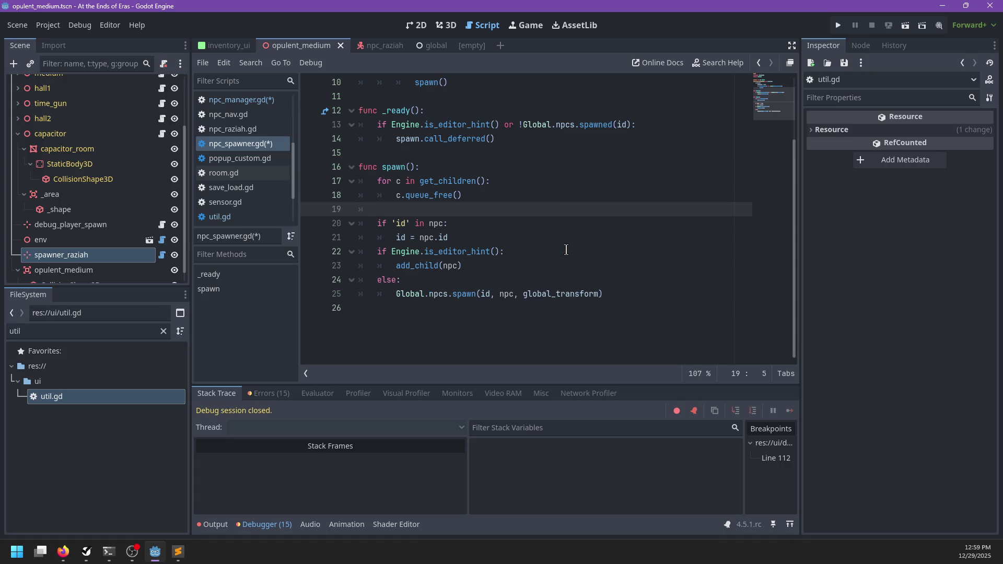
pyautogui.write('var np')
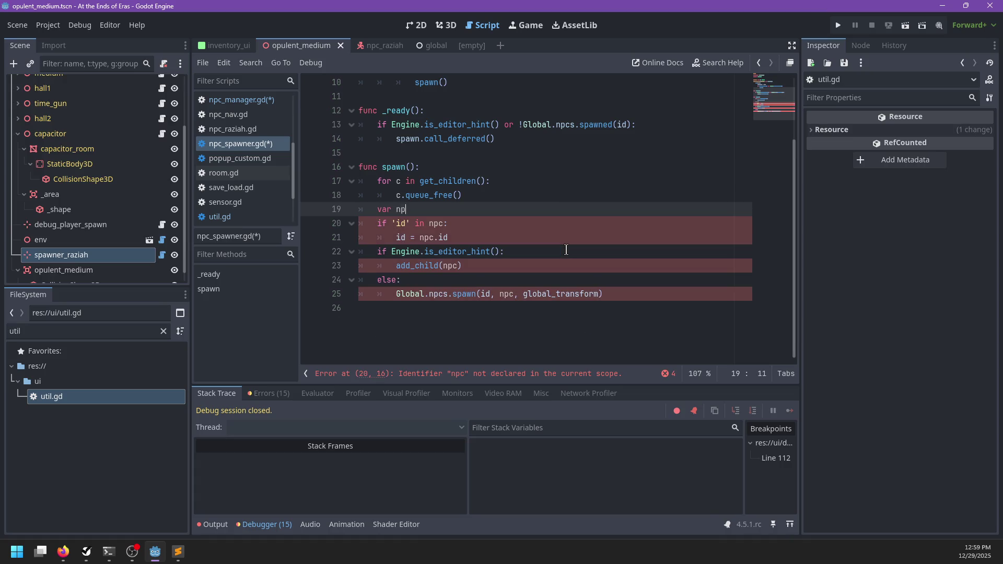
pyautogui.press('BackSpace')
pyautogui.press('BackSpace')
pyautogui.write(':= Duet.')
pyautogui.press('BackSpace')
pyautogui.press('BackSpace')
pyautogui.press('BackSpace')
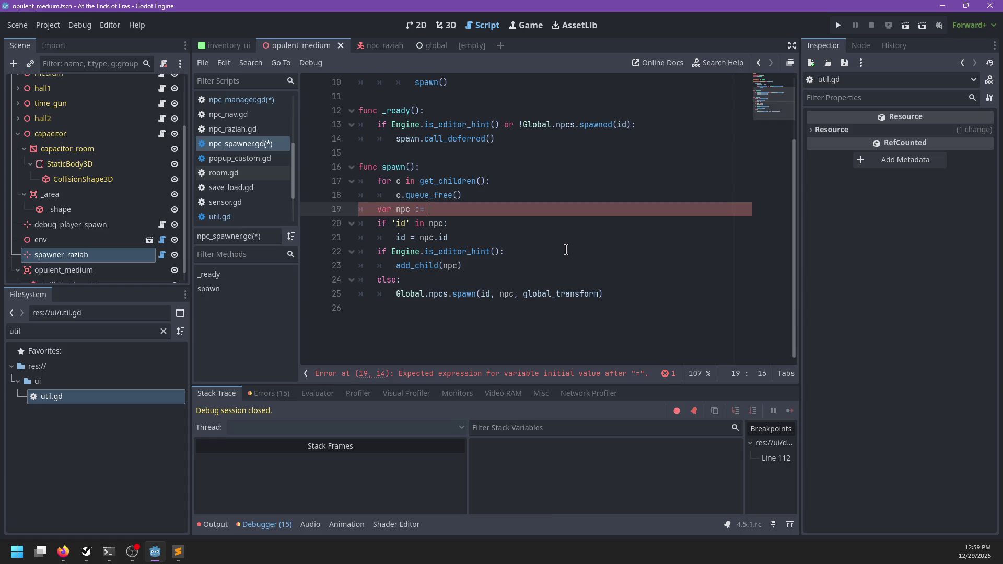
pyautogui.write('Global.npcs.')
pyautogui.write('s')
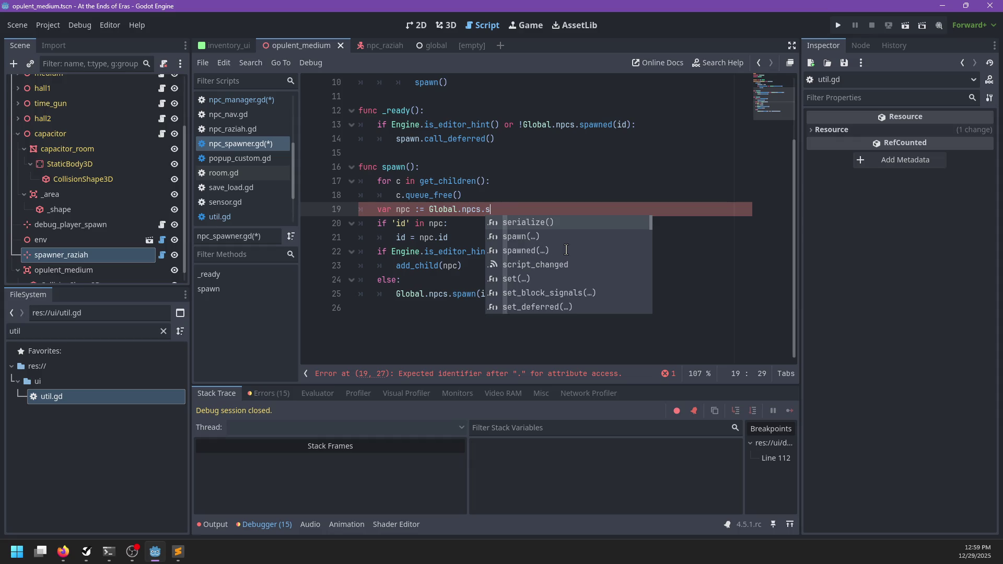
pyautogui.press('BackSpace')
pyautogui.write('load(')
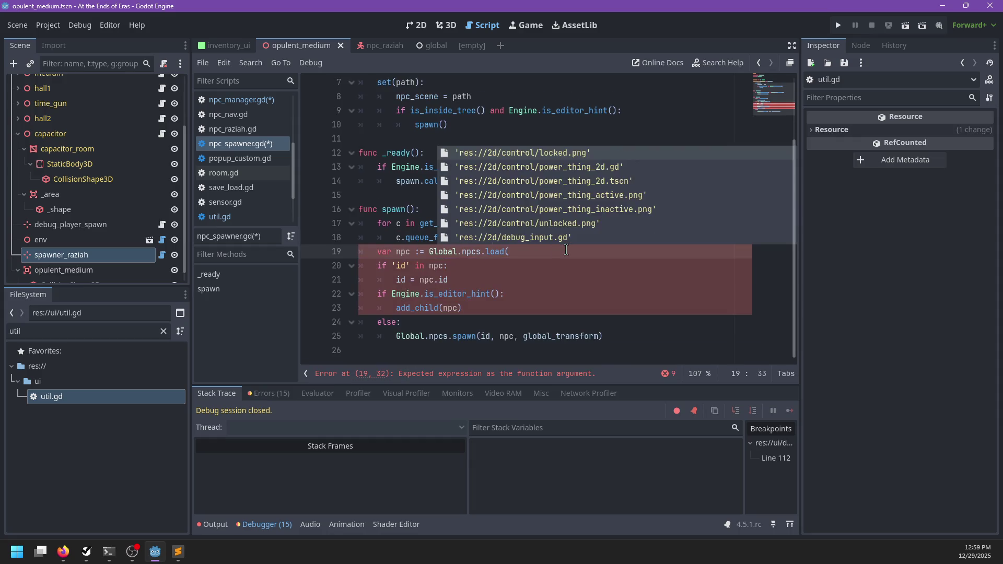
pyautogui.write('npc_scene)')
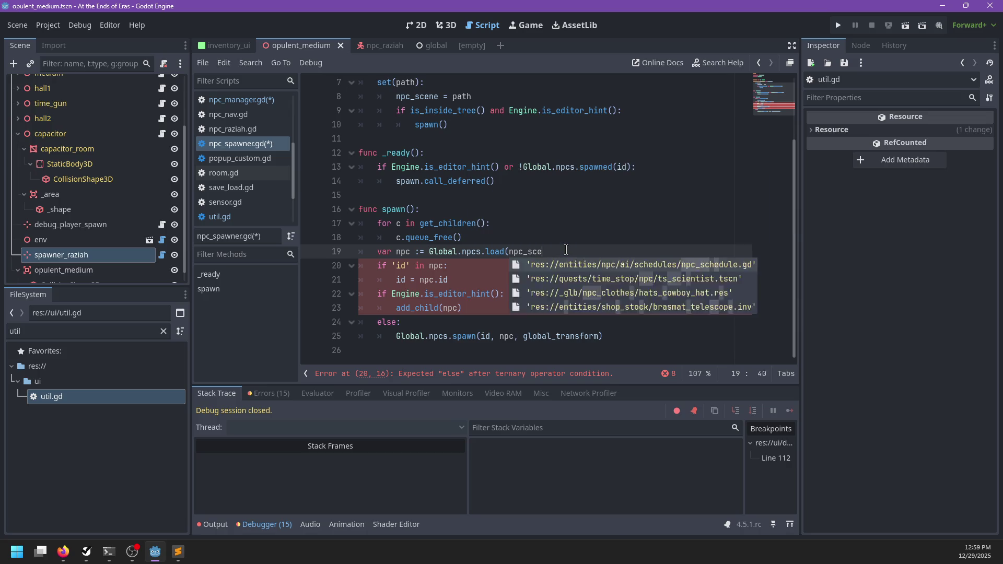
# - Add an 'if !npc: return' guard, then jump to the Global.npcs definition
pyautogui.press('Return')
pyautogui.write('if ')
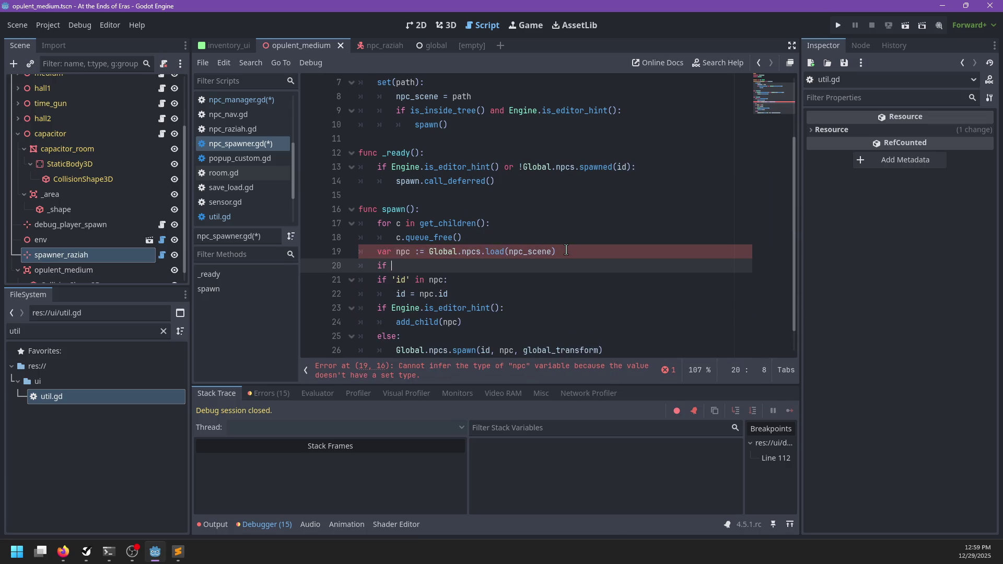
pyautogui.write('!npc:')
pyautogui.press('Return')
pyautogui.write('return')
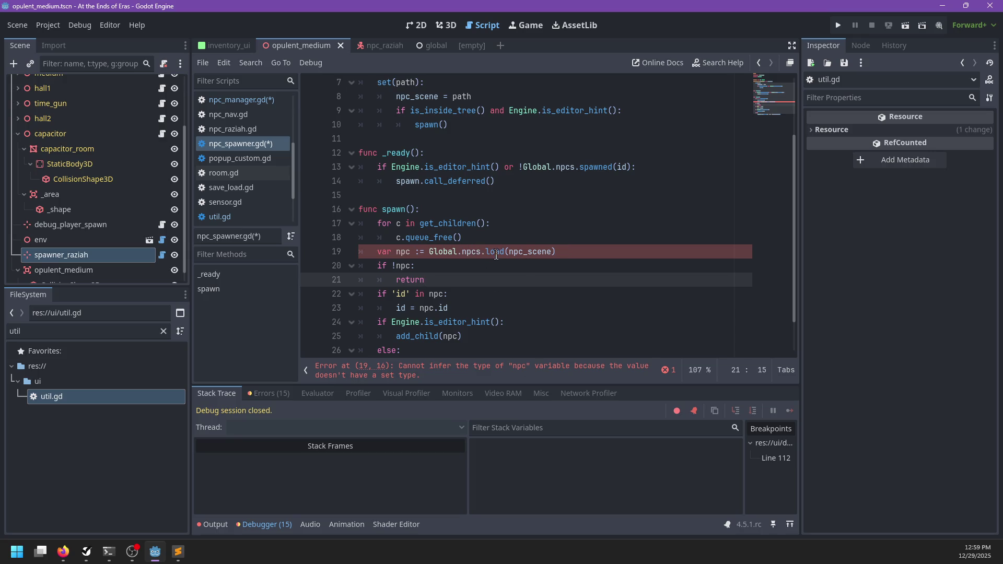
pyautogui.keyDown('ctrl'); pyautogui.click(471, 253); pyautogui.keyUp('ctrl')
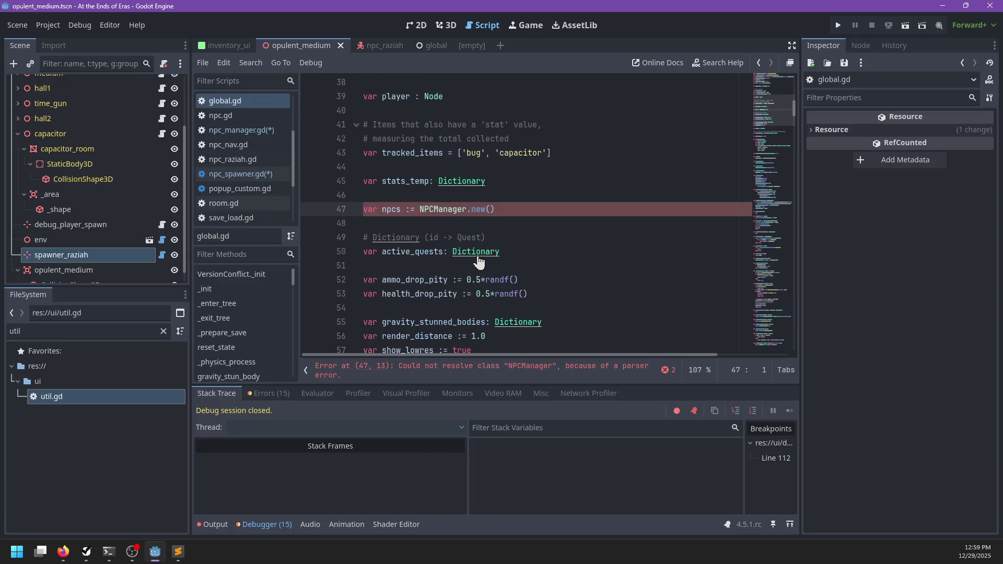
# - Rename the spawner call to Global.npcs.load_file and open the NPCManager script
pyautogui.click(252, 174)
pyautogui.write('_file(npc_scene')
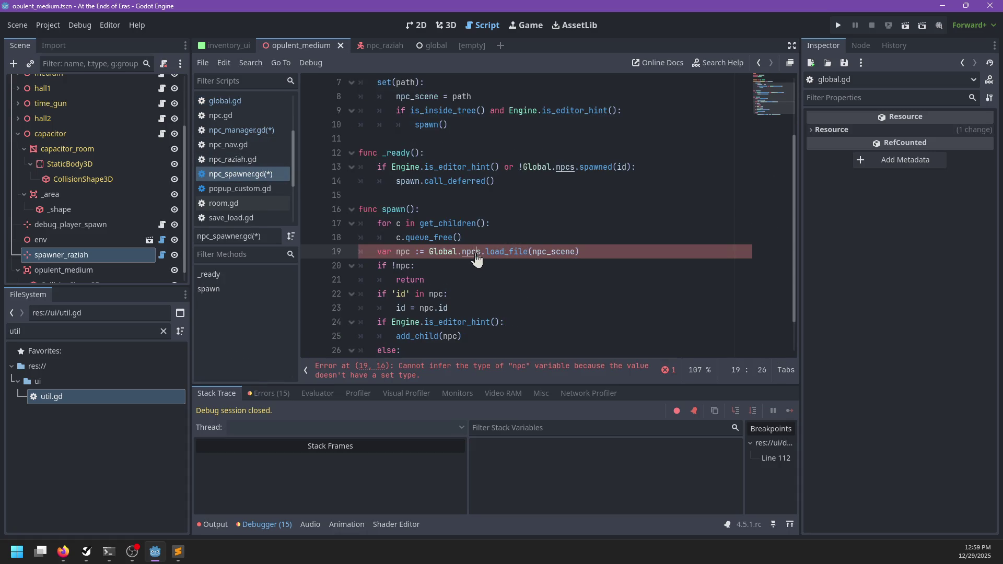
pyautogui.keyDown('ctrl'); pyautogui.click(475, 253); pyautogui.keyUp('ctrl')
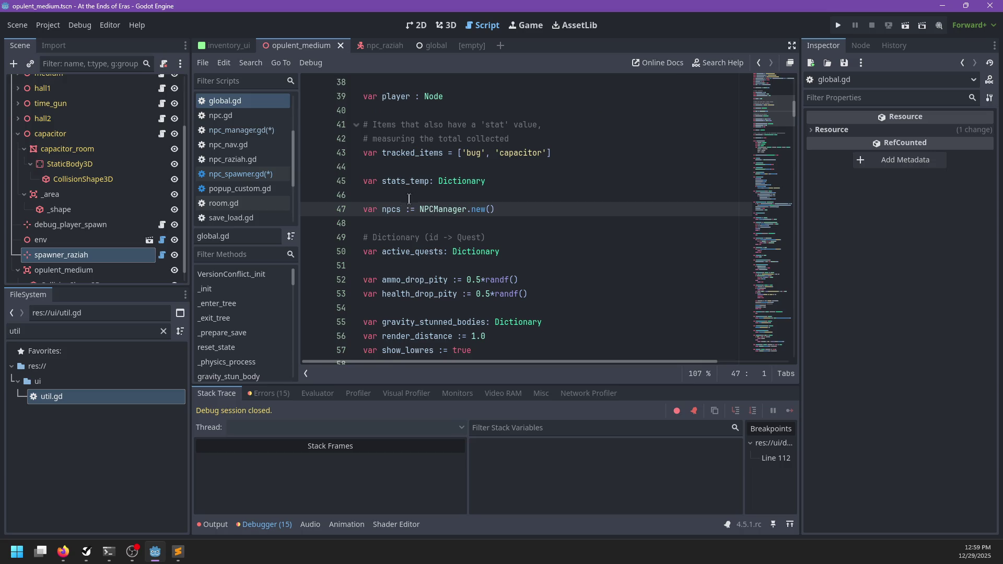
pyautogui.keyDown('ctrl'); pyautogui.click(460, 210); pyautogui.keyUp('ctrl')
# - Add a func load_file(npc_scene: String) below the followers variable
pyautogui.press('Down')
pyautogui.press('Up')
pyautogui.press('Up')
pyautogui.press('Up')
pyautogui.press('Down')
pyautogui.press('Down')
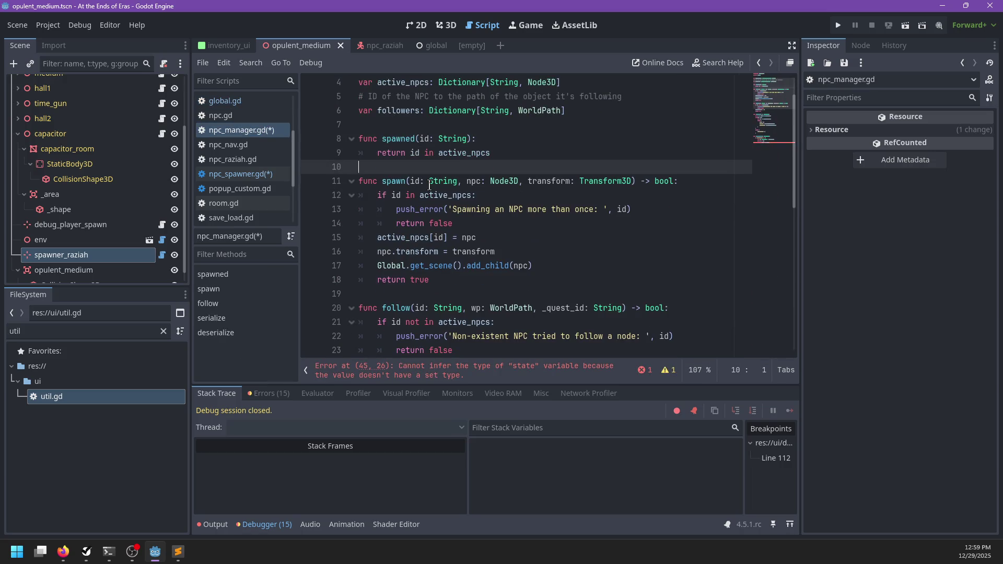
pyautogui.press('Up')
pyautogui.press('Up')
pyautogui.press('Up')
pyautogui.press('Return')
pyautogui.press('Up')
pyautogui.press('Return')
pyautogui.write('func lo')
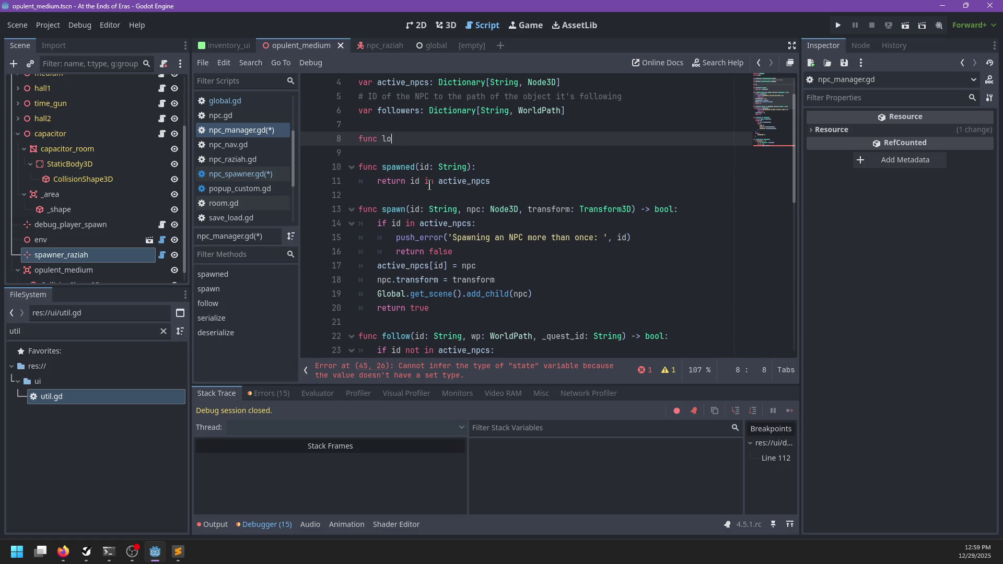
pyautogui.write('ad_file(npc_Scene:')
pyautogui.press('BackSpace')
pyautogui.press('BackSpace')
pyautogui.press('BackSpace')
pyautogui.write('scene: S')
pyautogui.write('tring):')
# - Paste the existence check as load_file's body and give it a -> Node return type
pyautogui.press('Return')
pyautogui.hotkey('ctrl', 'v')
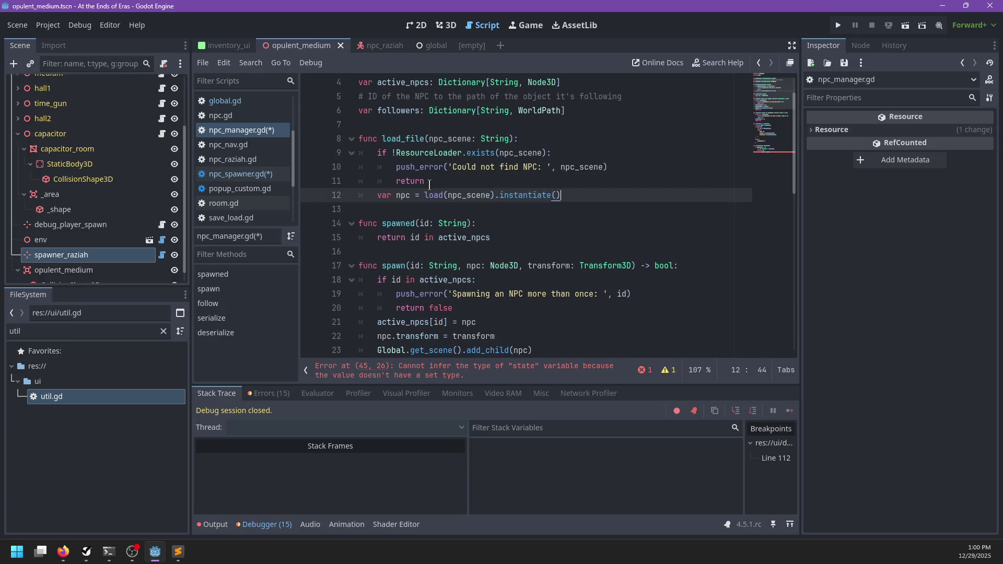
pyautogui.click(517, 138)
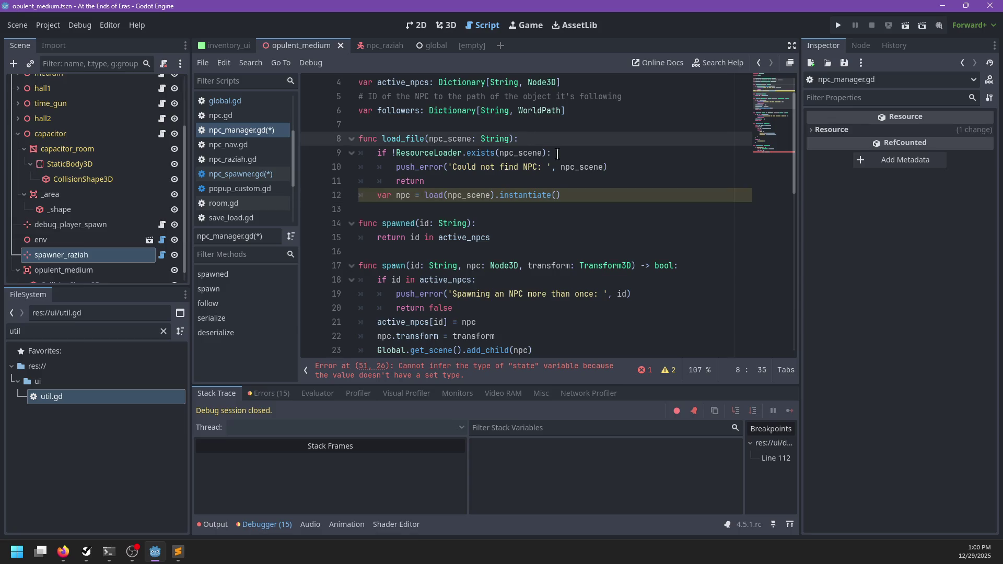
pyautogui.write('-> Node')
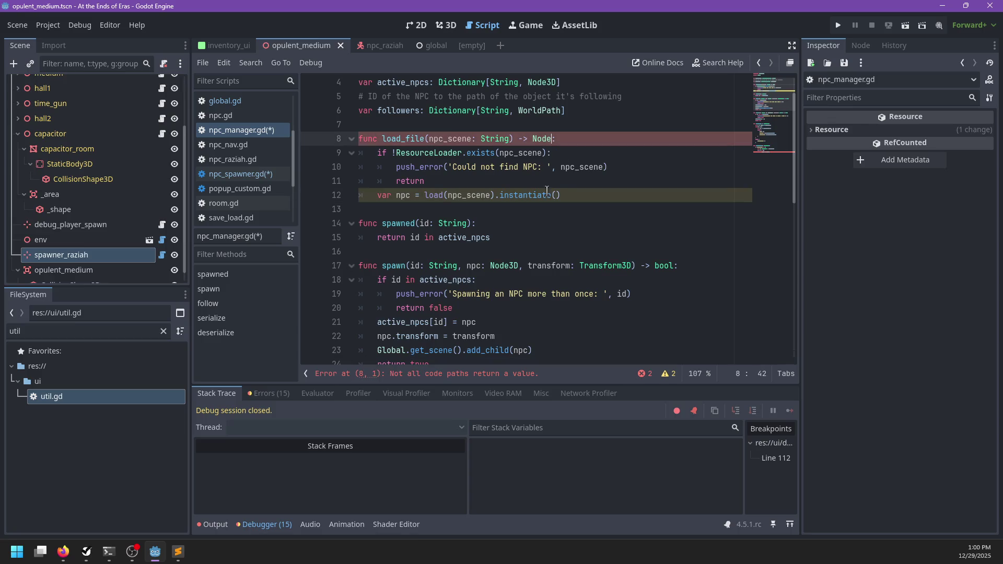
# - Make load_file return null for missing scenes and return the instantiated scene otherwise
pyautogui.click(423, 198)
pyautogui.press('BackSpace')
pyautogui.press('BackSpace')
pyautogui.press('BackSpace')
pyautogui.write('return')
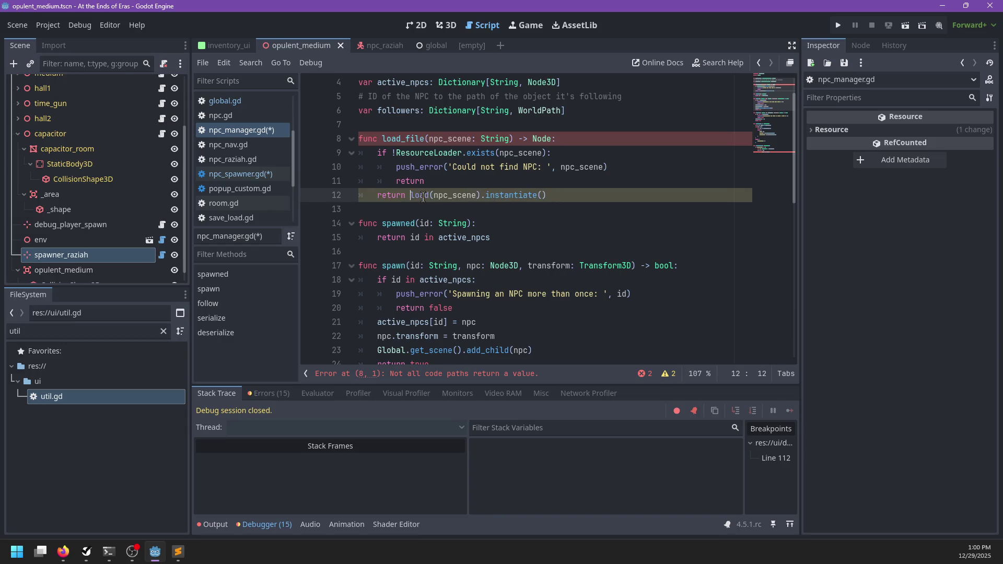
pyautogui.press('Up')
pyautogui.write('null')
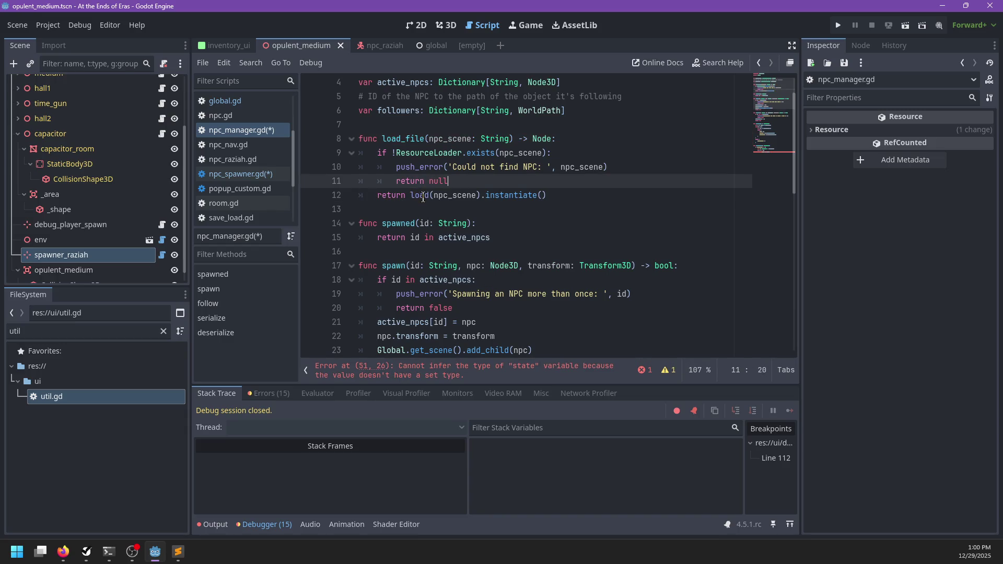
pyautogui.click(582, 196)
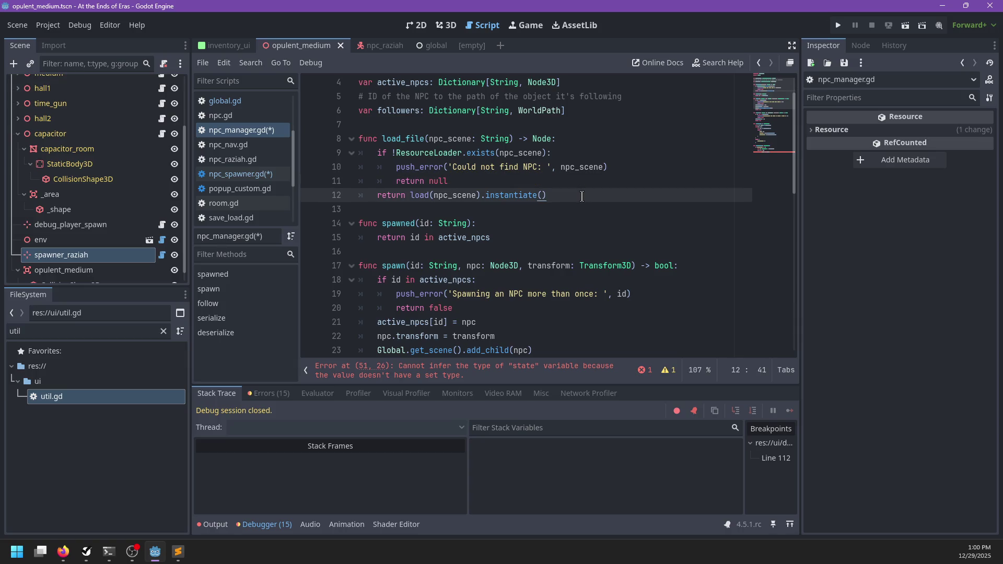
pyautogui.scroll(-10, 516, 255)
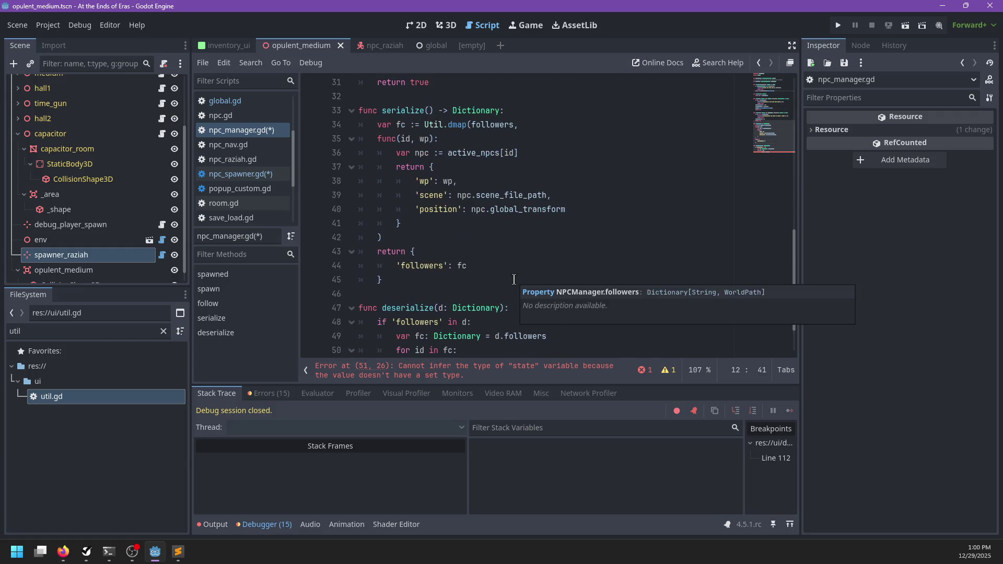
# - In deserialize, add var npc := load_file(state.scene) and spawn(id, npc, state.position)
pyautogui.click(509, 309)
pyautogui.click(528, 319)
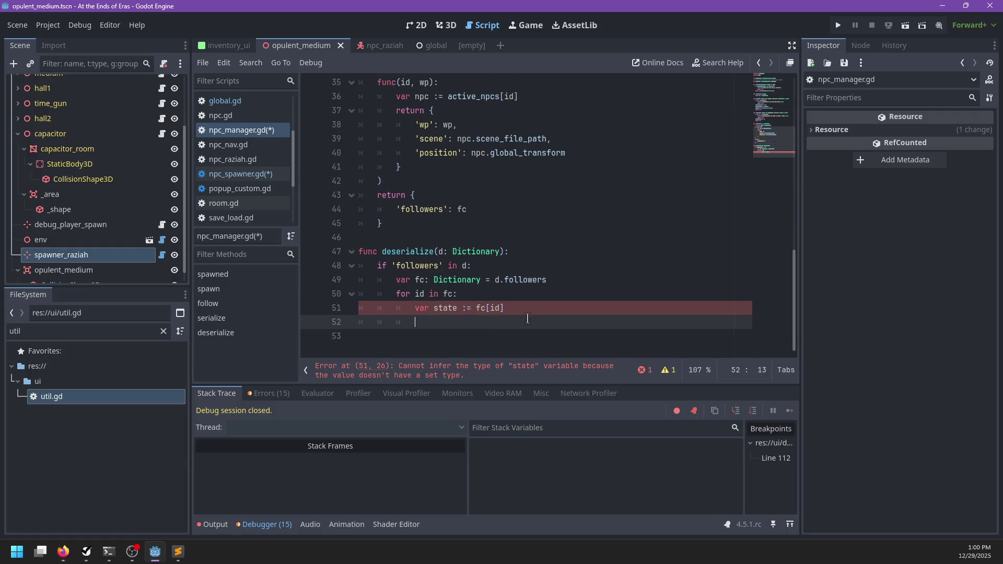
pyautogui.write('var npc')
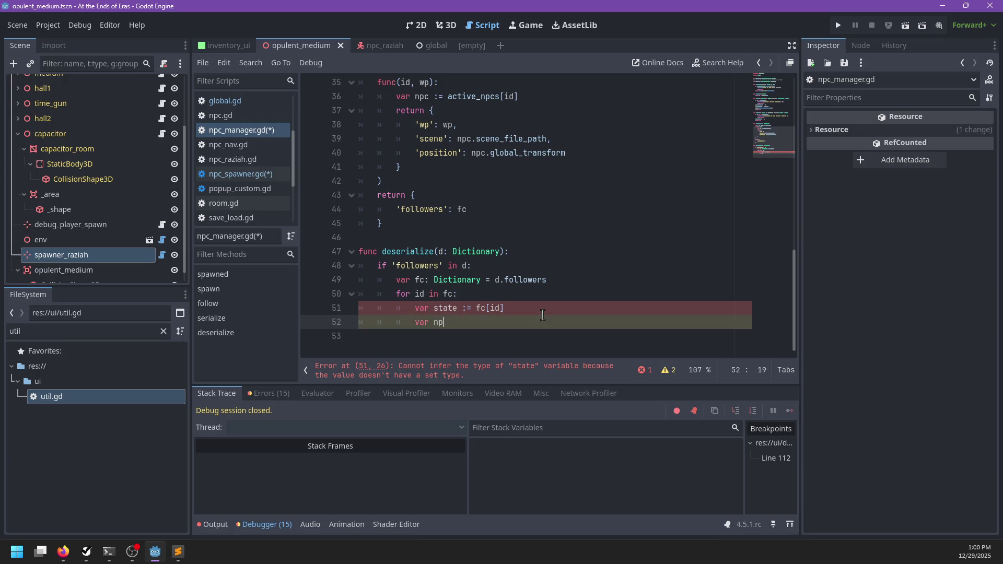
pyautogui.press('BackSpace')
pyautogui.press('BackSpace')
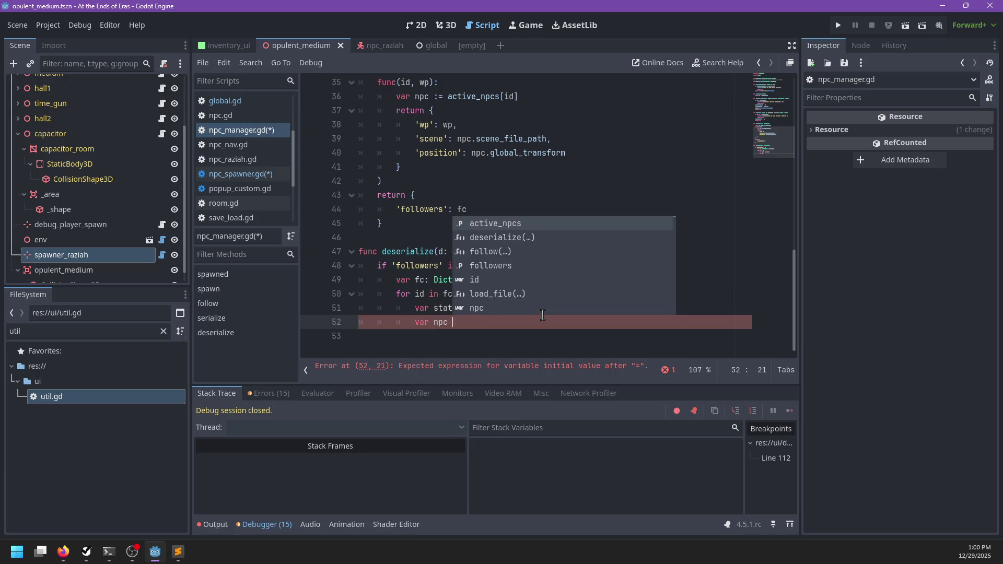
pyautogui.write(':= load_file(')
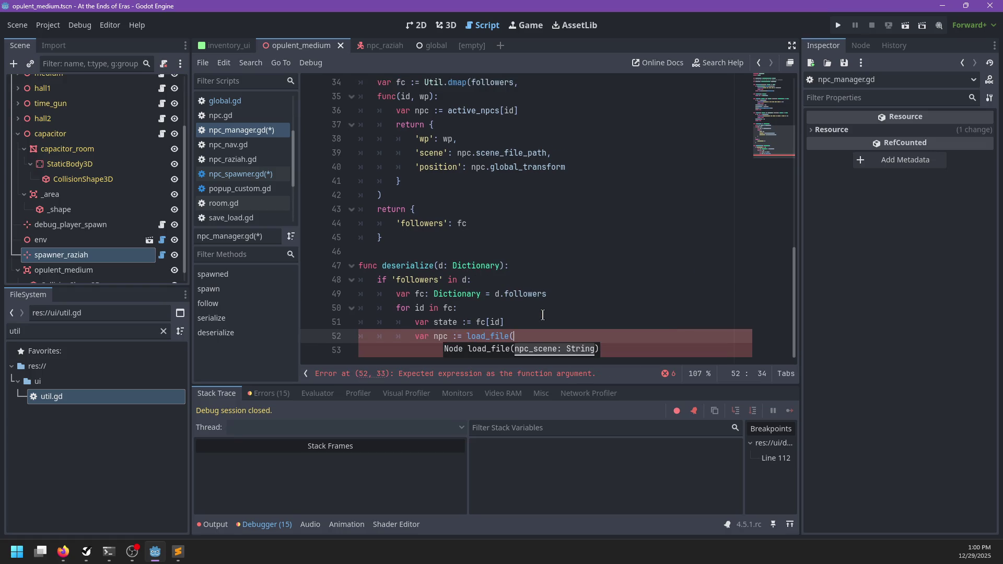
pyautogui.write('state.scene')
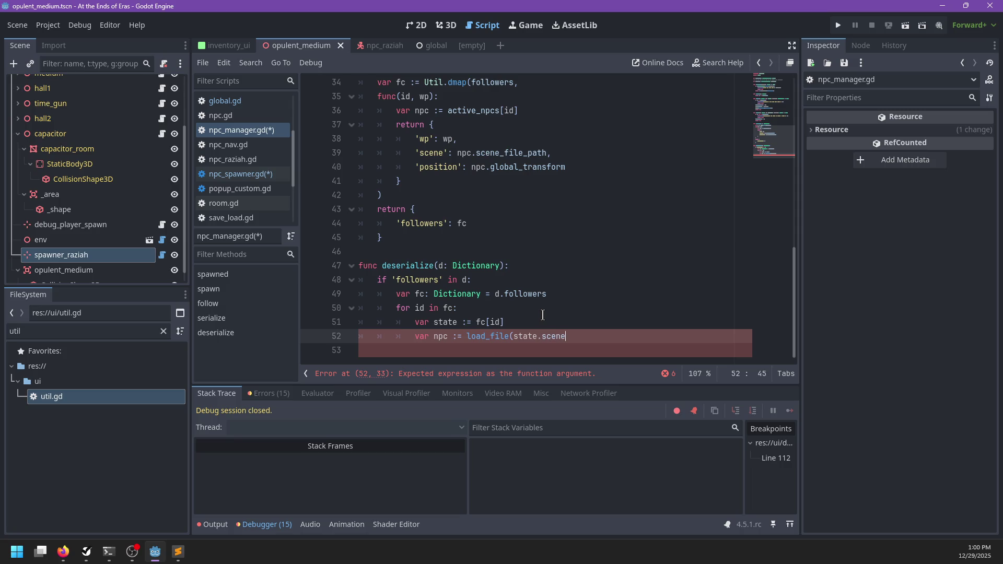
pyautogui.press('Return')
pyautogui.write('spawn(')
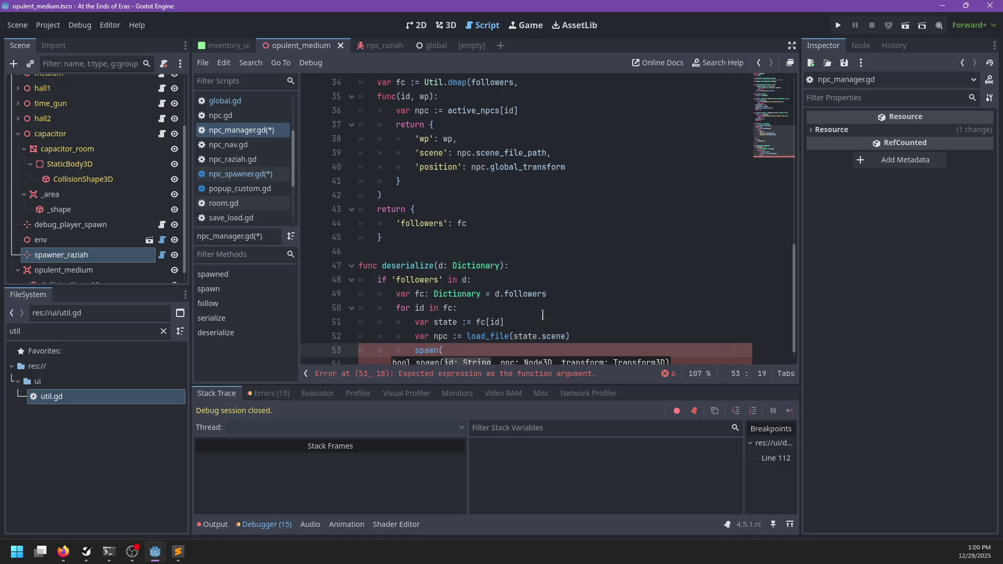
pyautogui.write('id, npc')
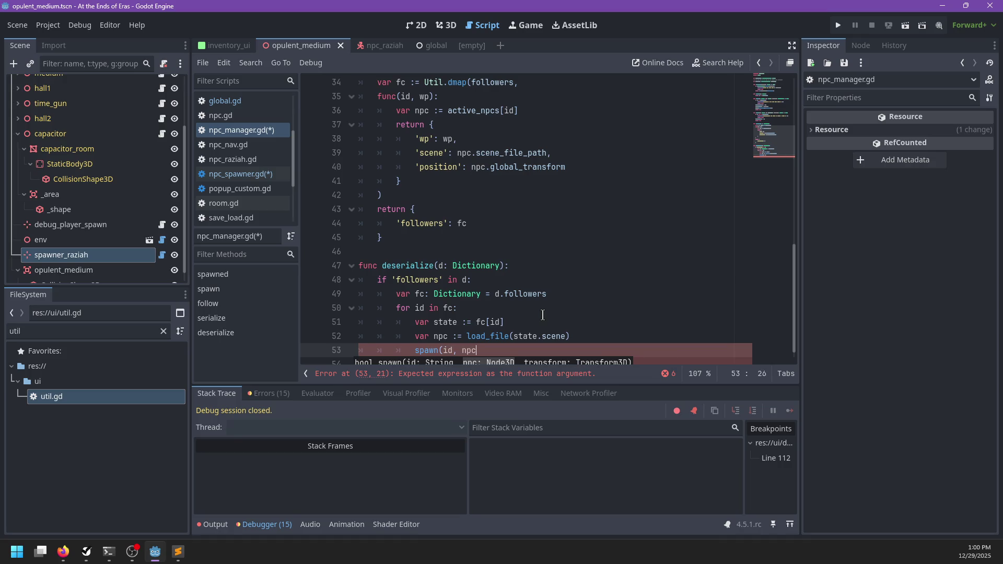
pyautogui.write(', state.')
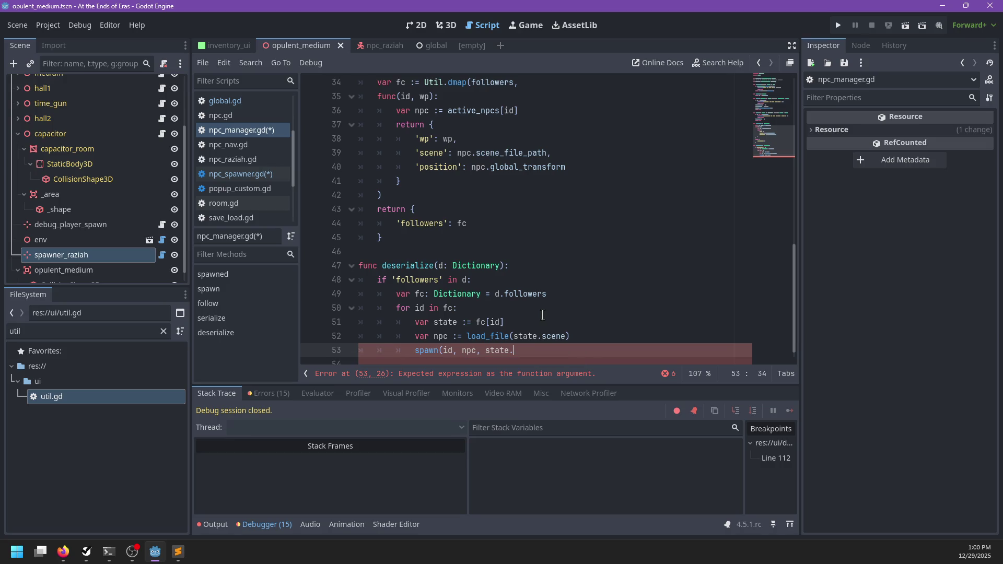
pyautogui.write('position)')
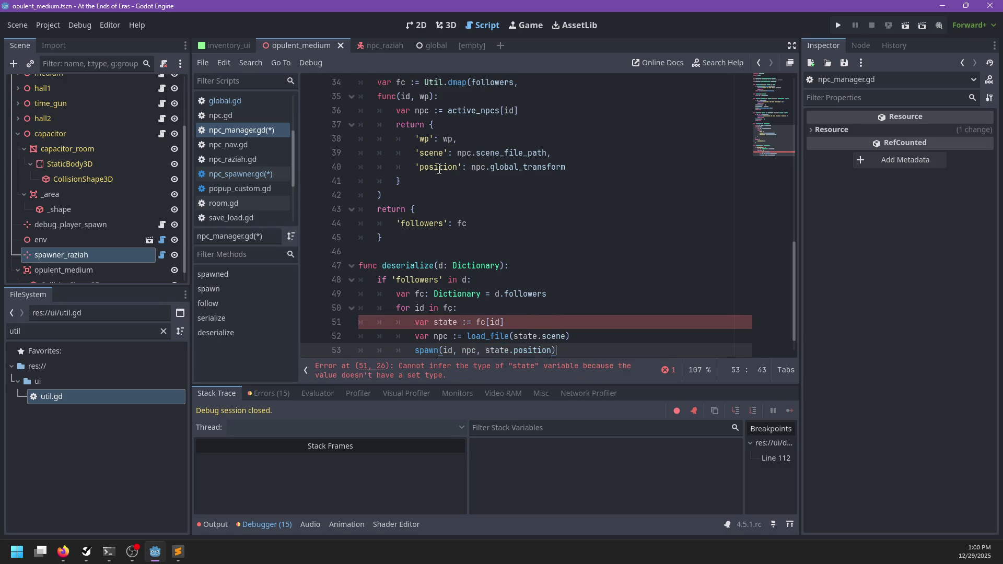
# - Rename the saved 'position' key to 'transform' and 'scene' to 'scene_file_path'
pyautogui.doubleClick(439, 167)
pyautogui.write('transform')
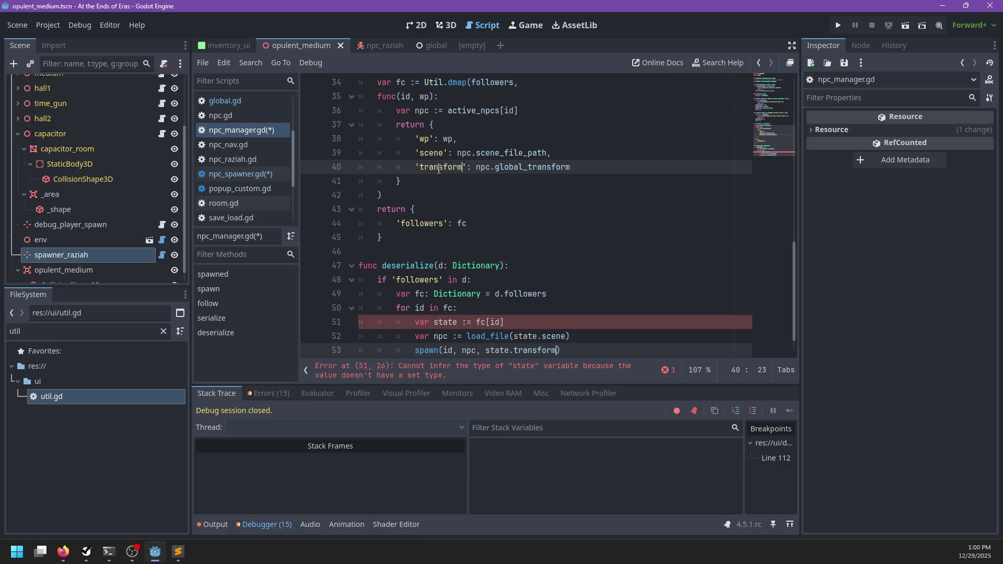
pyautogui.press('Escape')
pyautogui.doubleClick(432, 153)
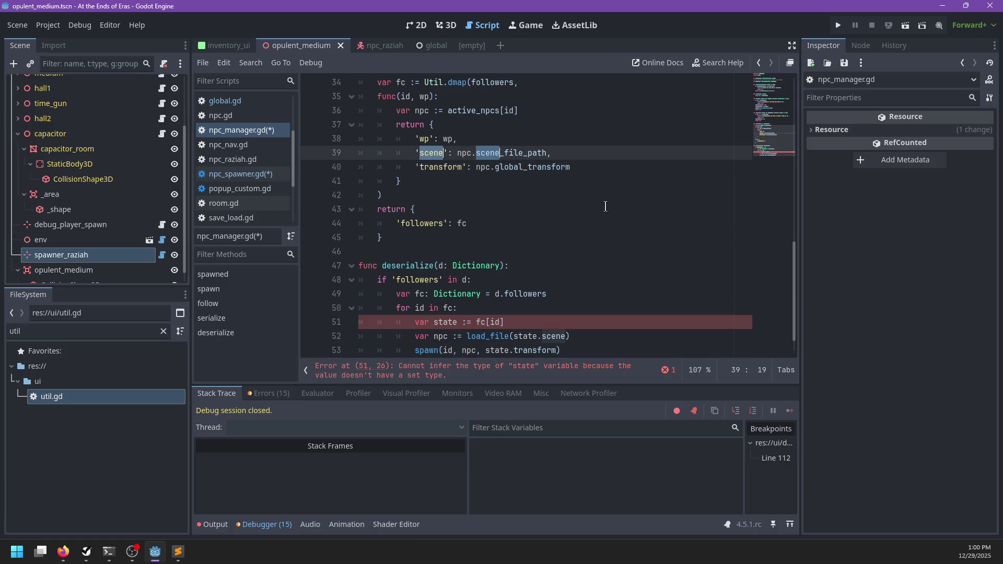
pyautogui.write('scene_file_pa')
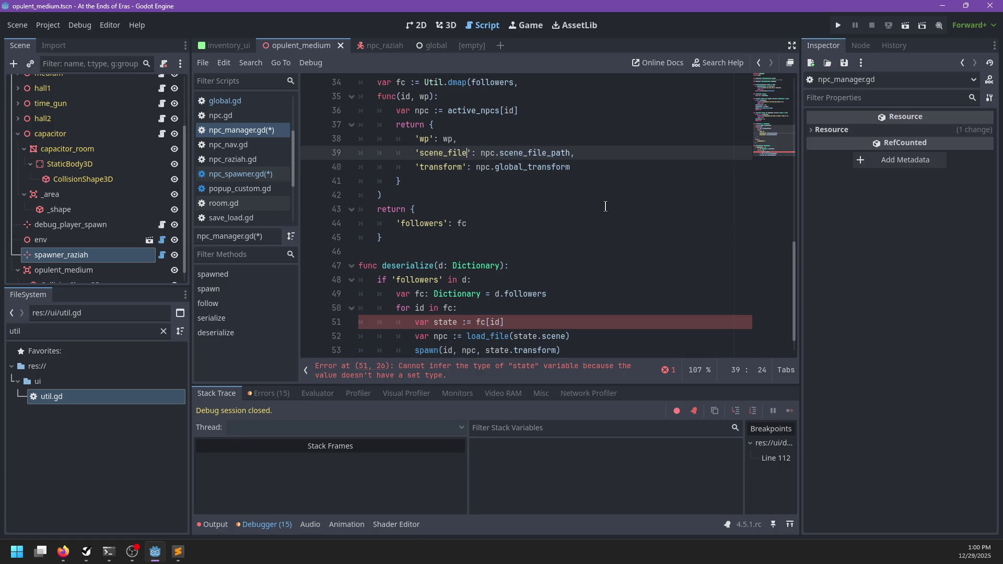
pyautogui.write('th')
pyautogui.hotkey('ctrl', 'shift', 'Left')
pyautogui.hotkey('ctrl', 'c')
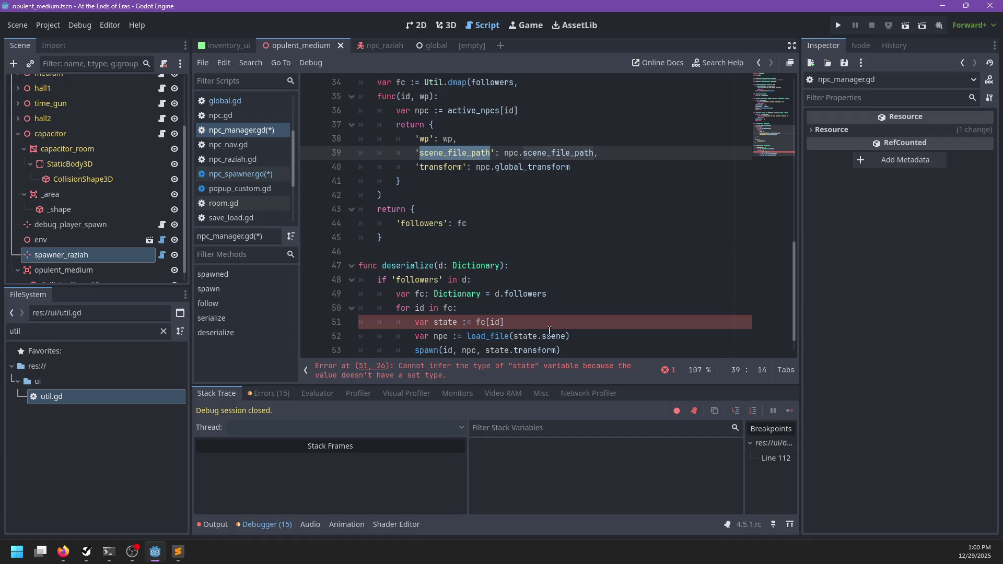
pyautogui.doubleClick(551, 336)
pyautogui.hotkey('ctrl', 'v')
# - Type the state variable as Dictionary and save the script
pyautogui.click(553, 322)
pyautogui.scroll(-1, 542, 285)
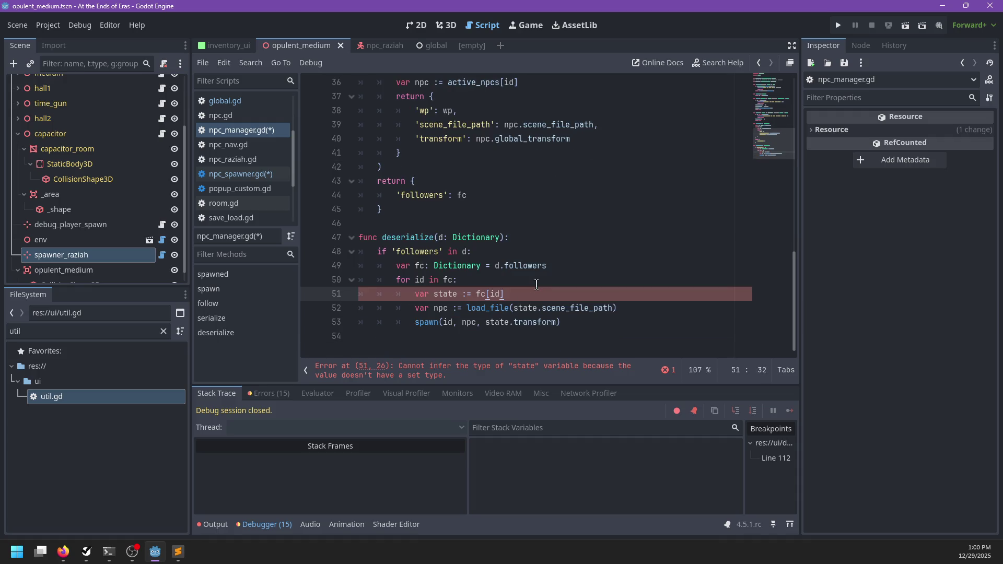
pyautogui.click(469, 294)
pyautogui.write('Dictionary')
pyautogui.hotkey('ctrl', 'Left')
pyautogui.hotkey('ctrl', 'Left')
pyautogui.press('BackSpace')
pyautogui.hotkey('ctrl', 's')
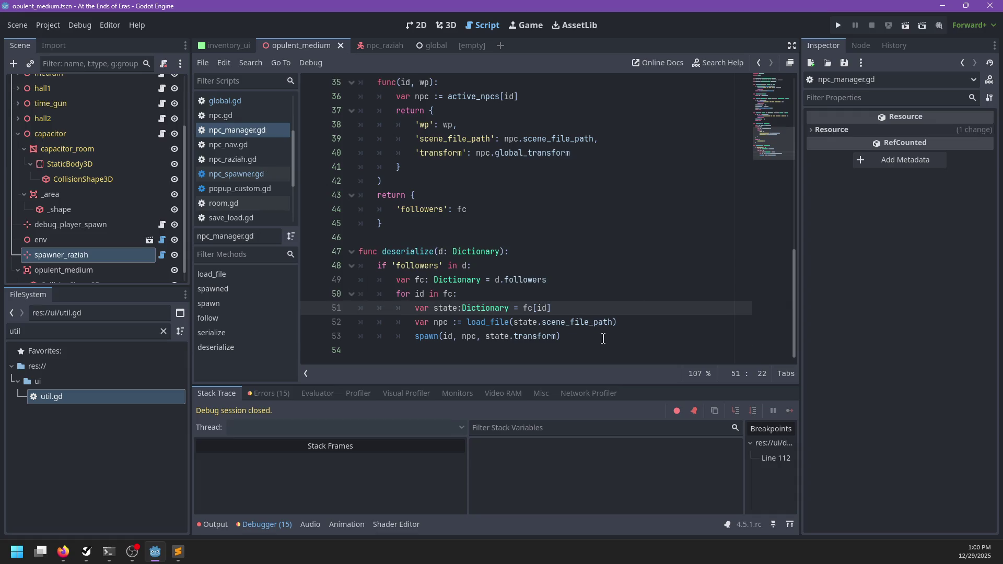
# - Review the deserialize for loop and highlight the uses of fc
pyautogui.click(604, 335)
pyautogui.scroll(2, 470, 182)
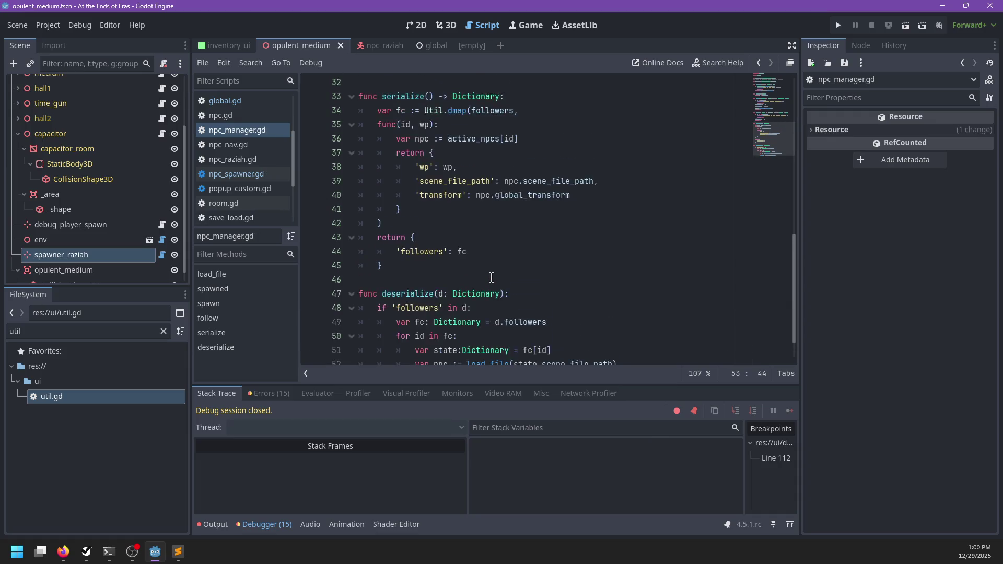
pyautogui.scroll(-2, 496, 251)
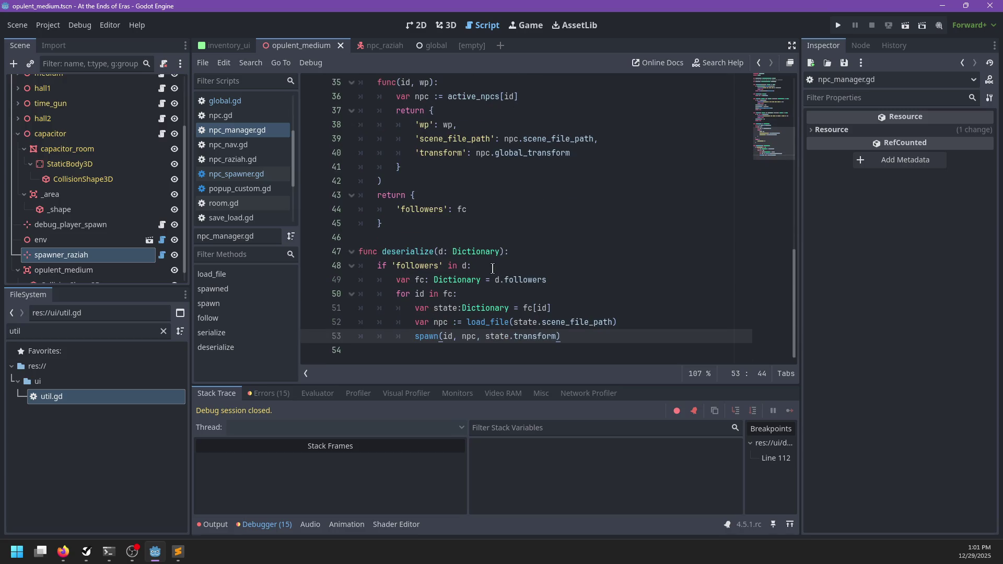
pyautogui.click(418, 294)
pyautogui.doubleClick(448, 294)
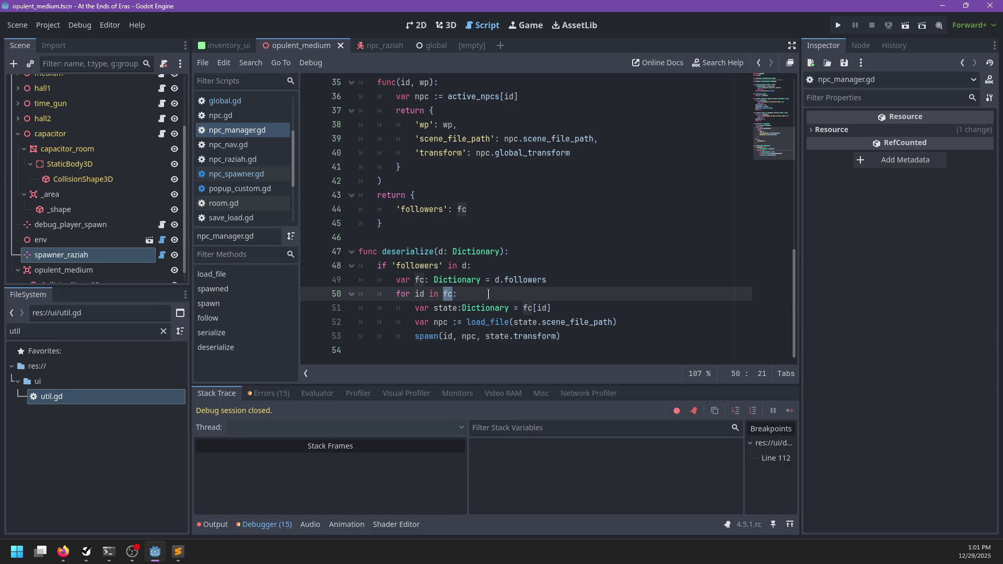
pyautogui.scroll(1, 489, 293)
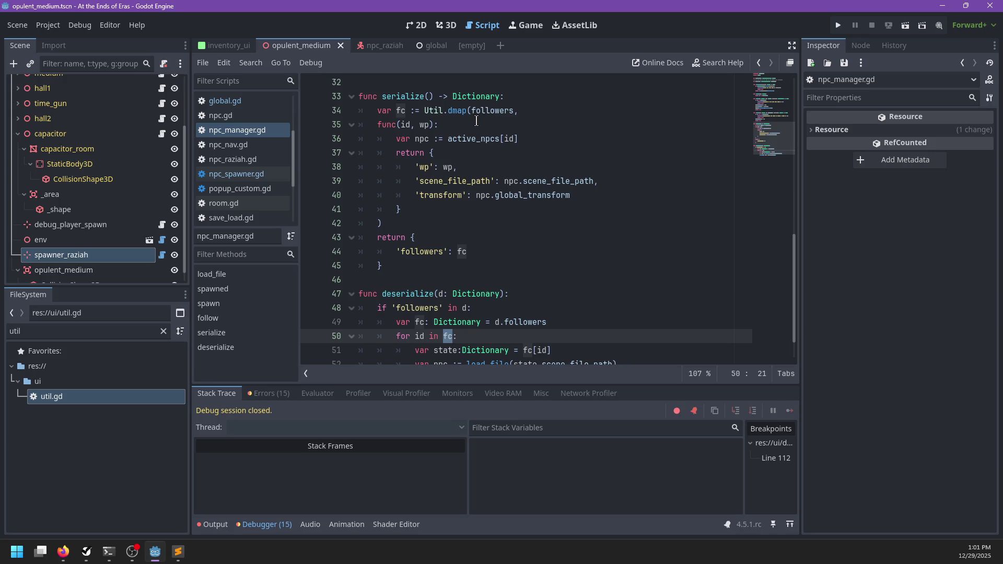
# - In raziah.dialog, add the replies '> Follow me.' and '> Go away.' below the greeting
pyautogui.click(178, 553)
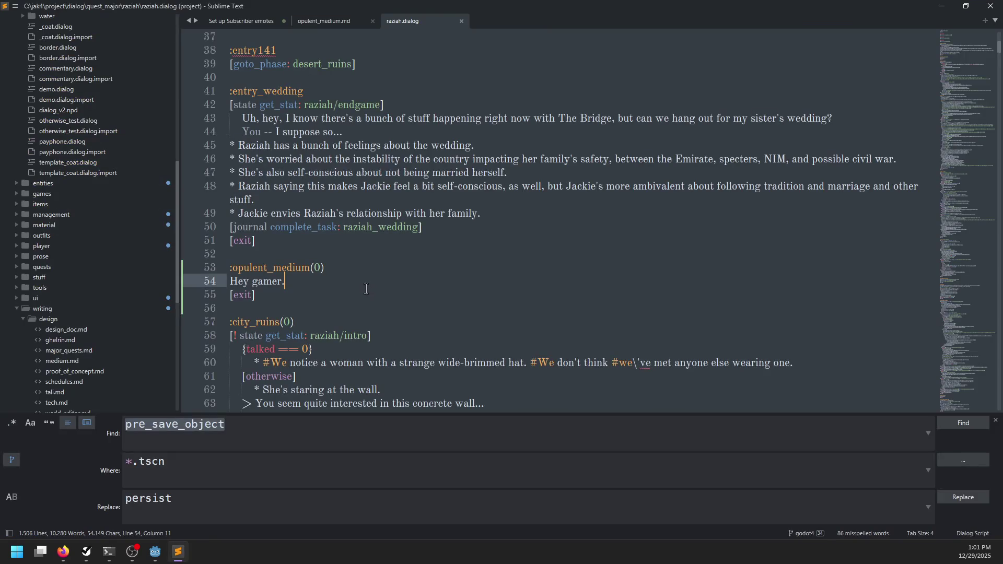
pyautogui.press('Return')
pyautogui.write('> Follow me.')
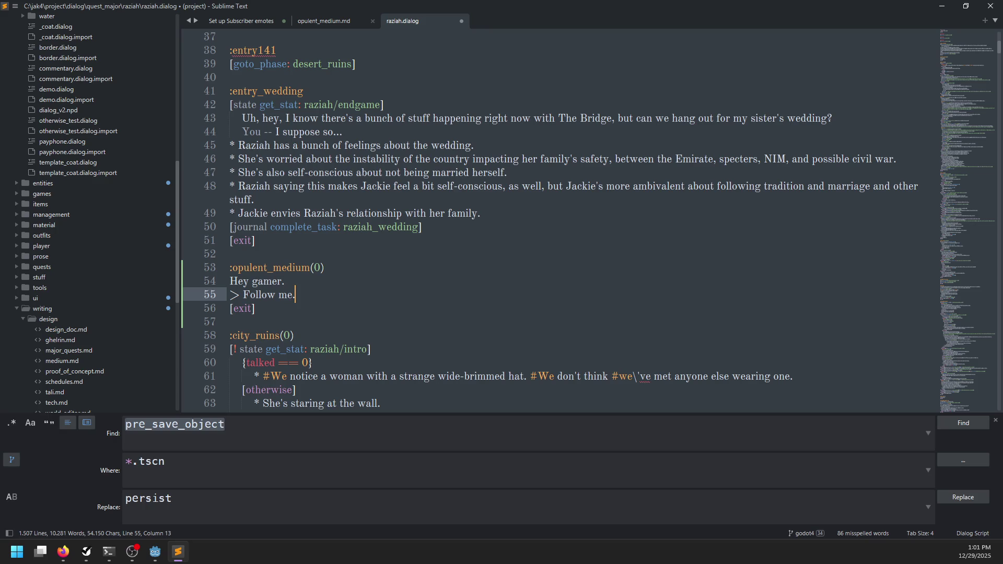
pyautogui.press('Return')
pyautogui.write('> Go away.')
# - Under Follow me, add the response 'oke' and [main_speaker nav follow_player]
pyautogui.press('Up')
pyautogui.press('End')
pyautogui.press('Return')
pyautogui.hotkey('ctrl', 's')
pyautogui.write('oke')
pyautogui.press('Return')
pyautogui.write('[npc')
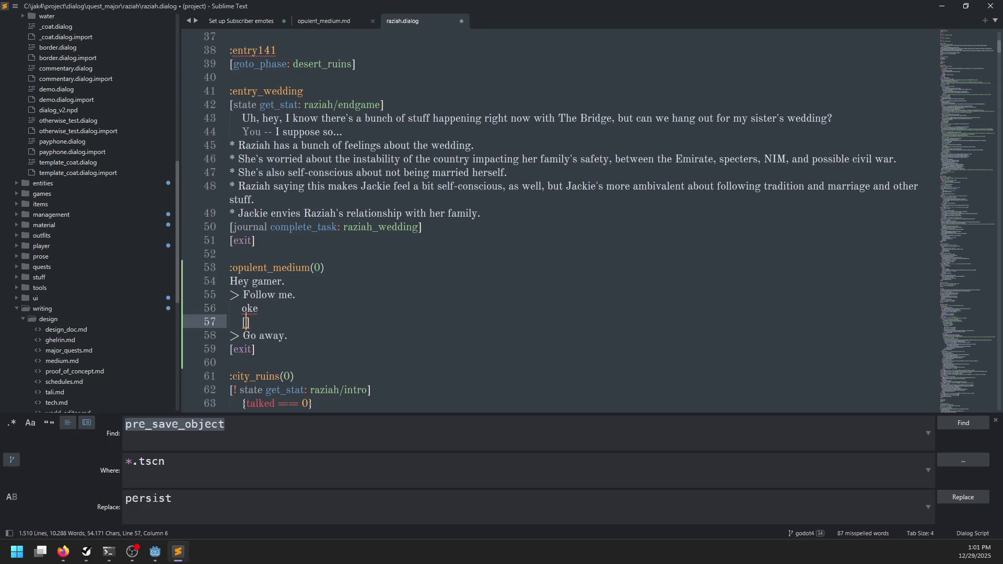
pyautogui.press('BackSpace')
pyautogui.press('BackSpace')
pyautogui.press('BackSpace')
pyautogui.write('main_speaker nav f')
pyautogui.write('ollow_player')
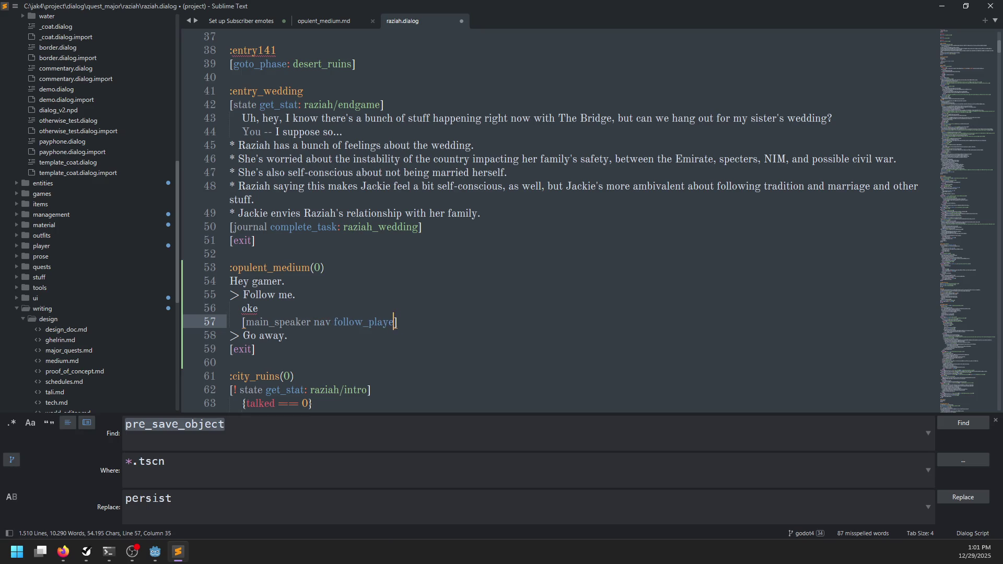
# - Add an :opulent_medium(1) entry saying 'What now, boss?' with an [exit]
pyautogui.press('Down')
pyautogui.press('Down')
pyautogui.press('Return')
pyautogui.press('Return')
pyautogui.write(':op')
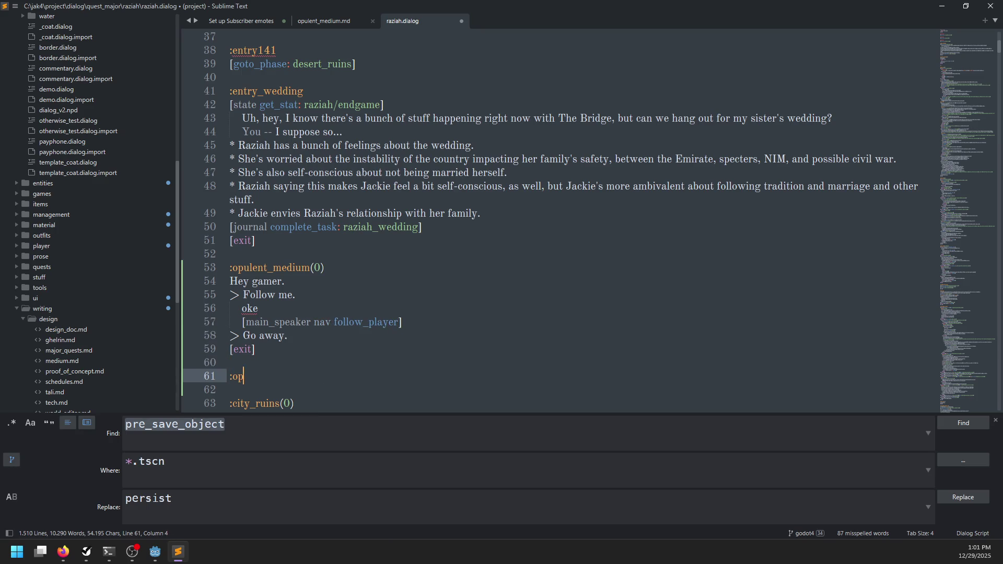
pyautogui.write('ulent_medium(')
pyautogui.write('1)')
pyautogui.press('Return')
pyautogui.press('Return')
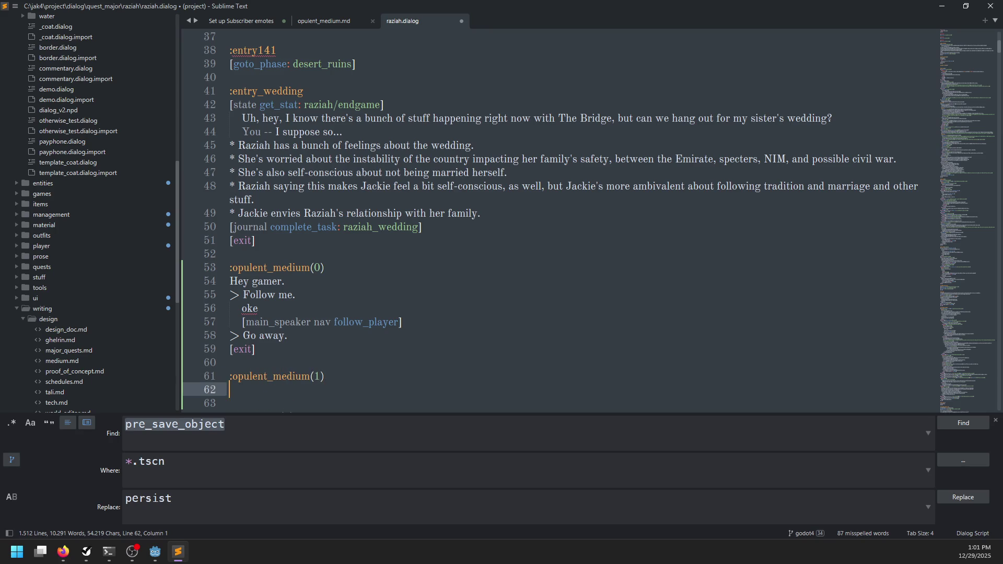
pyautogui.write('[exut')
pyautogui.press('BackSpace')
pyautogui.press('BackSpace')
pyautogui.write('it]')
pyautogui.click(230, 389)
pyautogui.write('What now, boss?')
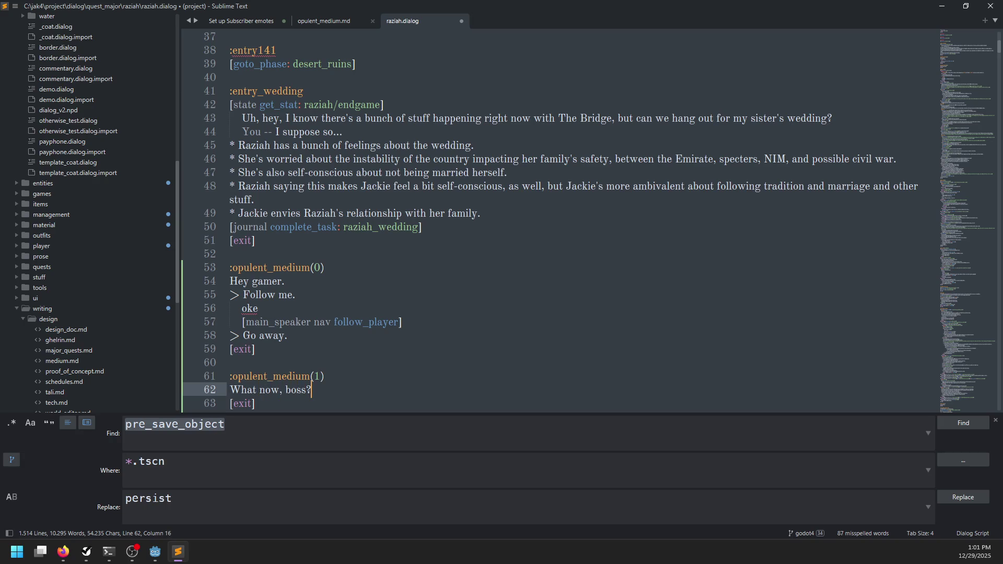
# - Add [next_phase: opulent_medium] after the follow_player line and save the dialog file
pyautogui.scroll(-4, 400, 195)
pyautogui.click(426, 158)
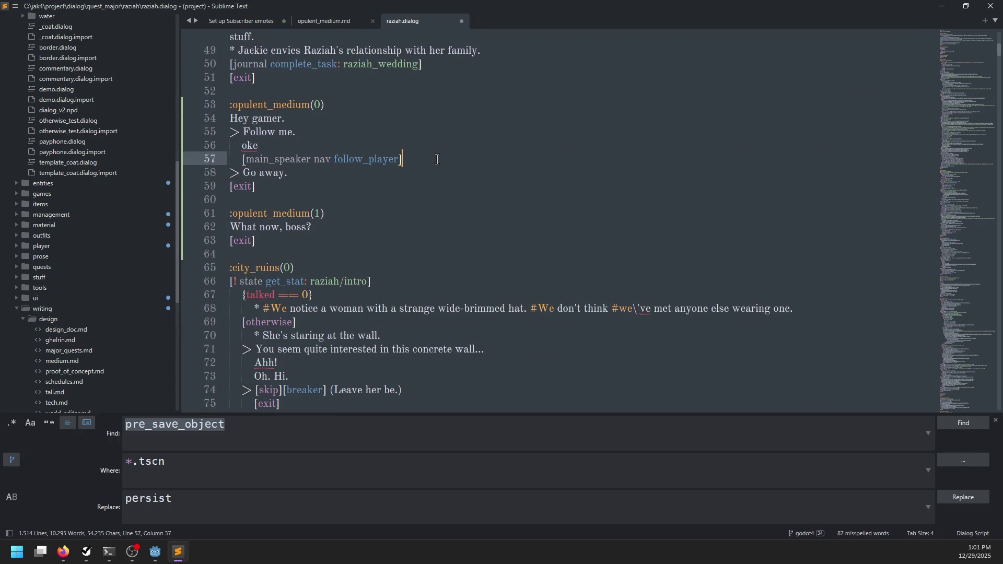
pyautogui.press('Return')
pyautogui.write('[][')
pyautogui.press('BackSpace')
pyautogui.press('Left')
pyautogui.write('next_phase:')
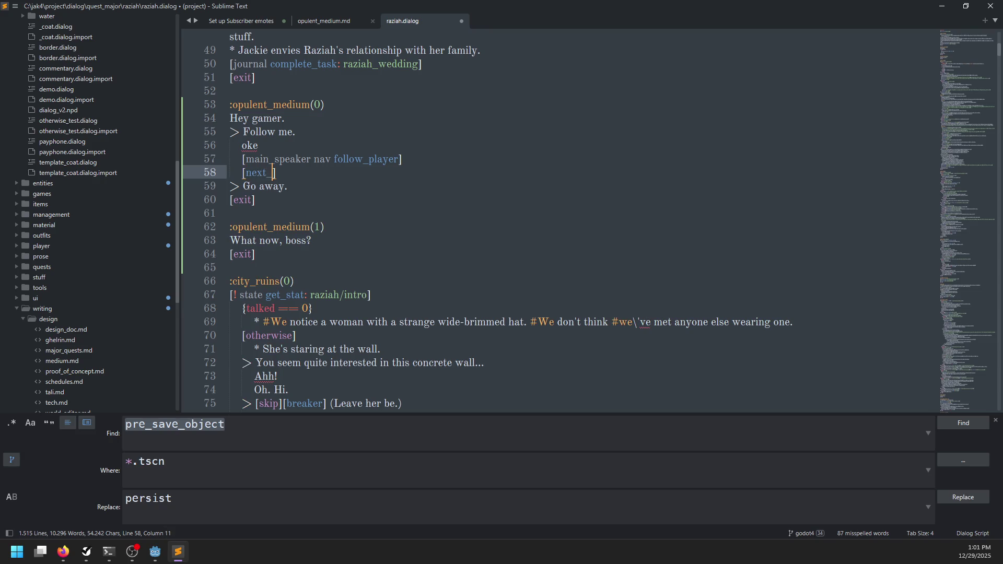
pyautogui.write(' opulent_m')
pyautogui.write('edium')
pyautogui.hotkey('ctrl', 's')
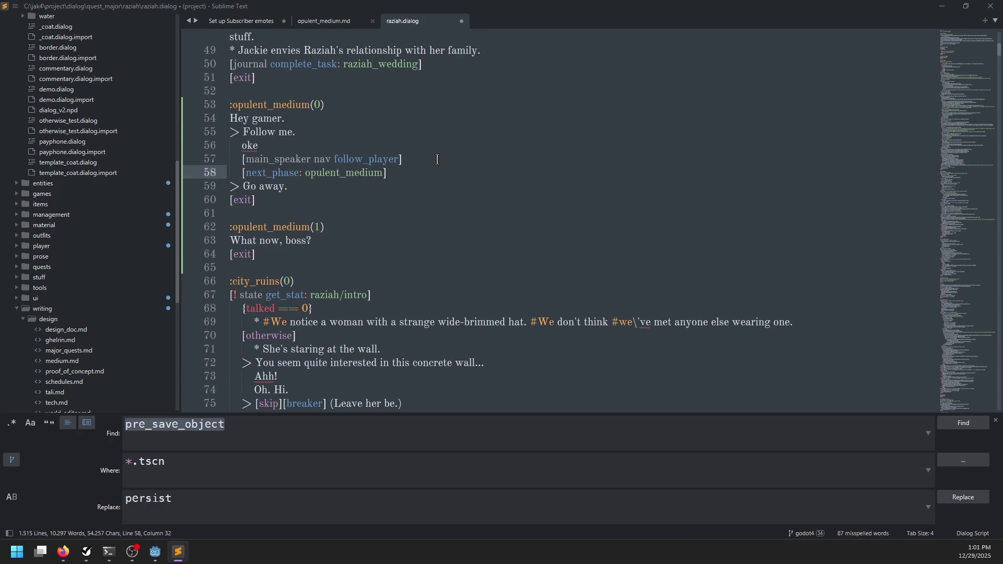
pyautogui.hotkey('alt', 'Tab')
pyautogui.doubleClick(122, 335)
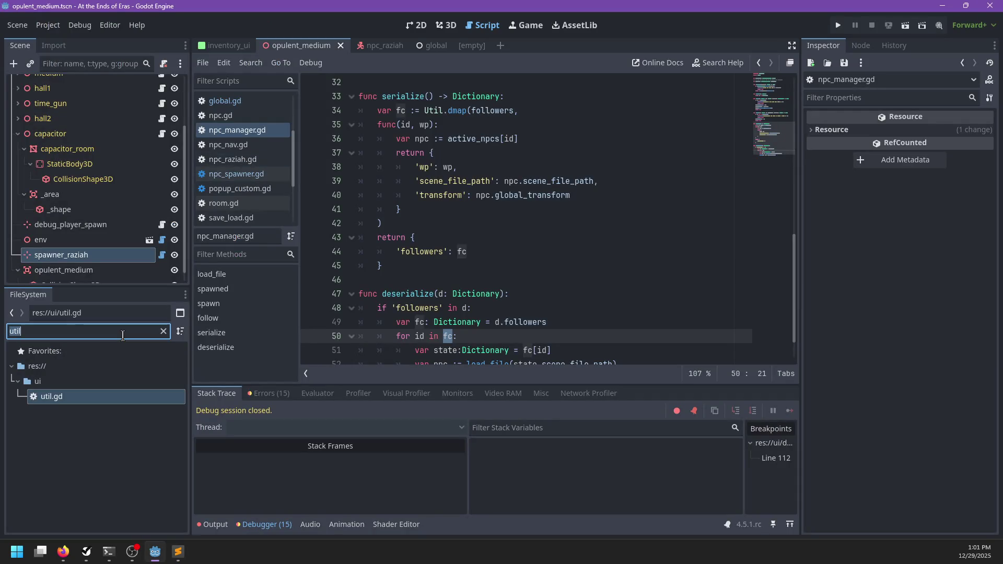
# - Filter the file list for dialog_ev and open dialog_evaluator.gd
pyautogui.write('dialog_run')
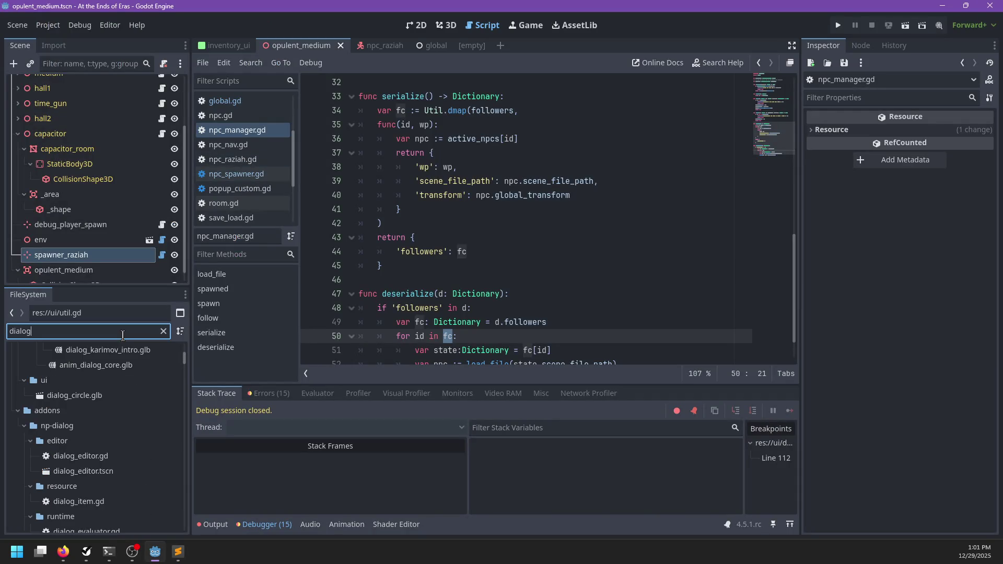
pyautogui.hotkey('ctrl', 'a')
pyautogui.press('BackSpace')
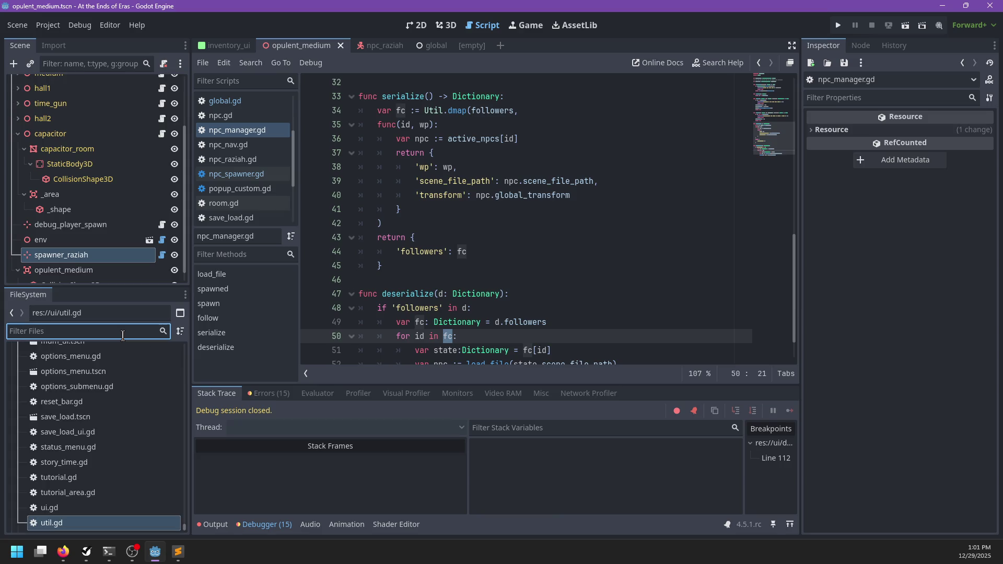
pyautogui.write('dialog_')
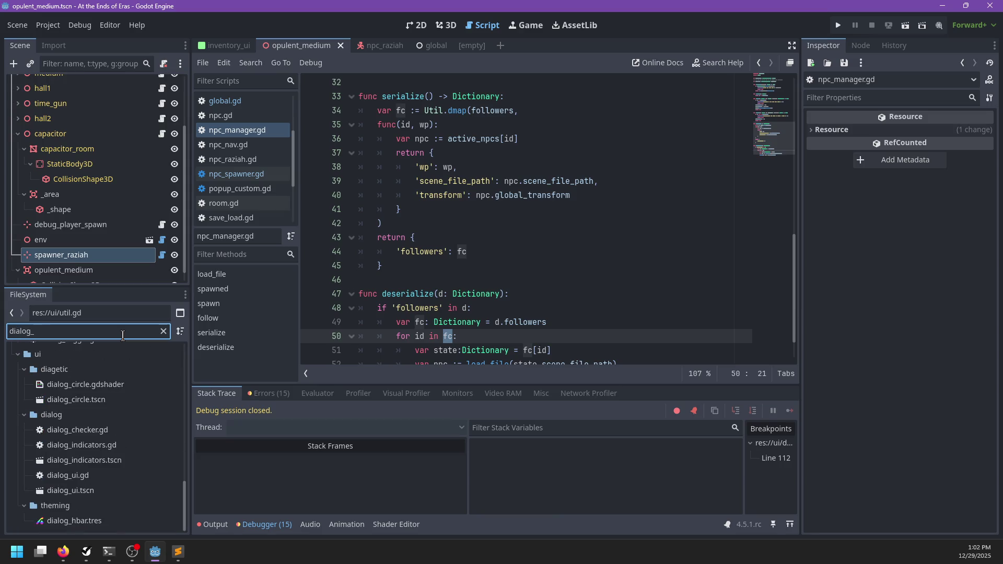
pyautogui.write('eval')
pyautogui.doubleClick(76, 431)
# - Search dialog_evaluator.gd for goto_phase, then for next_phase
pyautogui.hotkey('ctrl', 'f')
pyautogui.write('goto_phase')
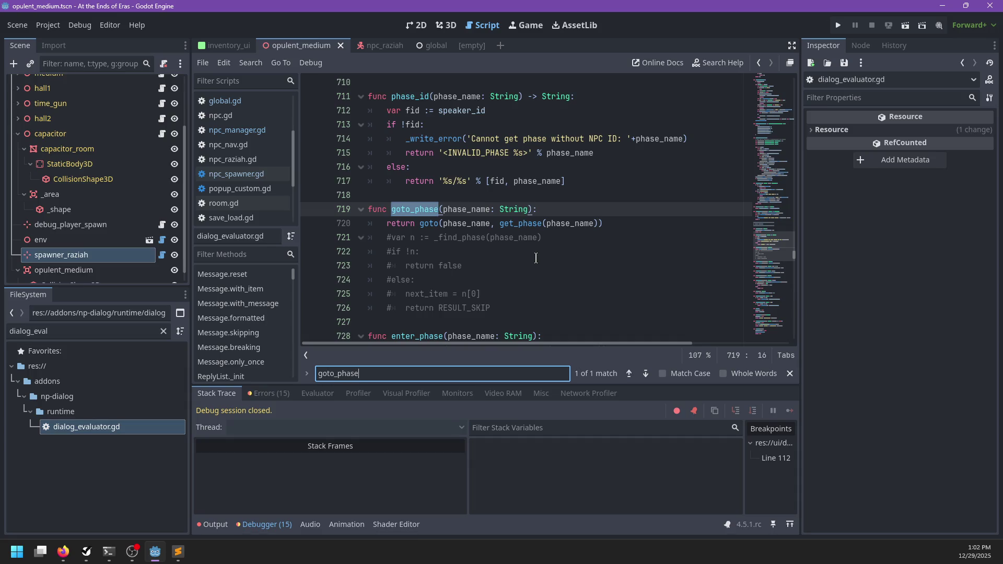
pyautogui.hotkey('ctrl', 'a')
pyautogui.press('BackSpace')
pyautogui.write('next_phase')
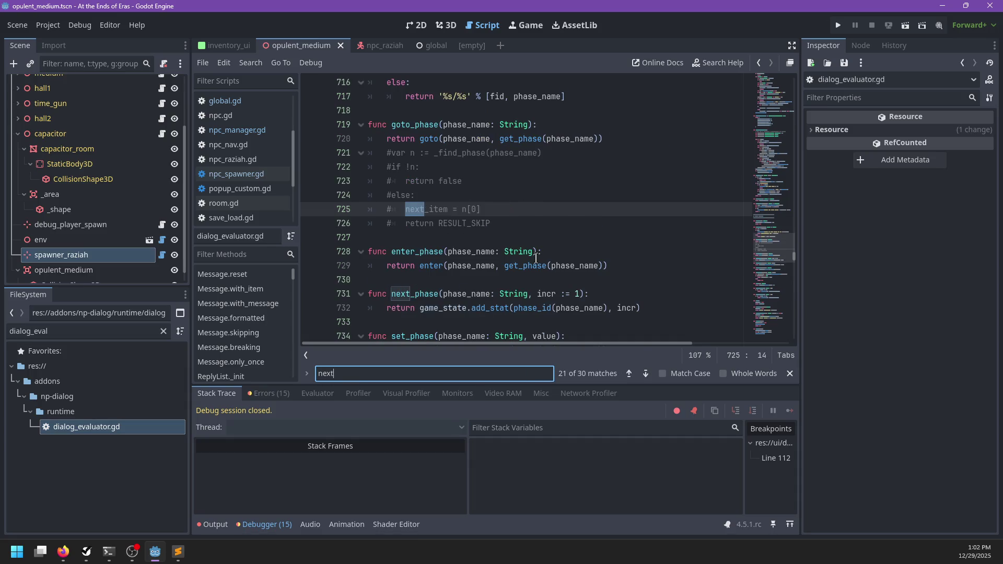
pyautogui.press('Escape')
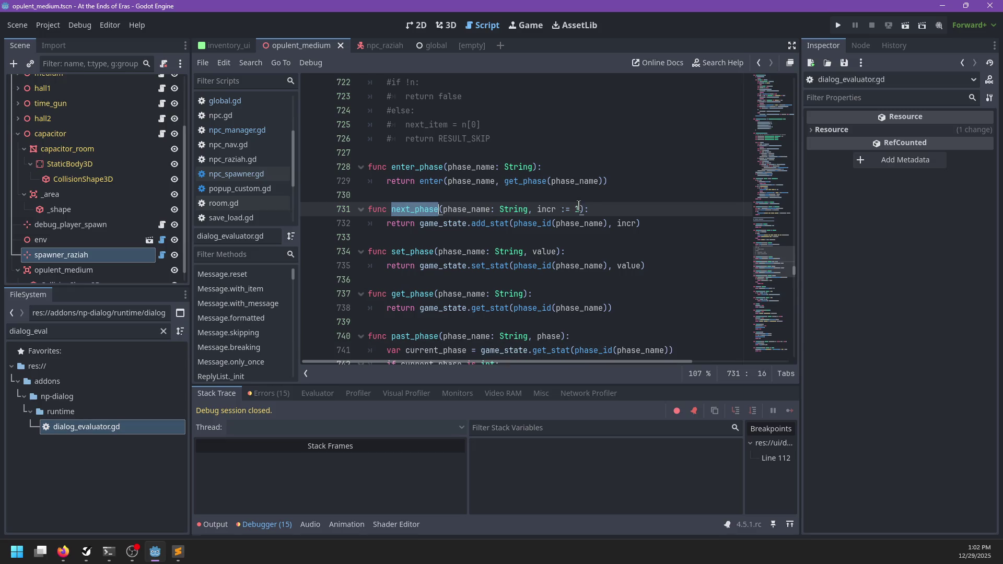
# - Go to the phase_id definition and inspect its %s/%s key format
pyautogui.keyDown('ctrl'); pyautogui.click(527, 224); pyautogui.keyUp('ctrl')
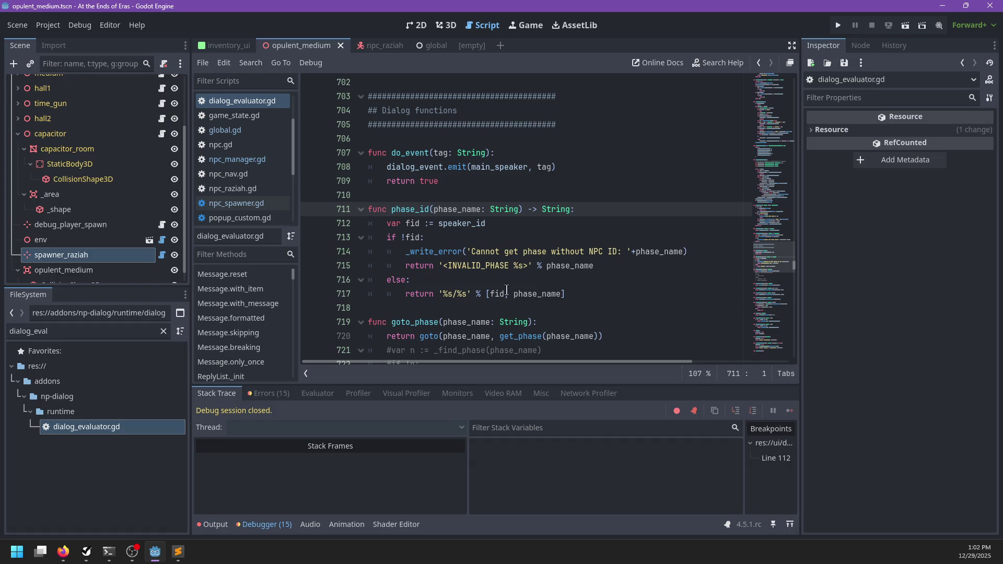
pyautogui.moveTo(444, 294); pyautogui.dragTo(466, 294)
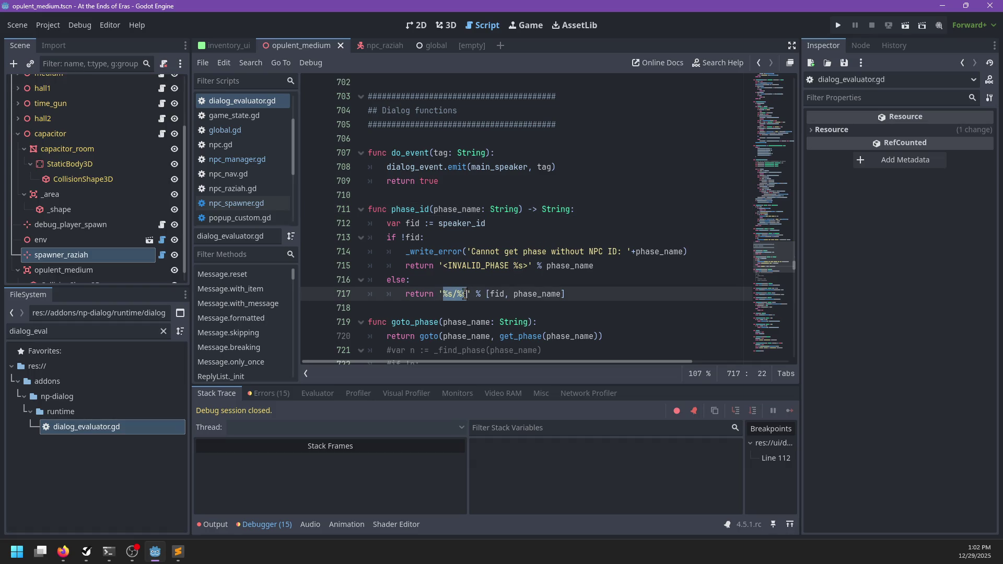
pyautogui.click(601, 280)
pyautogui.hotkey('ctrl', 'f')
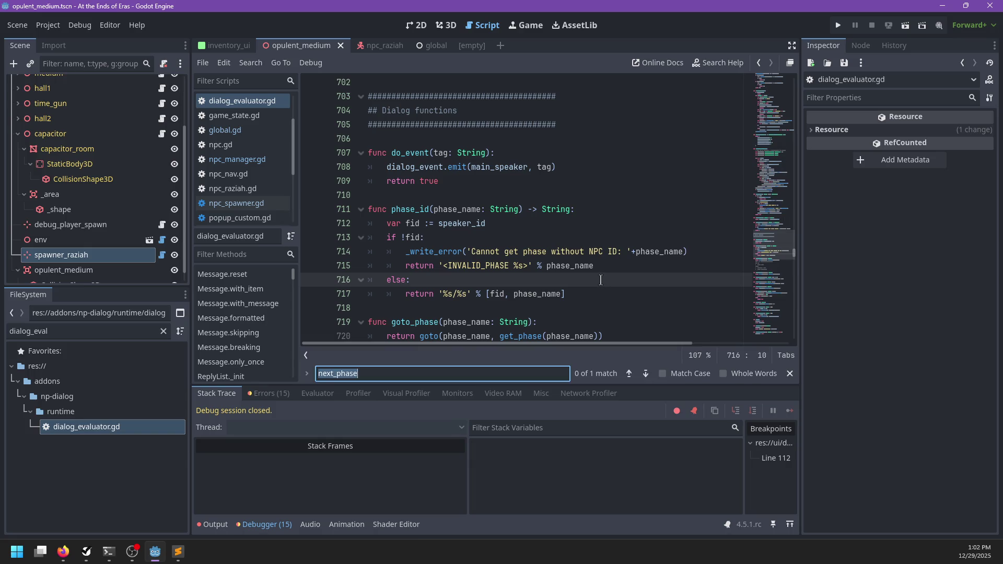
pyautogui.press('Escape')
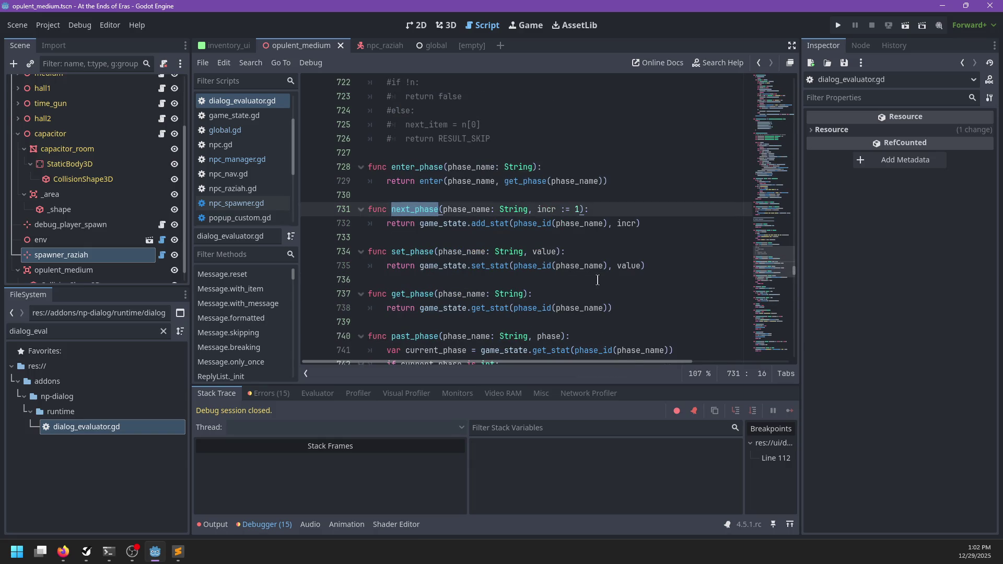
# - Save raziah.dialog in Sublime and go to the game_state declaration
pyautogui.doubleClick(455, 223)
pyautogui.hotkey('alt', 'Tab')
pyautogui.hotkey('ctrl', 's')
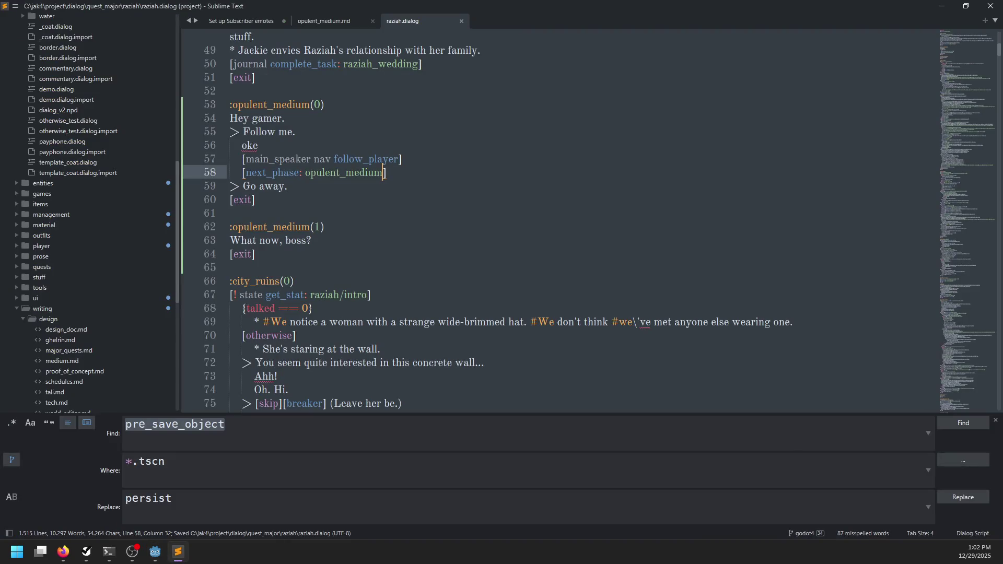
pyautogui.hotkey('alt', 'Tab')
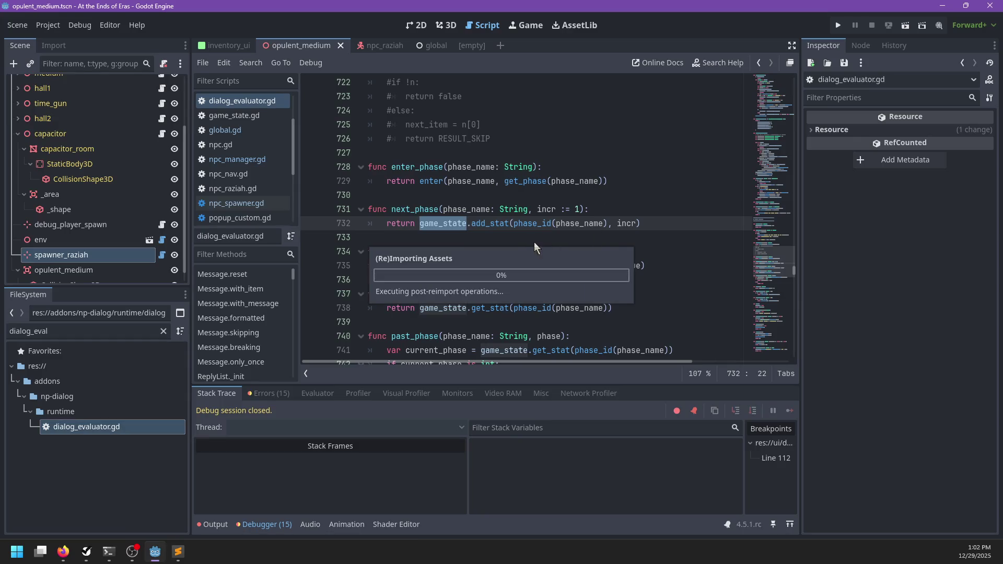
pyautogui.keyDown('ctrl'); pyautogui.click(441, 227); pyautogui.keyUp('ctrl')
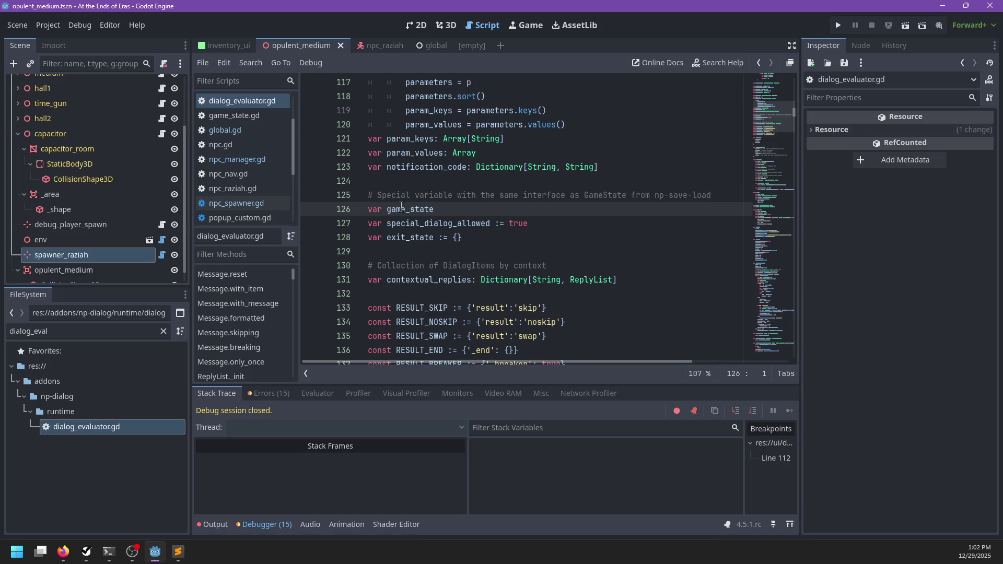
pyautogui.doubleClick(606, 194)
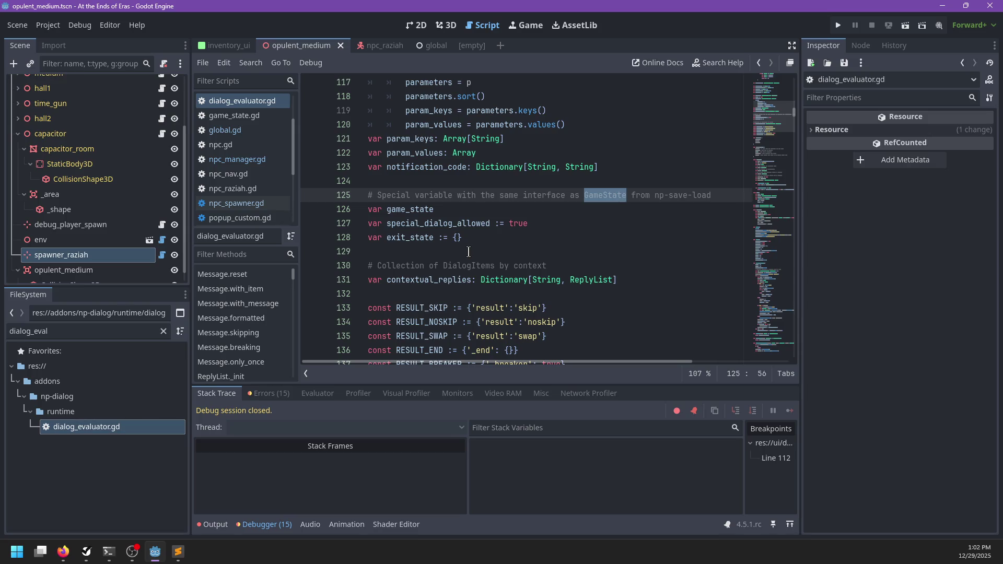
# - Run the game project with F5
pyautogui.hotkey('alt', 'Tab')
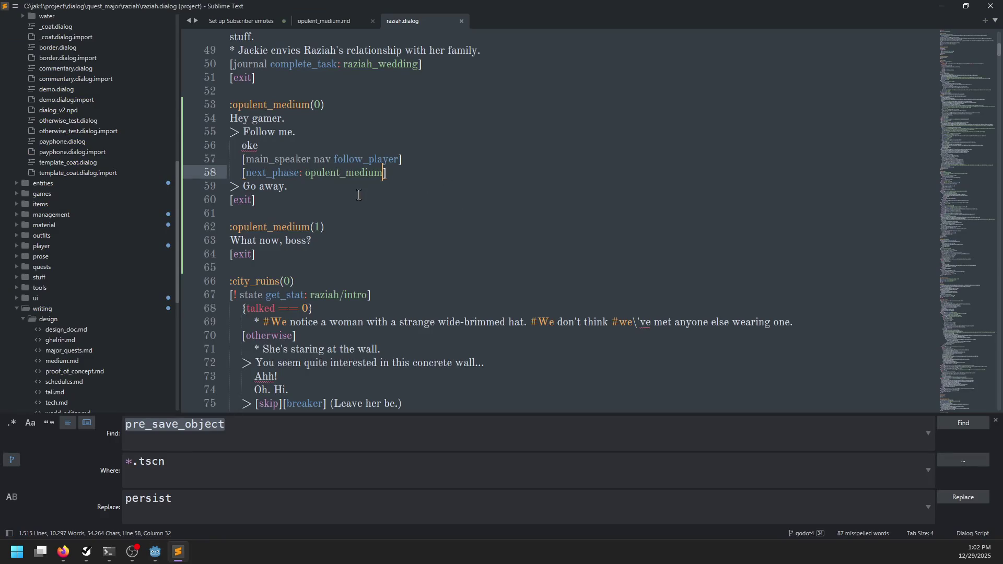
pyautogui.hotkey('alt', 'Tab')
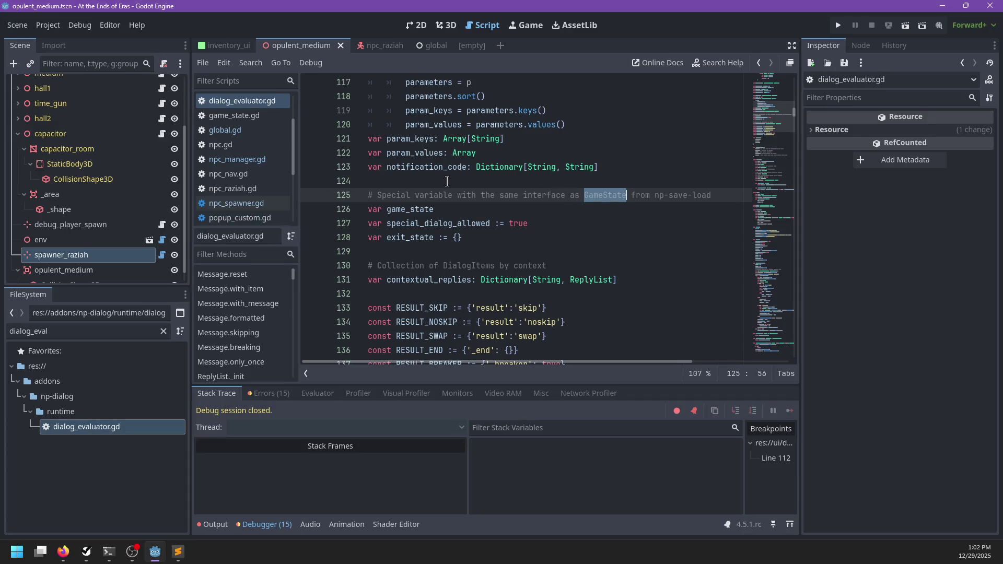
pyautogui.press('F5')
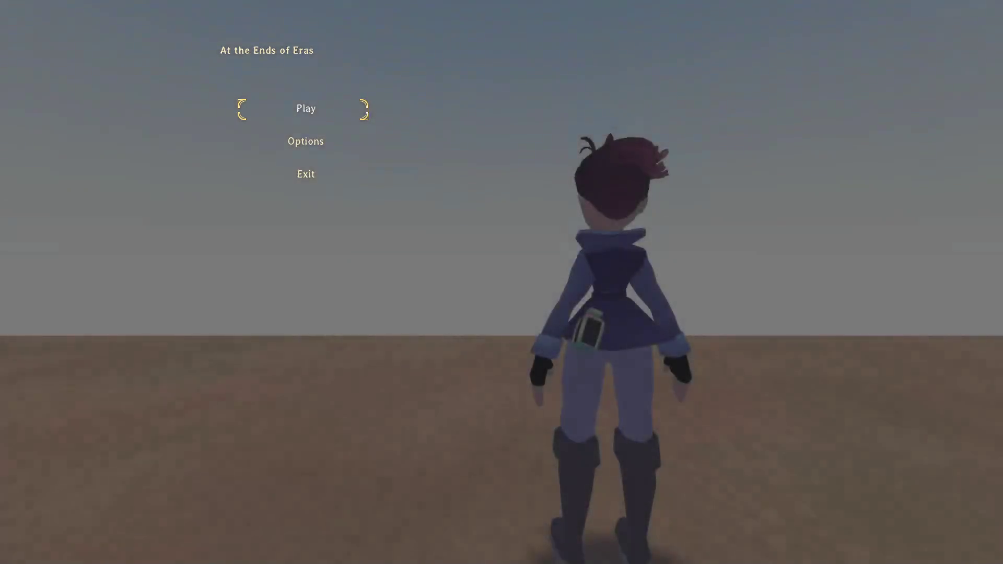
# - Start the game, run to Raziah, and answer 'Follow me.' to hit the game_state.gd breakpoint
pyautogui.press('Return')
pyautogui.press('w')
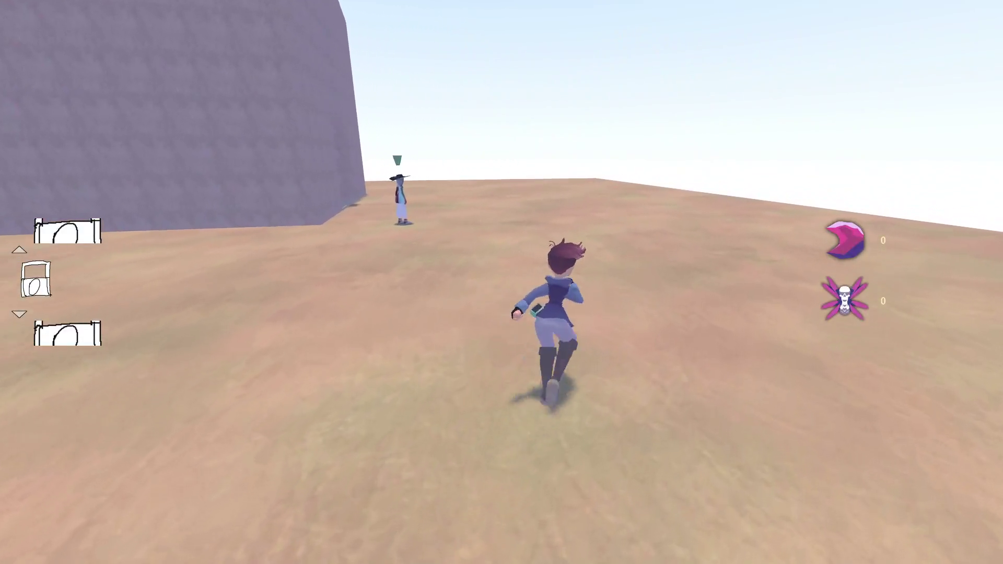
pyautogui.press('a')
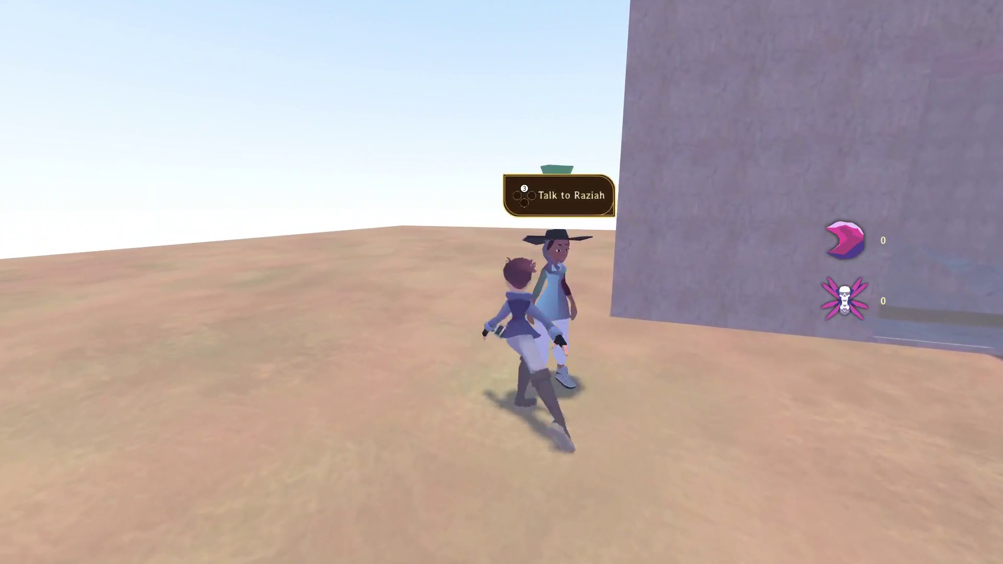
pyautogui.press('e')
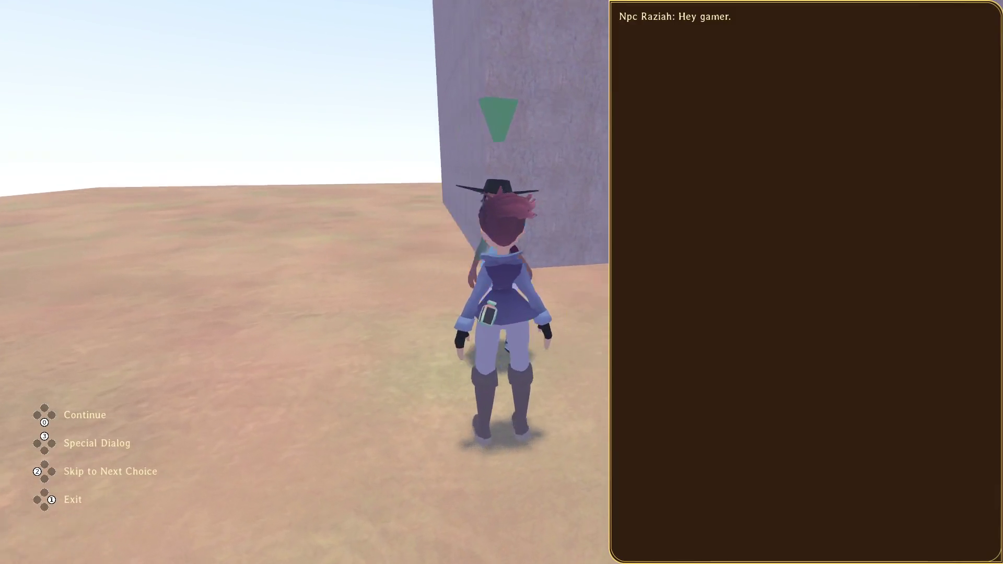
pyautogui.press('e')
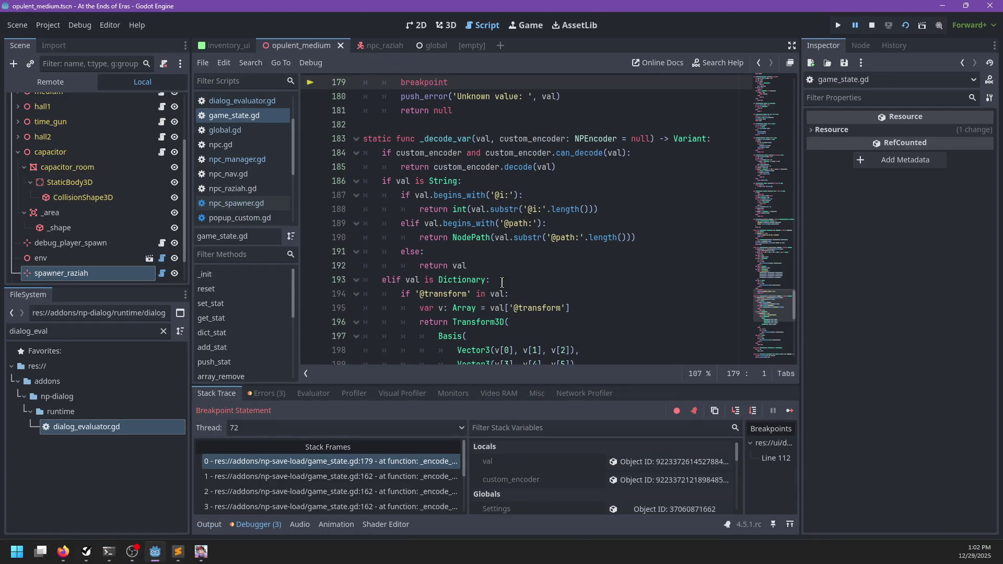
# - Inspect the unencodable val under Locals, revealing a WorldPath resource
pyautogui.scroll(10, 502, 283)
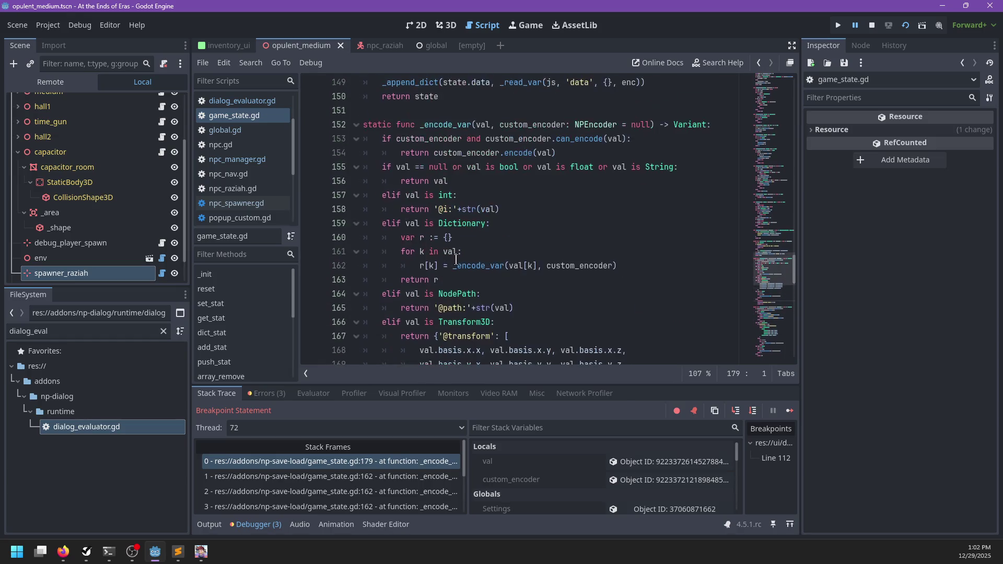
pyautogui.scroll(-5, 474, 225)
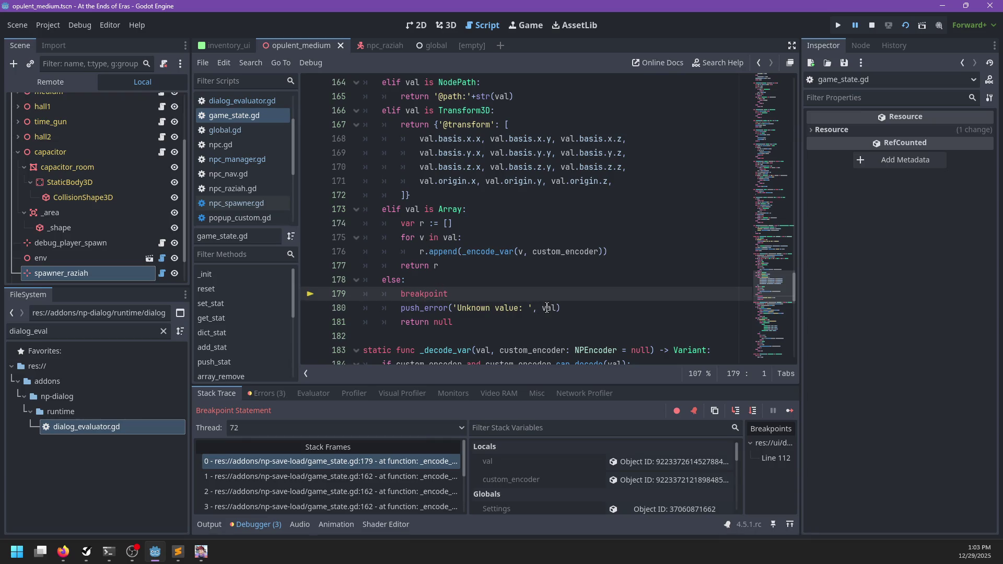
pyautogui.moveTo(548, 308)
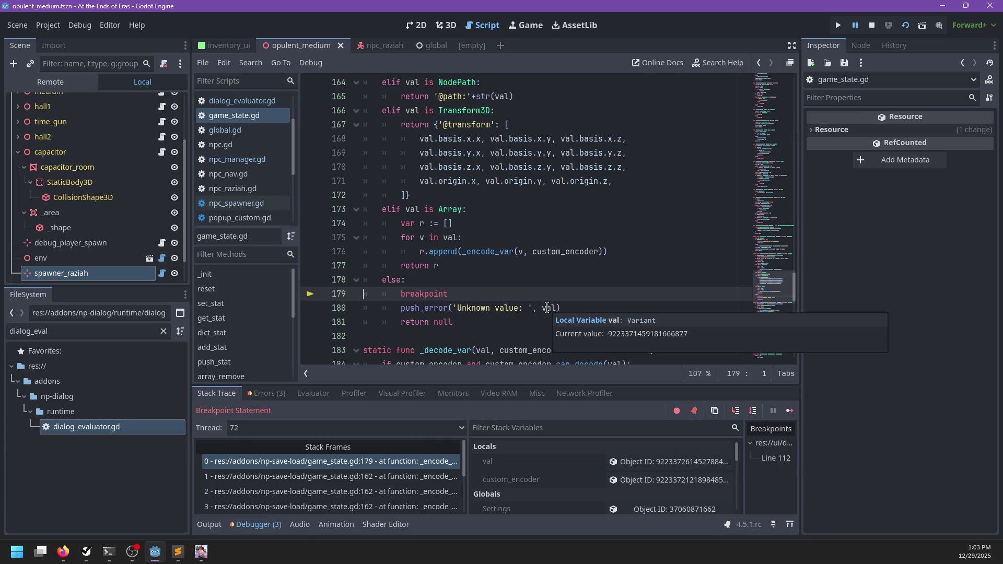
pyautogui.click(621, 462)
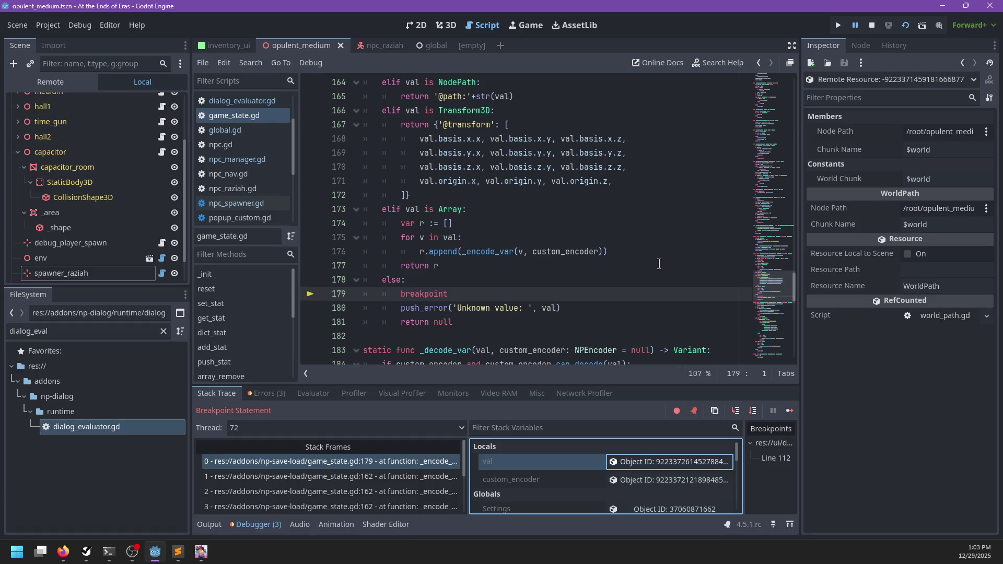
# - Jump to the _encode_var function definition in game_state.gd
pyautogui.scroll(20, 657, 262)
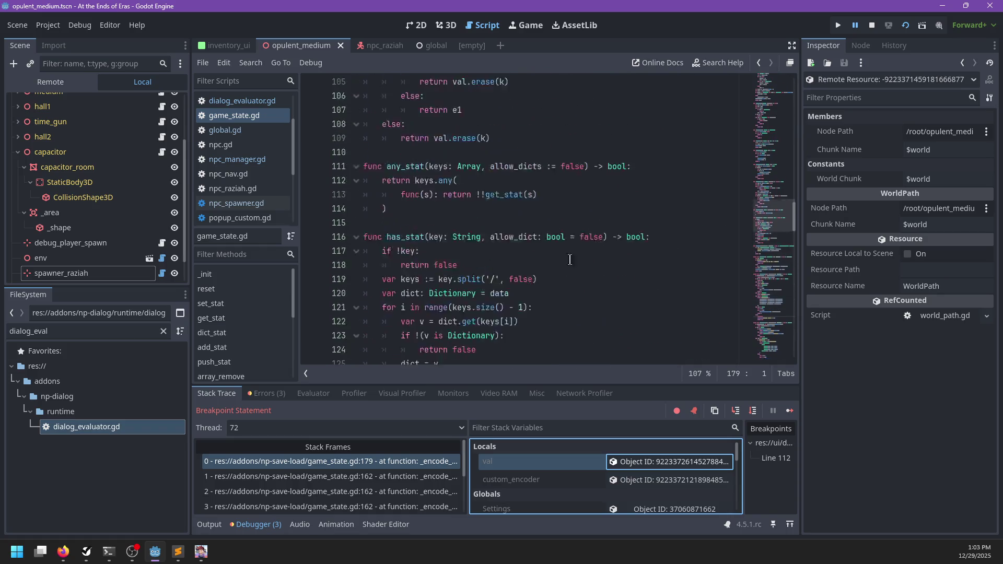
pyautogui.scroll(-16, 462, 316)
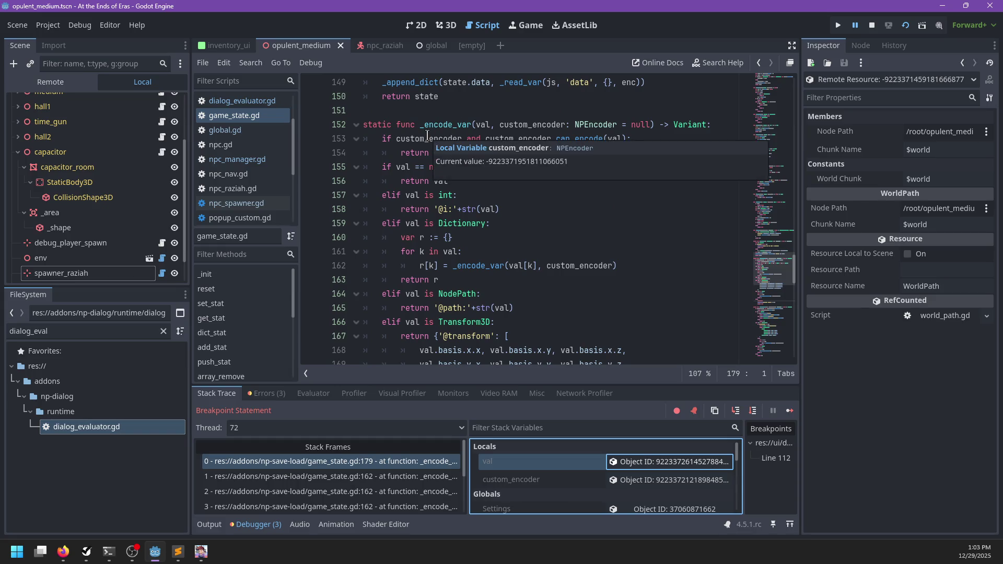
pyautogui.keyDown('ctrl'); pyautogui.click(427, 139); pyautogui.keyUp('ctrl')
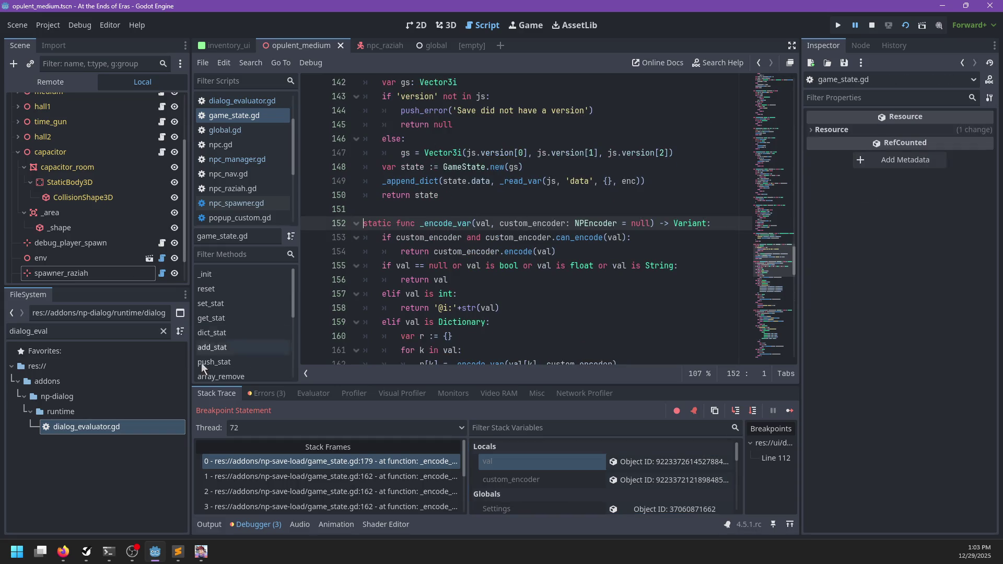
# - Filter the FileSystem dock by 'encoder'
pyautogui.click(116, 332)
pyautogui.write('custom')
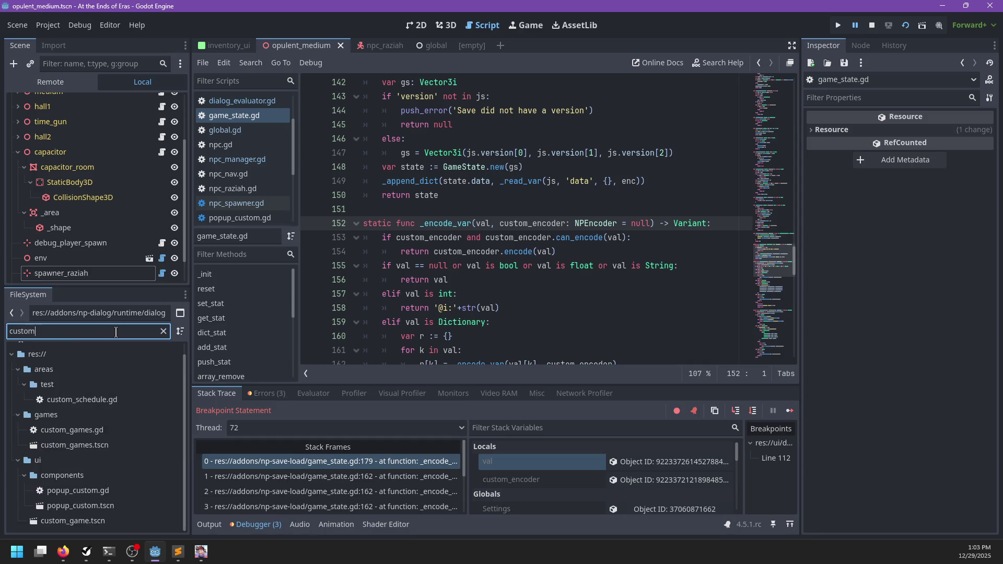
pyautogui.press('BackSpace')
pyautogui.press('BackSpace')
pyautogui.press('BackSpace')
pyautogui.write('en')
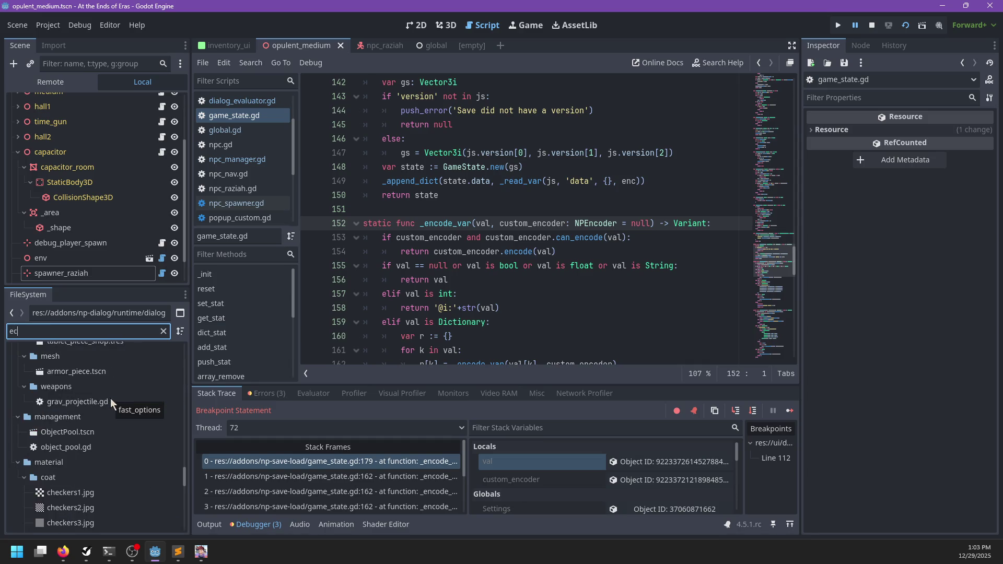
pyautogui.write('coder')
# - Open game_encoder.gd and turn can_decode's return into an if condition returning true
pyautogui.doubleClick(90, 442)
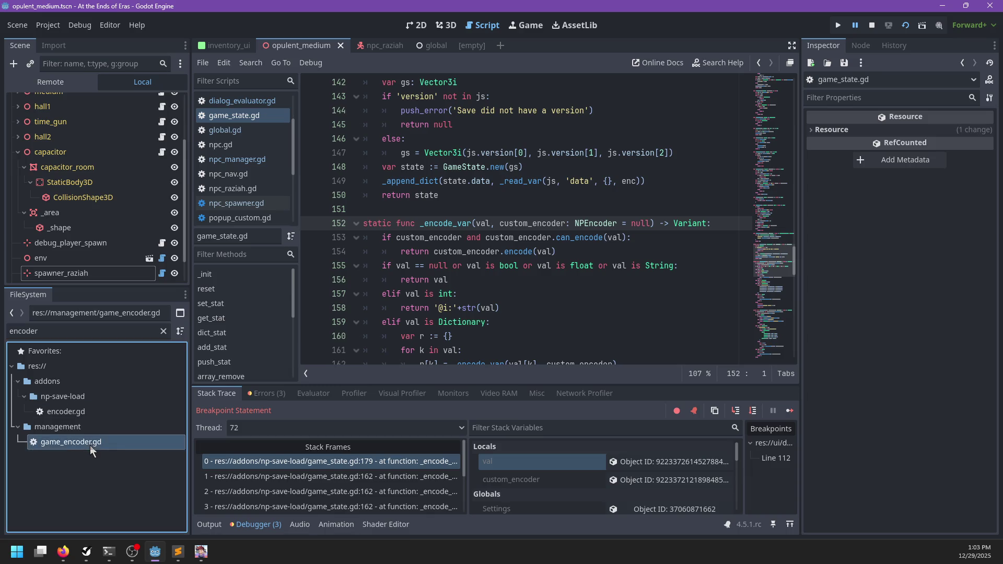
pyautogui.scroll(-3, 476, 231)
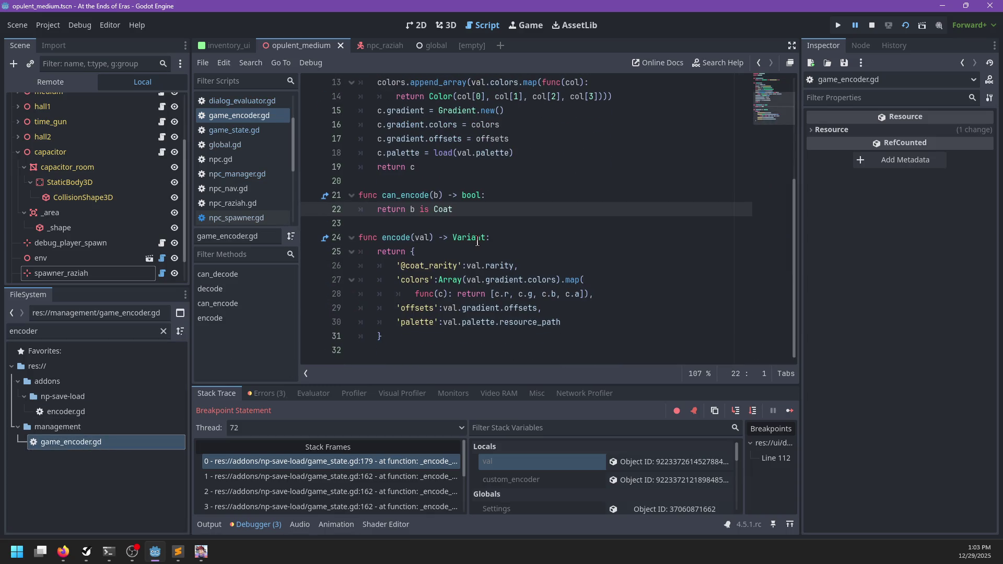
pyautogui.scroll(4, 486, 238)
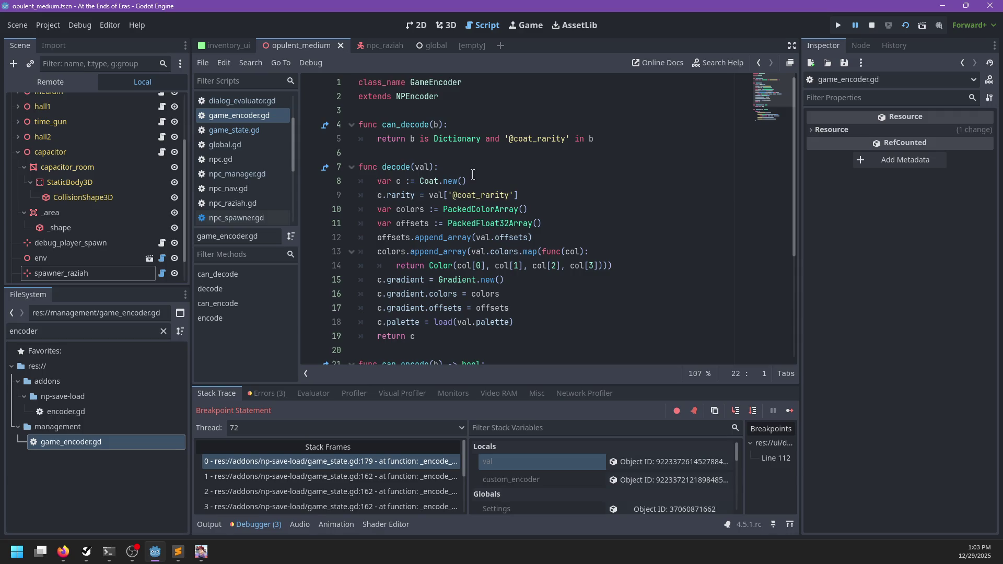
pyautogui.click(613, 138)
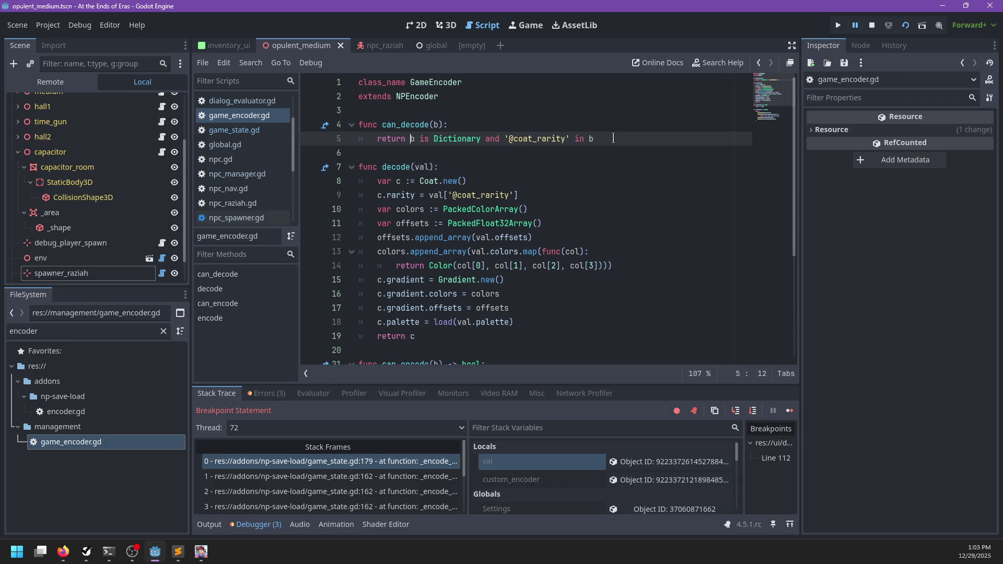
pyautogui.press('BackSpace')
pyautogui.press('BackSpace')
pyautogui.press('BackSpace')
pyautogui.write('if ')
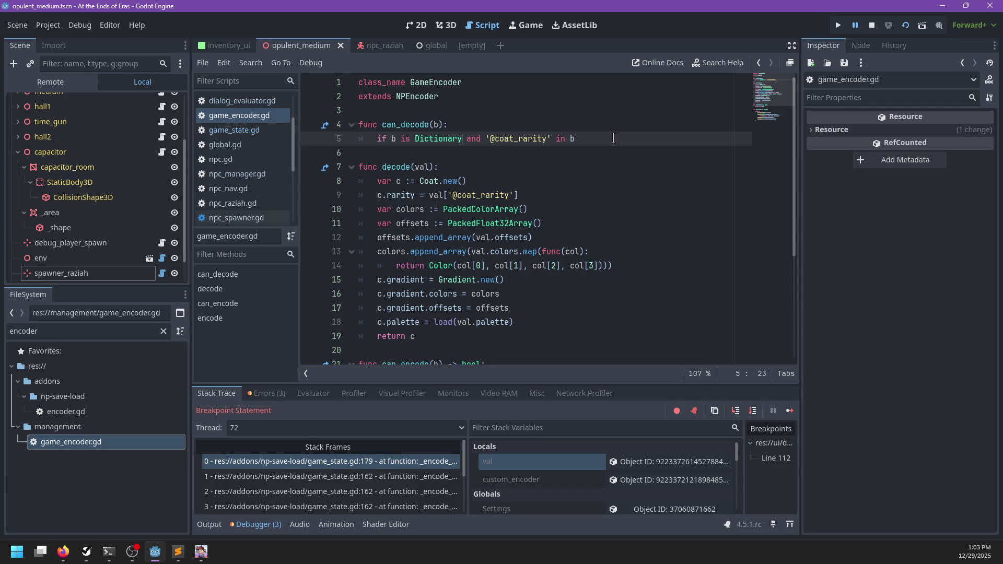
pyautogui.write(':')
pyautogui.press('Return')
pyautogui.write('return true')
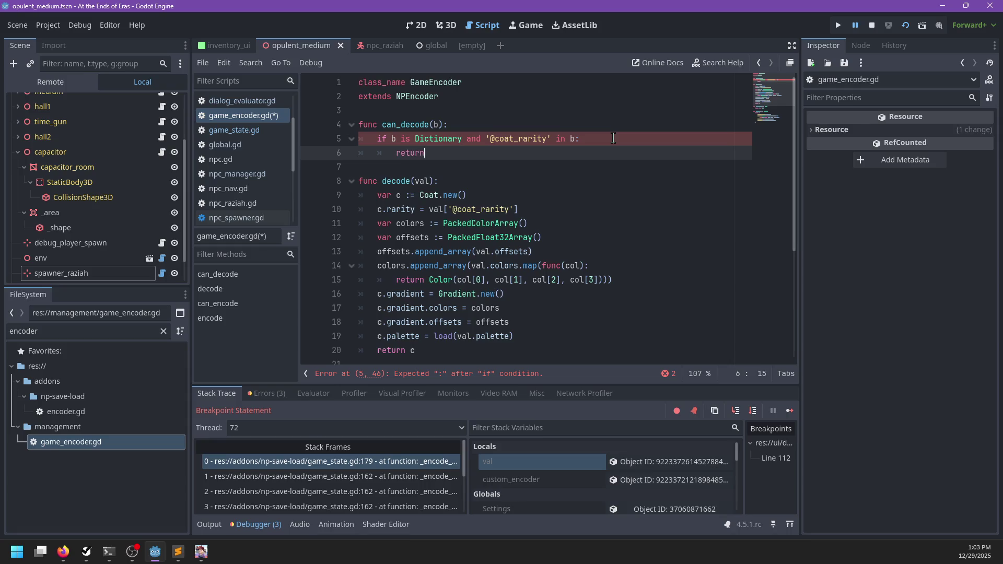
pyautogui.press('Return')
pyautogui.write('if b i')
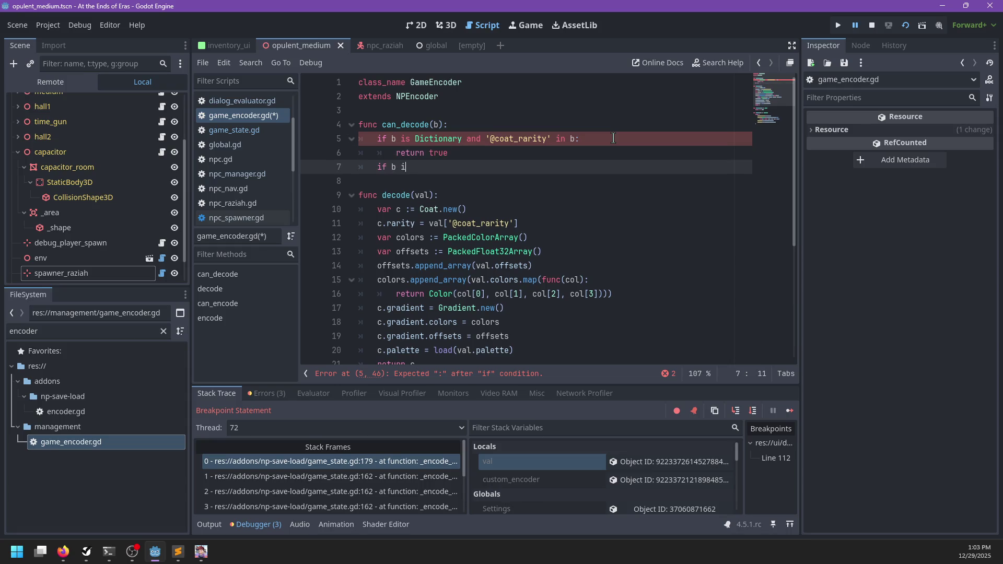
# - Add a separate 'is WorldPath' check in can_decode that returns true
pyautogui.write('s ')
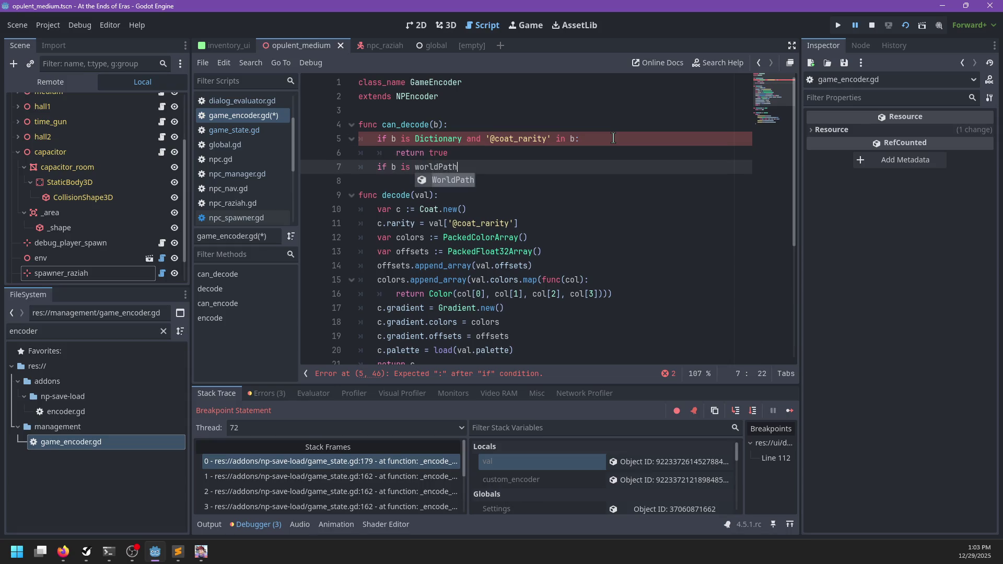
pyautogui.write('Worl')
pyautogui.press('Return')
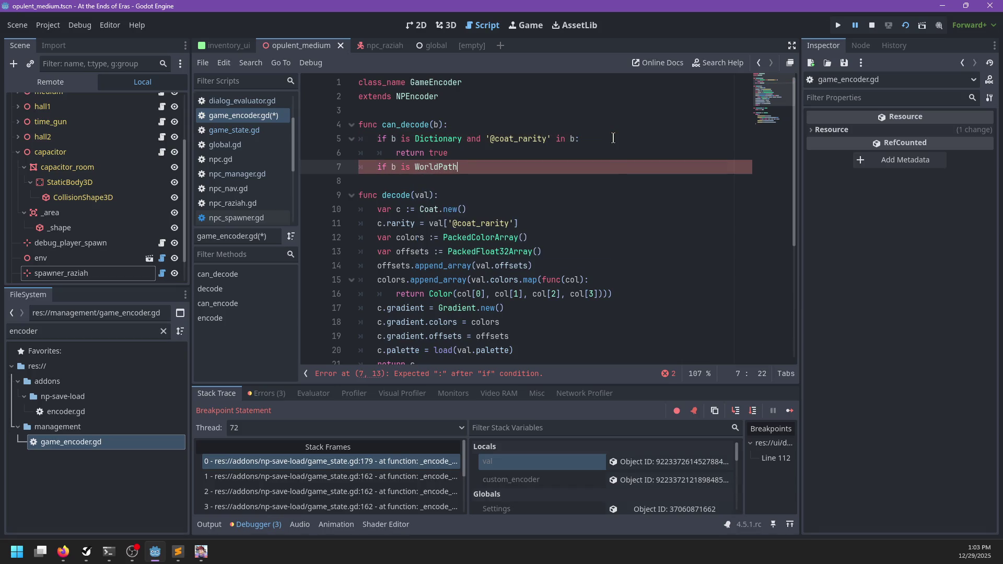
pyautogui.write(':')
pyautogui.press('Return')
pyautogui.write('return true')
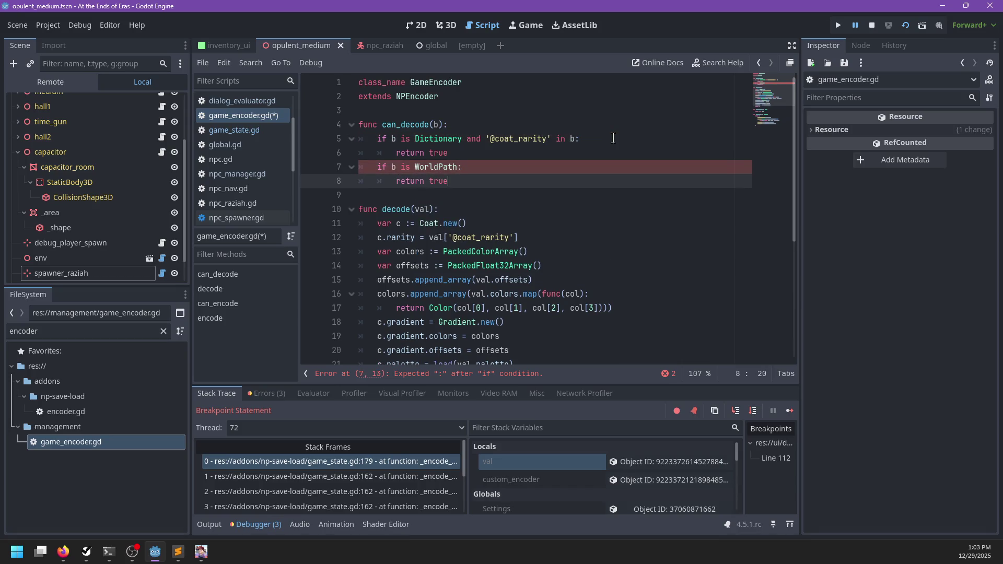
# - Append 'or b is WorldPath' to can_encode's return line
pyautogui.click(480, 208)
pyautogui.press('Return')
pyautogui.write('if')
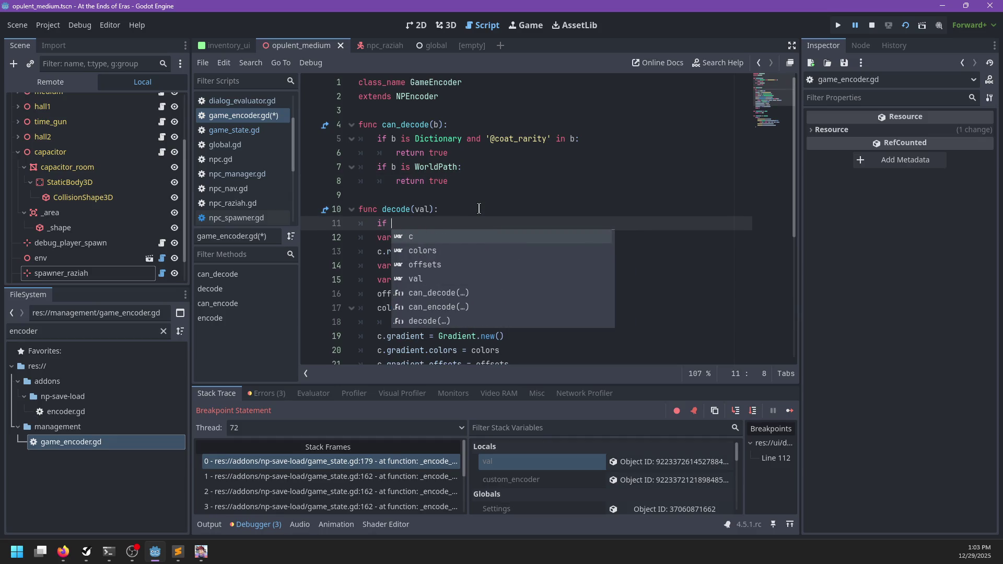
pyautogui.press('BackSpace')
pyautogui.press('BackSpace')
pyautogui.press('BackSpace')
pyautogui.press('BackSpace')
pyautogui.scroll(-4, 486, 209)
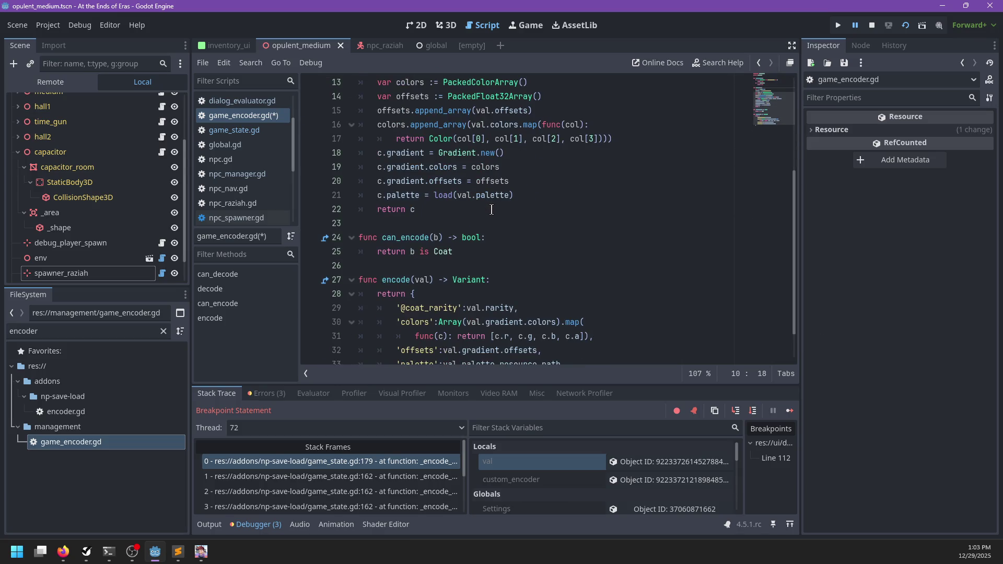
pyautogui.click(481, 252)
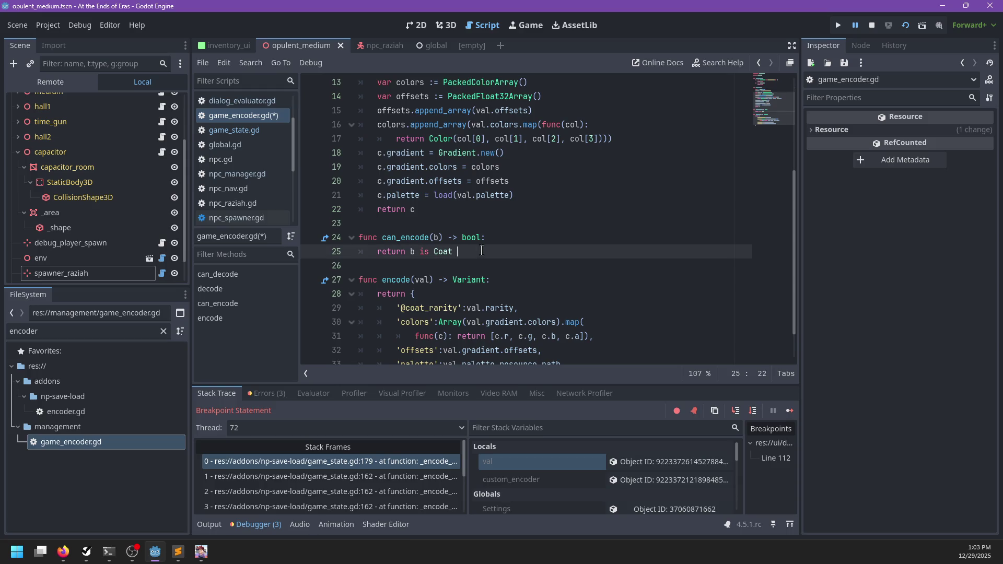
pyautogui.write('or b isWorldPath')
# - Delete the separate WorldPath check from can_decode
pyautogui.scroll(3, 491, 247)
pyautogui.scroll(1, 492, 247)
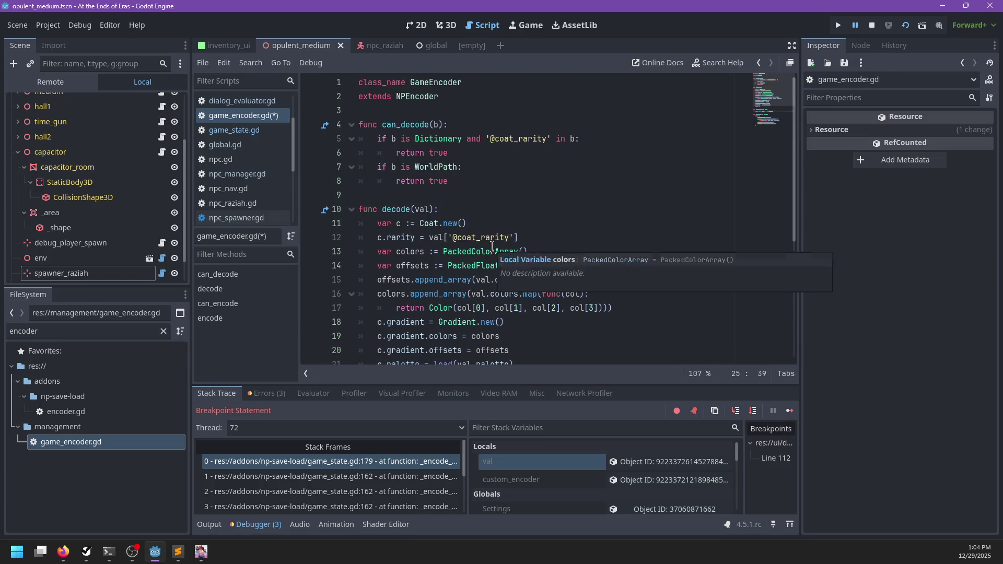
pyautogui.moveTo(449, 181); pyautogui.dragTo(476, 155)
pyautogui.press('BackSpace')
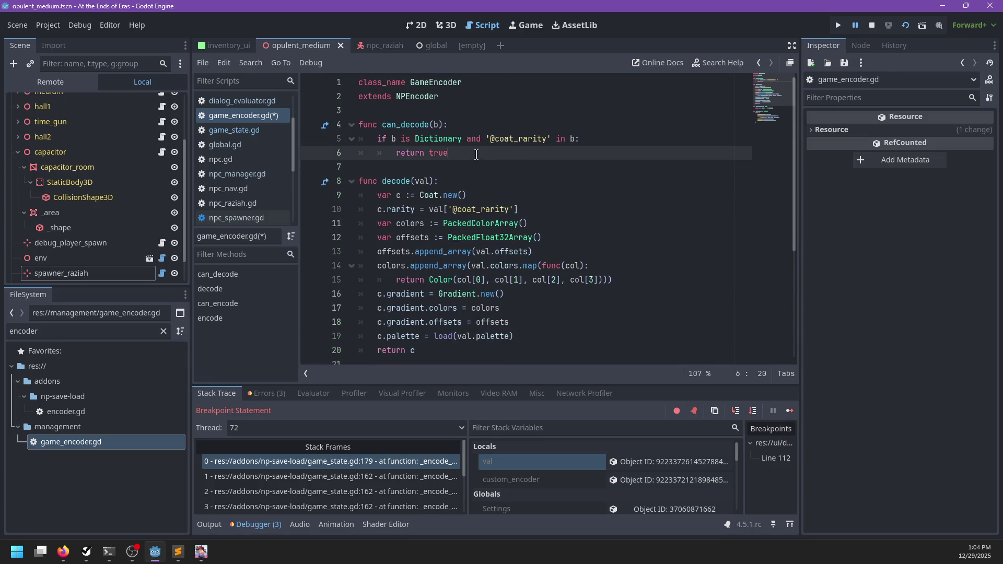
pyautogui.click(486, 138)
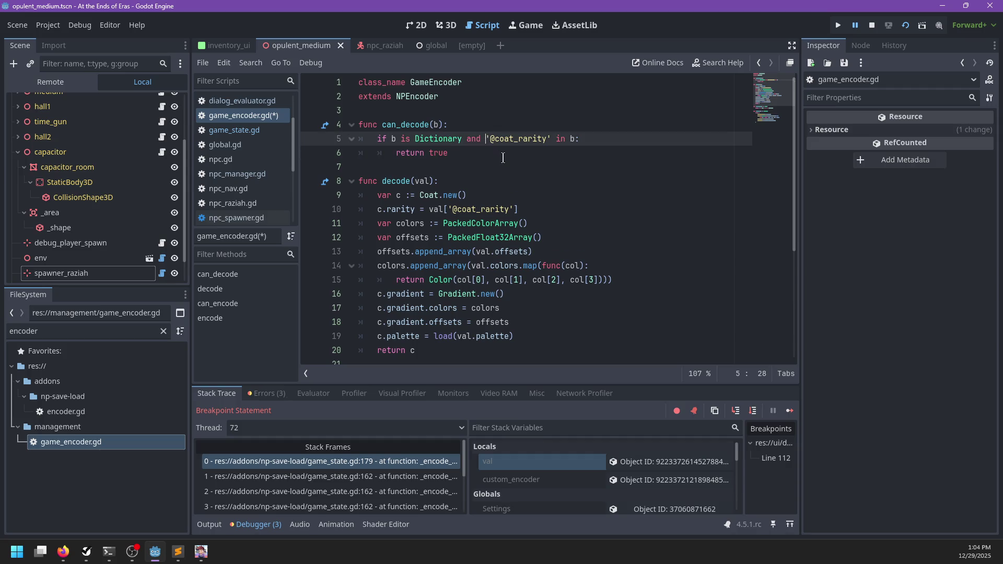
pyautogui.hotkey('shift', 'Left')
pyautogui.hotkey('shift', 'Left')
pyautogui.hotkey('shift', 'Left')
pyautogui.write(':')
pyautogui.press('Return')
pyautogui.write('if')
pyautogui.press('Down')
pyautogui.press('Home')
pyautogui.press('Tab')
pyautogui.press('Up')
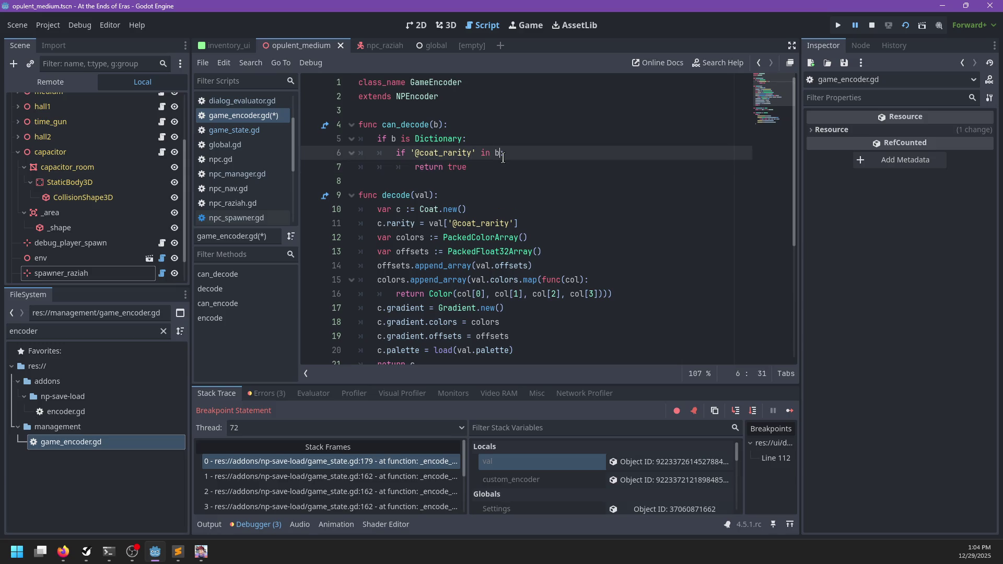
pyautogui.write("or '")
pyautogui.press('BackSpace')
pyautogui.write("@world_path' in b")
# - End can_decode with 'return false'
pyautogui.press('Down')
pyautogui.press('End')
pyautogui.press('Return')
pyautogui.write('return false')
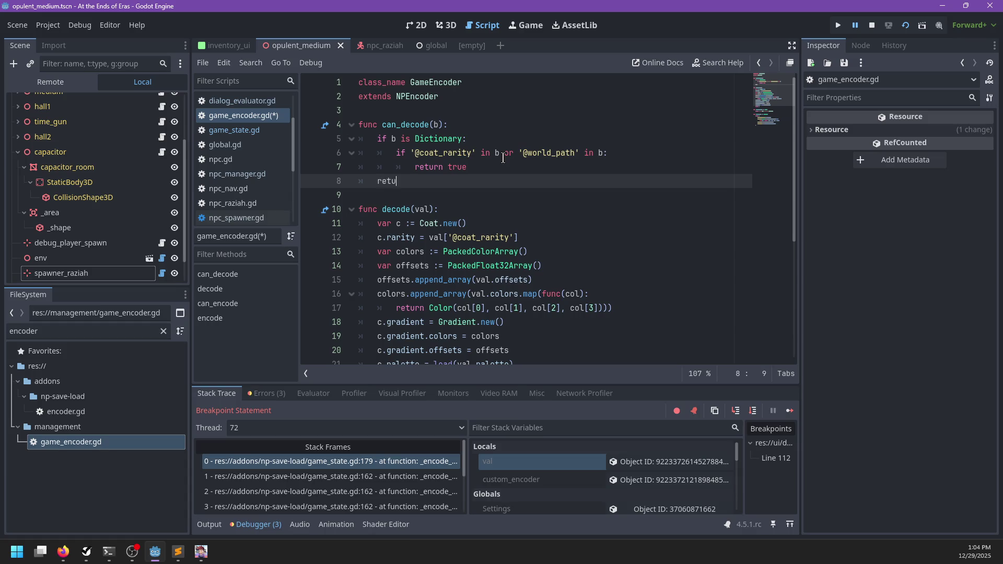
pyautogui.press('Up')
pyautogui.press('Up')
pyautogui.press('Up')
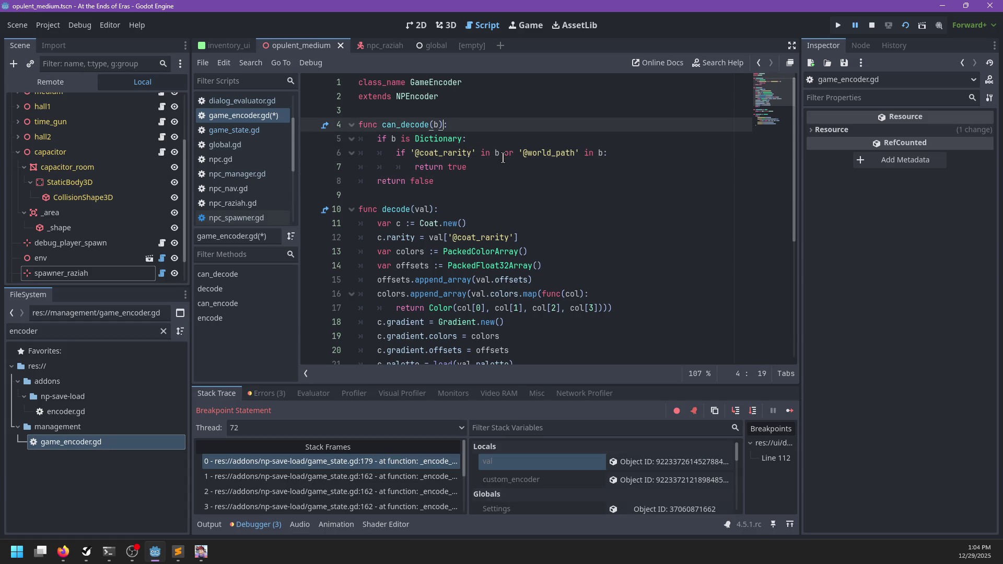
# - Give can_decode a '-> bool' return type and insert the if/elif decode body
pyautogui.write('> boo')
pyautogui.click(435, 209)
pyautogui.scroll(-1, 471, 198)
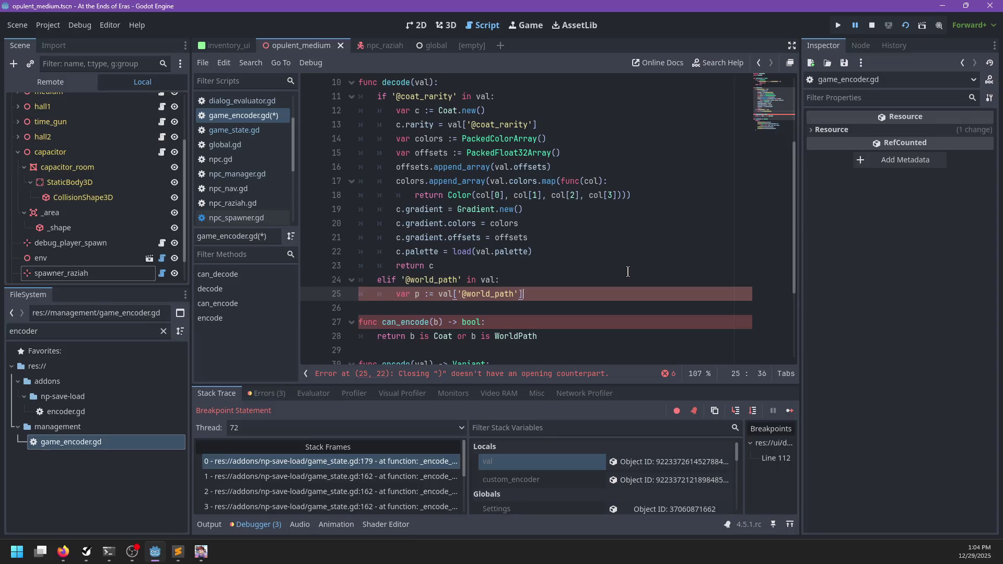
pyautogui.hotkey('ctrl', 'z')
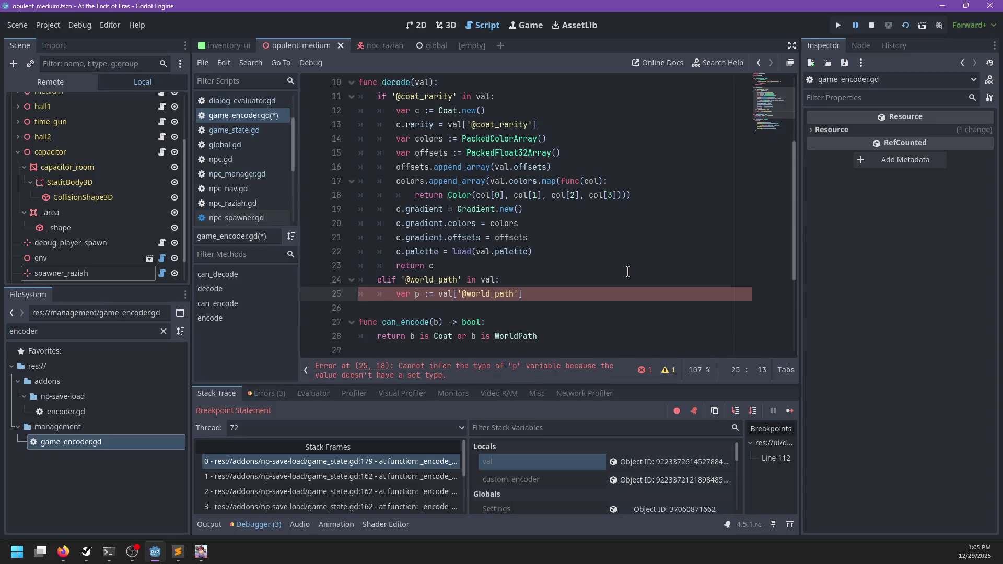
pyautogui.write('Array')
pyautogui.press('Left')
pyautogui.press('Left')
pyautogui.press('Left')
pyautogui.press('BackSpace')
pyautogui.press('End')
# - Add a 'return WorldPath' line and go to the WorldPath class definition
pyautogui.press('Return')
pyautogui.write('return WorldPath.new()')
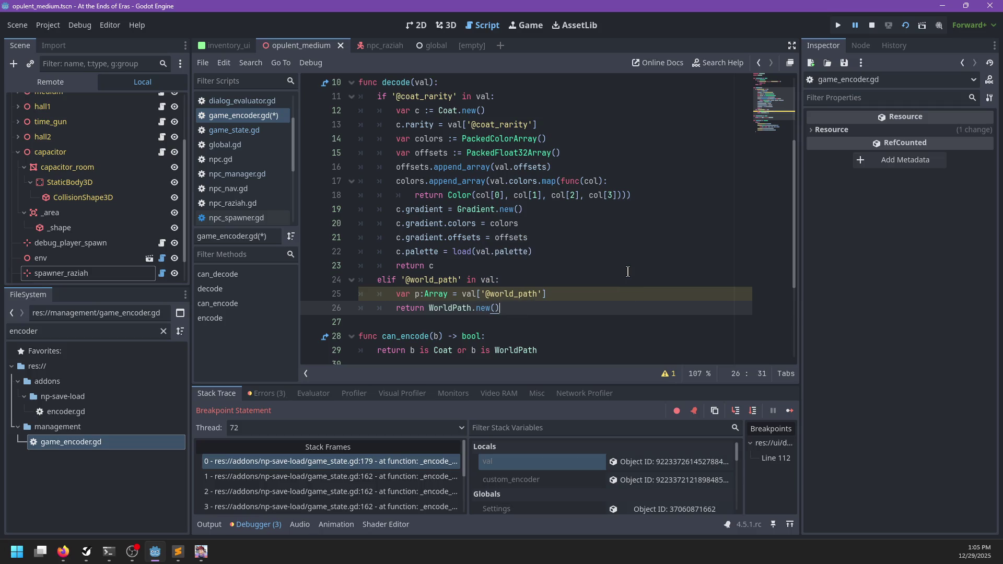
pyautogui.press('BackSpace')
pyautogui.press('BackSpace')
pyautogui.press('BackSpace')
pyautogui.press('BackSpace')
pyautogui.press('BackSpace')
pyautogui.write('fro')
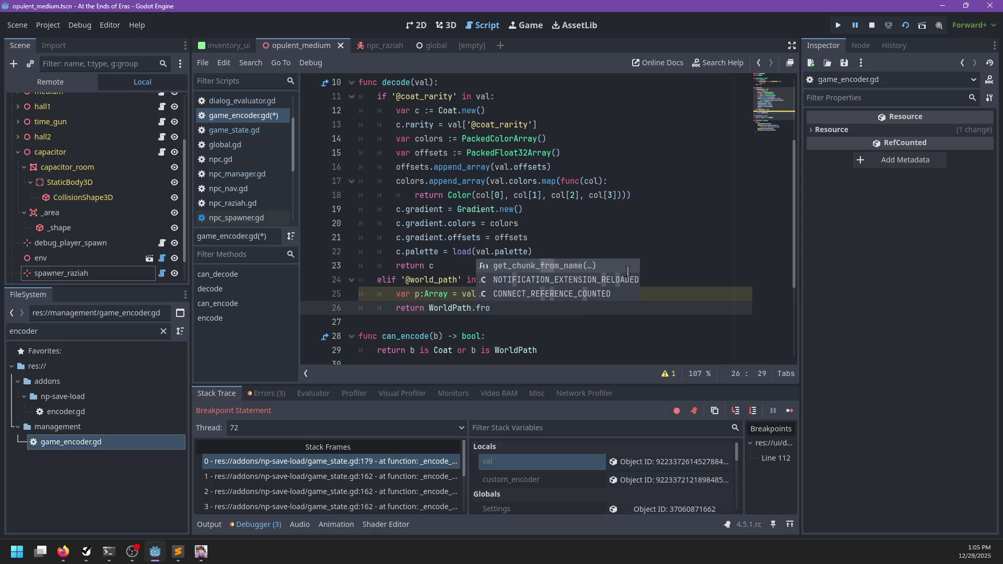
pyautogui.press('BackSpace')
pyautogui.press('BackSpace')
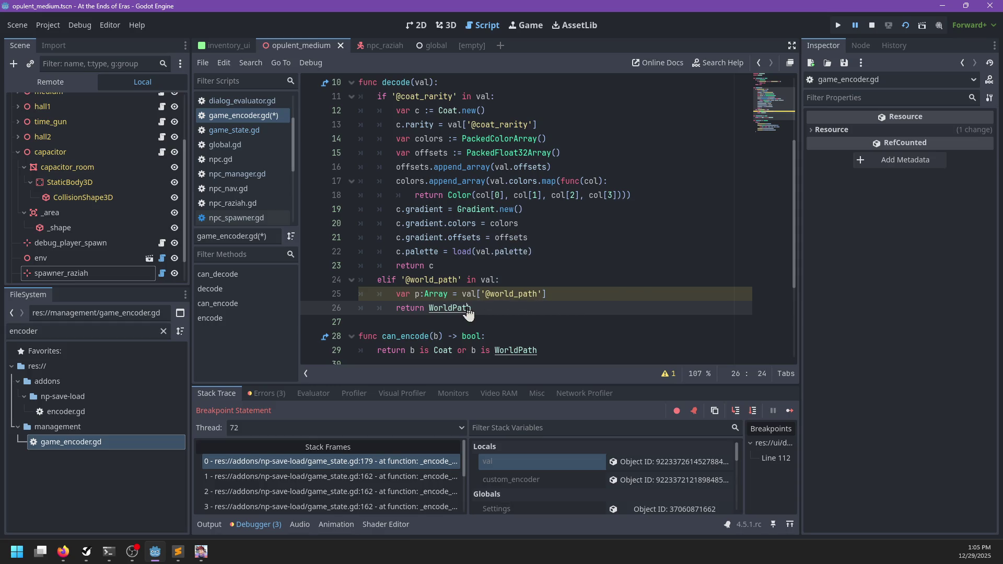
pyautogui.keyDown('ctrl'); pyautogui.click(460, 308); pyautogui.keyUp('ctrl')
# - Review world_path.gd, highlighting every use of the path parameter
pyautogui.scroll(10, 497, 257)
pyautogui.scroll(5, 497, 257)
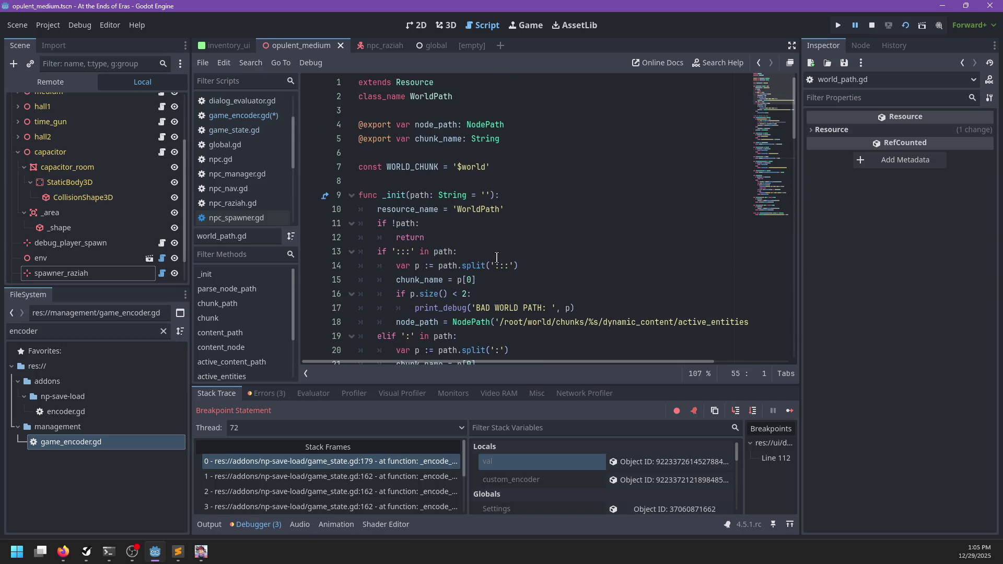
pyautogui.scroll(-1, 542, 222)
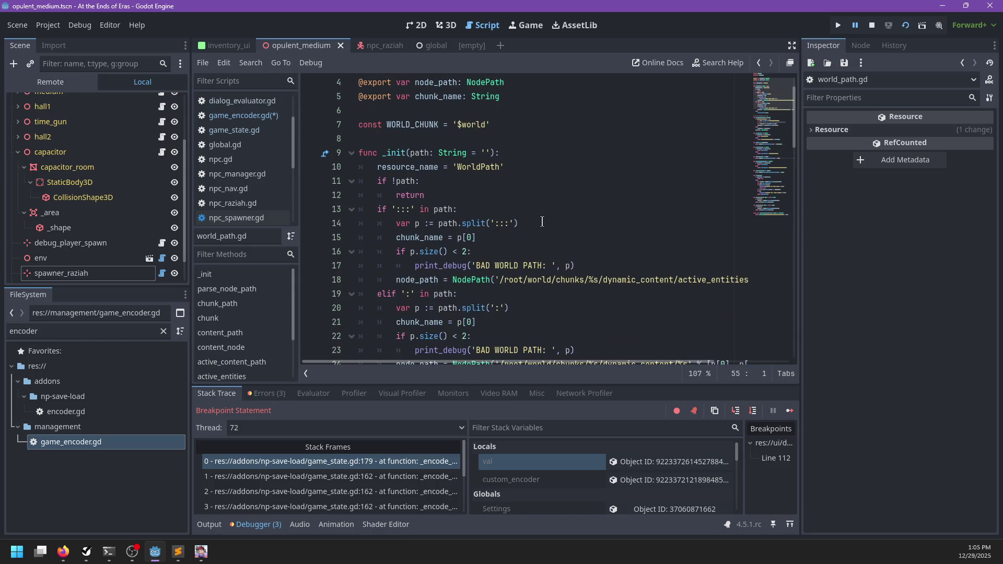
pyautogui.doubleClick(423, 153)
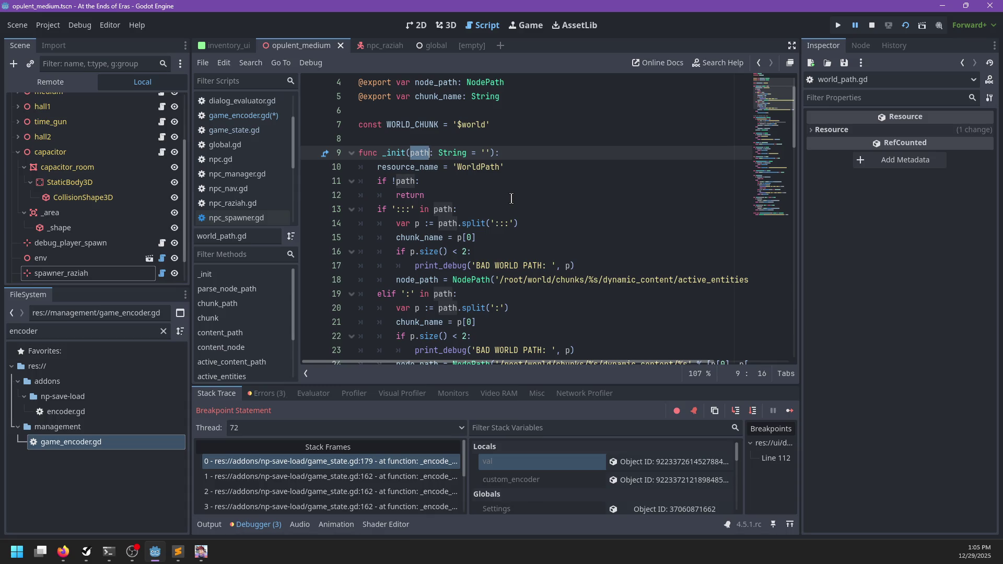
pyautogui.scroll(-1, 512, 199)
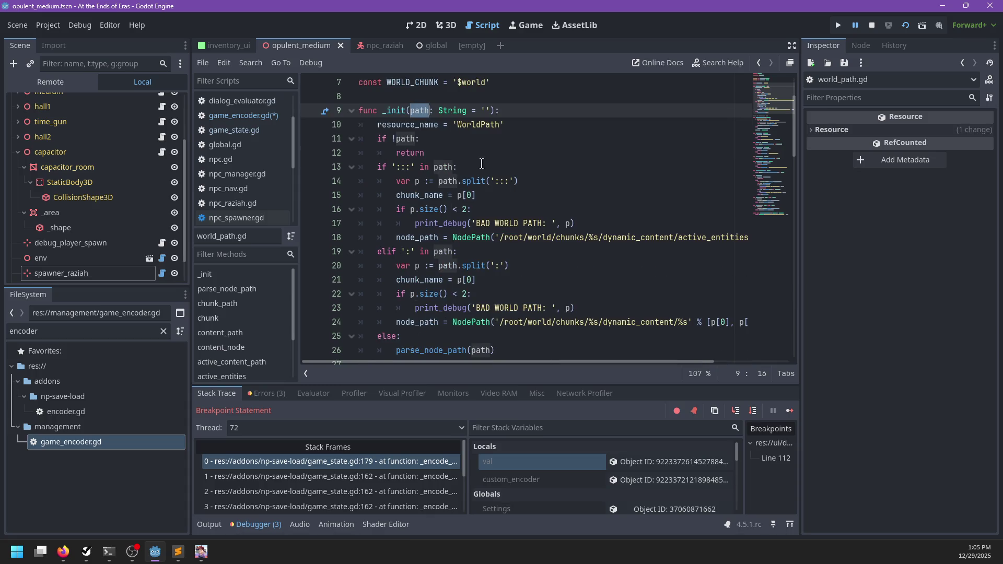
pyautogui.scroll(-5, 482, 164)
pyautogui.scroll(-1, 482, 197)
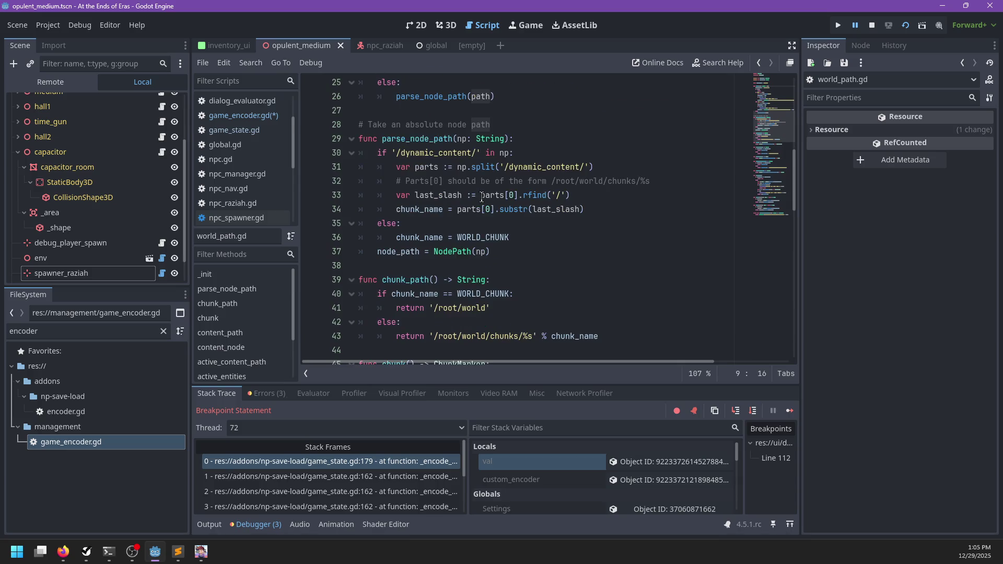
pyautogui.scroll(-5, 556, 191)
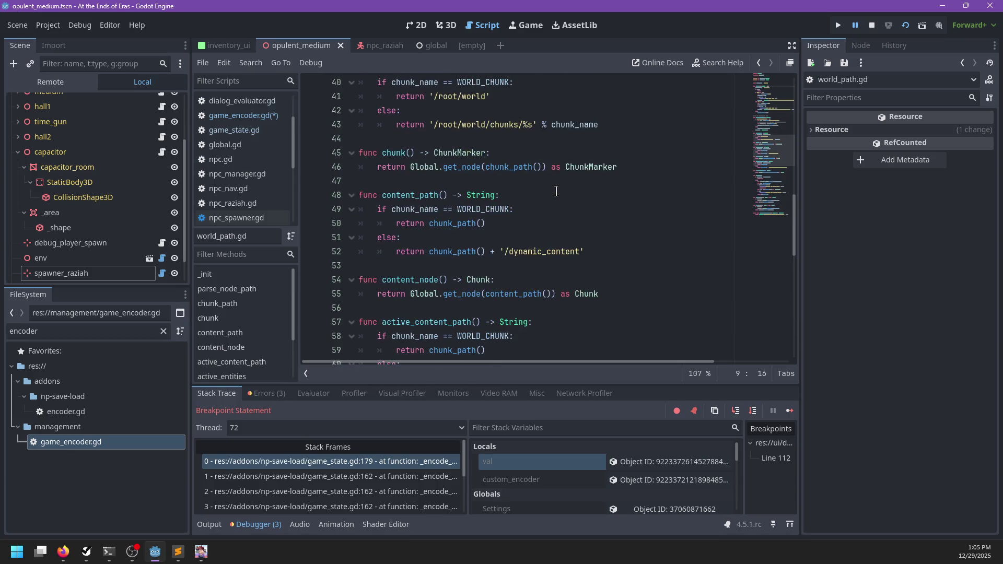
pyautogui.scroll(-2, 556, 191)
pyautogui.scroll(-2, 547, 203)
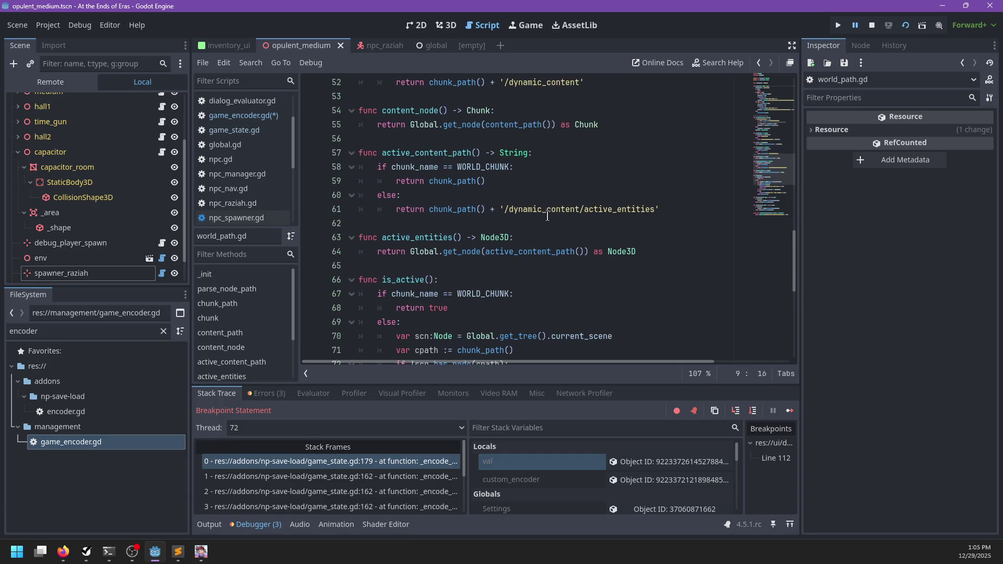
pyautogui.scroll(-2, 544, 217)
pyautogui.scroll(-3, 541, 219)
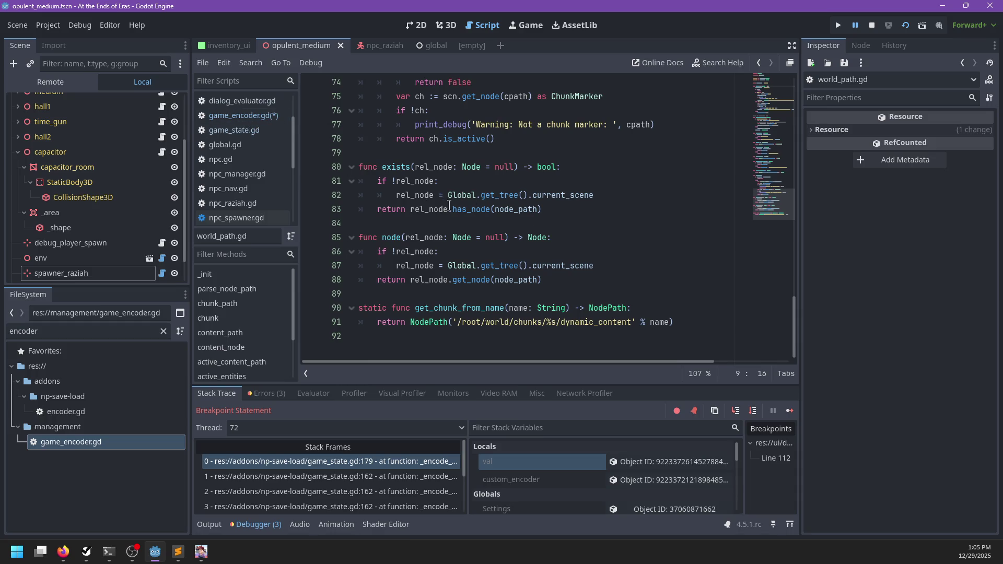
pyautogui.scroll(20, 465, 212)
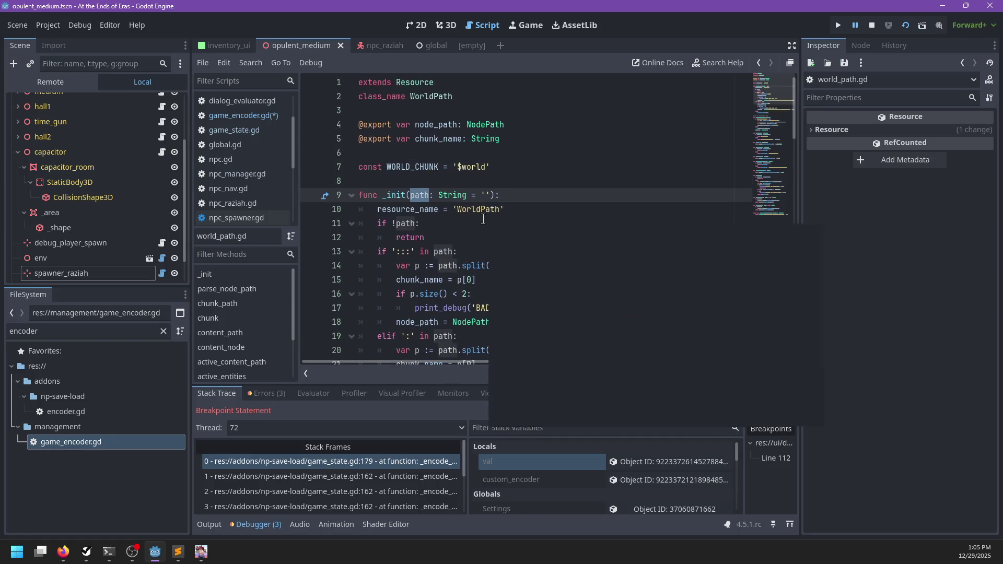
# - Trace chunk_name through the WorldPath helpers, then return to game_encoder.gd
pyautogui.doubleClick(440, 138)
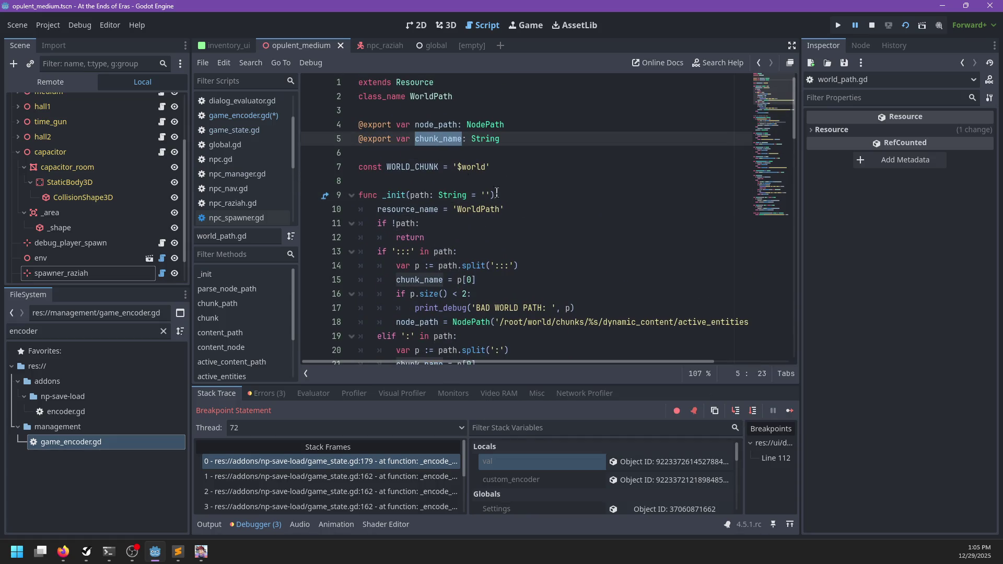
pyautogui.scroll(-2, 533, 219)
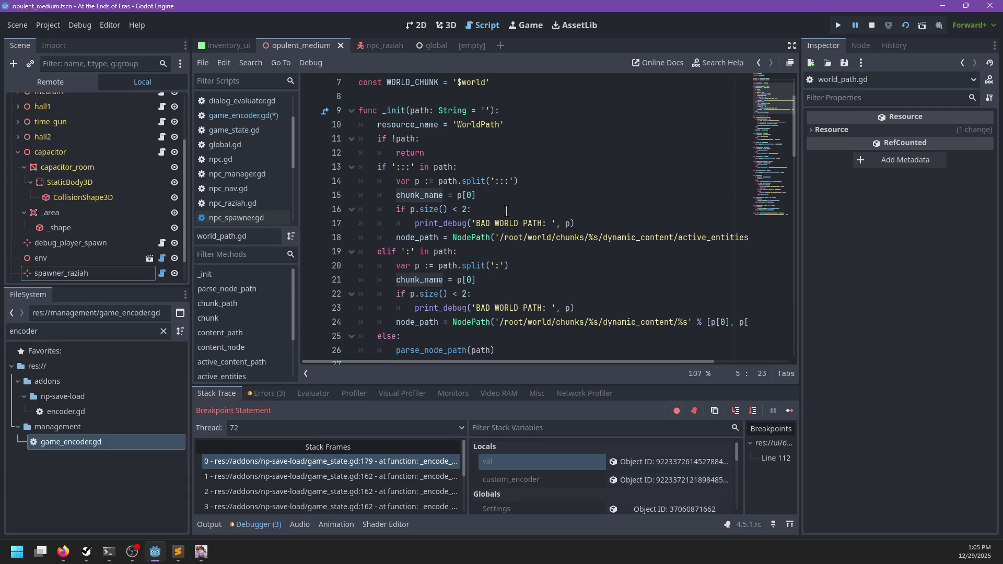
pyautogui.scroll(-2, 506, 211)
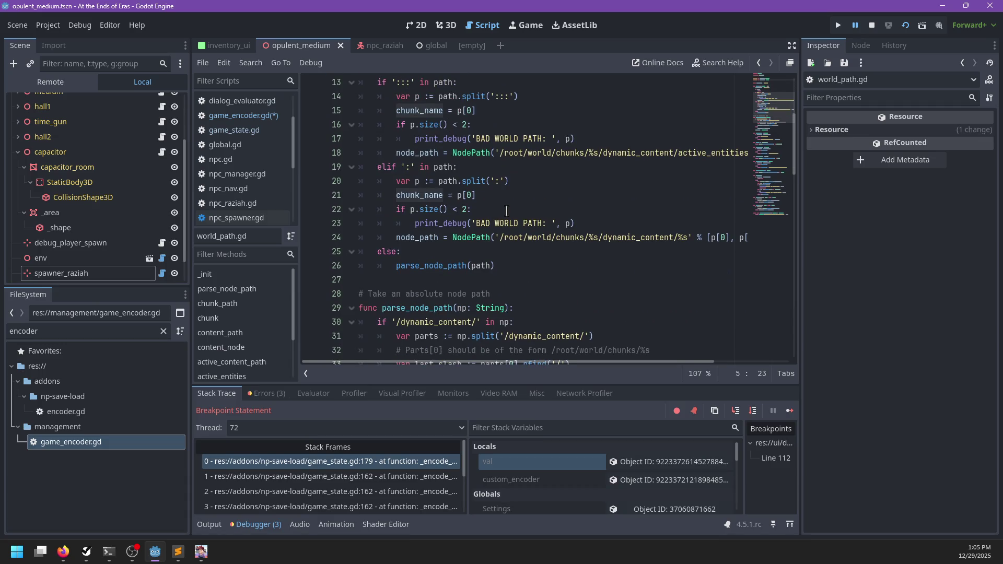
pyautogui.hscroll(2, 573, 237)
pyautogui.hscroll(-2, 573, 237)
pyautogui.scroll(-2, 550, 241)
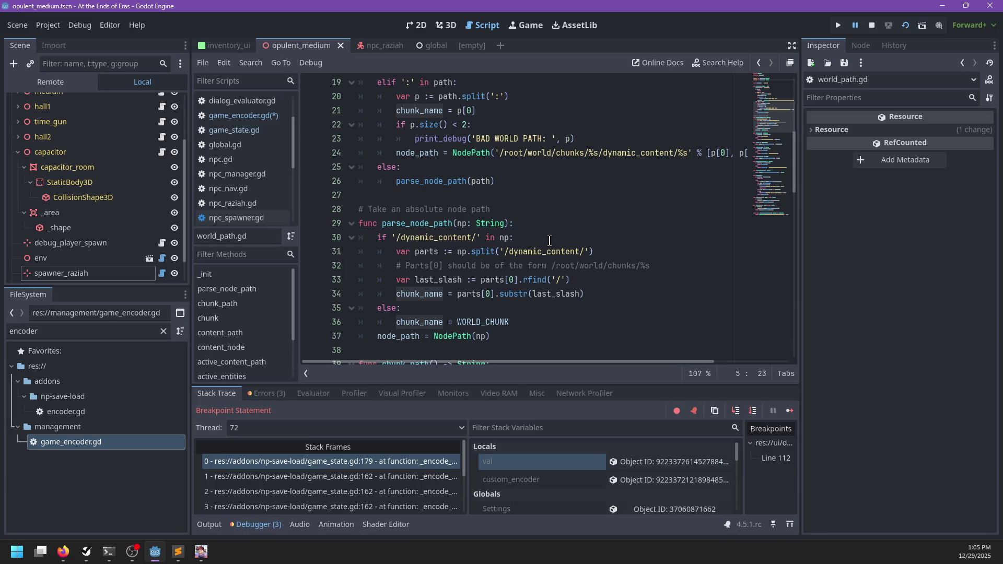
pyautogui.scroll(-2, 550, 241)
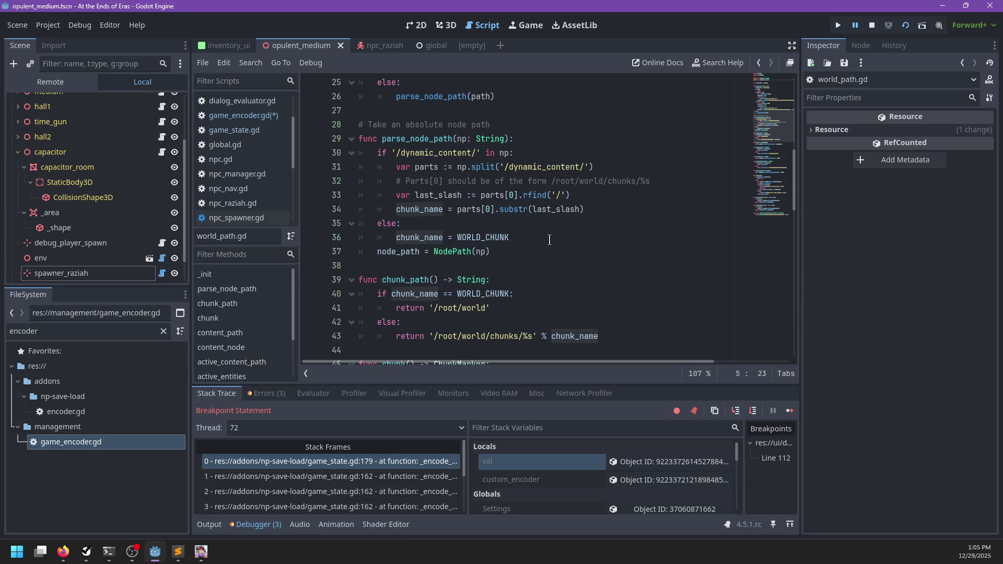
pyautogui.scroll(-1, 550, 240)
pyautogui.scroll(-2, 565, 230)
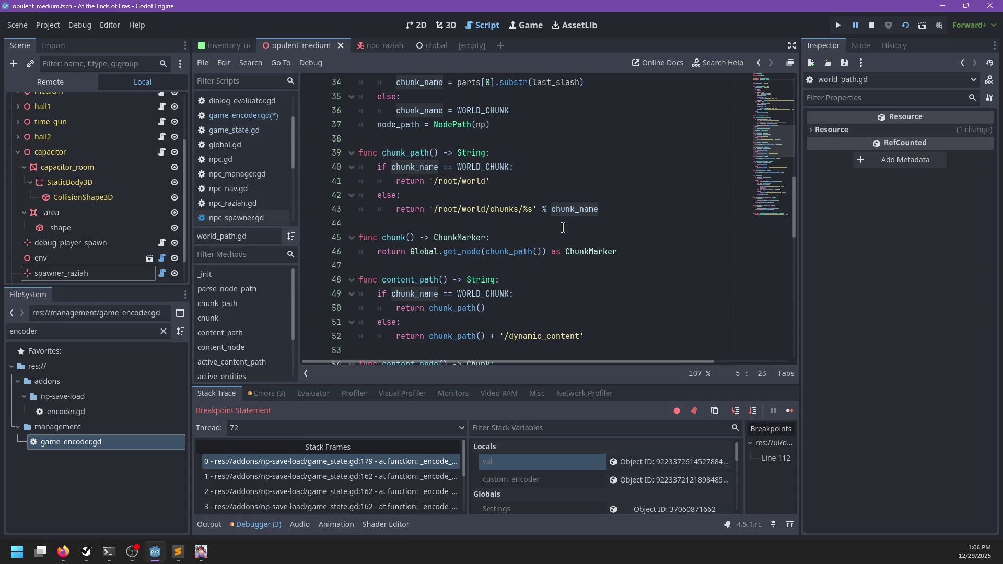
pyautogui.scroll(-4, 563, 227)
pyautogui.scroll(-1, 563, 228)
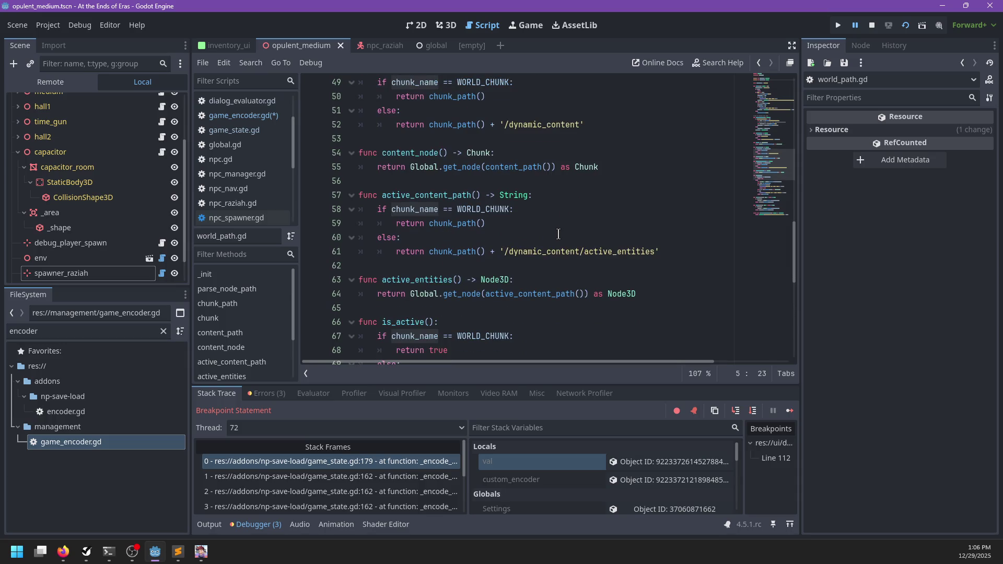
pyautogui.scroll(12, 558, 228)
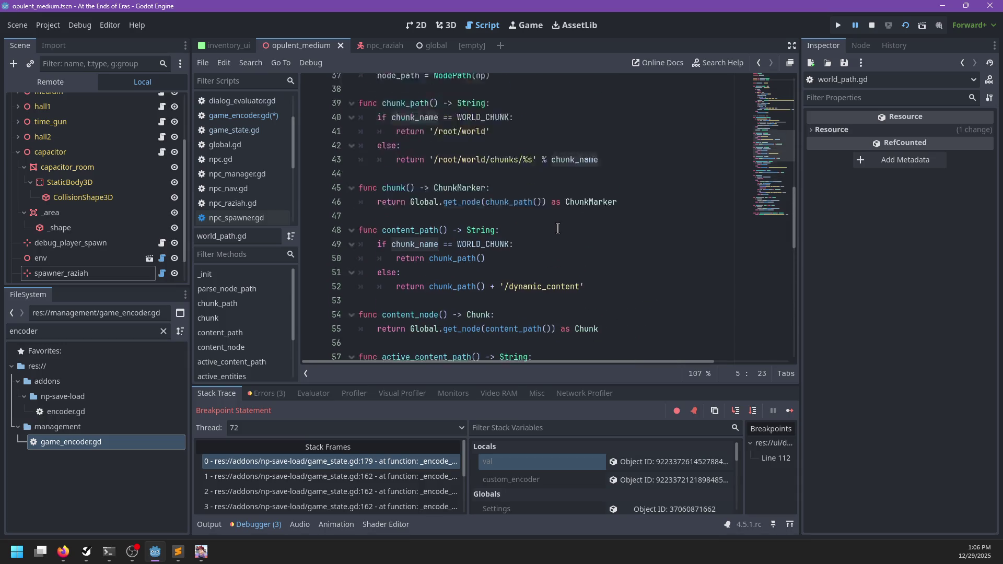
pyautogui.scroll(4, 558, 230)
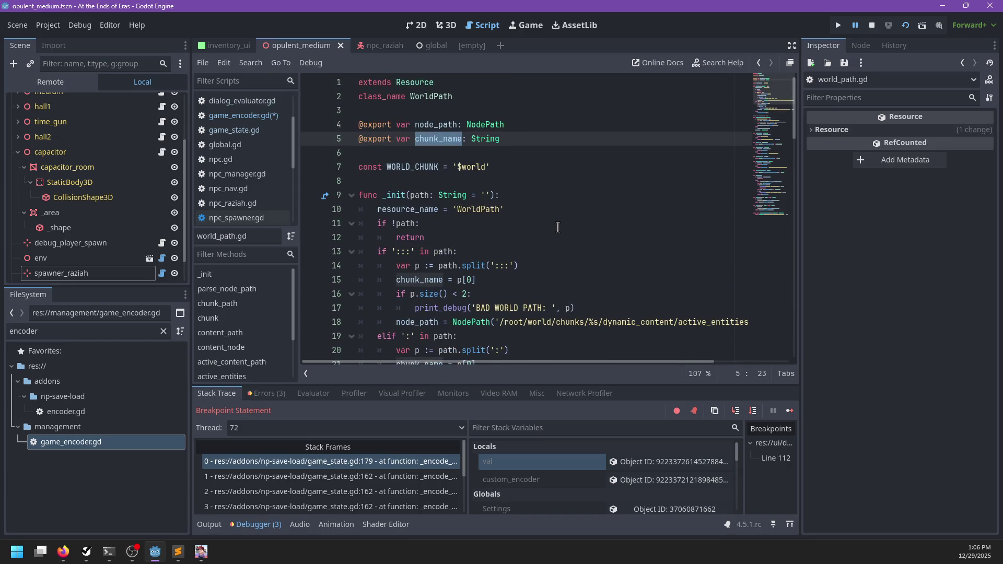
pyautogui.click(266, 116)
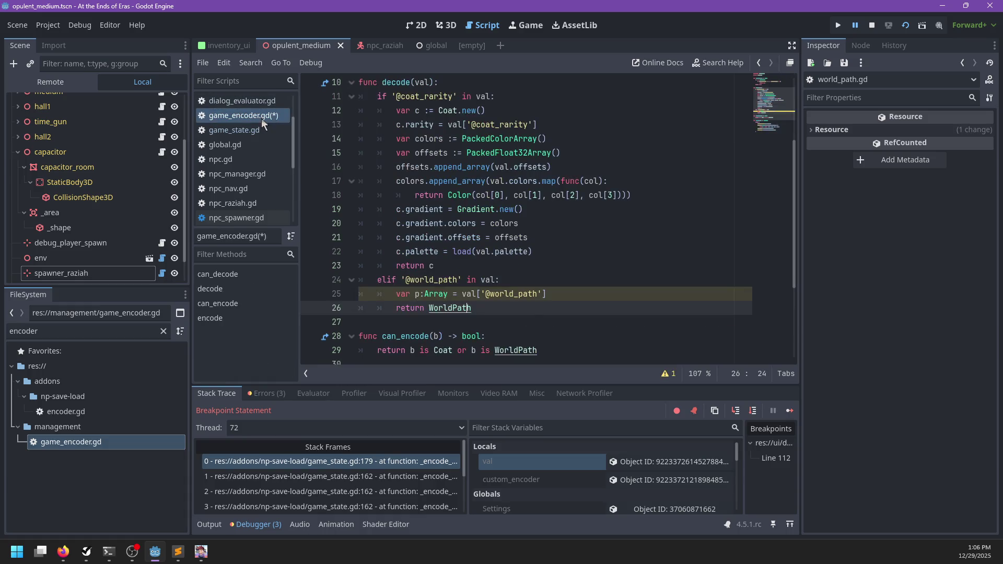
# - In decode, type the world_path variable as String and return WorldPath.new(p)
pyautogui.click(569, 295)
pyautogui.doubleClick(434, 294)
pyautogui.write('String')
pyautogui.press('Down')
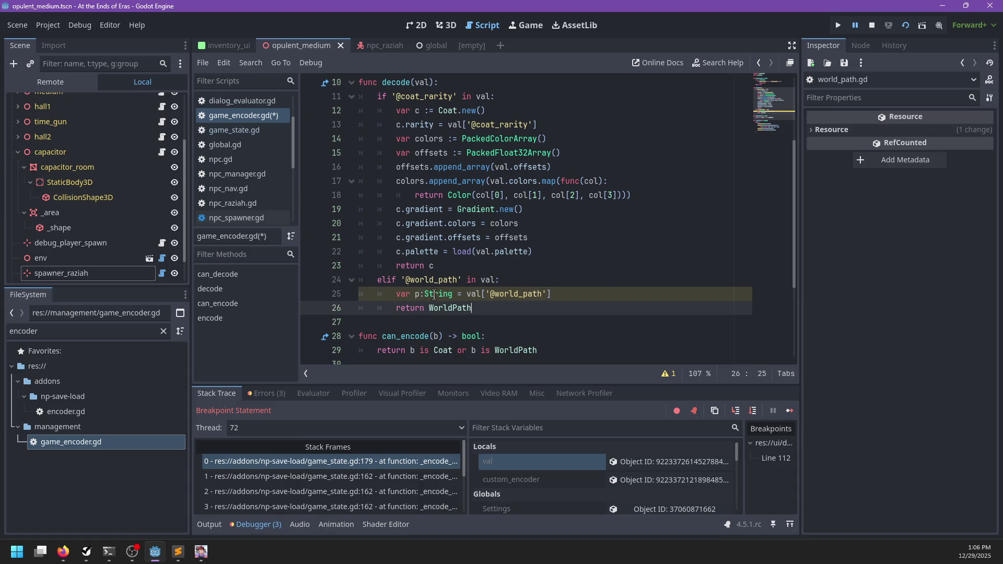
pyautogui.write('.new(p)')
pyautogui.scroll(1, 523, 240)
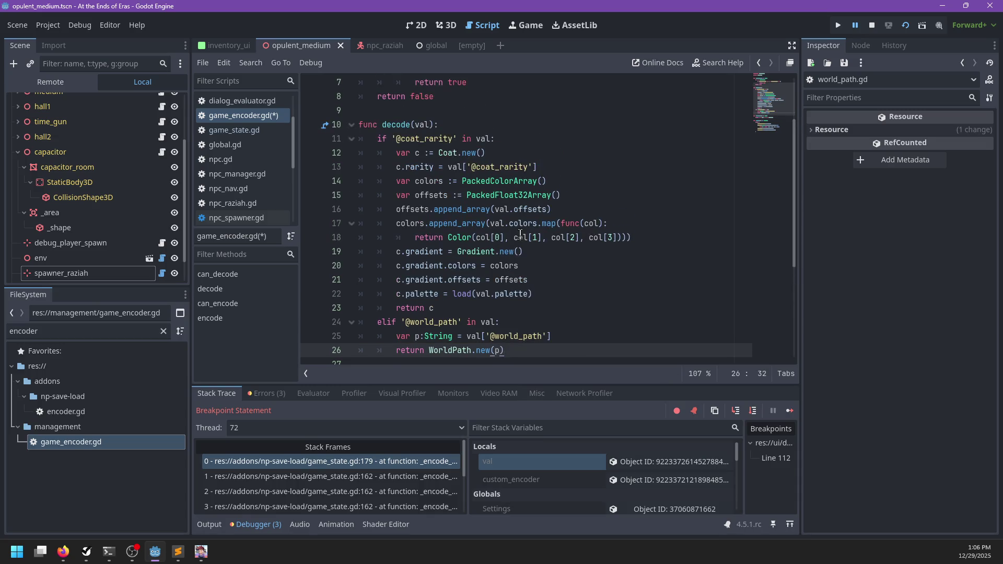
pyautogui.scroll(-1, 520, 240)
pyautogui.scroll(3, 519, 244)
pyautogui.scroll(-6, 519, 244)
# - Wrap encode's dictionary return in an 'if val is Coat:' branch
pyautogui.click(519, 247)
pyautogui.press('Return')
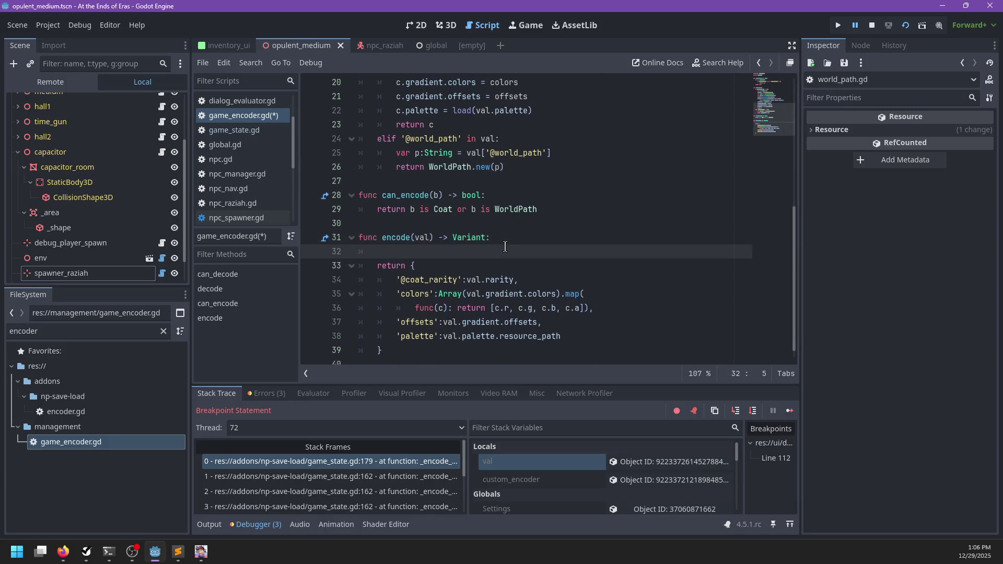
pyautogui.write('ifval is Coar')
pyautogui.press('BackSpace')
pyautogui.write('t:')
pyautogui.scroll(-1, 470, 272)
pyautogui.click(389, 329)
pyautogui.moveTo(389, 329); pyautogui.dragTo(369, 253)
pyautogui.press('Tab')
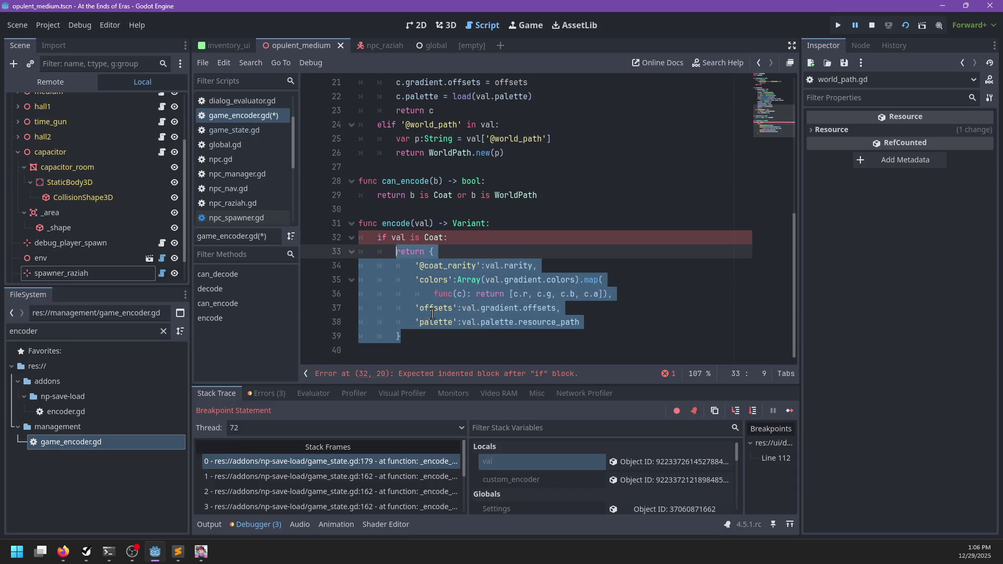
pyautogui.click(433, 333)
pyautogui.press('Return')
pyautogui.press('BackSpace')
pyautogui.write('elif val')
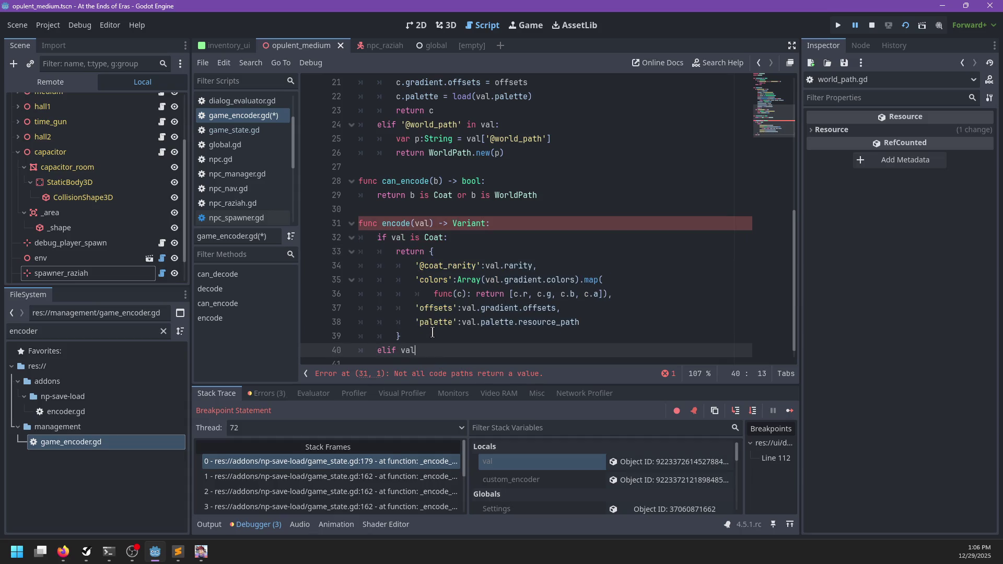
pyautogui.write(' is WorldPath:')
pyautogui.press('Return')
pyautogui.write('return {')
pyautogui.write("'@wor")
pyautogui.write("ld_path'")
pyautogui.write(': val.')
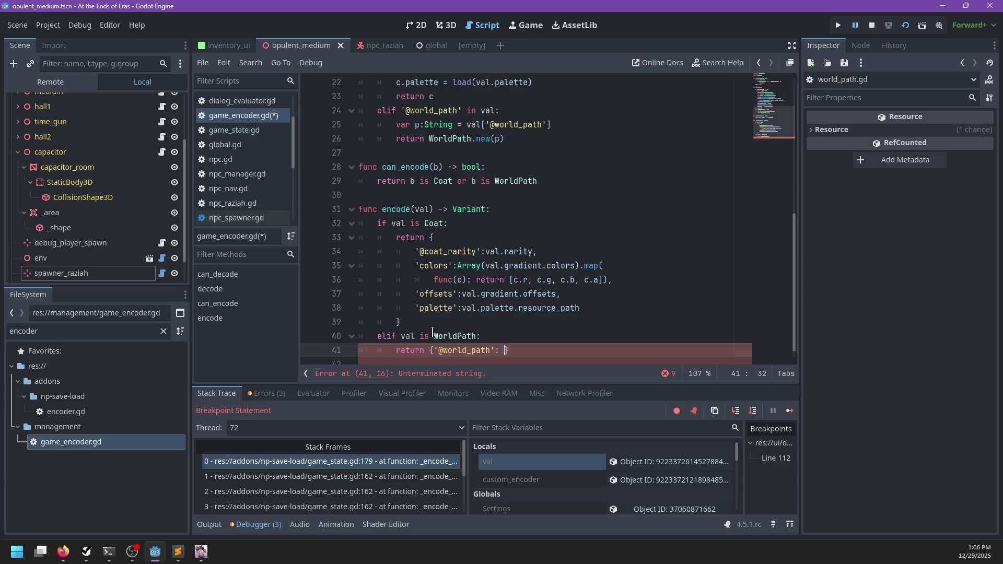
pyautogui.write('node_')
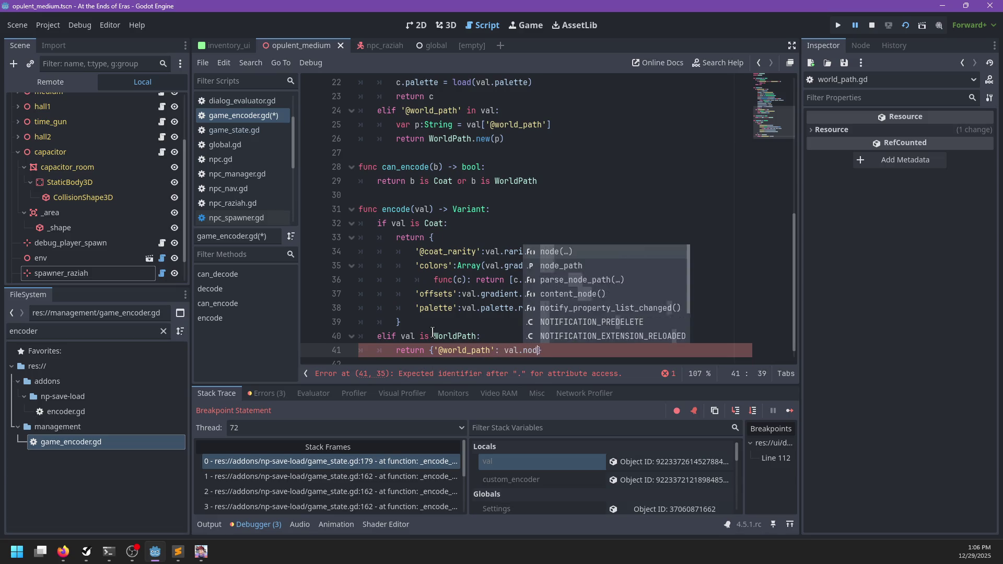
pyautogui.press('Return')
pyautogui.press('End')
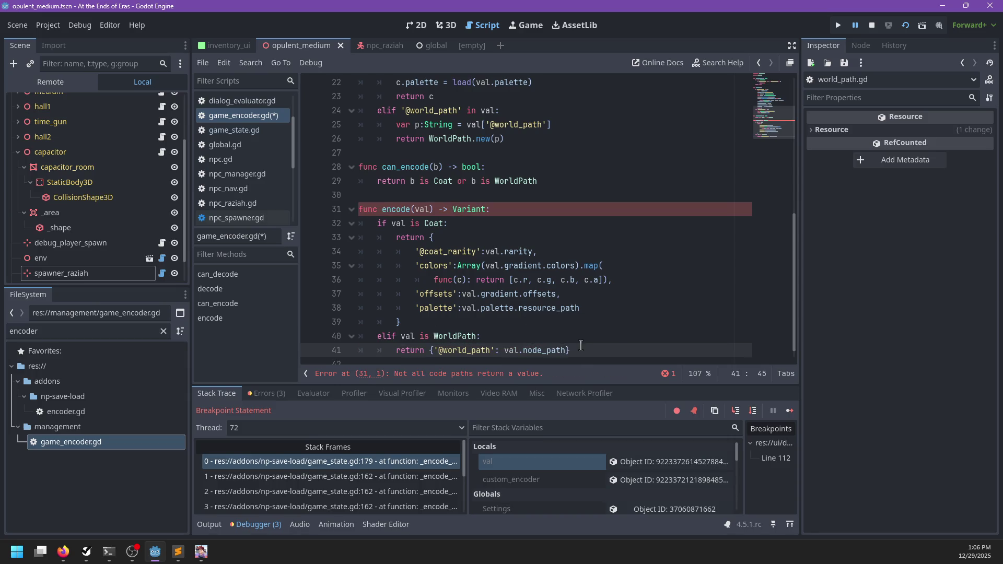
# - Add an else branch that calls push_error reporting the unsupported encode value
pyautogui.press('Return')
pyautogui.write('else:')
pyautogui.press('Return')
pyautogui.write('push')
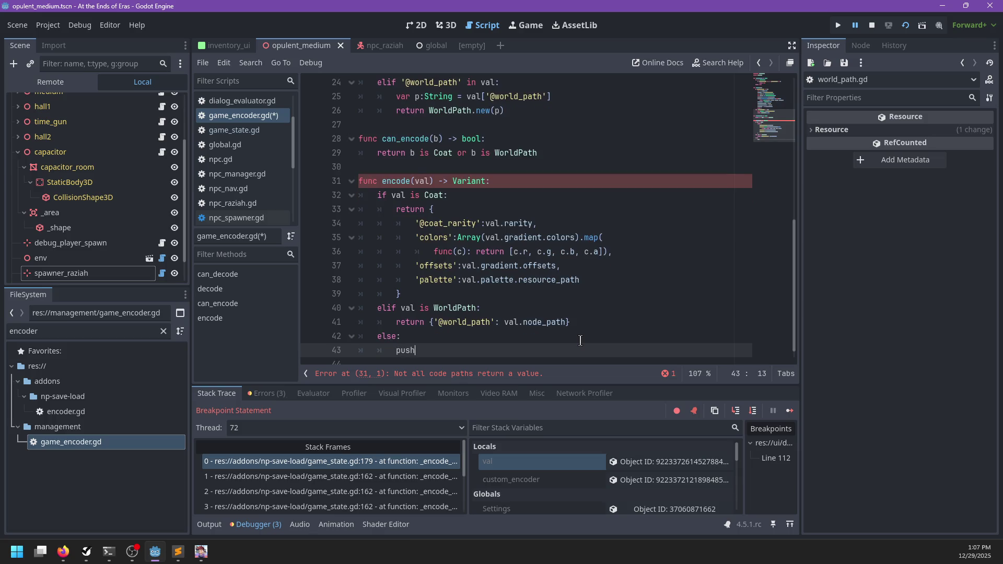
pyautogui.write('rorr')
pyautogui.write("('")
pyautogui.press('BackSpace')
pyautogui.write('nsu')
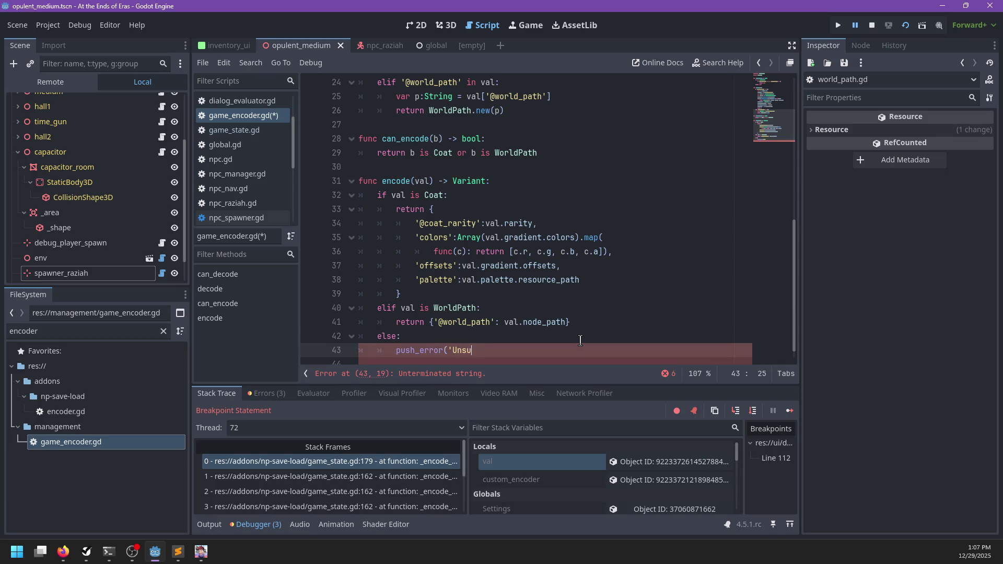
pyautogui.write('pported encoder')
pyautogui.hotkey('ctrl', 'BackSpace')
pyautogui.write("value: ', val)")
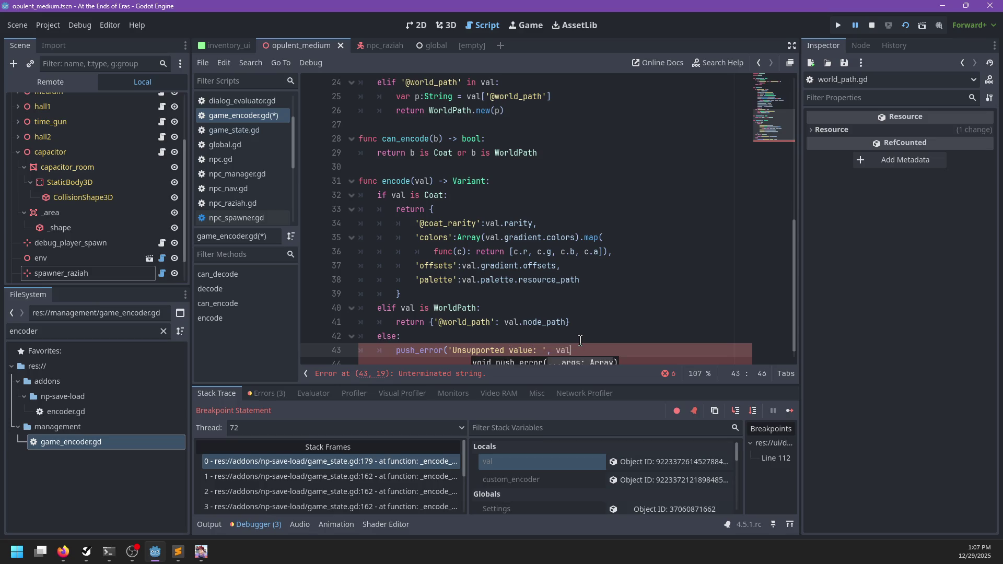
pyautogui.press('Return')
# - End the else branch with 'return null' and save game_encoder.gd
pyautogui.write('return P')
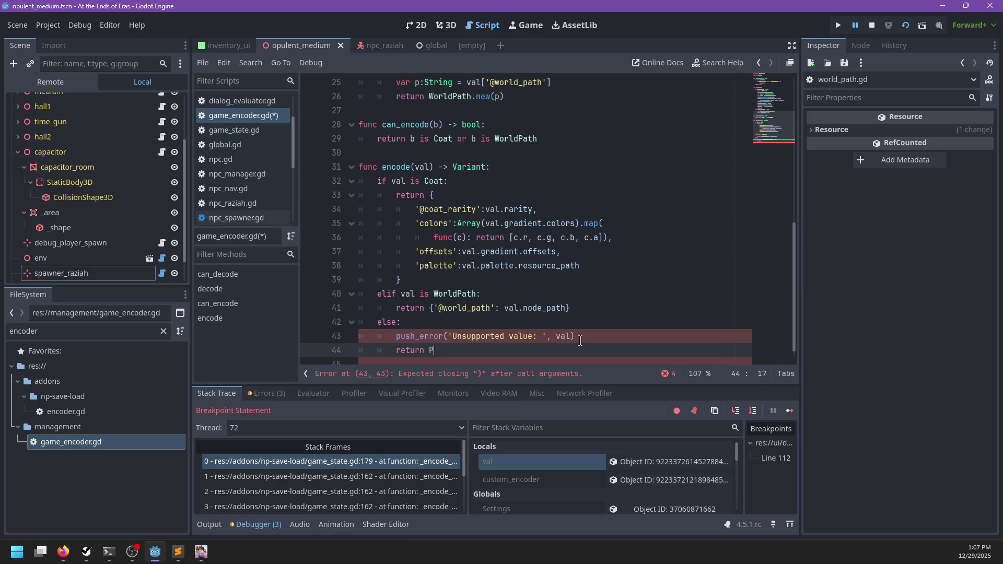
pyautogui.press('BackSpace')
pyautogui.press('BackSpace')
pyautogui.write('{')
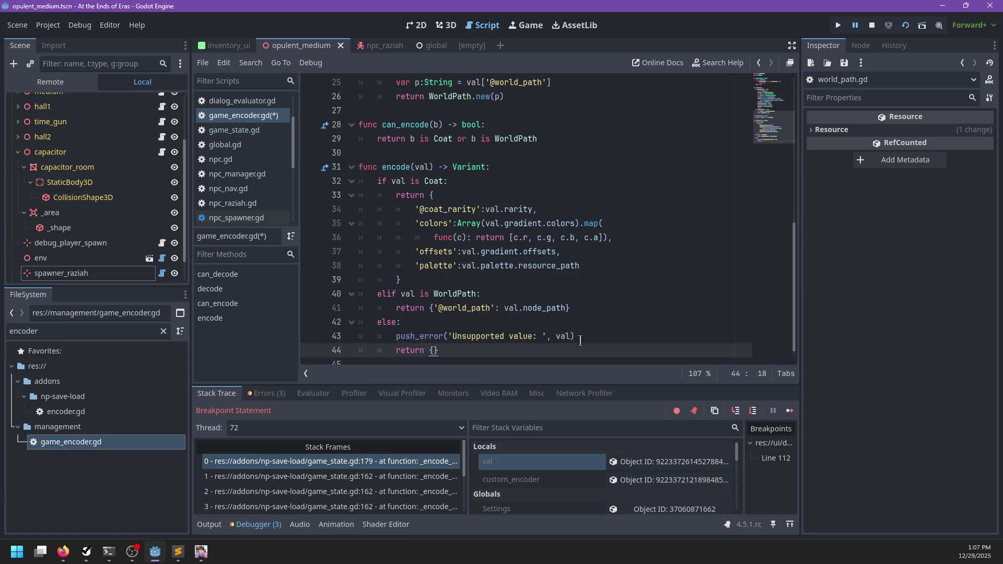
pyautogui.hotkey('ctrl', 'BackSpace')
pyautogui.hotkey('ctrl', 'BackSpace')
pyautogui.write('null')
pyautogui.press('Home')
pyautogui.write('return')
pyautogui.hotkey('ctrl', 's')
pyautogui.scroll(2, 488, 295)
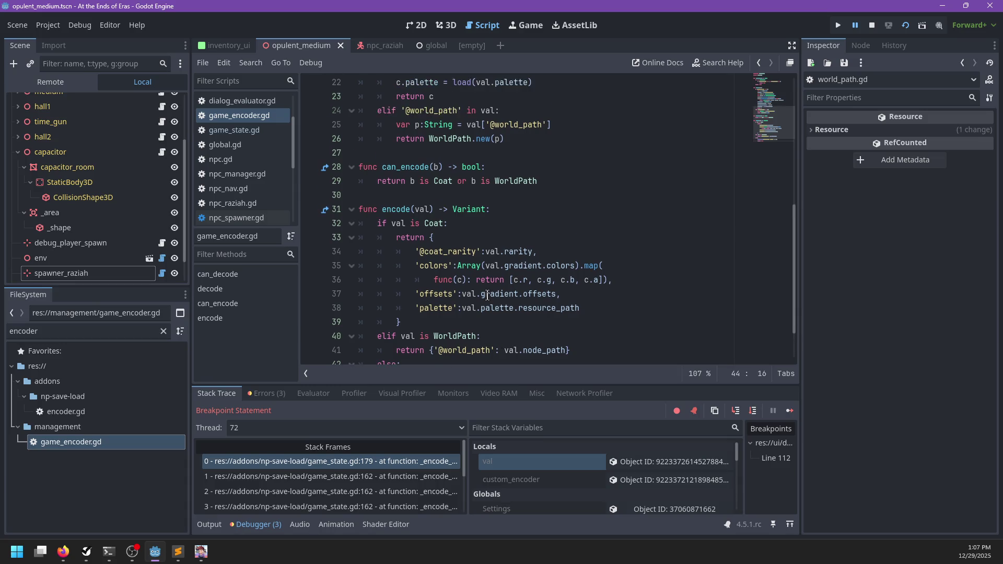
# - Check the encoder's can_encode, can_decode and world_path decode lines, then run the project
pyautogui.click(553, 224)
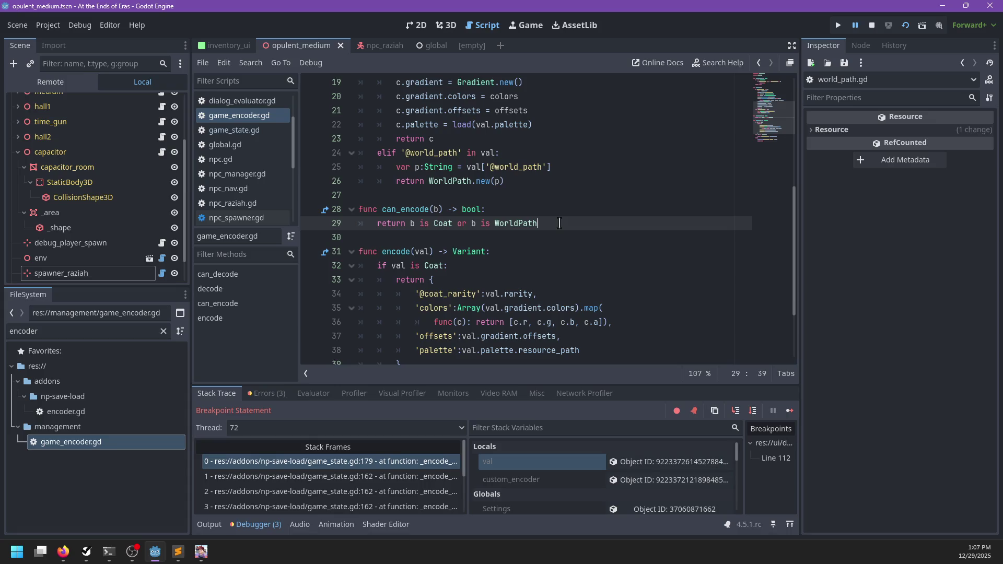
pyautogui.scroll(6, 555, 232)
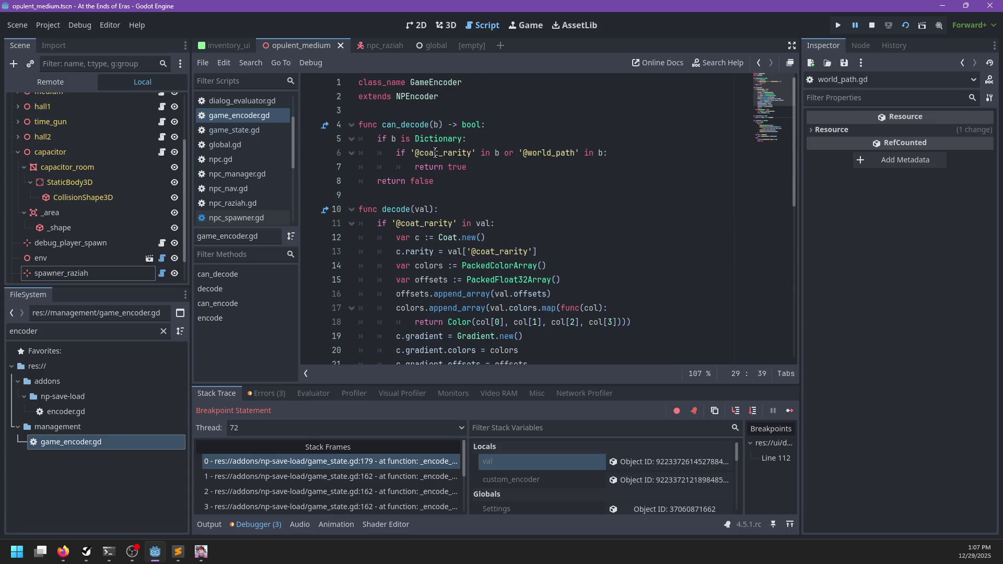
pyautogui.scroll(-2, 537, 161)
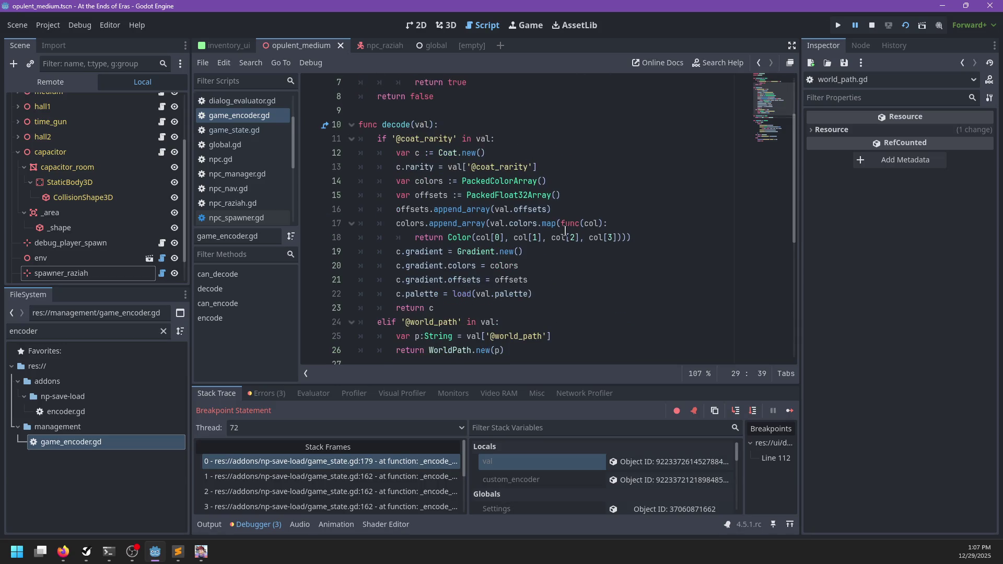
pyautogui.scroll(2, 427, 173)
pyautogui.click(441, 123)
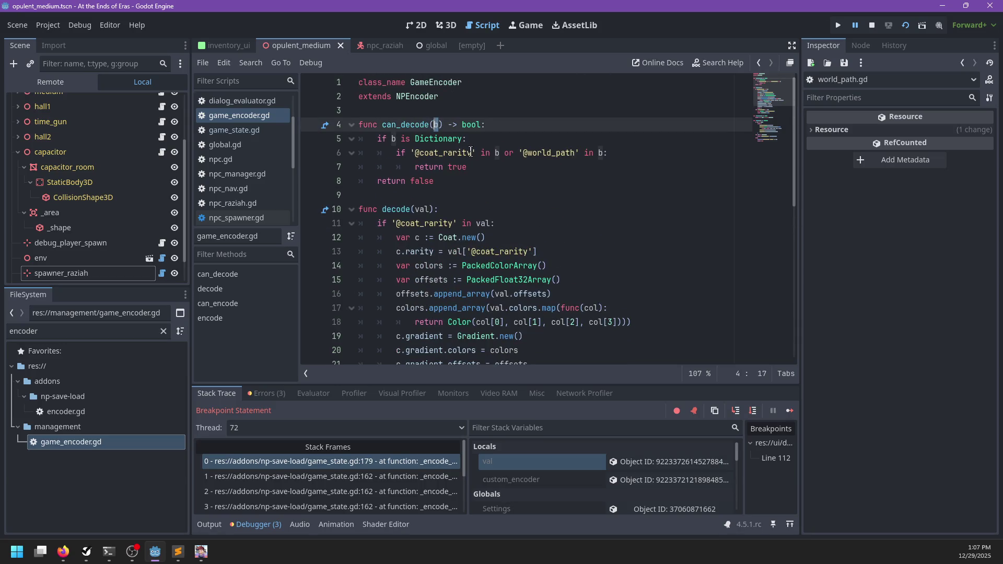
pyautogui.click(484, 178)
pyautogui.scroll(-5, 484, 174)
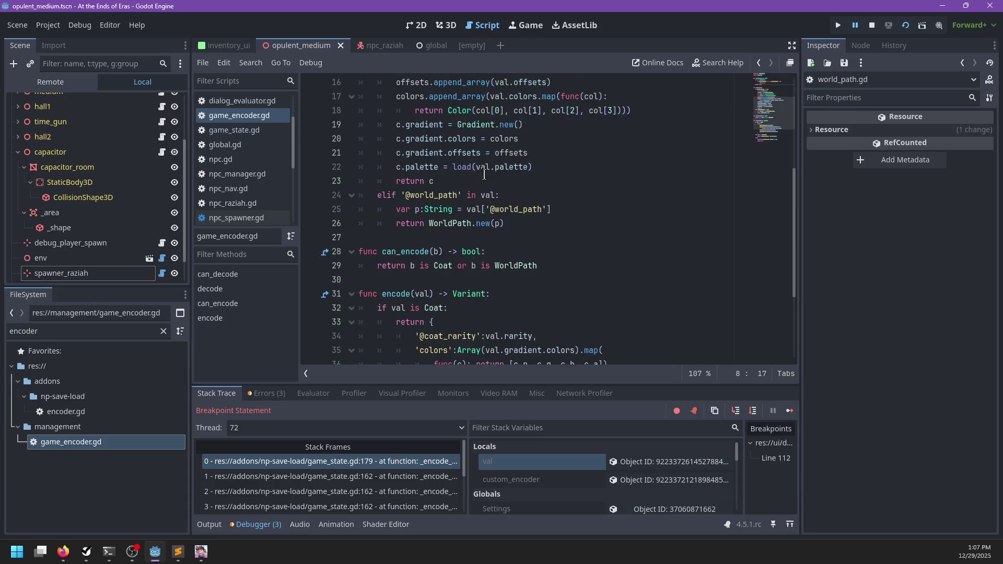
pyautogui.scroll(-1, 255, 184)
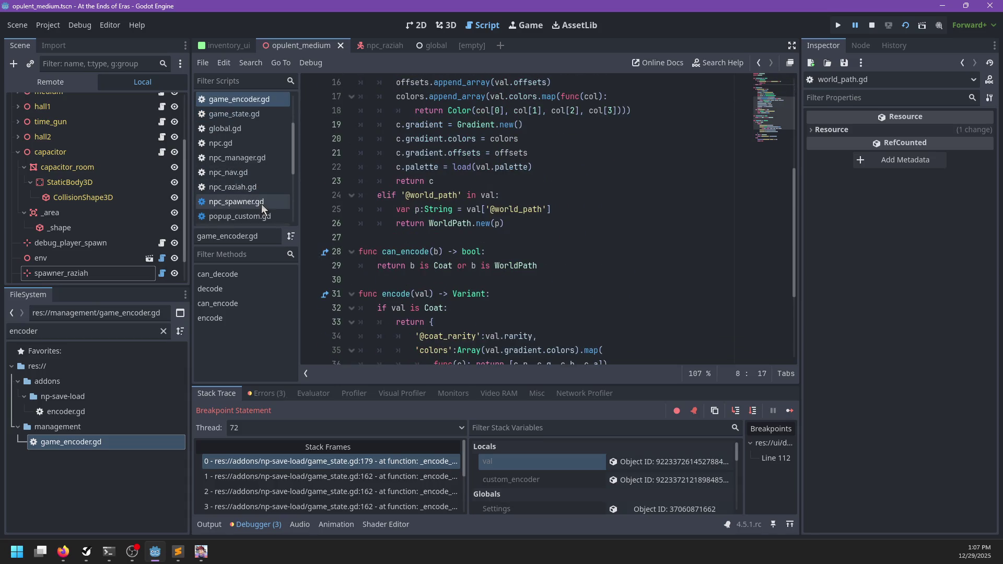
pyautogui.click(546, 189)
pyautogui.press('F5')
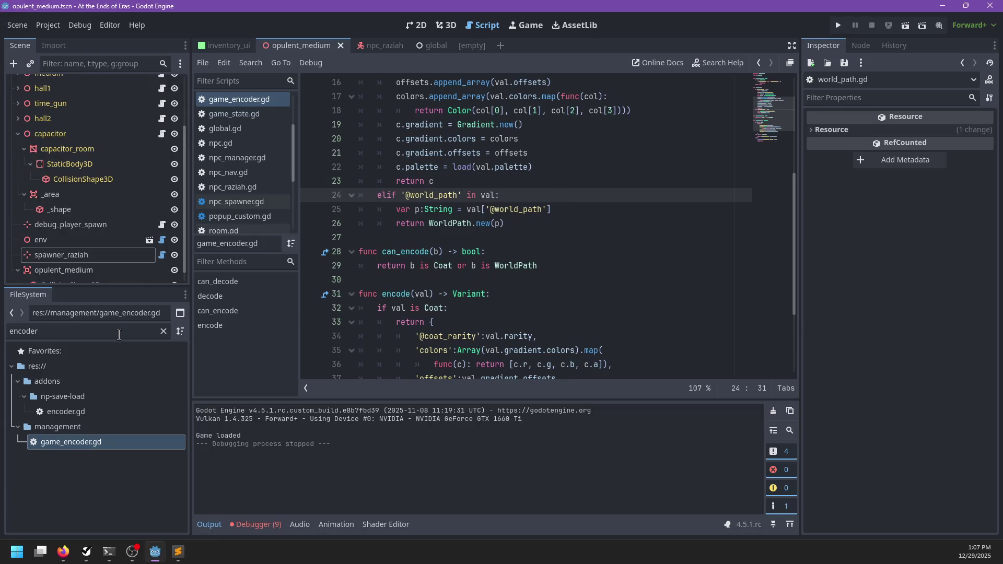
# - Filter the FileSystem for 'opulent' and set opulent_medium.tscn as the main scene
pyautogui.doubleClick(119, 332)
pyautogui.write('opulent')
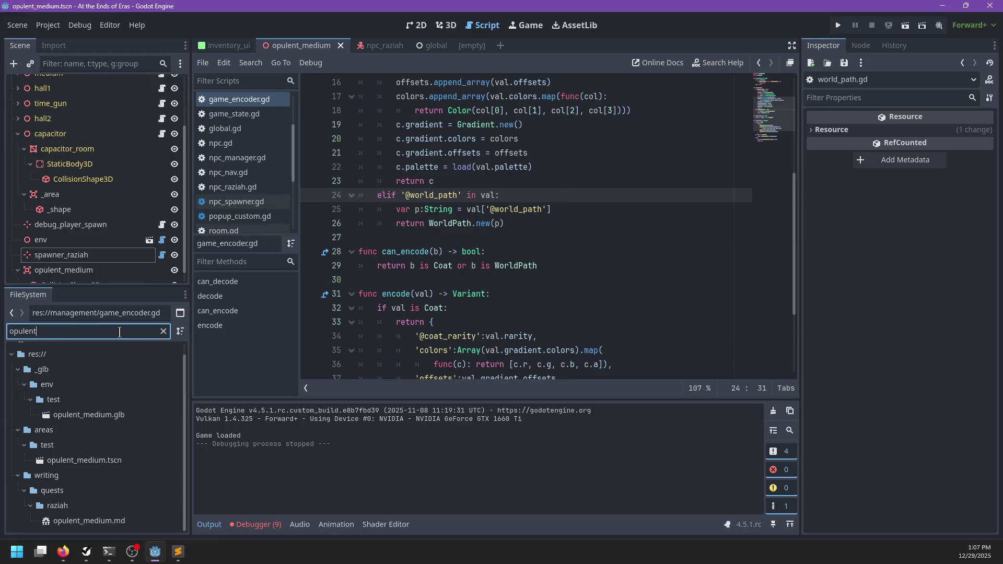
pyautogui.click(95, 461)
pyautogui.rightClick(96, 462)
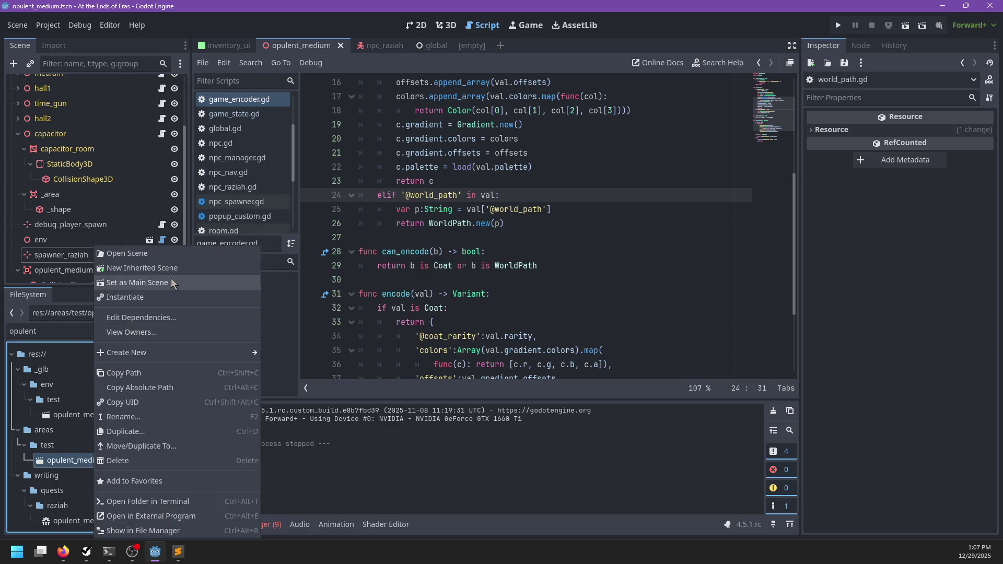
pyautogui.click(171, 278)
# - Save the project and run it again with F5
pyautogui.click(474, 252)
pyautogui.hotkey('ctrl', 's')
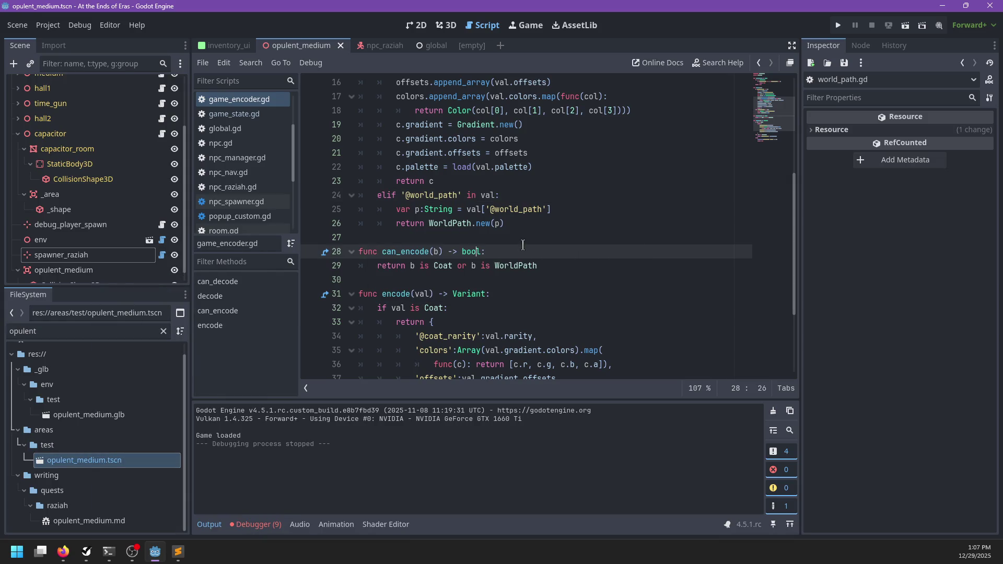
pyautogui.press('F5')
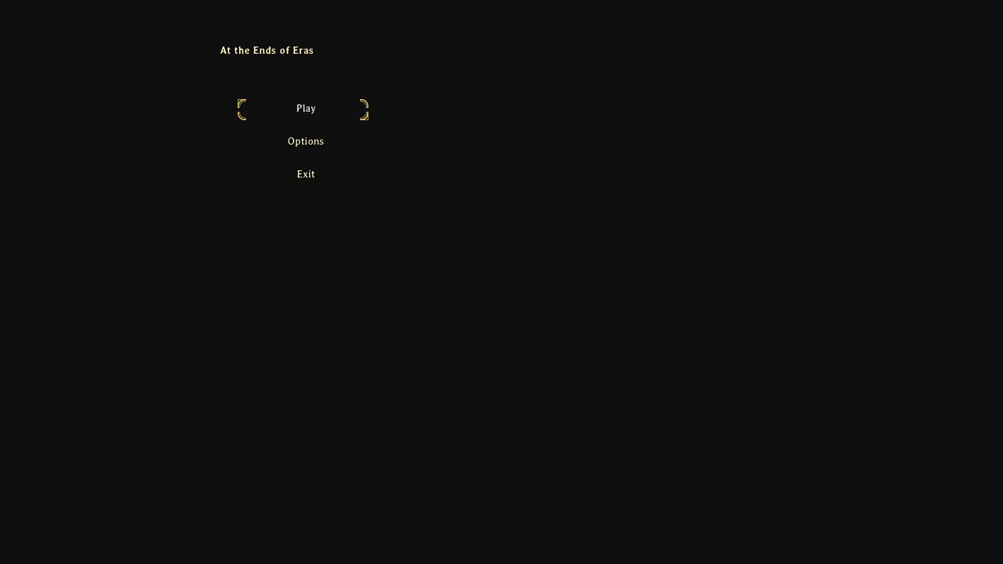
# - Talk to the hatted NPC, choose 'Follow me.', and run around with it following
pyautogui.press('w')
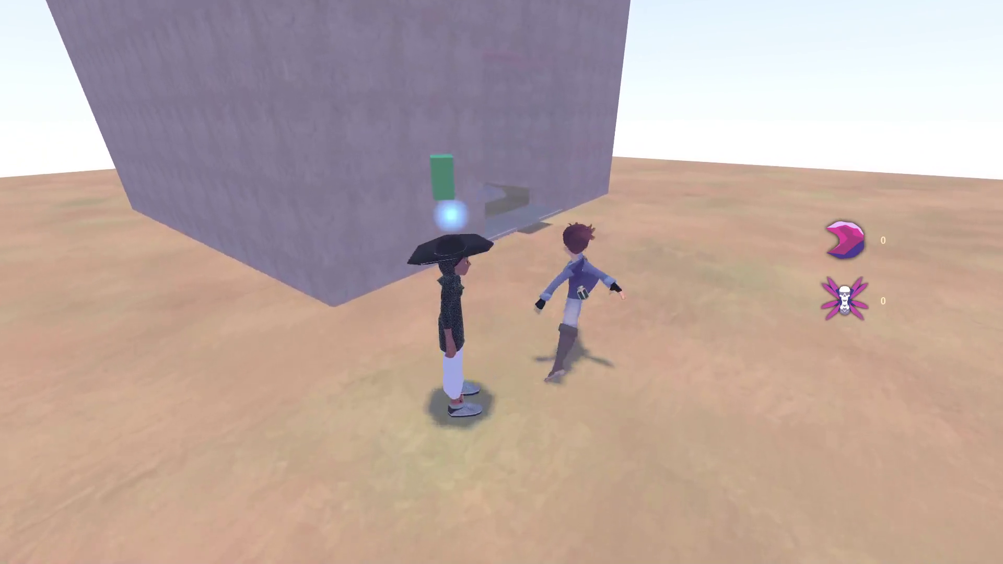
pyautogui.press('e')
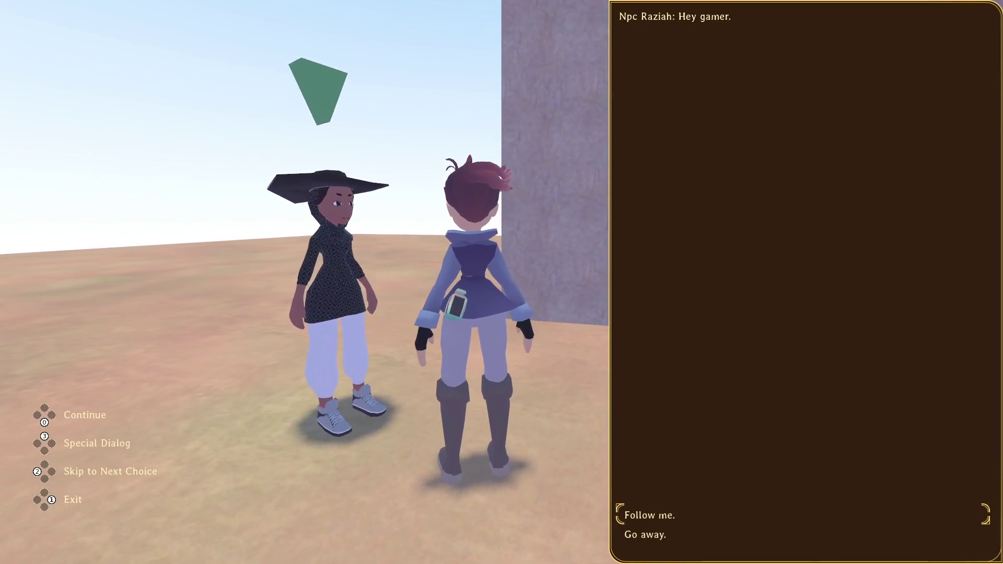
pyautogui.press('Return')
pyautogui.press('Return')
pyautogui.press('s')
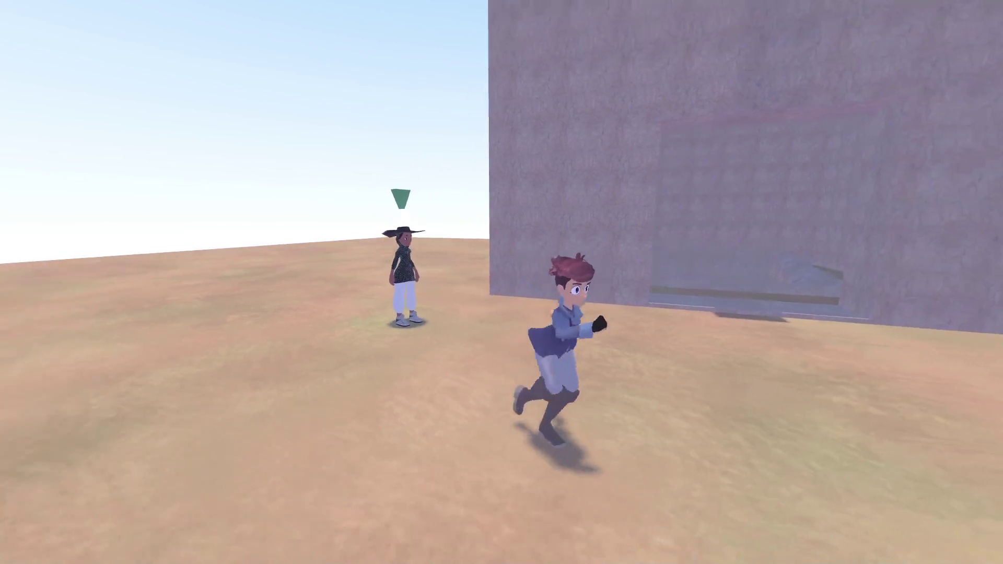
pyautogui.press('s')
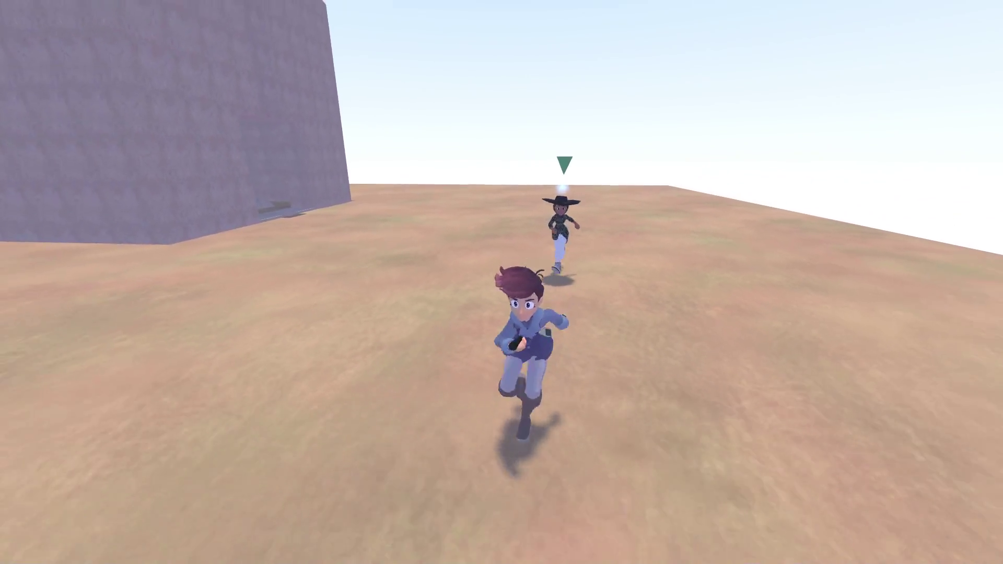
pyautogui.press('a')
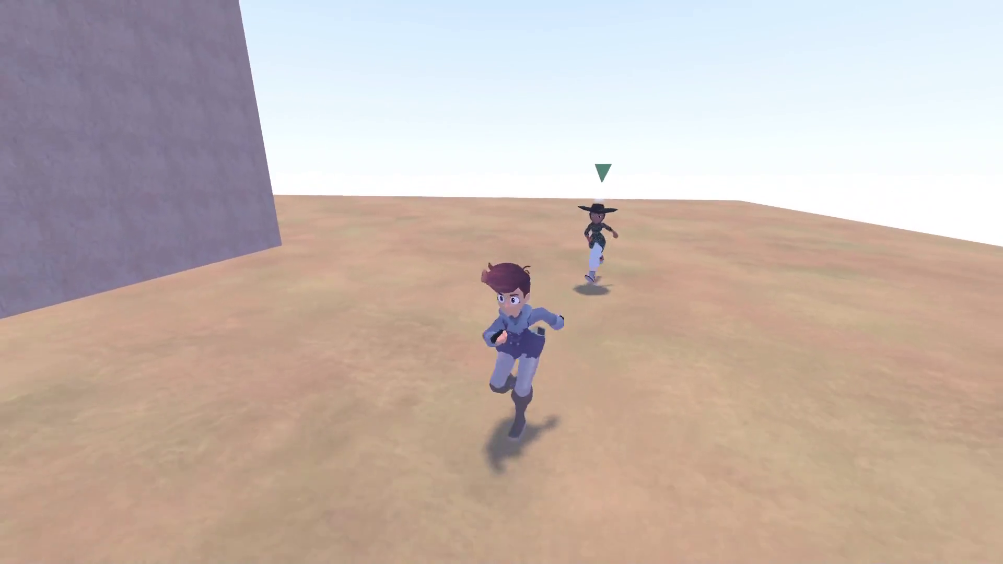
# - Pause the game and choose Save and Quit
pyautogui.press('Escape')
pyautogui.click(87, 150)
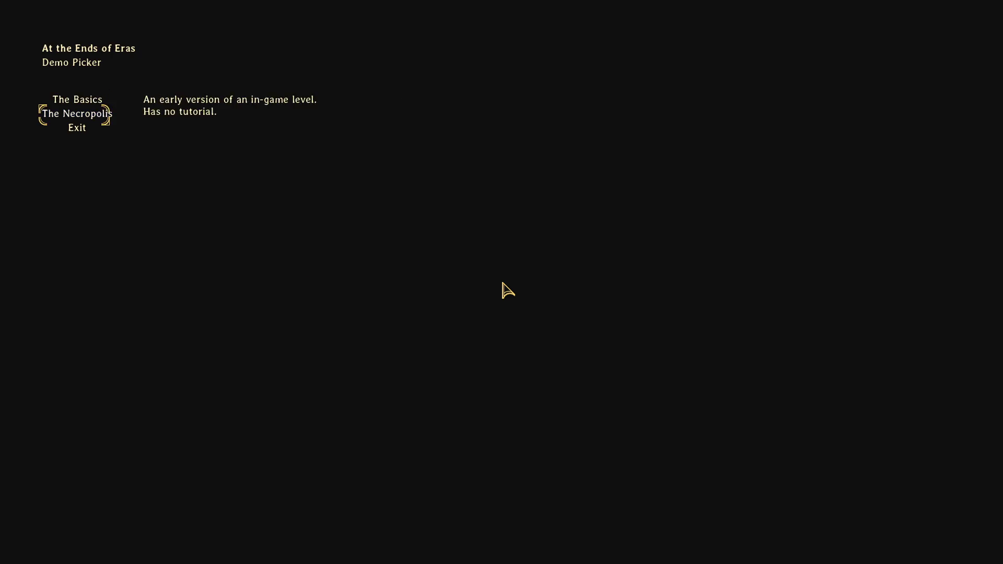
pyautogui.press('F8')
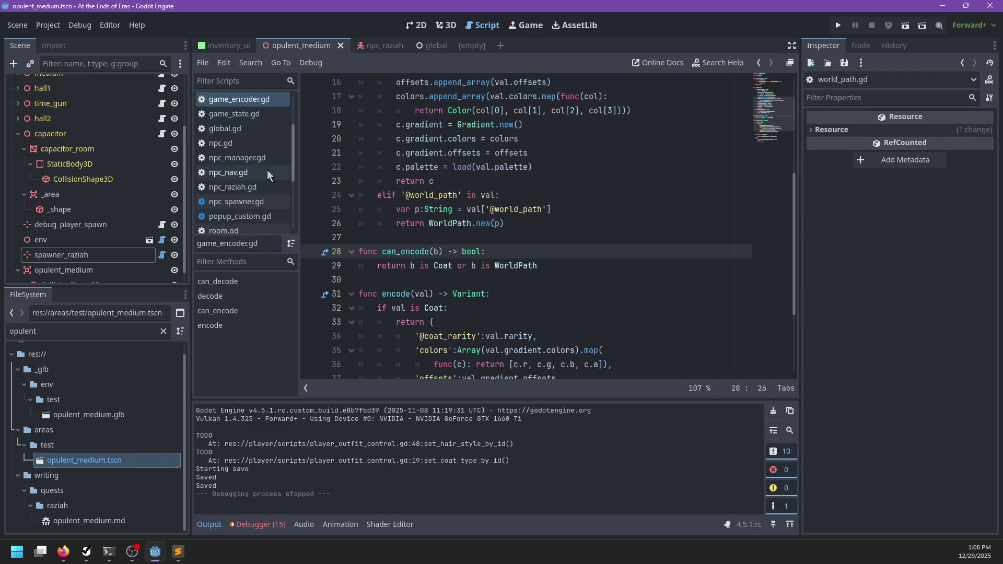
# - Open npc.gd and briefly search it for 'load'
pyautogui.click(249, 143)
pyautogui.click(570, 204)
pyautogui.hotkey('ctrl', 'f')
pyautogui.write('load')
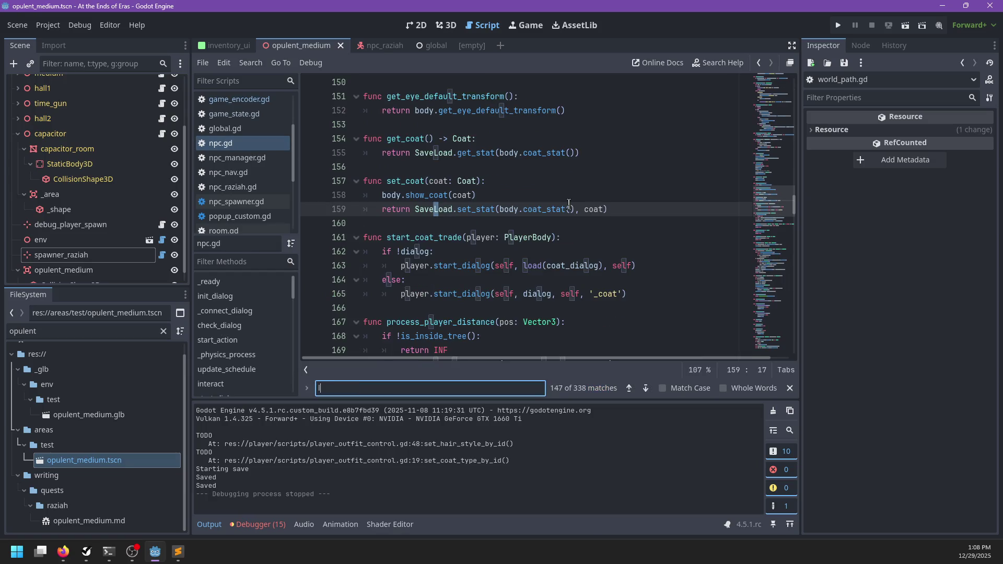
pyautogui.hotkey('ctrl', 'a')
pyautogui.press('BackSpace')
pyautogui.press('Escape')
pyautogui.hotkey('ctrl', 'f')
pyautogui.press('Escape')
# - Open npc_nav.gd, find follow_path, and jump from its follow call to follow's definition
pyautogui.click(266, 172)
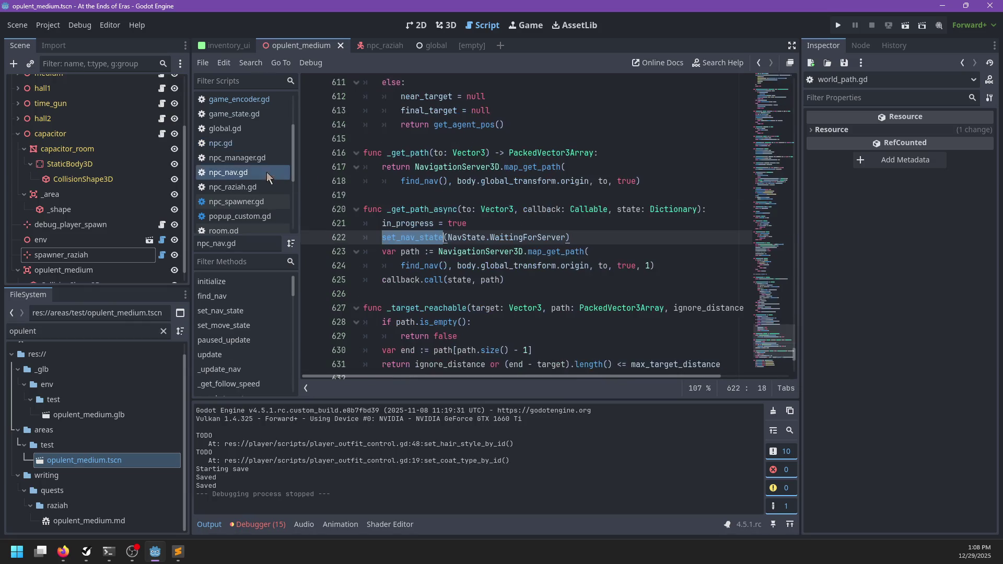
pyautogui.hotkey('ctrl', 'f')
pyautogui.write('follow_path')
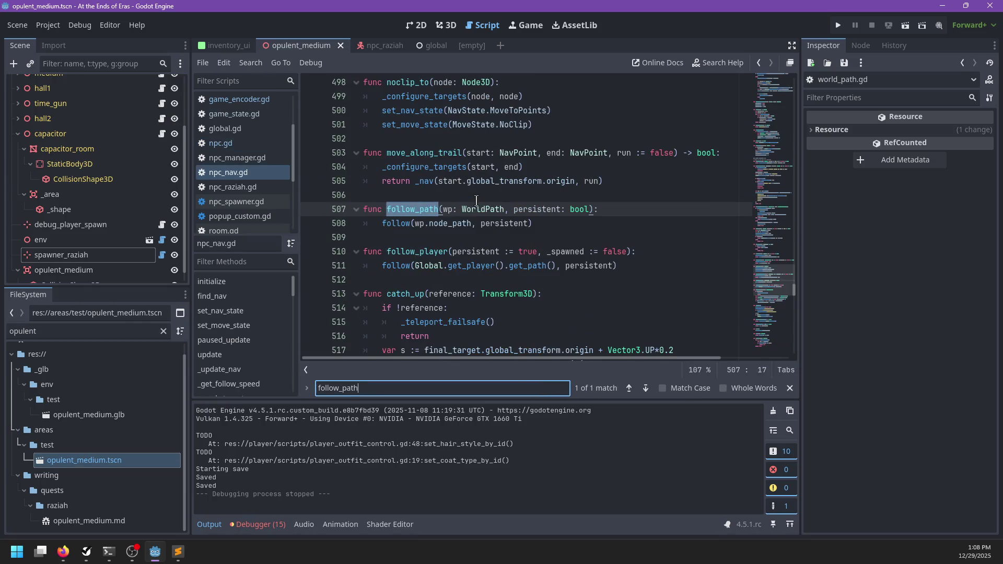
pyautogui.press('Escape')
pyautogui.doubleClick(397, 222)
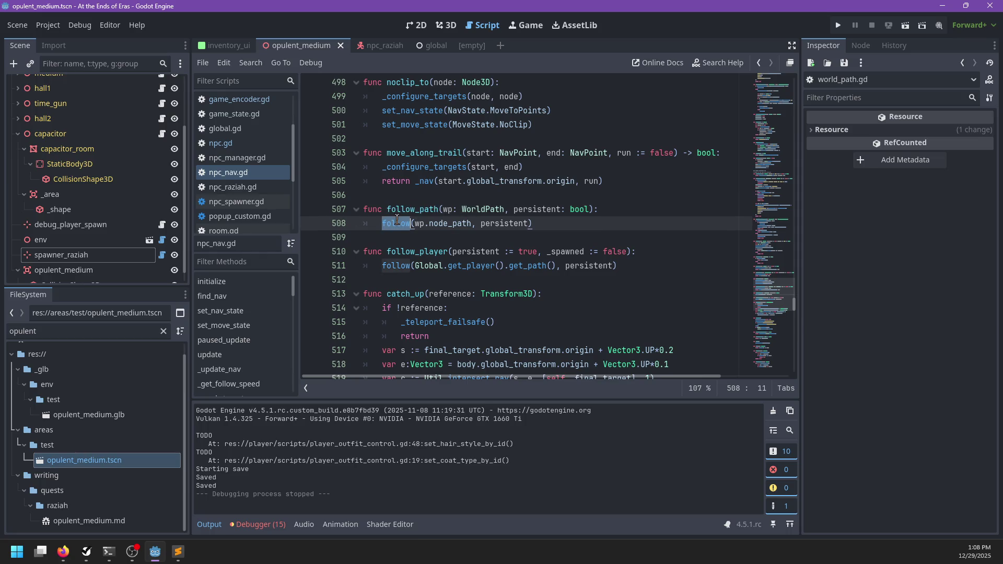
pyautogui.click(439, 224)
pyautogui.doubleClick(452, 225)
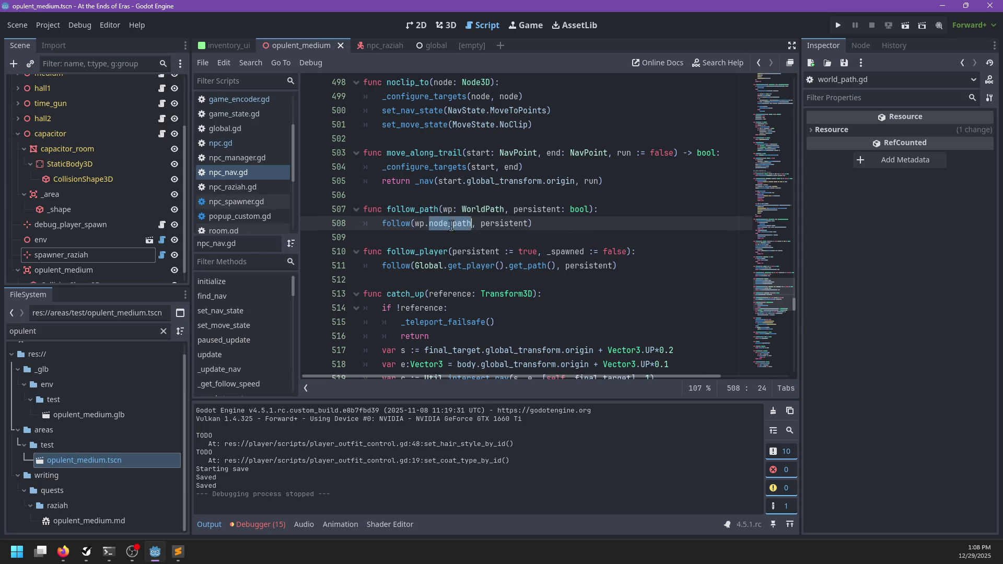
pyautogui.scroll(-1, 528, 224)
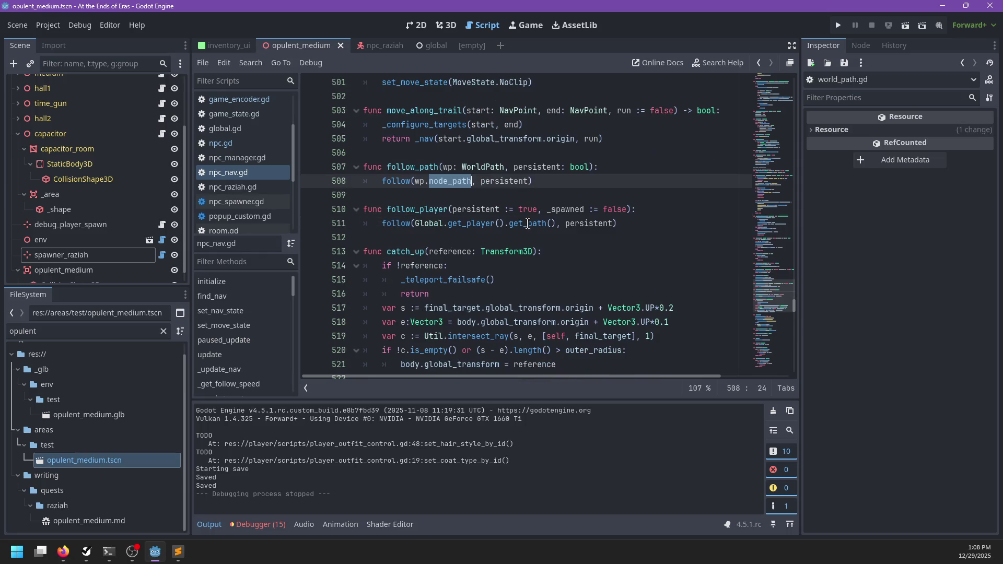
pyautogui.keyDown('ctrl'); pyautogui.click(403, 186); pyautogui.keyUp('ctrl')
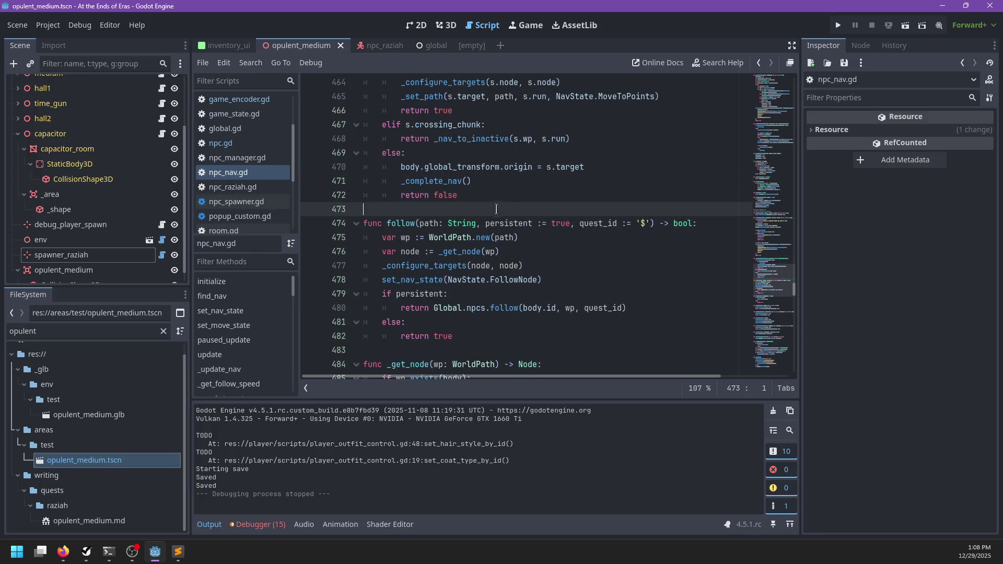
pyautogui.doubleClick(467, 237)
pyautogui.scroll(-1, 575, 244)
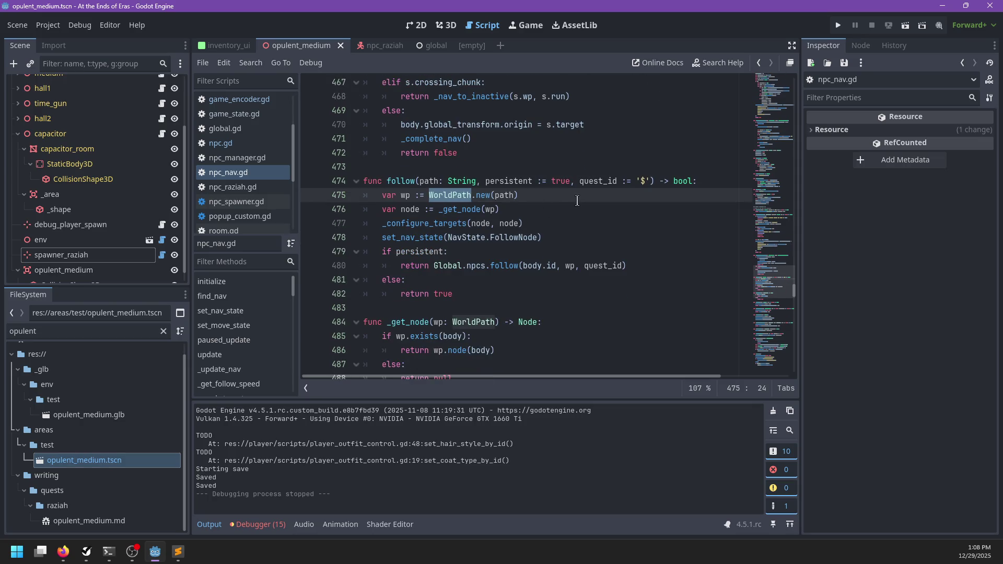
# - Search for follow_path and select its two-line function body
pyautogui.click(556, 197)
pyautogui.press('Return')
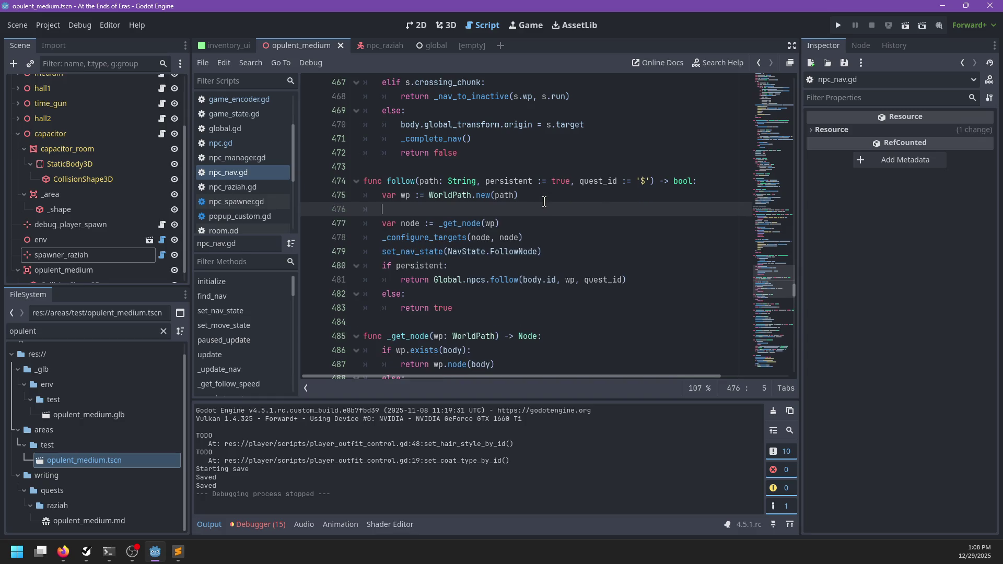
pyautogui.press('BackSpace')
pyautogui.write('func f')
pyautogui.write('ollow')
pyautogui.press('BackSpace')
pyautogui.press('BackSpace')
pyautogui.press('BackSpace')
pyautogui.hotkey('ctrl', 'f')
pyautogui.write('foll')
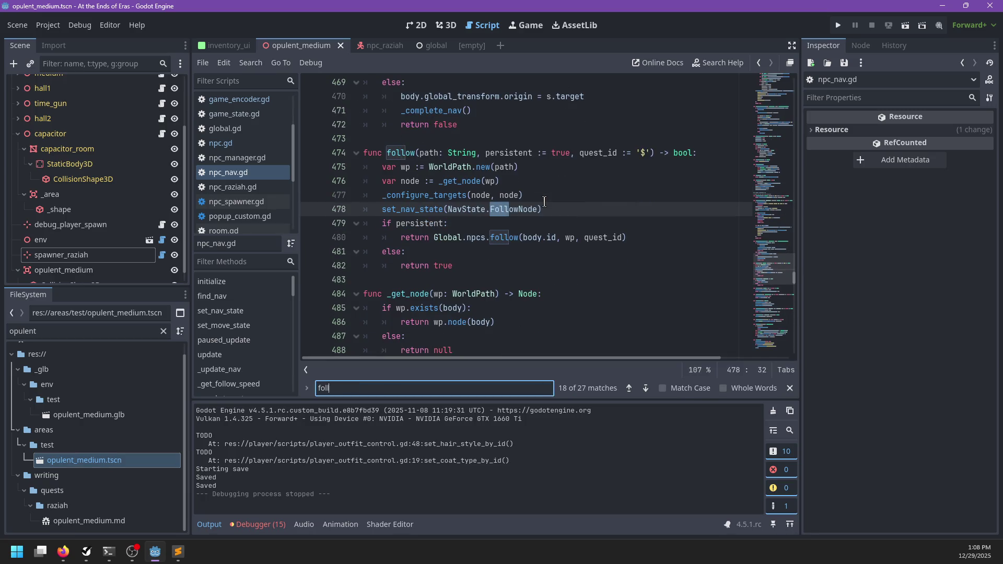
pyautogui.write('ow_path')
pyautogui.moveTo(554, 226); pyautogui.dragTo(564, 200)
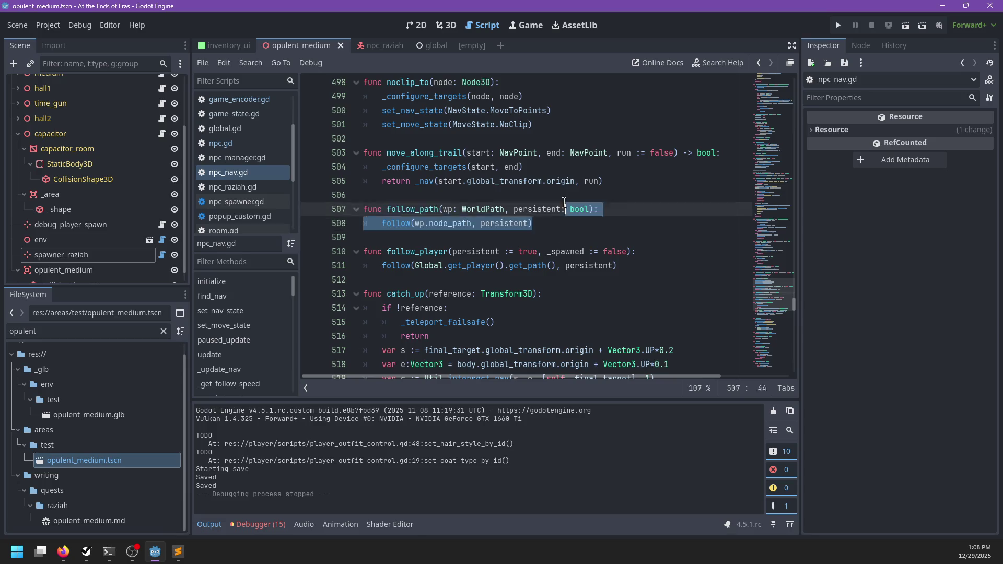
# - Move the follow_path function to sit directly after follow
pyautogui.press('BackSpace')
pyautogui.press('BackSpace')
pyautogui.scroll(-1, 512, 214)
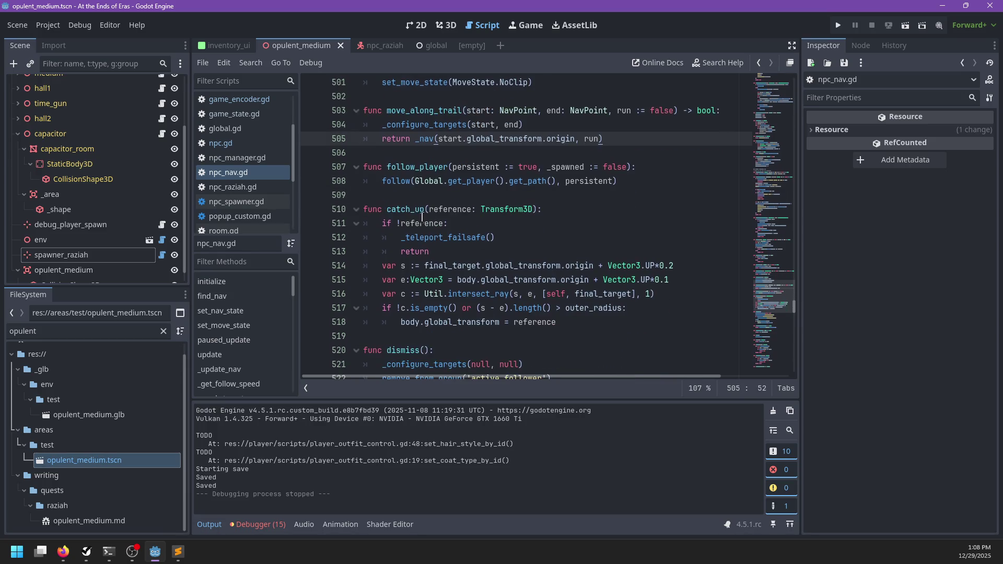
pyautogui.scroll(13, 471, 220)
pyautogui.scroll(-3, 486, 251)
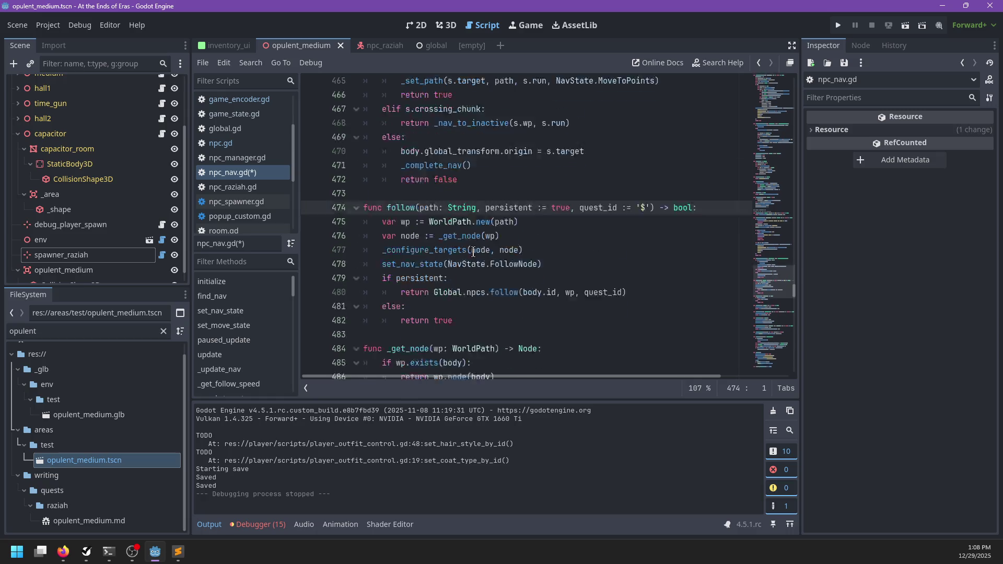
pyautogui.click(495, 266)
pyautogui.write('func follow_path(wp: WorldPath, persistent: bool): \tfollow(wp.node_path, persistent)')
pyautogui.press('Return')
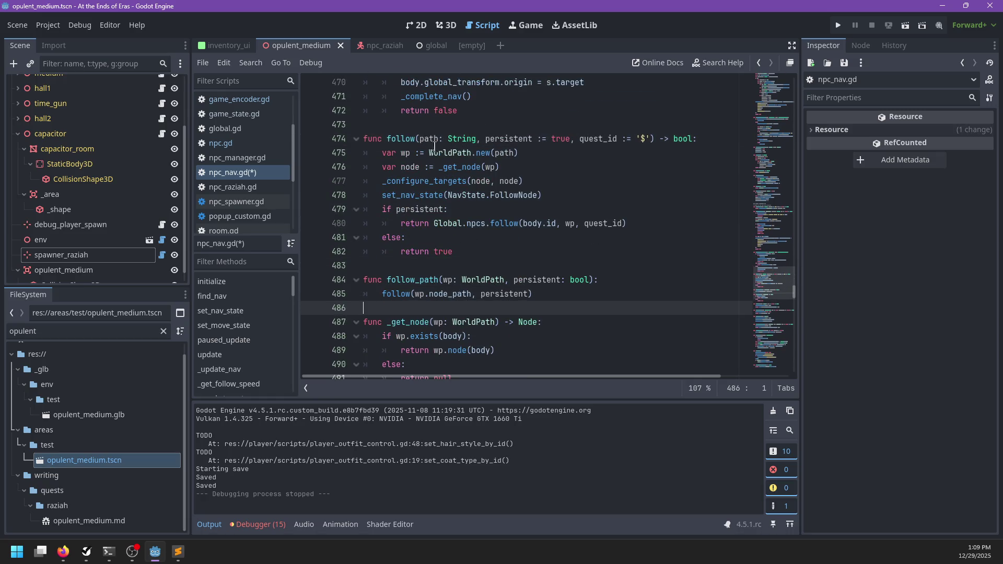
# - Replace the rest of follow's body with a follow_path(wp, persistent, quest_id) call
pyautogui.moveTo(494, 262); pyautogui.dragTo(544, 158)
pyautogui.hotkey('ctrl', 'c')
pyautogui.press('BackSpace')
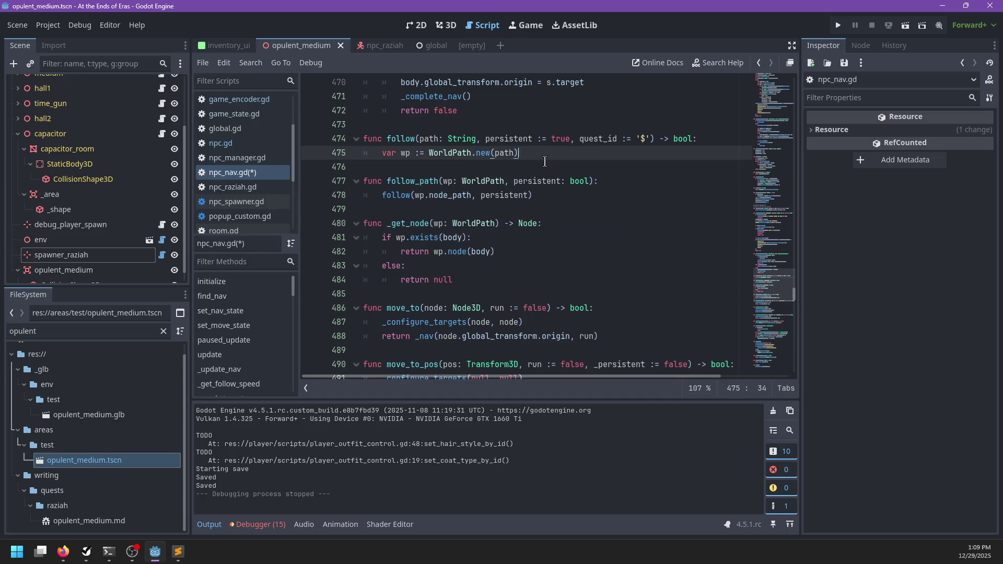
pyautogui.press('Return')
pyautogui.write('follow_')
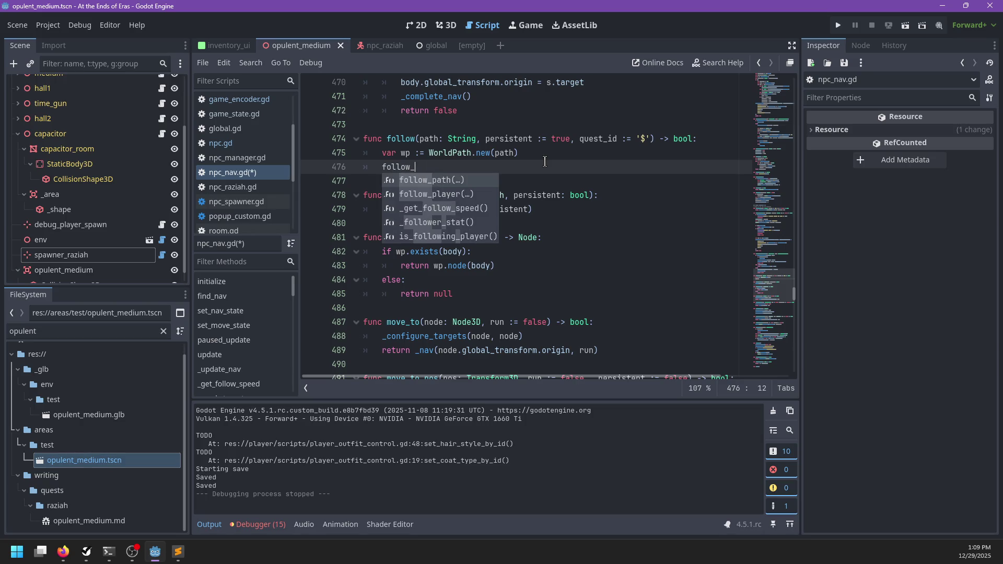
pyautogui.write('pat')
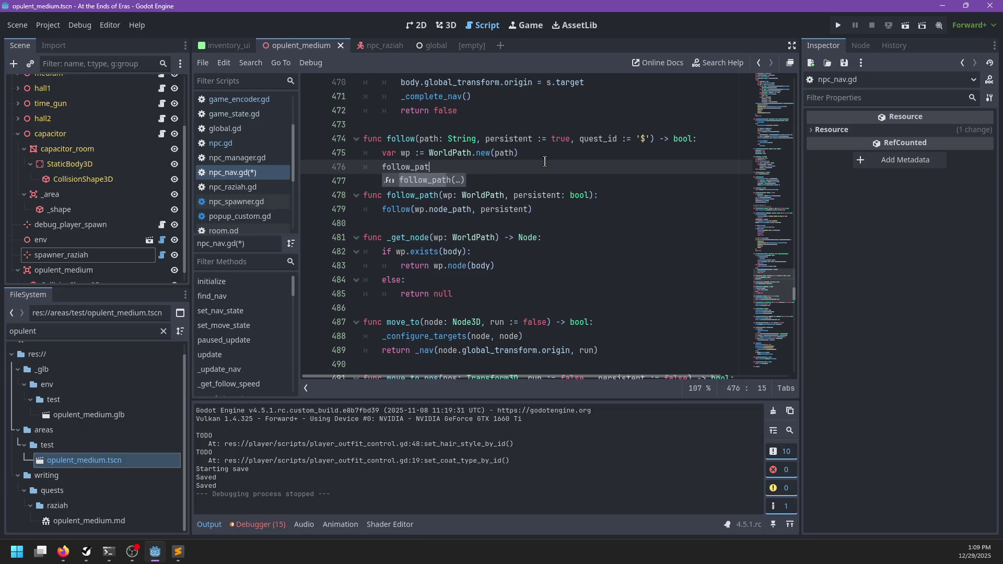
pyautogui.press('Return')
pyautogui.write('p, p')
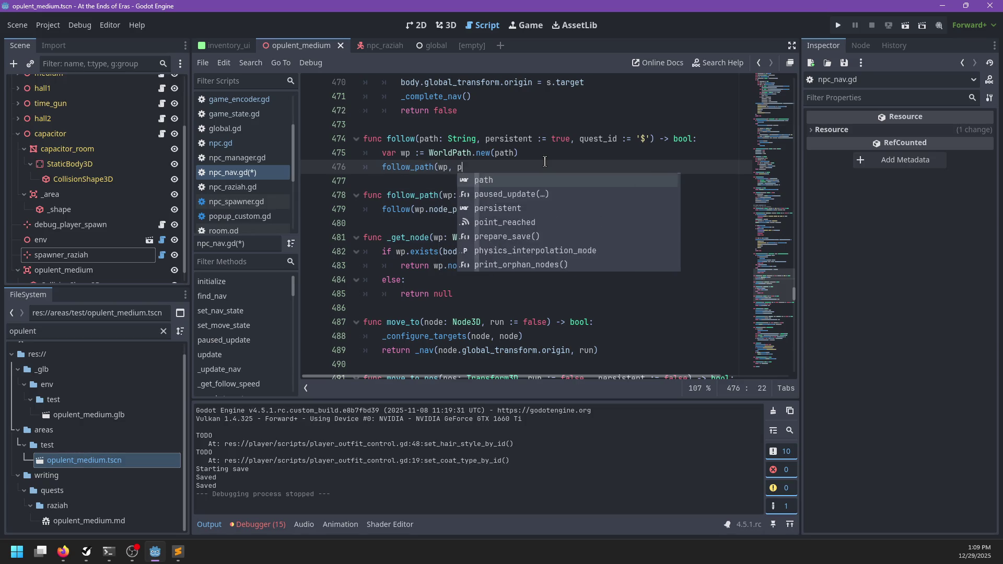
pyautogui.write('ersistent, quest_id)(')
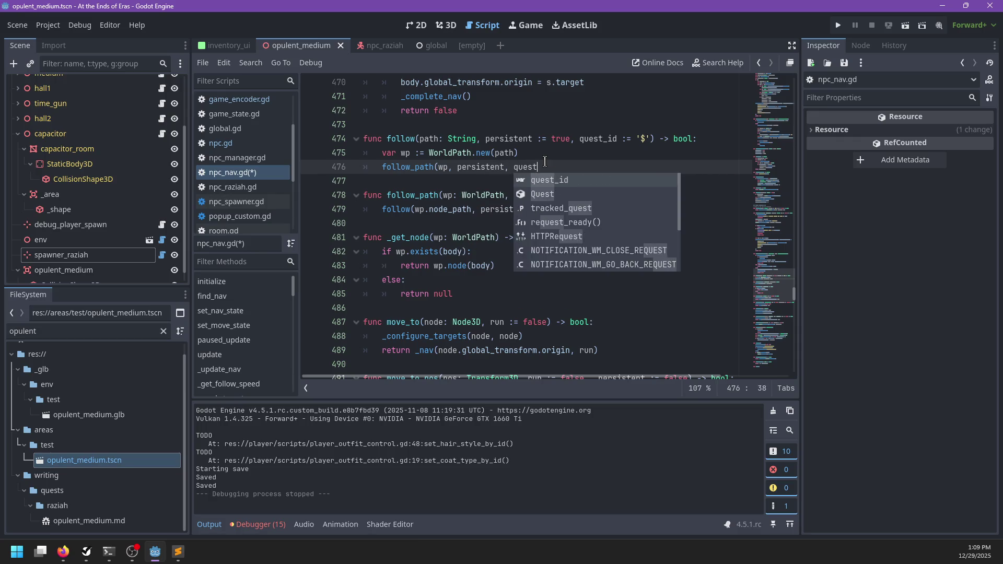
pyautogui.press('BackSpace')
# - Add a quest_id parameter to follow_path and make follow return its result
pyautogui.press('Down')
pyautogui.press('Down')
pyautogui.press('End')
pyautogui.press('Left')
pyautogui.press('Left')
pyautogui.write(', qu')
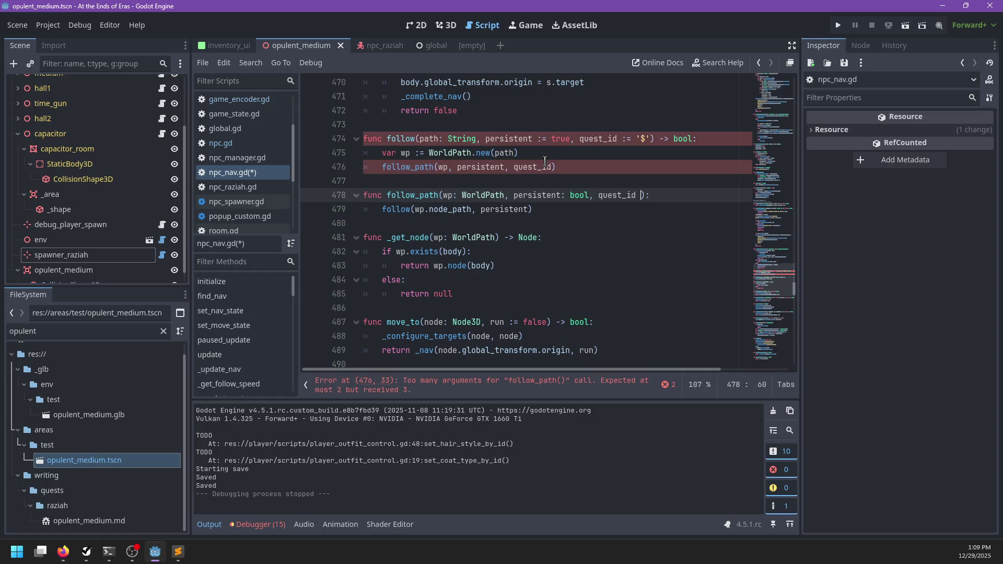
pyautogui.write("'$'")
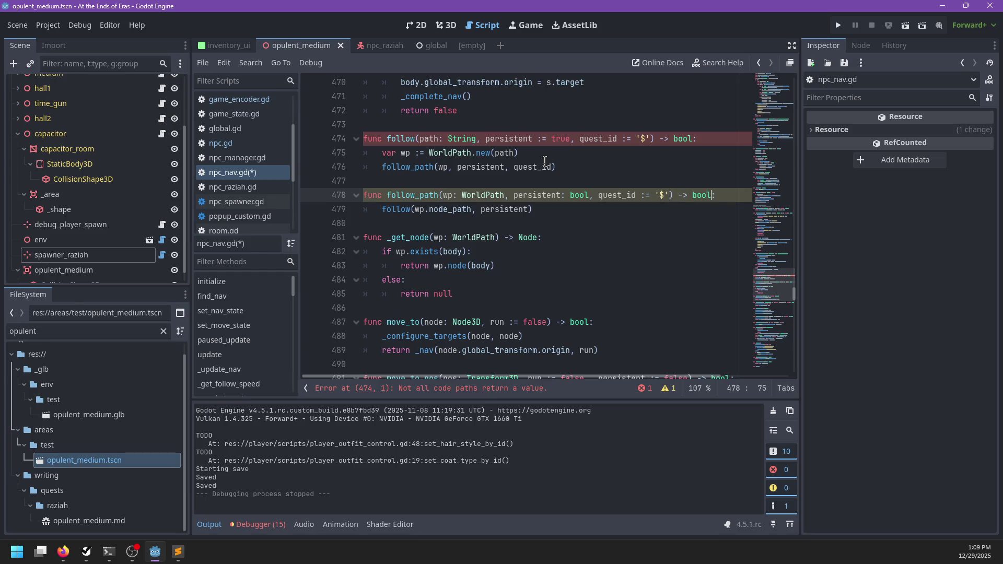
pyautogui.press('Escape')
pyautogui.press('Down')
pyautogui.hotkey('ctrl', 'shift', 'Left')
pyautogui.hotkey('ctrl', 'shift', 'Left')
pyautogui.hotkey('ctrl', 'shift', 'Left')
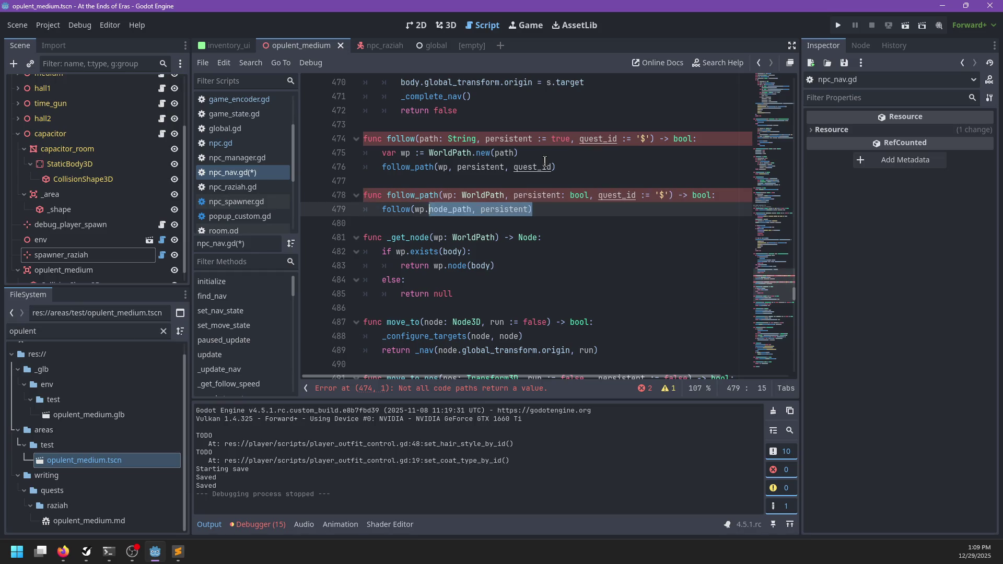
pyautogui.click(383, 166)
pyautogui.write('return')
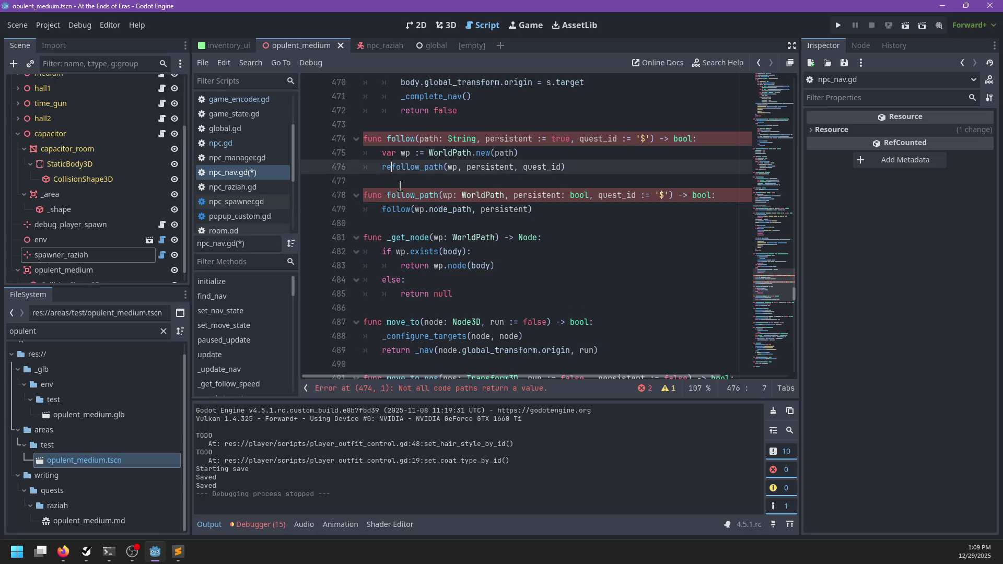
# - Swap follow_path's old follow call for the moved _get_node lookup, drop the blank line, and save
pyautogui.tripleClick(405, 209)
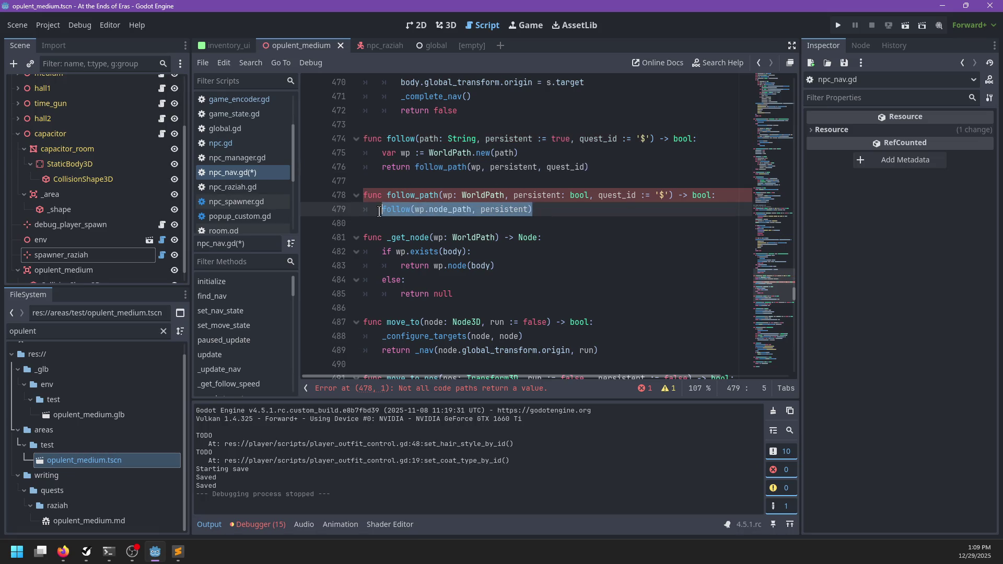
pyautogui.hotkey('ctrl', 'v')
pyautogui.press('BackSpace')
pyautogui.hotkey('ctrl', 's')
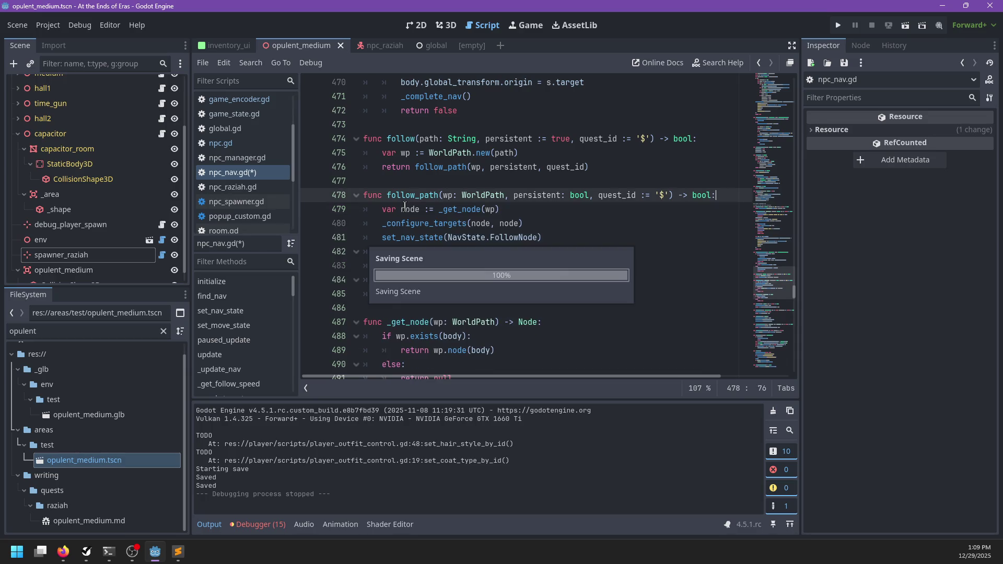
# - Add an 'if !node:' guard that returns false below the _get_node(wp) line
pyautogui.click(518, 209)
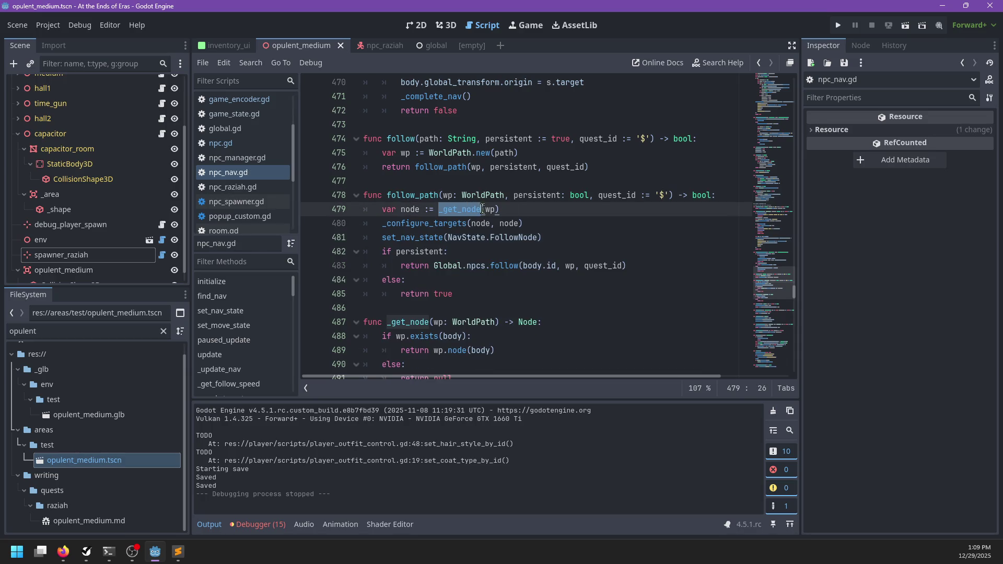
pyautogui.press('Return')
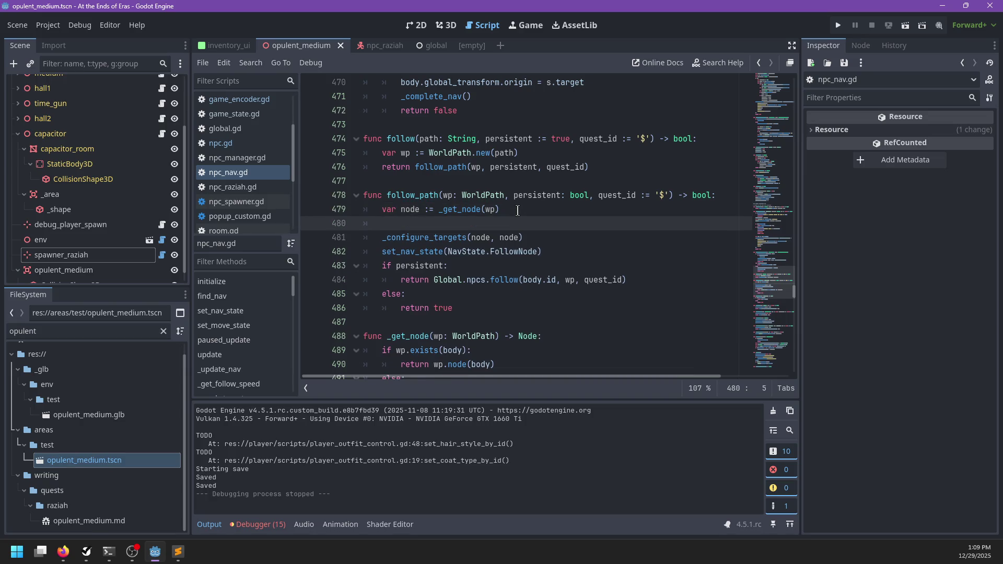
pyautogui.write('if !node:')
pyautogui.press('Return')
pyautogui.write('ret')
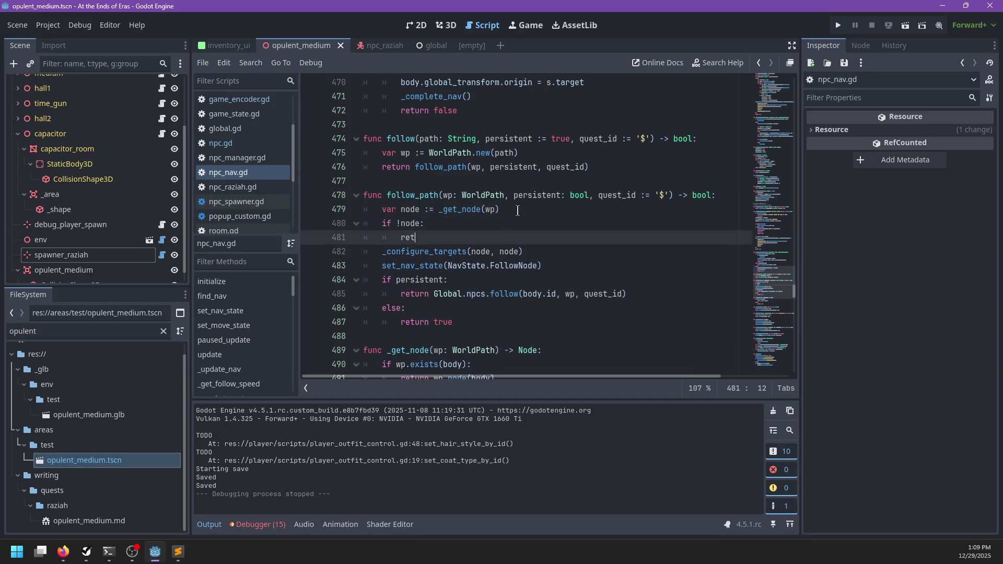
pyautogui.write('urn false')
pyautogui.hotkey('ctrl', 's')
# - Add push_error('Tried to follow non-existent node: ', wp) to the guard, save npc_nav.gd, and run the game
pyautogui.hotkey('ctrl', 'shift', 'Return')
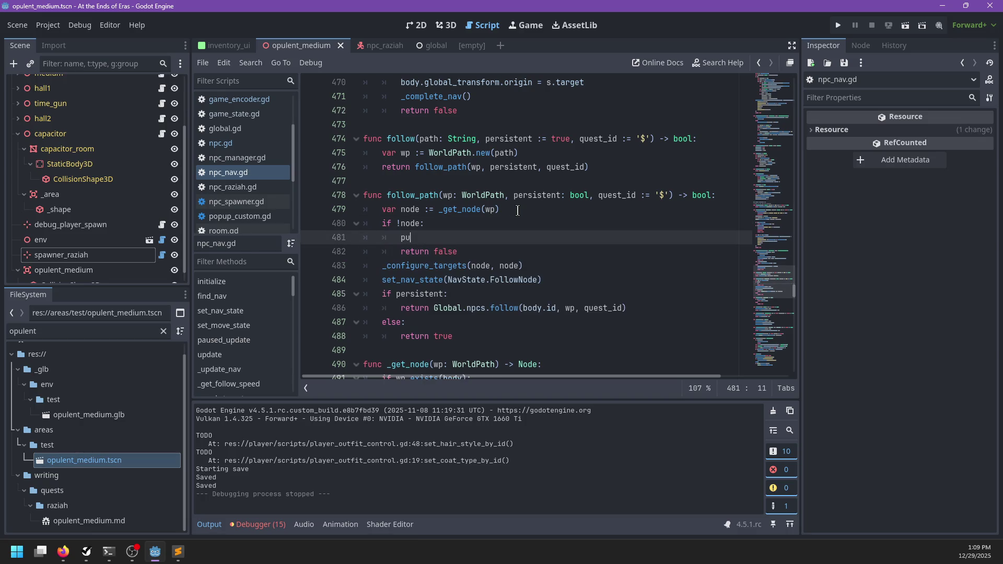
pyautogui.write('sh_')
pyautogui.press('Return')
pyautogui.write("'")
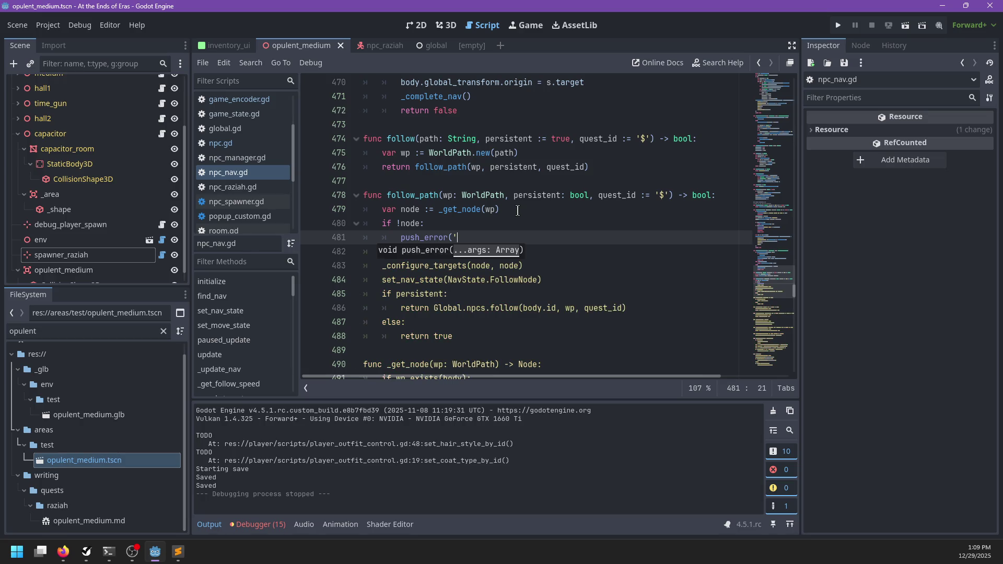
pyautogui.press('BackSpace')
pyautogui.press('BackSpace')
pyautogui.press('BackSpace')
pyautogui.write('ied to')
pyautogui.write('iste')
pyautogui.write('nt node:')
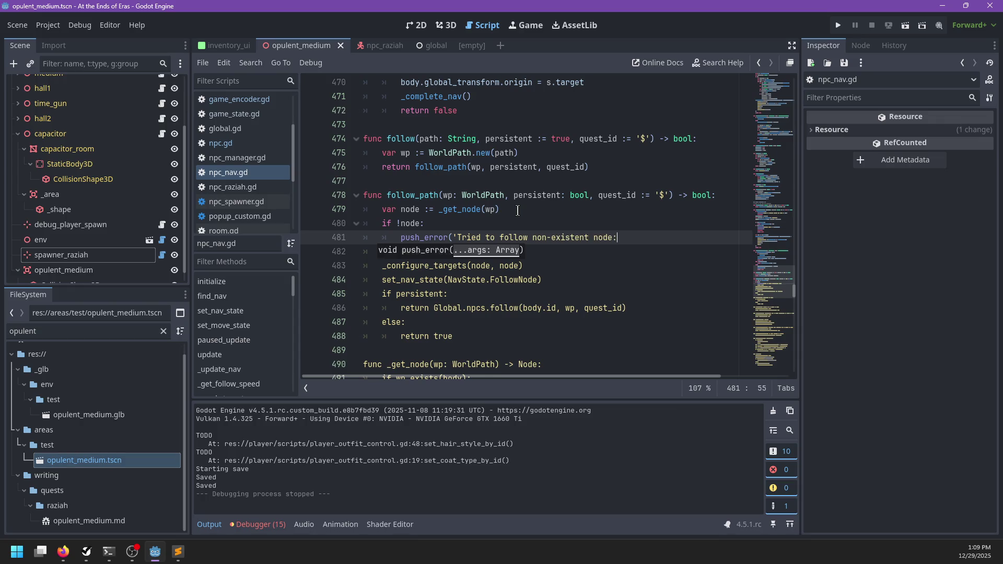
pyautogui.write(" '\\wp)")
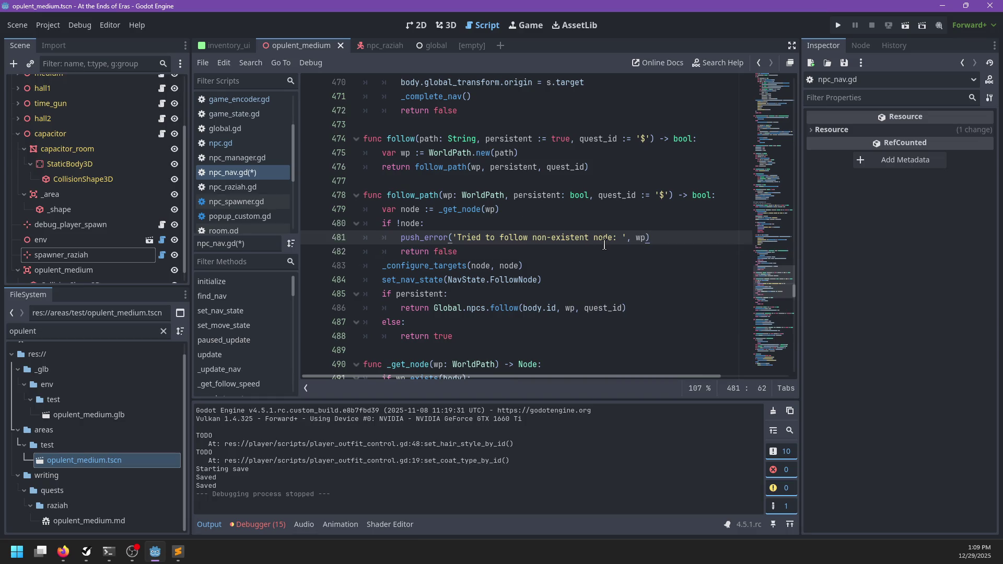
pyautogui.hotkey('ctrl', 's')
pyautogui.click(584, 250)
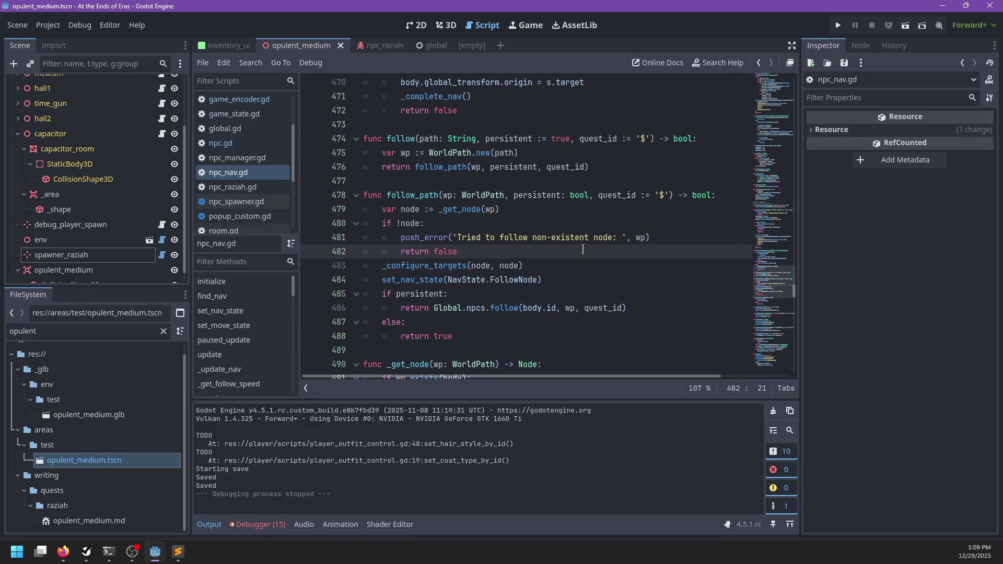
pyautogui.press('F5')
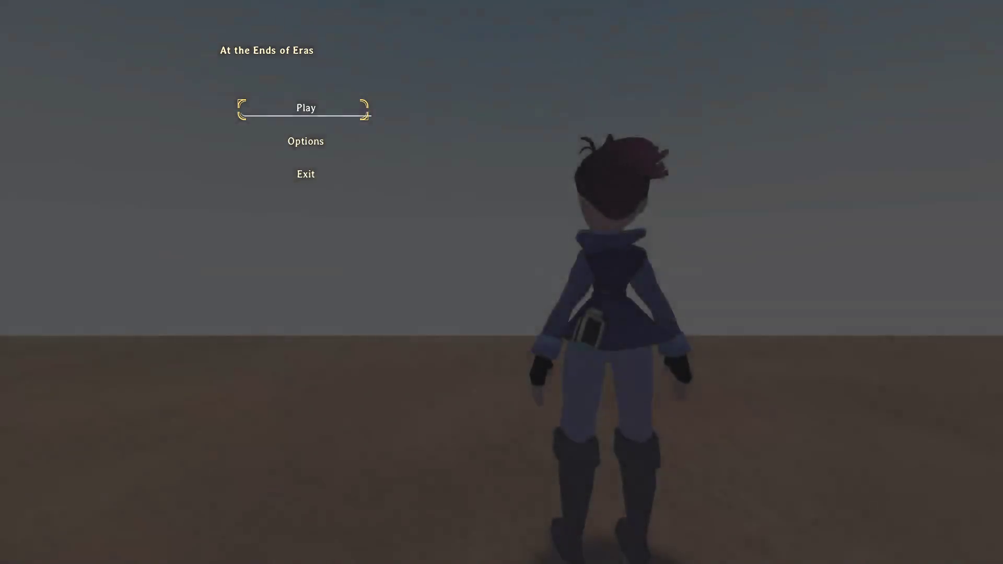
# - Start playing from the main menu, walk forward briefly, then pause and quit the game
pyautogui.press('Return')
pyautogui.press('w')
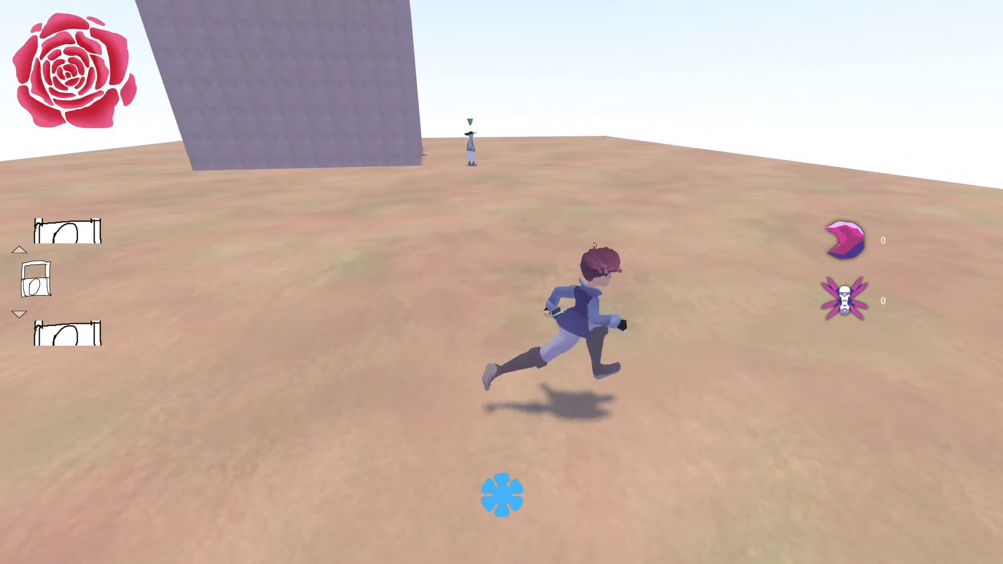
pyautogui.press('Escape')
pyautogui.hotkey('alt', 'F4')
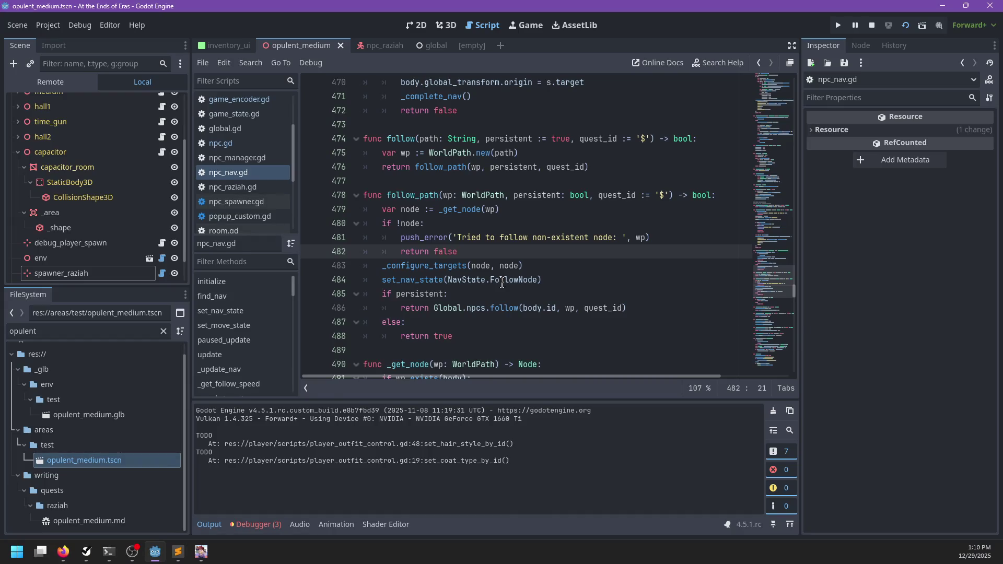
# - Open global.gd at its npcs := NPCManager.new() declaration
pyautogui.scroll(-2, 246, 154)
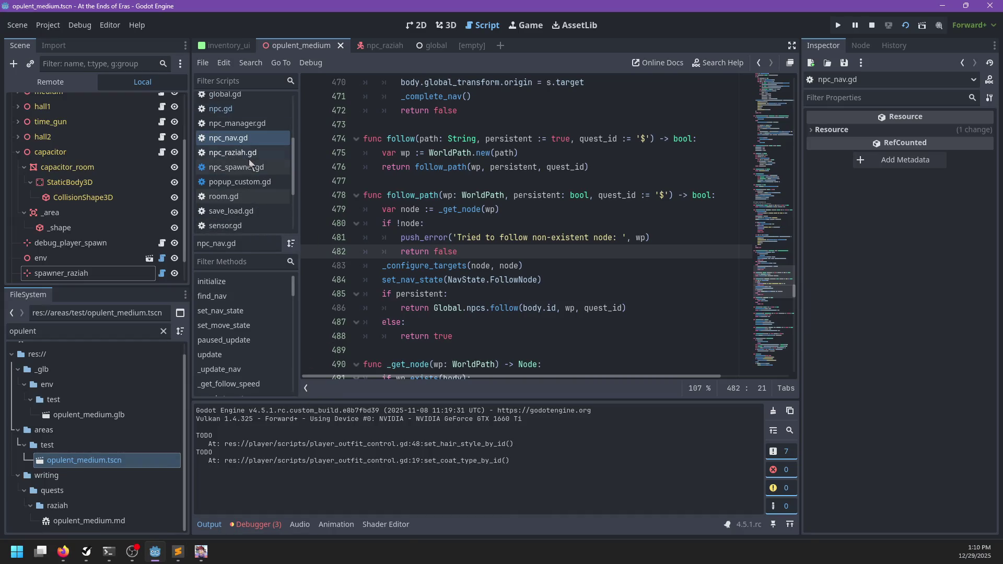
pyautogui.scroll(1, 248, 195)
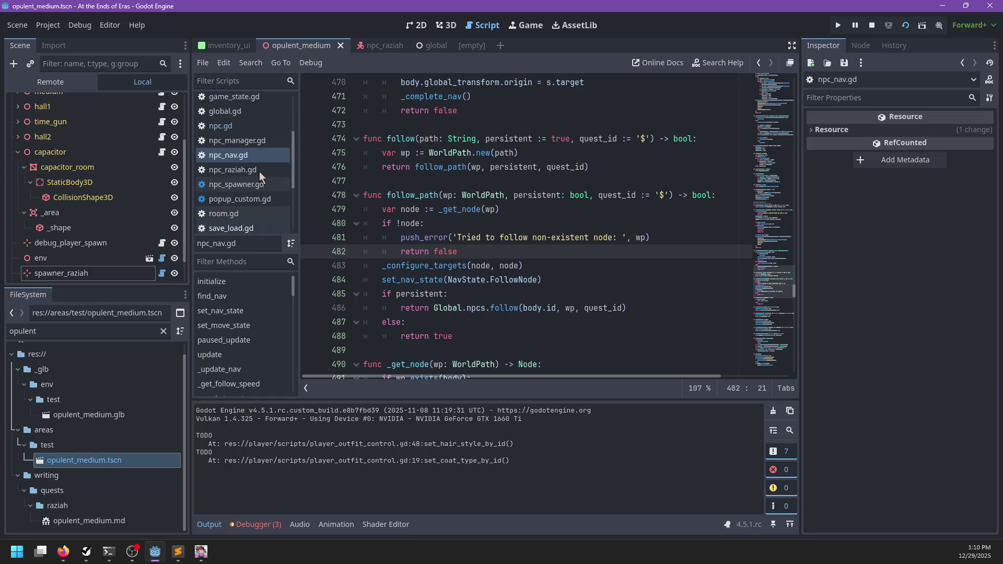
pyautogui.scroll(4, 258, 173)
pyautogui.click(243, 169)
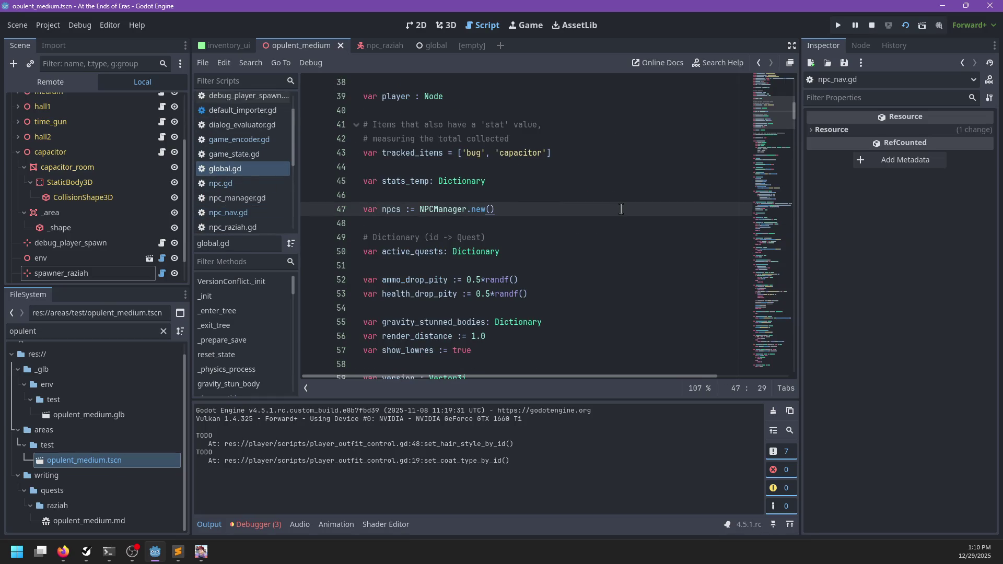
# - Search for 'deserialize' and set a breakpoint on the first line of npc_manager.gd's deserialize
pyautogui.hotkey('ctrl', 'f')
pyautogui.write('npcs')
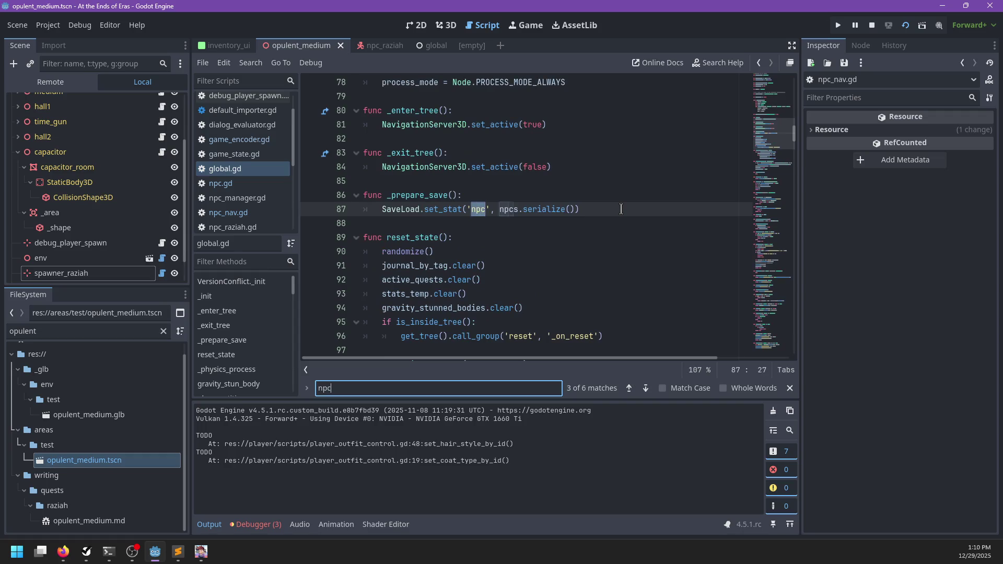
pyautogui.press('BackSpace')
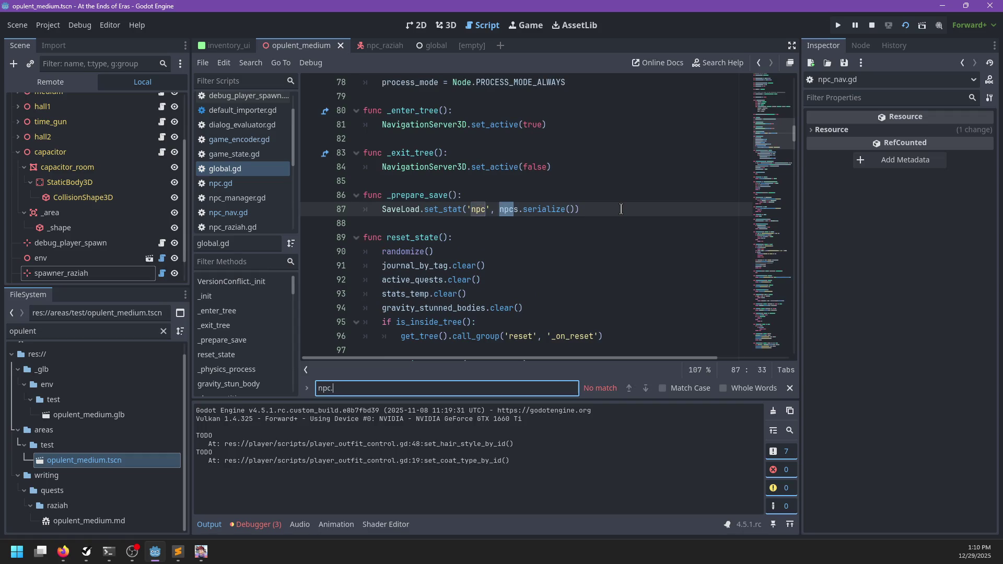
pyautogui.press('BackSpace')
pyautogui.press('BackSpace')
pyautogui.press('BackSpace')
pyautogui.write('deserializ')
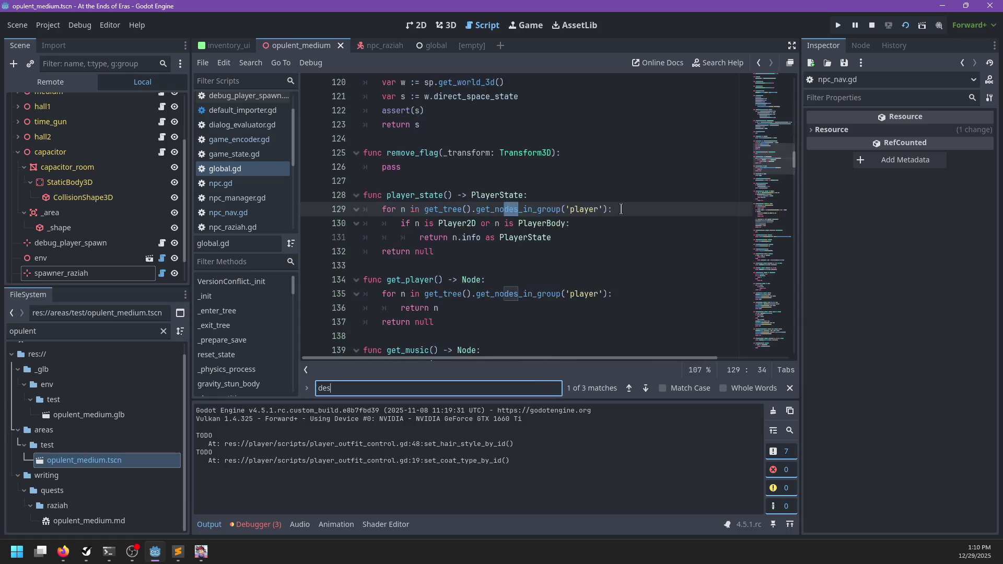
pyautogui.keyDown('ctrl'); pyautogui.click(438, 209); pyautogui.keyUp('ctrl')
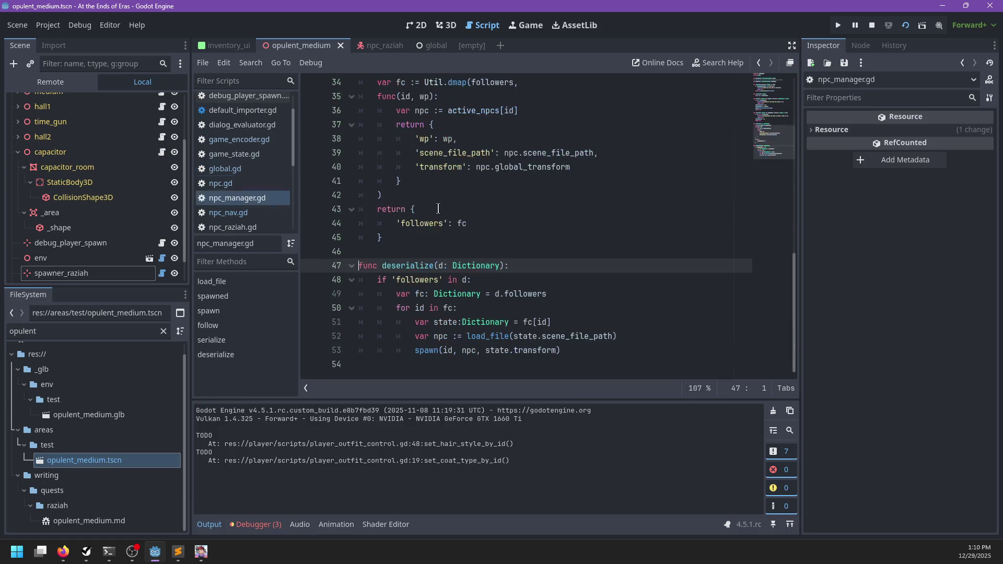
pyautogui.click(592, 360)
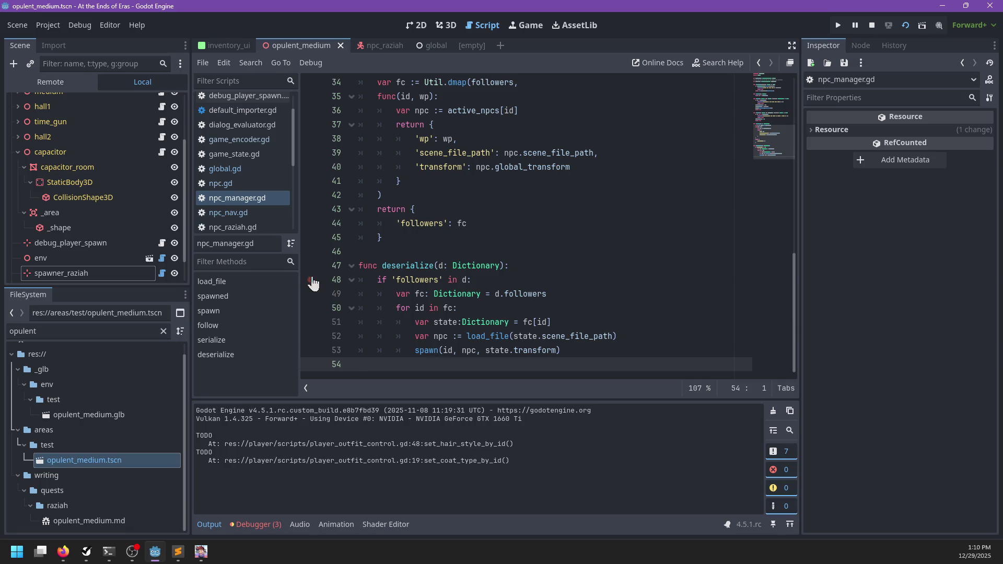
pyautogui.click(539, 290)
# - Save and quit the running game, relaunch it with F6, then stop it
pyautogui.press('F5')
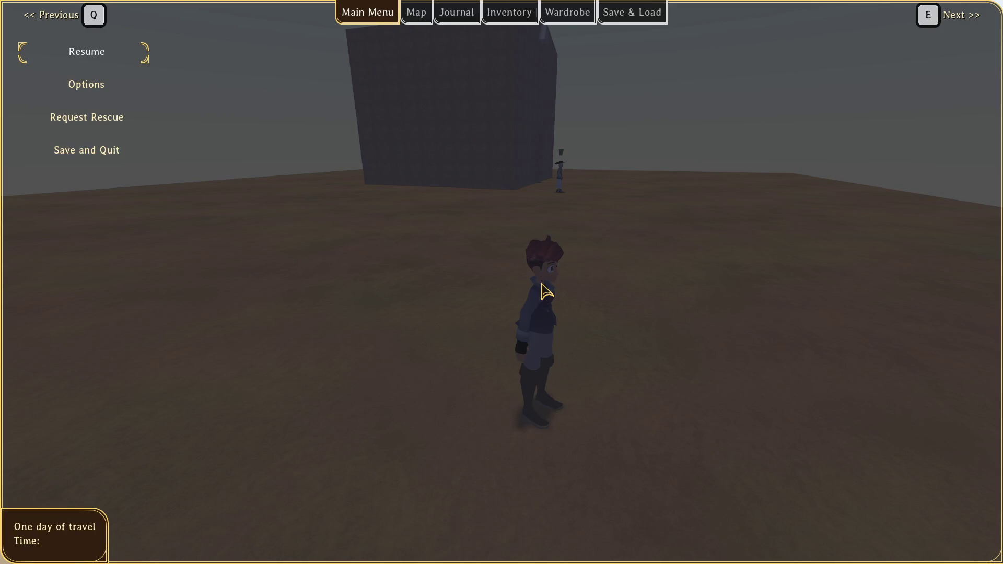
pyautogui.click(98, 153)
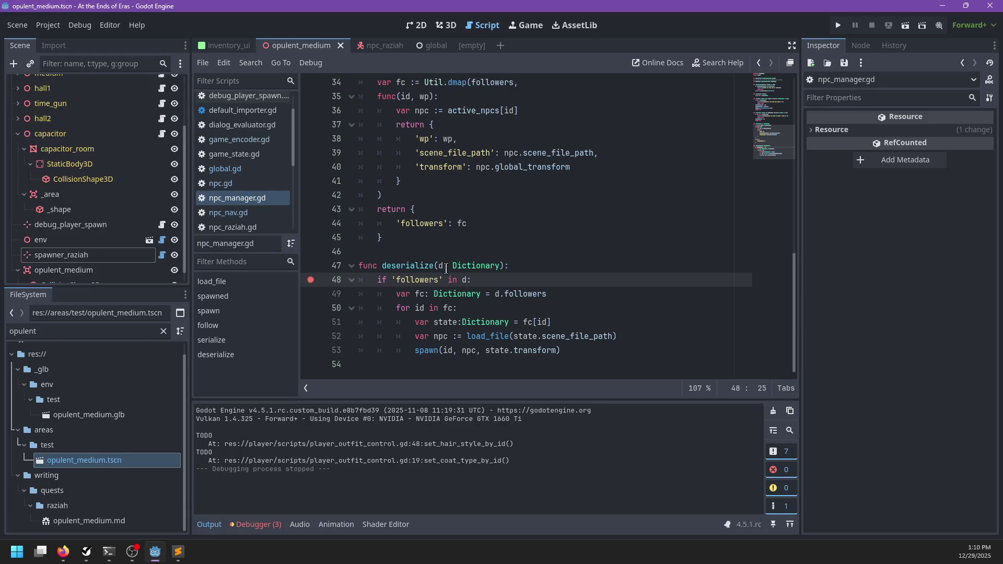
pyautogui.press('F6')
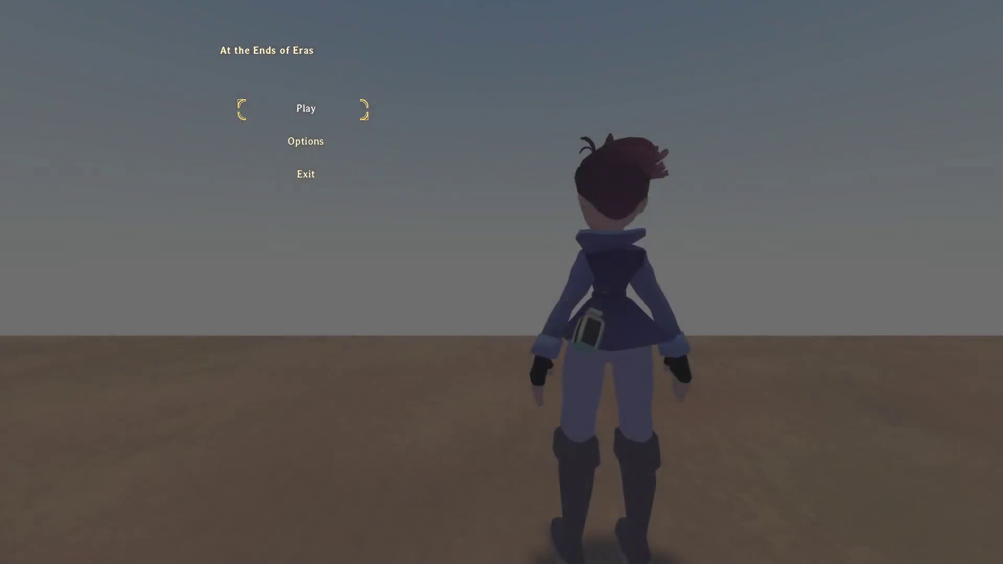
pyautogui.press('F8')
# - Set a breakpoint on the npcs.deserialize call at global.gd line 398 and run the current scene
pyautogui.click(445, 265)
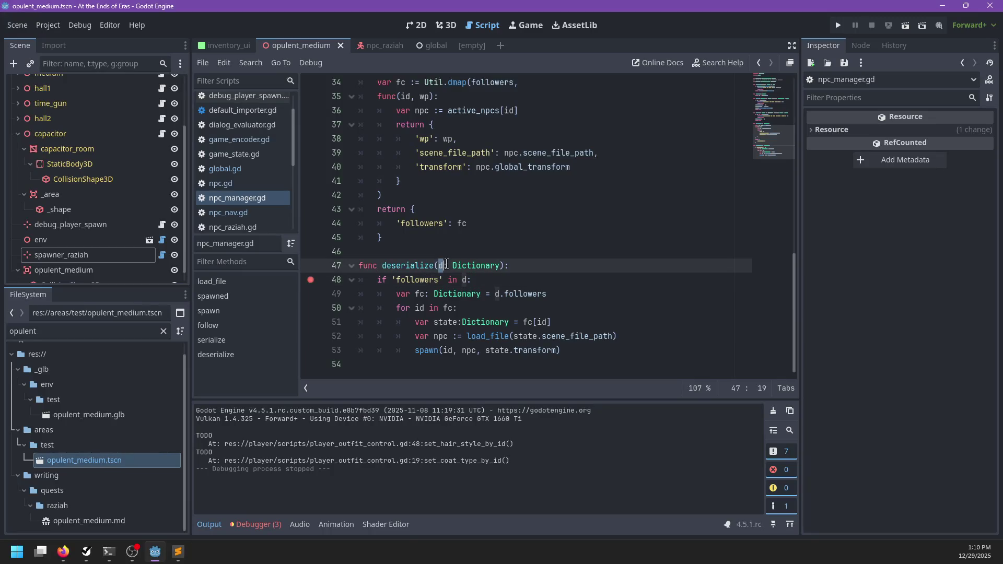
pyautogui.click(242, 170)
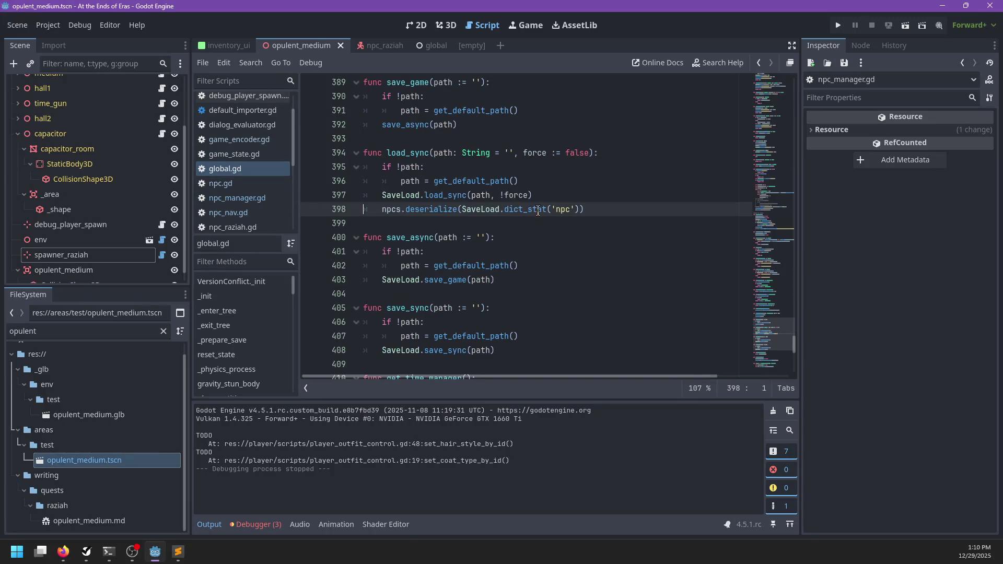
pyautogui.doubleClick(429, 210)
pyautogui.click(311, 210)
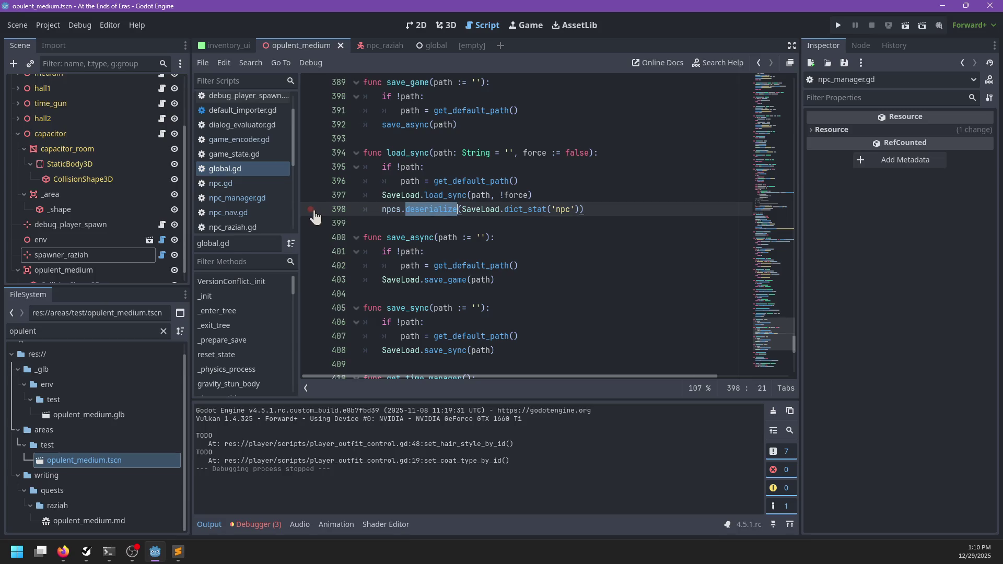
pyautogui.click(608, 194)
pyautogui.click(611, 211)
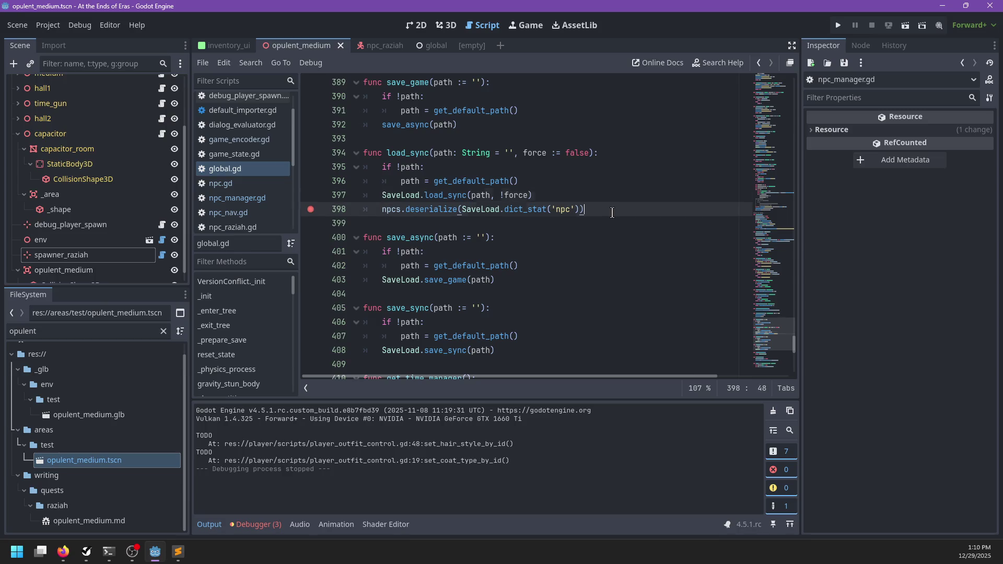
pyautogui.press('F6')
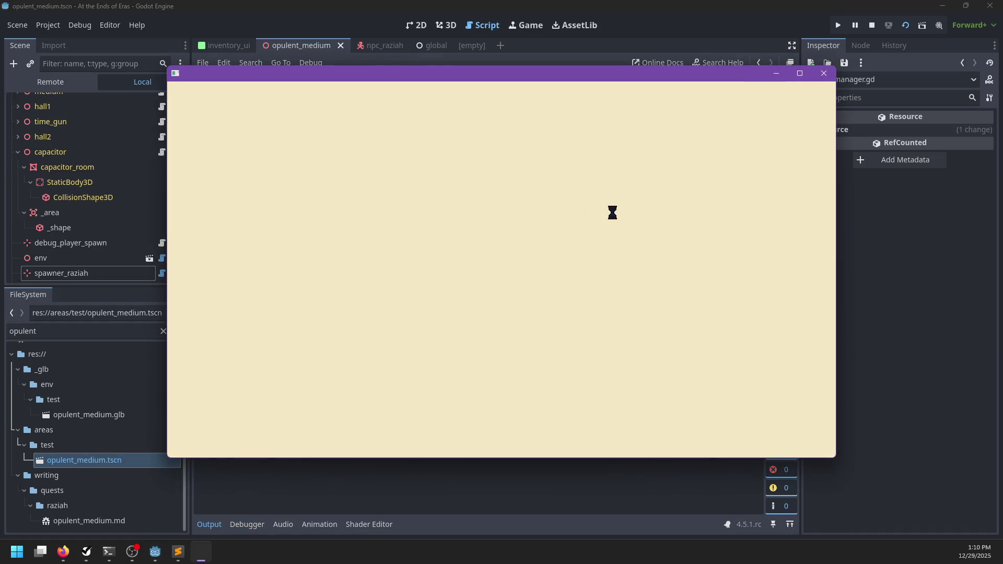
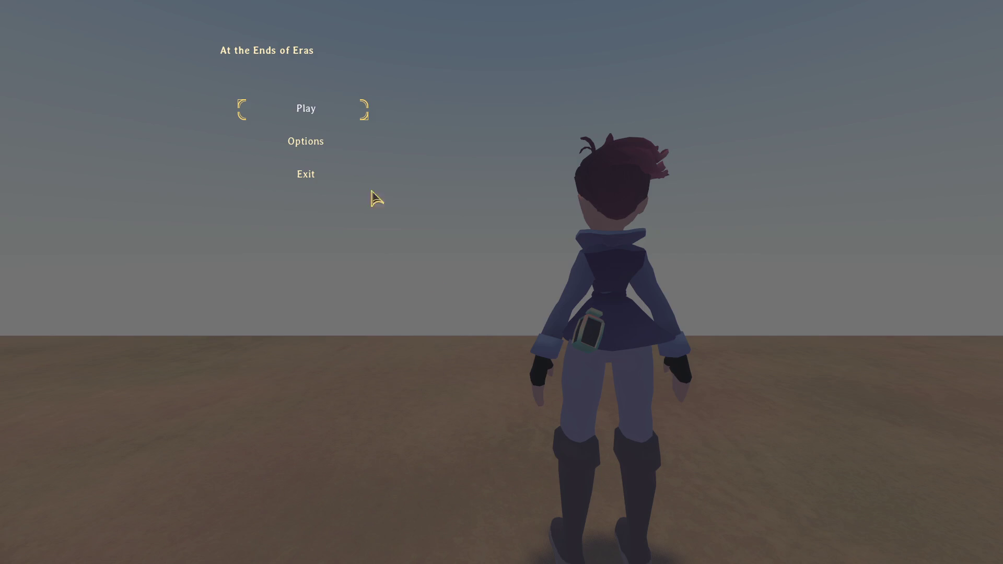
# - Start the game from the title menu, then stop the test run with F8
pyautogui.click(305, 121)
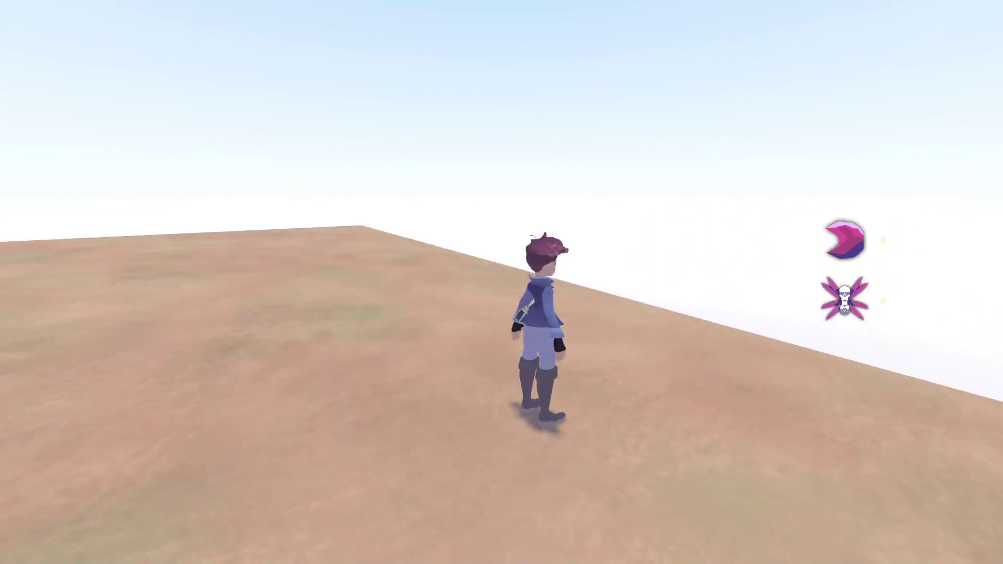
pyautogui.press('F8')
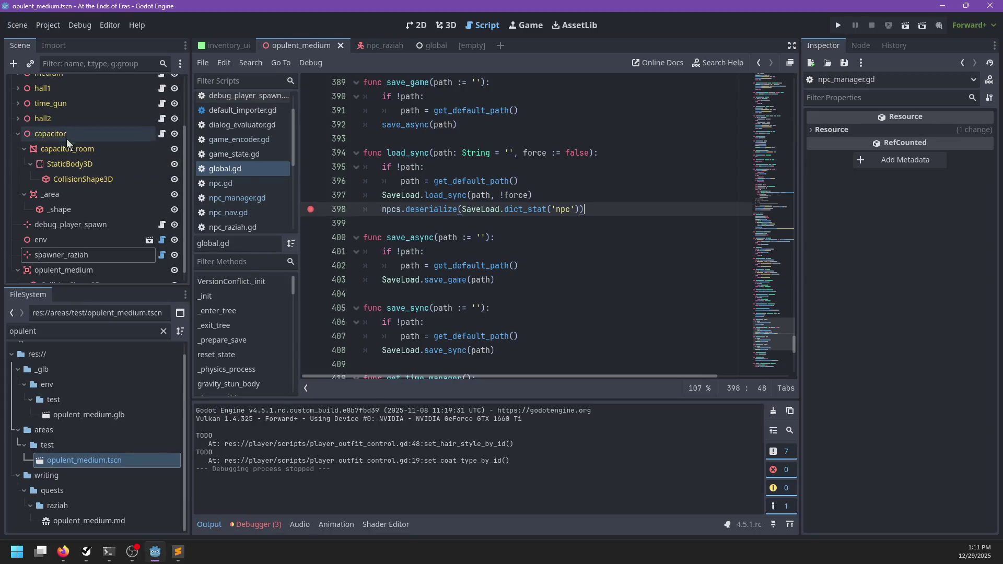
# - Open chunk_editor.gd from the opulent_medium root node
pyautogui.scroll(3, 73, 125)
pyautogui.click(124, 86)
pyautogui.click(163, 83)
pyautogui.scroll(5, 593, 244)
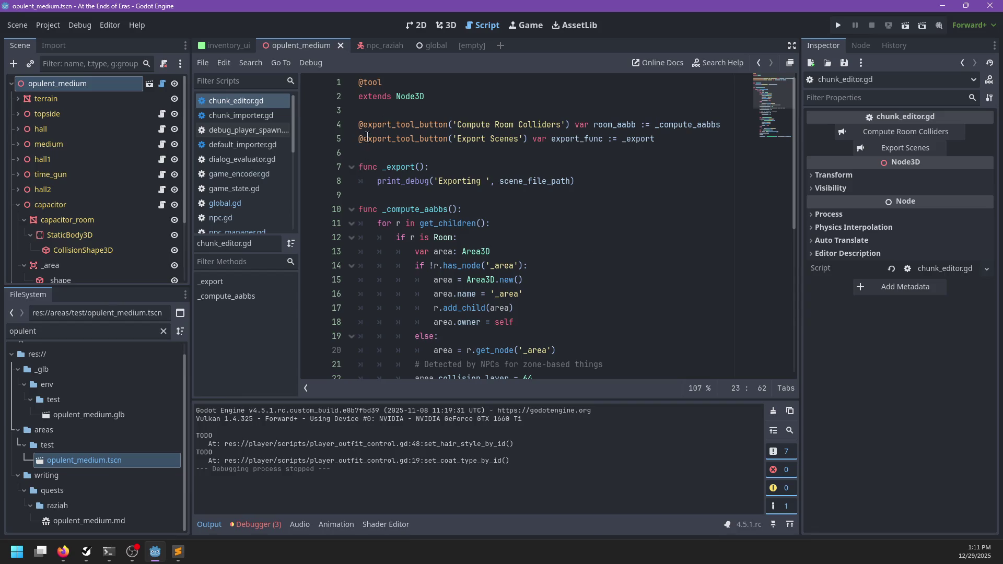
pyautogui.click(439, 155)
pyautogui.press('Return')
pyautogui.press('Return')
pyautogui.press('Up')
pyautogui.write('func _read')
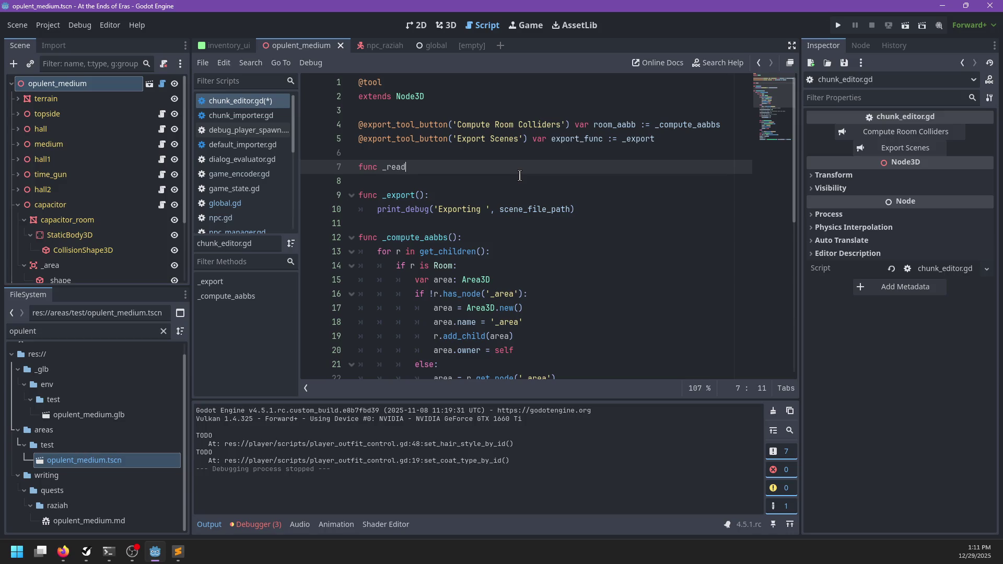
pyautogui.write('y():')
pyautogui.press('Return')
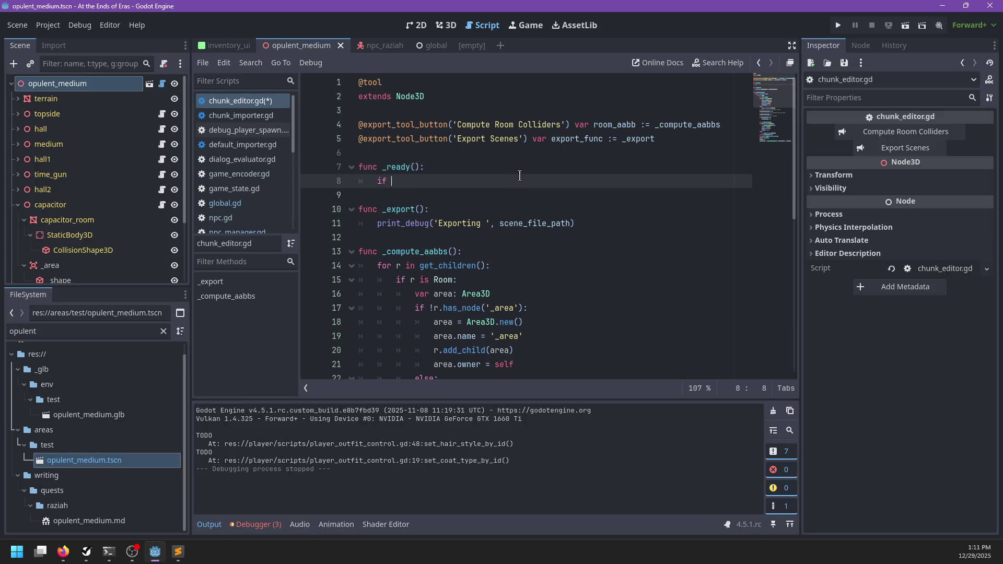
pyautogui.hotkey('ctrl', 'z')
pyautogui.hotkey('ctrl', 'z')
pyautogui.hotkey('ctrl', 'z')
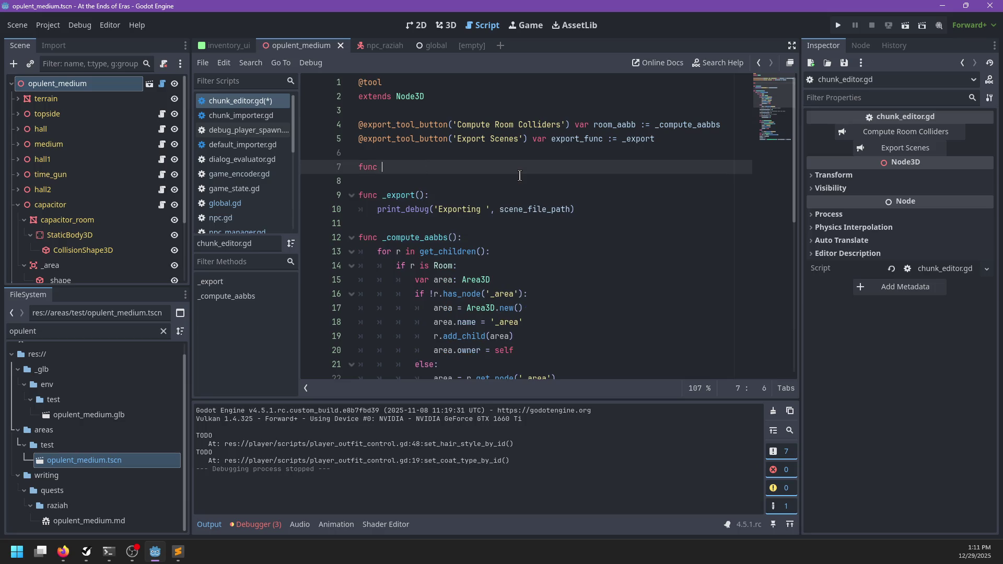
pyautogui.write('@export var')
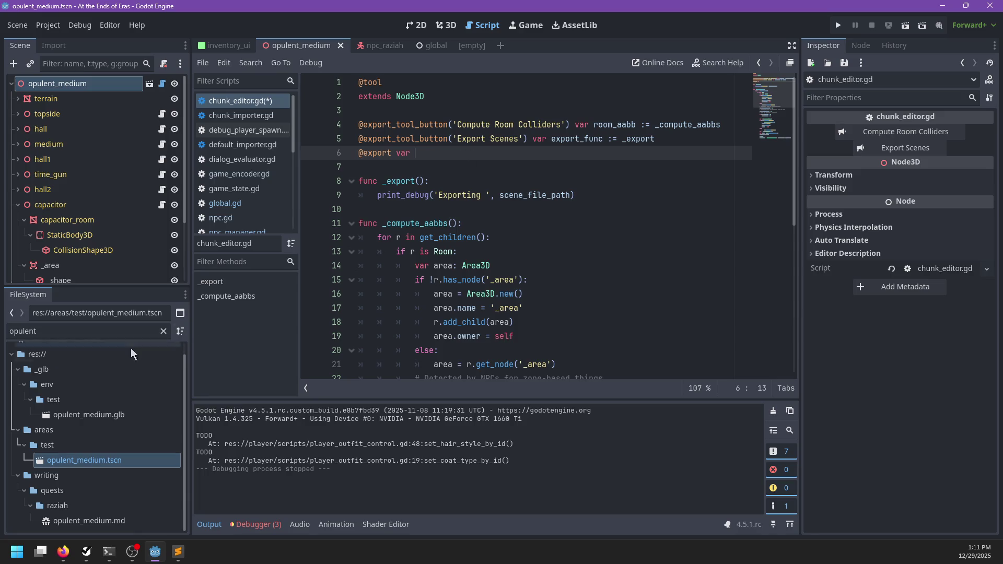
pyautogui.click(65, 334)
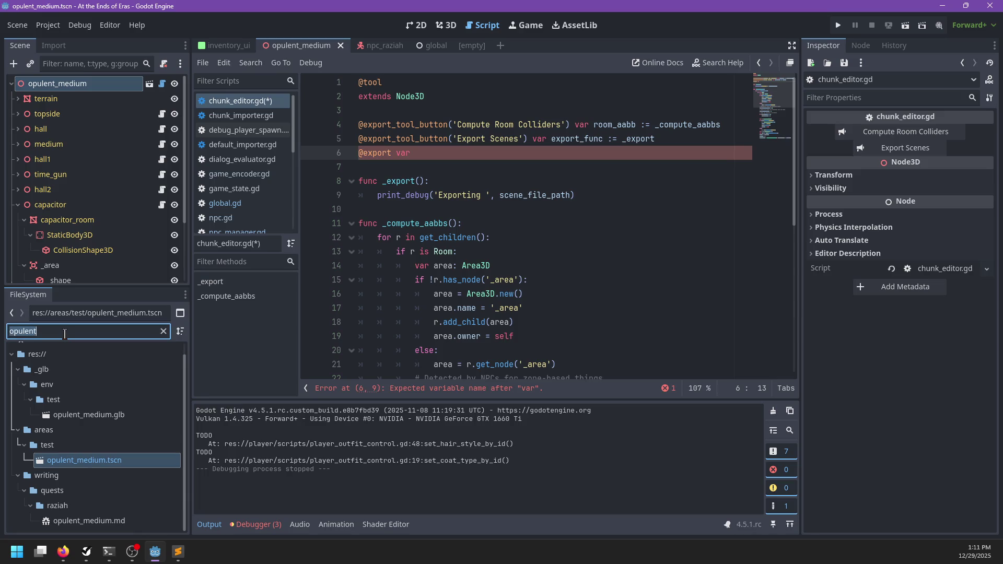
# - Filter the FileSystem for 'test', 'chunk', then 'world' and open world.gd
pyautogui.write('test')
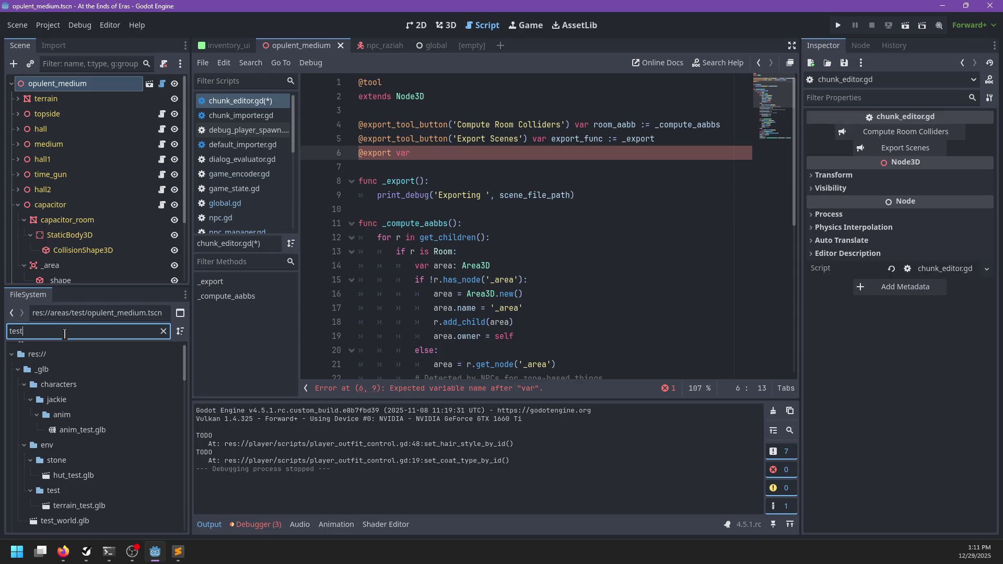
pyautogui.scroll(-5, 77, 431)
pyautogui.press('BackSpace')
pyautogui.press('BackSpace')
pyautogui.press('BackSpace')
pyautogui.write('chunk')
pyautogui.press('BackSpace')
pyautogui.press('BackSpace')
pyautogui.press('BackSpace')
pyautogui.write('world')
pyautogui.scroll(2, 88, 422)
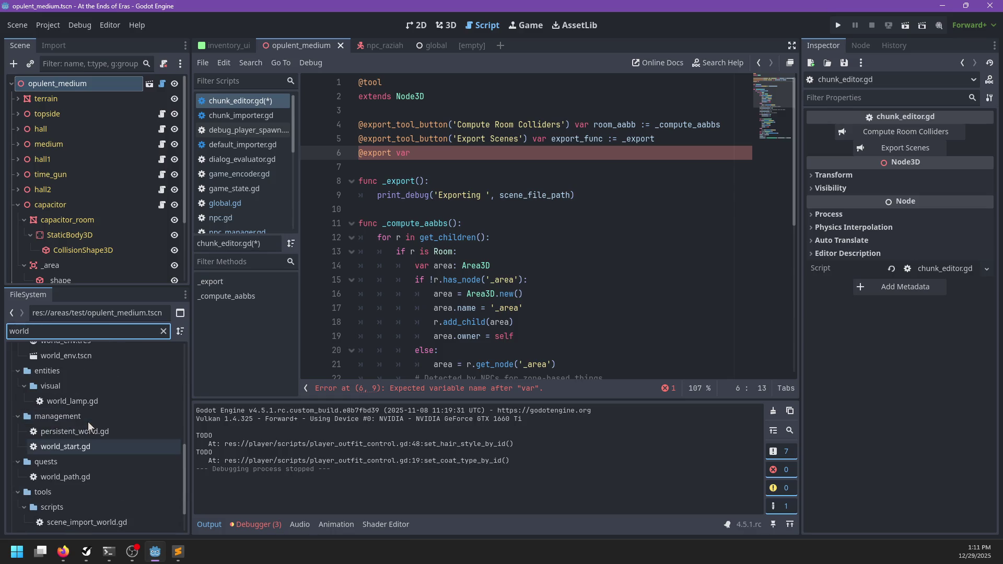
pyautogui.scroll(5, 83, 429)
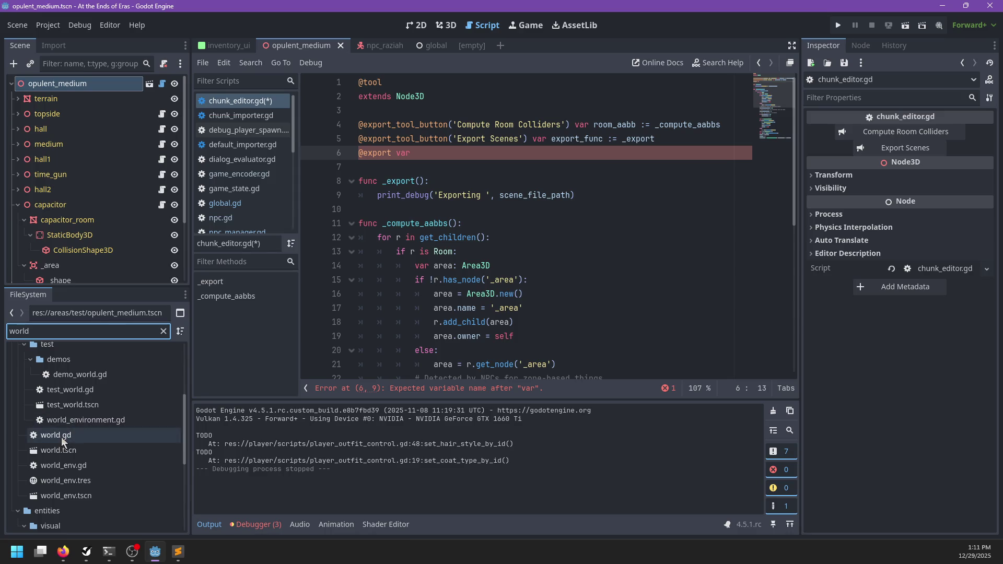
pyautogui.doubleClick(61, 437)
# - Look over world.gd's variables, then filter for 'necropolis' and open necropolis.gd
pyautogui.scroll(10, 772, 97)
pyautogui.scroll(-5, 545, 191)
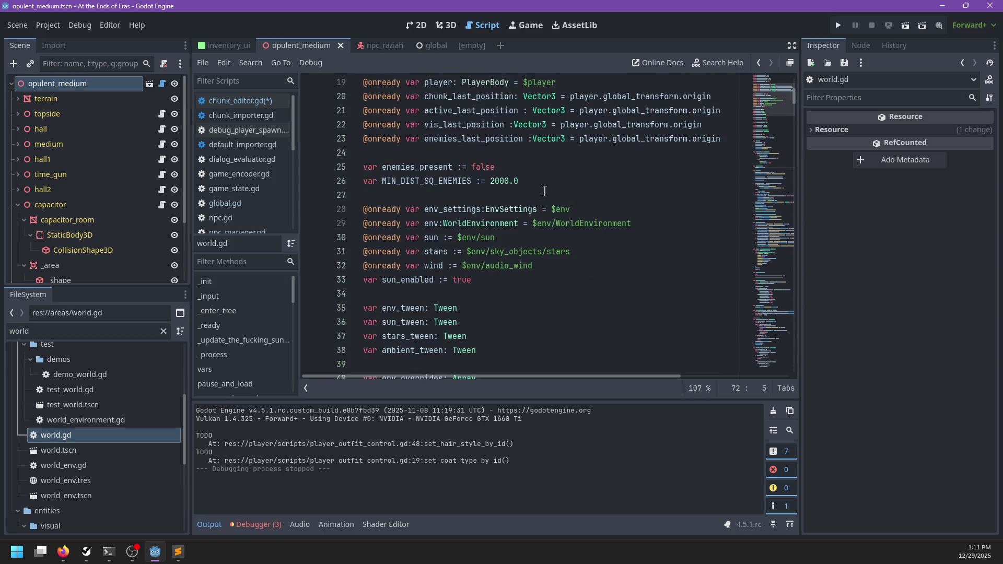
pyautogui.scroll(-9, 544, 197)
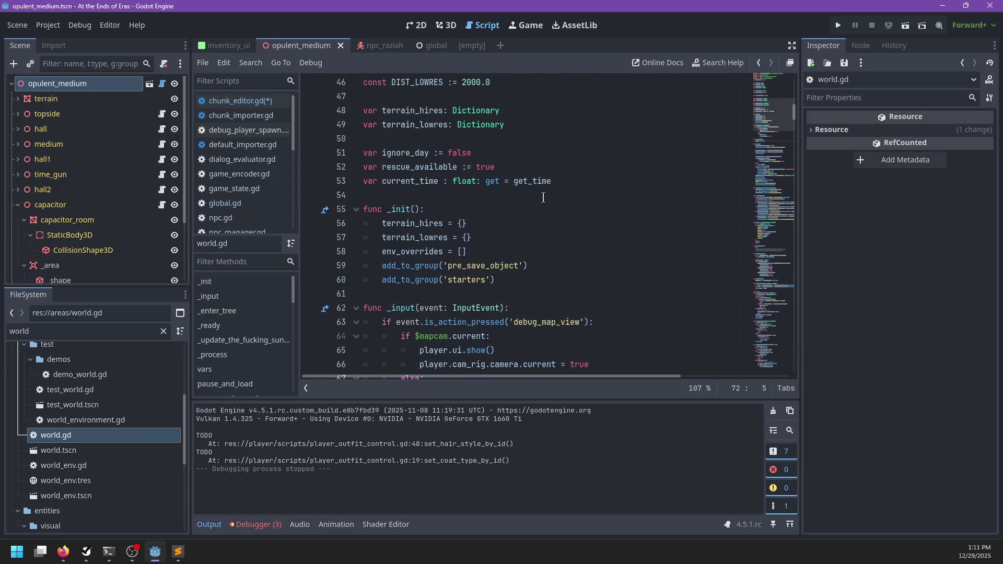
pyautogui.scroll(4, 544, 198)
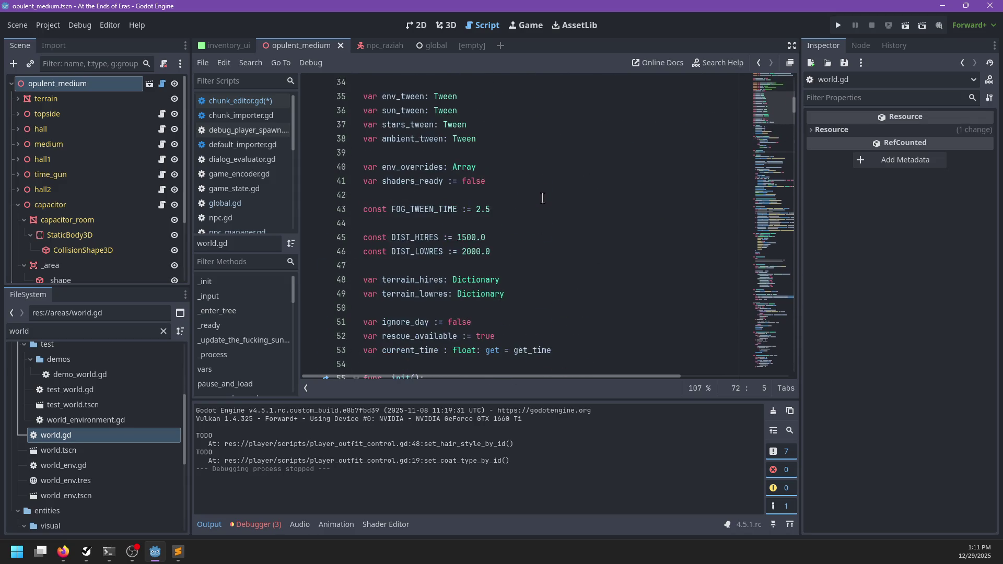
pyautogui.scroll(8, 543, 198)
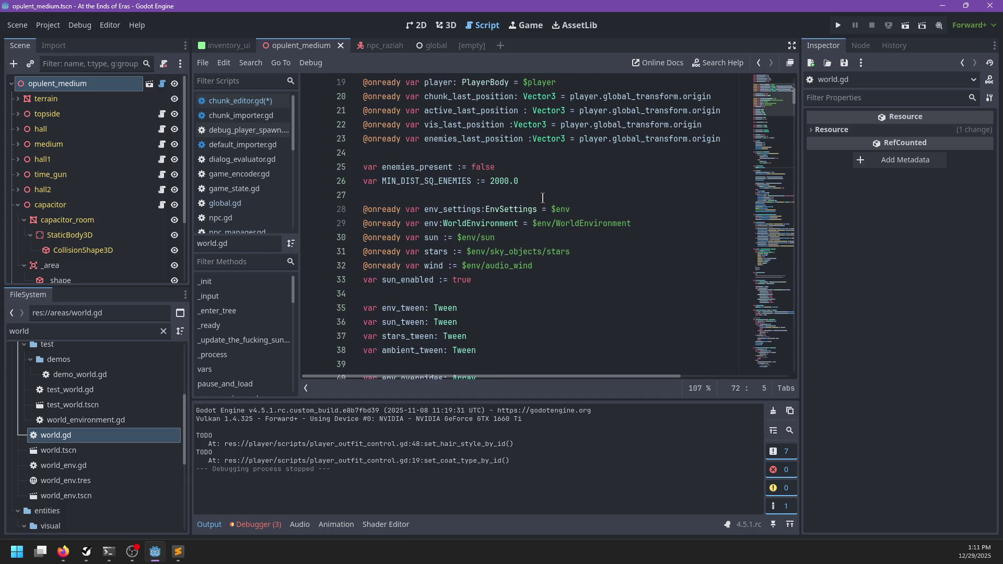
pyautogui.click(91, 335)
pyautogui.write('necrop')
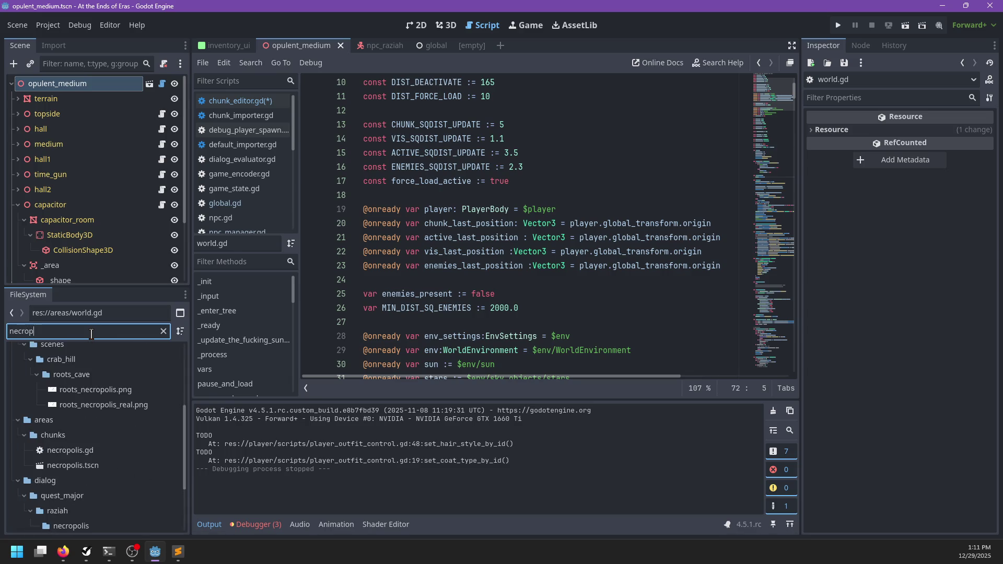
pyautogui.write('olis')
pyautogui.doubleClick(81, 450)
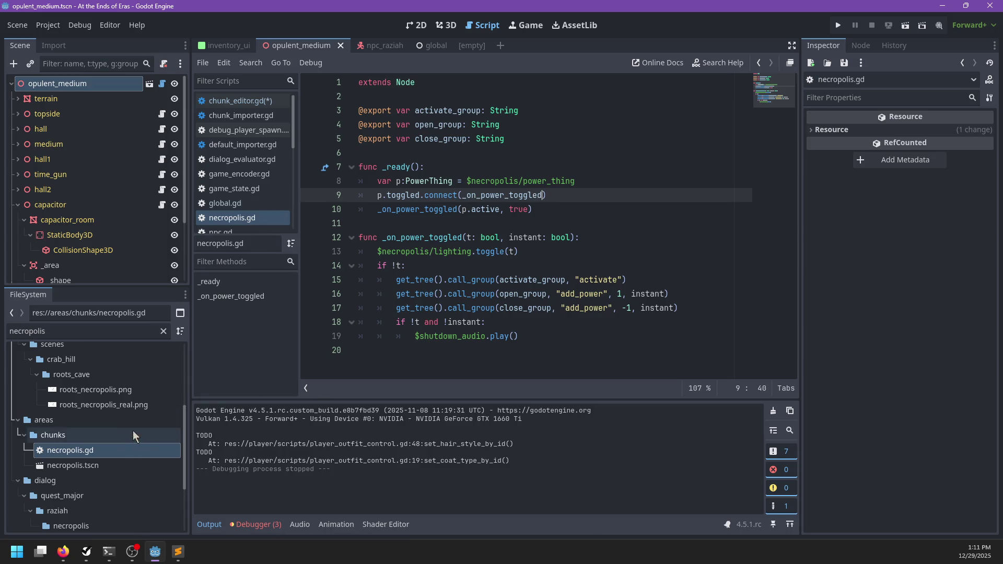
# - Filter the FileSystem for 'demo' and open movement_demo.tscn from areas/test/demos
pyautogui.scroll(-4, 157, 426)
pyautogui.scroll(10, 152, 425)
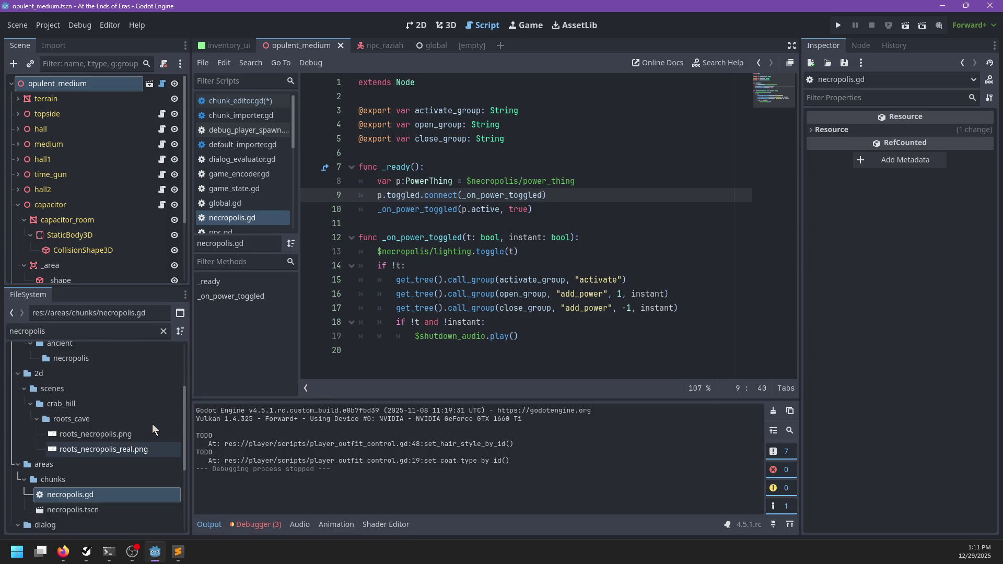
pyautogui.doubleClick(93, 333)
pyautogui.write('demo')
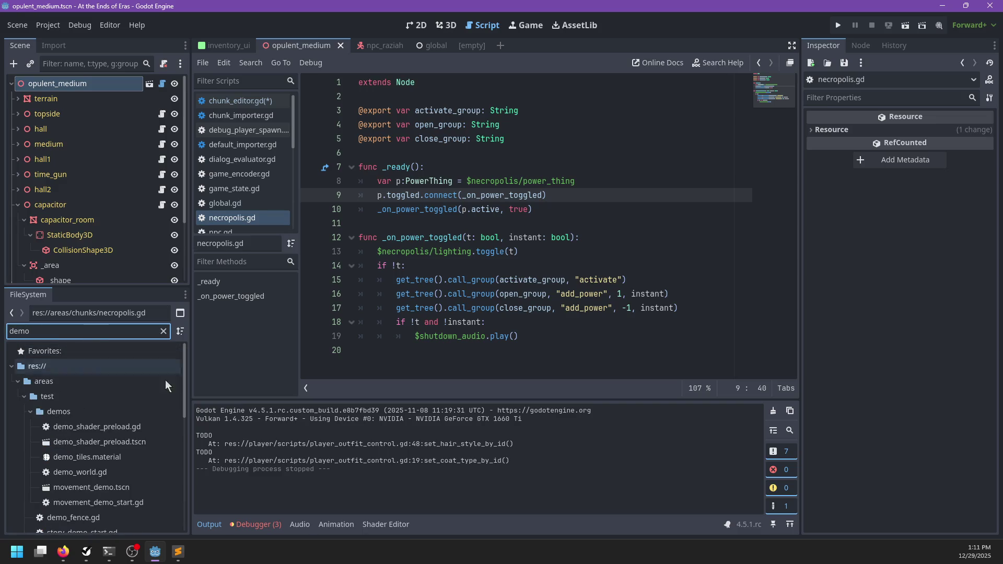
pyautogui.scroll(-3, 151, 413)
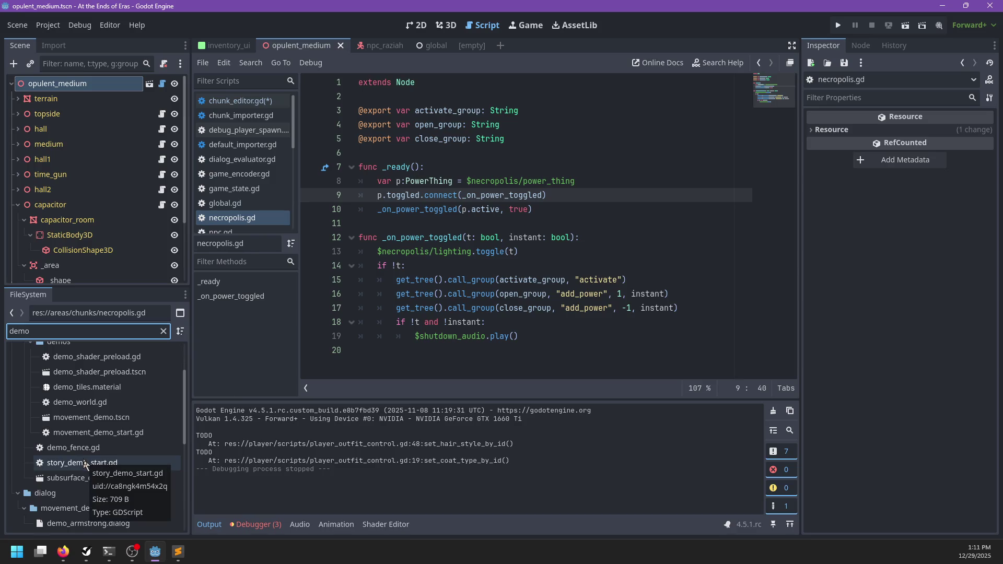
pyautogui.scroll(-3, 85, 460)
pyautogui.scroll(-4, 105, 452)
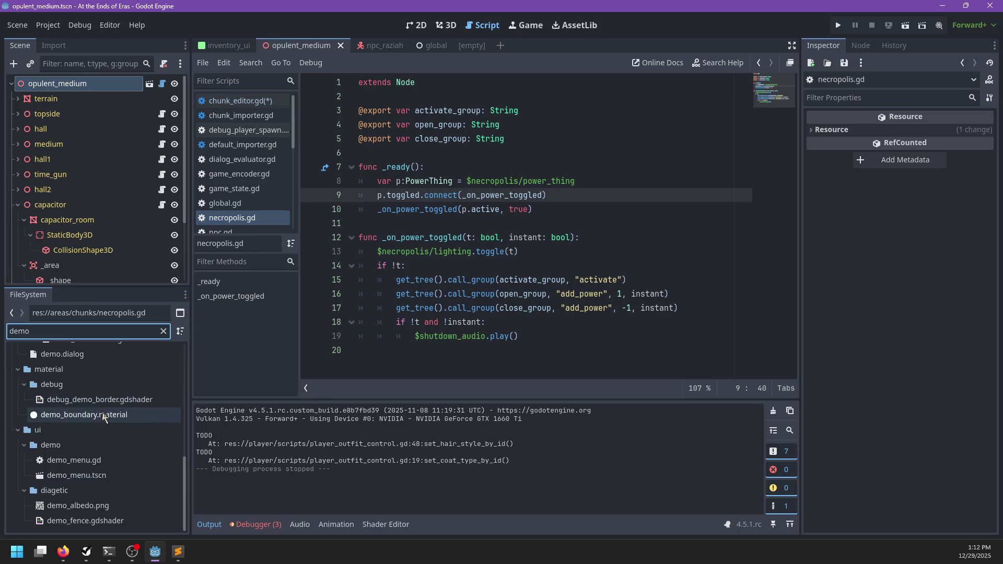
pyautogui.scroll(4, 101, 413)
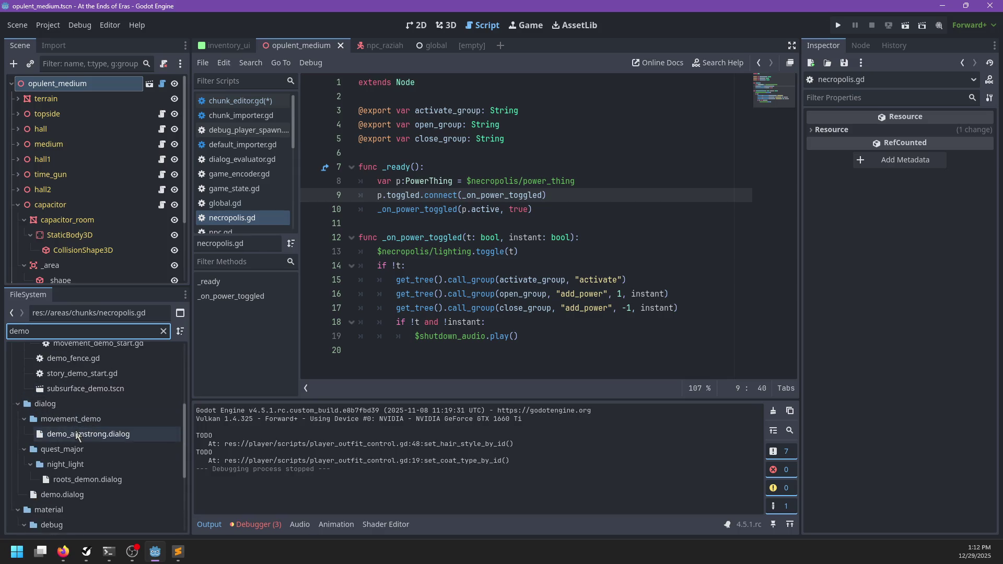
pyautogui.click(73, 419)
pyautogui.scroll(4, 86, 398)
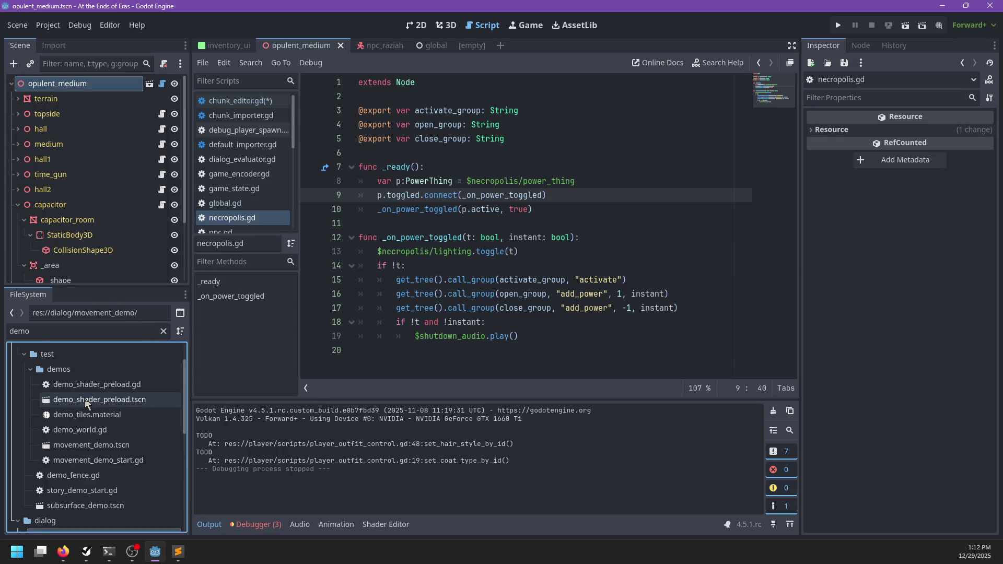
pyautogui.scroll(-1, 86, 398)
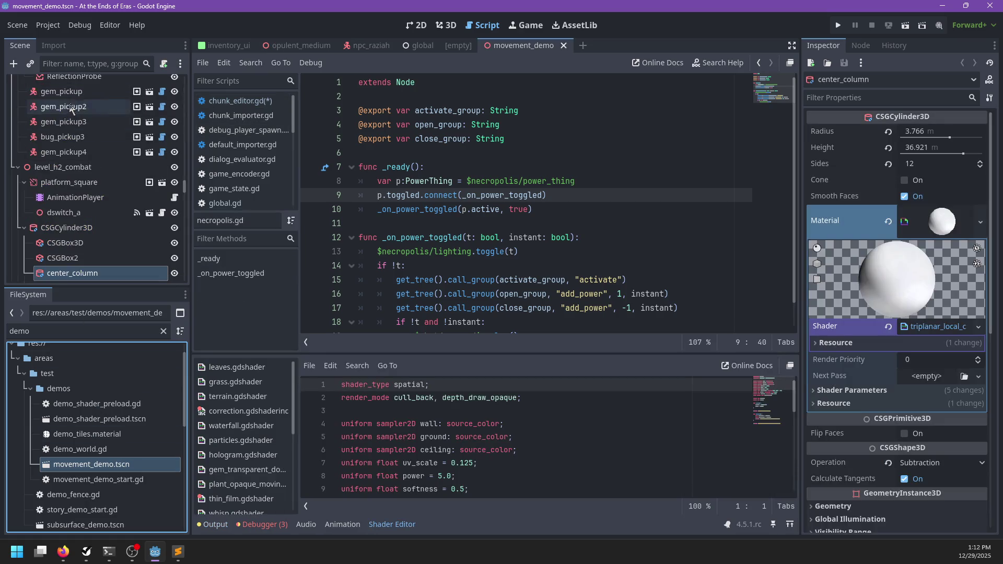
# - Open the movement_demo root's demo_world.gd and collapse the cylinder's material preview
pyautogui.scroll(10, 93, 134)
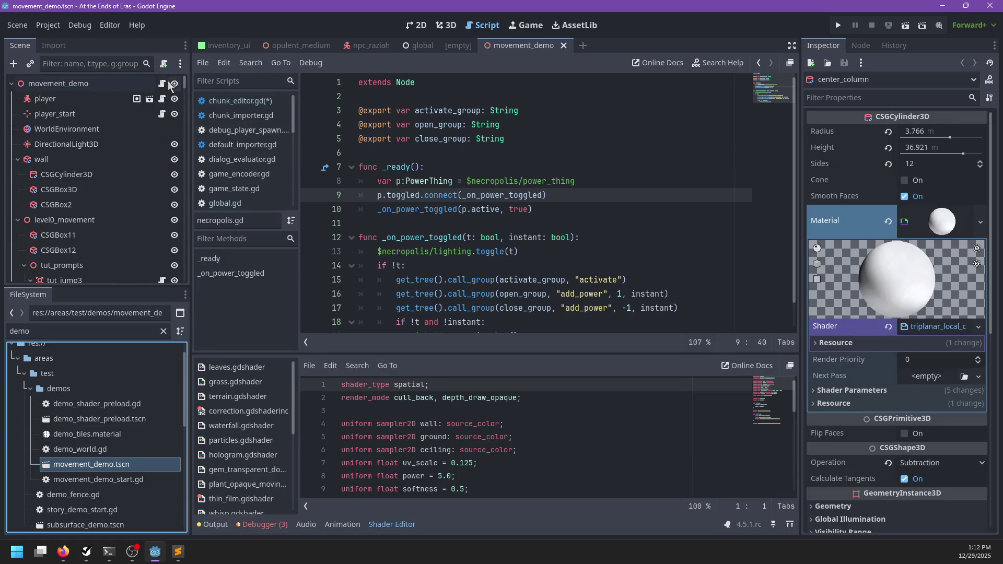
pyautogui.click(163, 84)
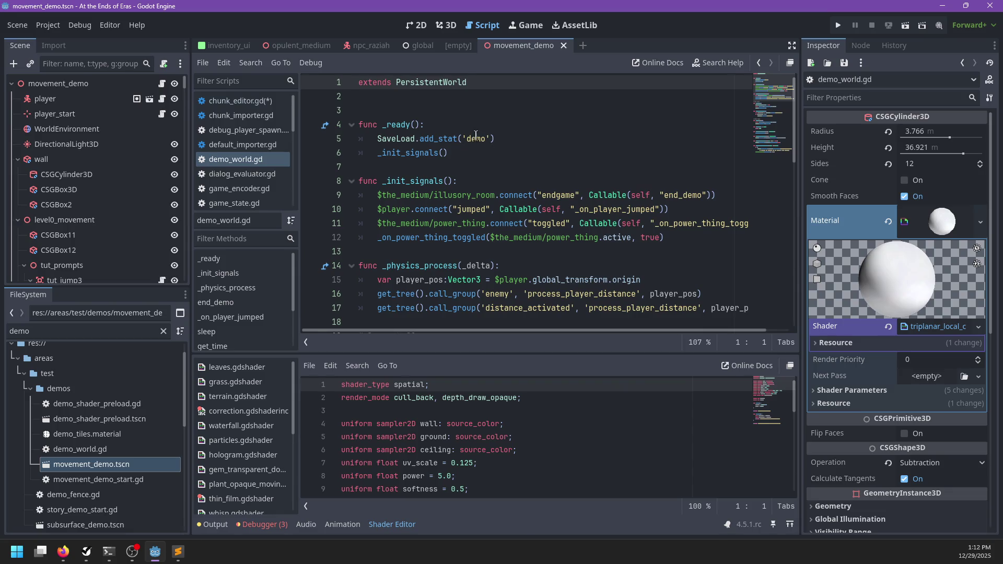
pyautogui.click(501, 140)
pyautogui.click(418, 110)
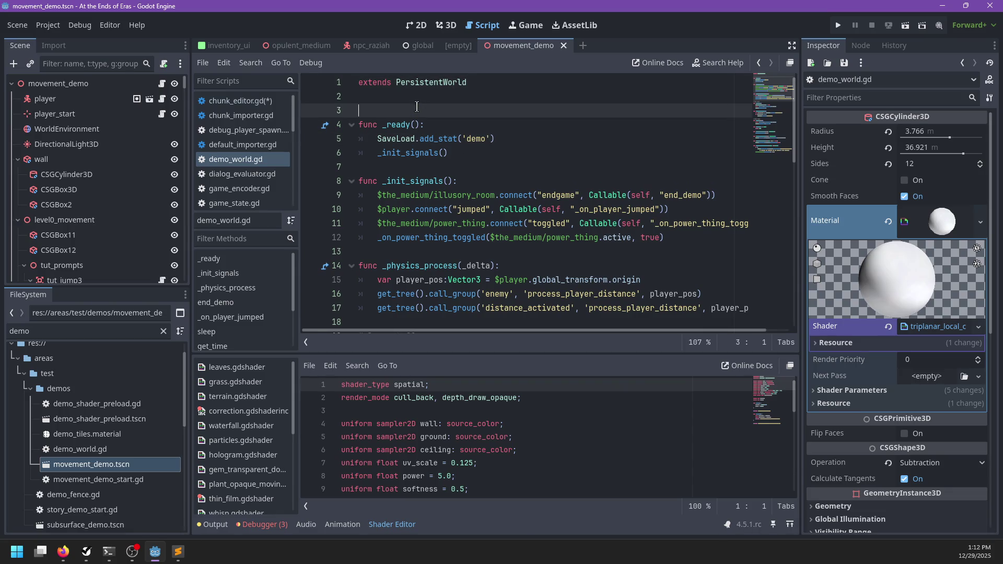
pyautogui.scroll(-4, 523, 147)
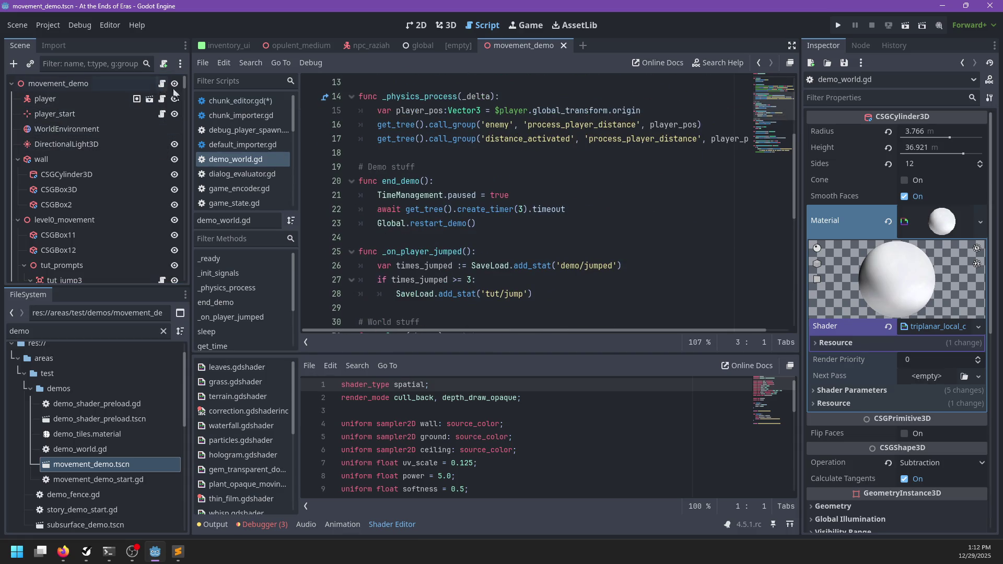
pyautogui.click(941, 222)
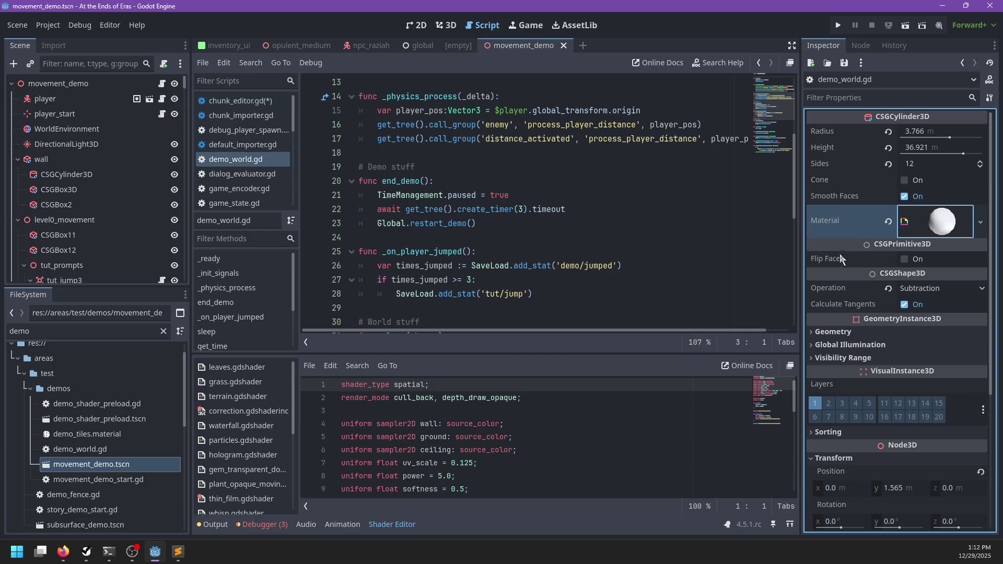
# - Scroll through demo_world.gd, then return to chunk_editor.gd in the Scripts list
pyautogui.scroll(4, 476, 189)
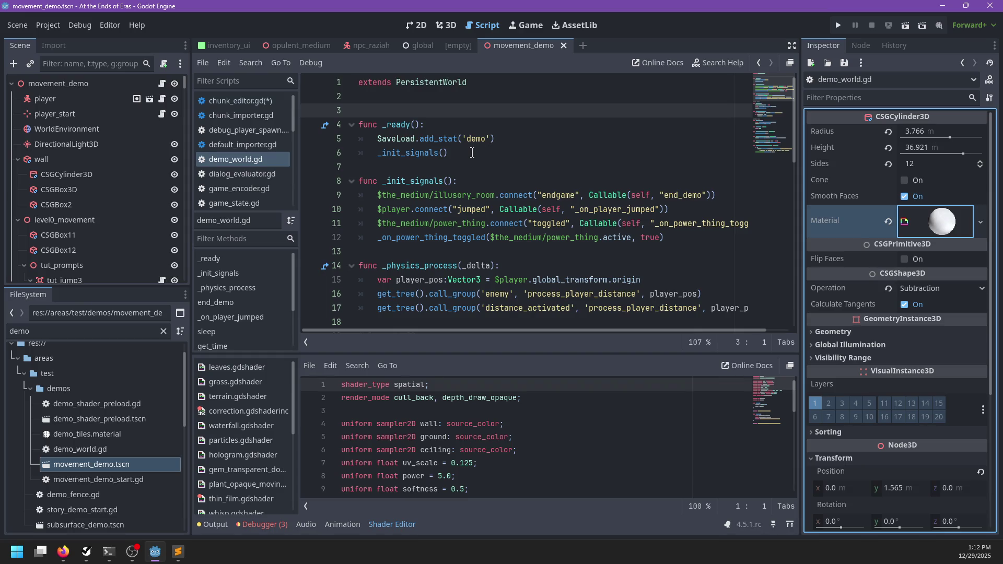
pyautogui.scroll(-4, 472, 153)
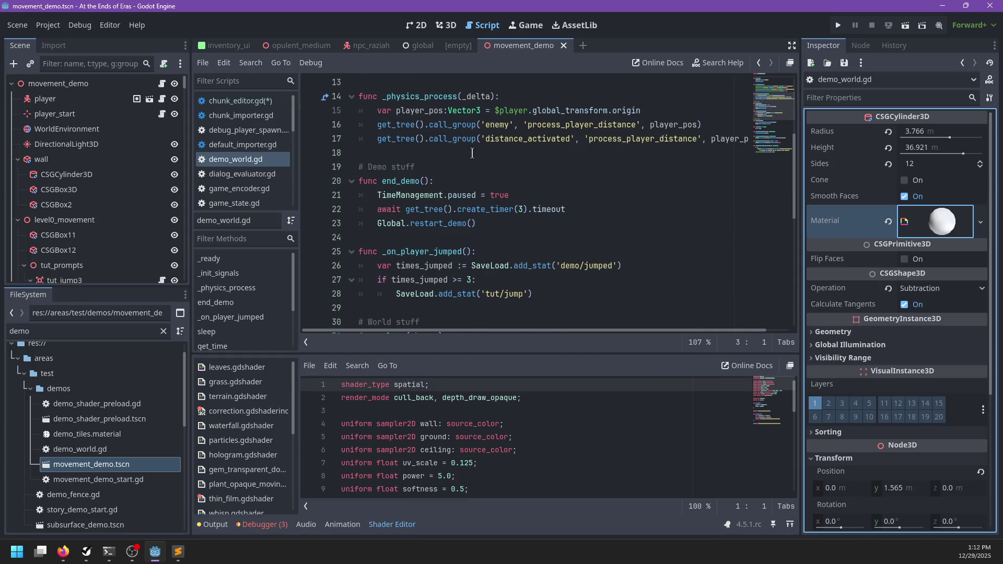
pyautogui.scroll(-4, 472, 153)
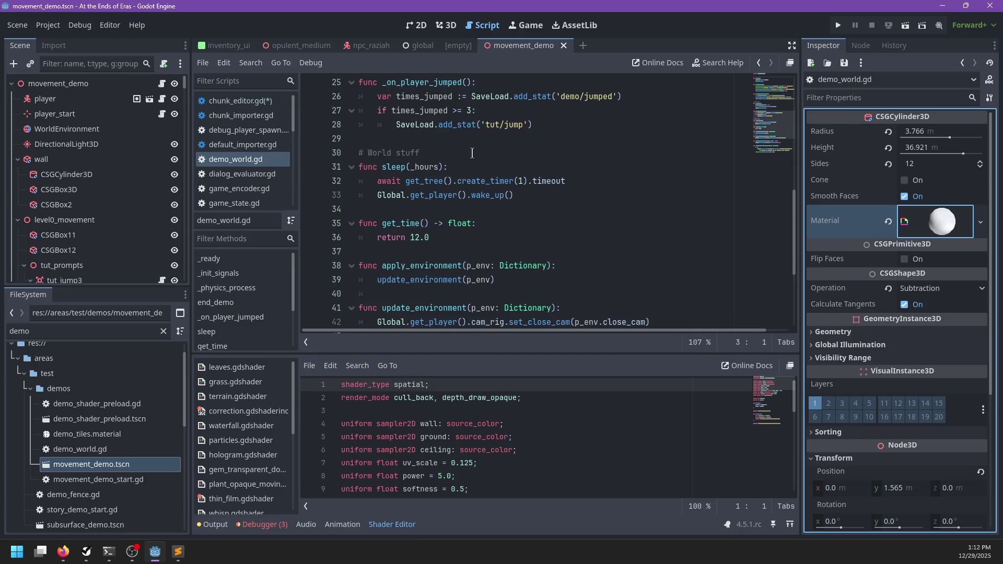
pyautogui.scroll(4, 473, 152)
pyautogui.click(242, 101)
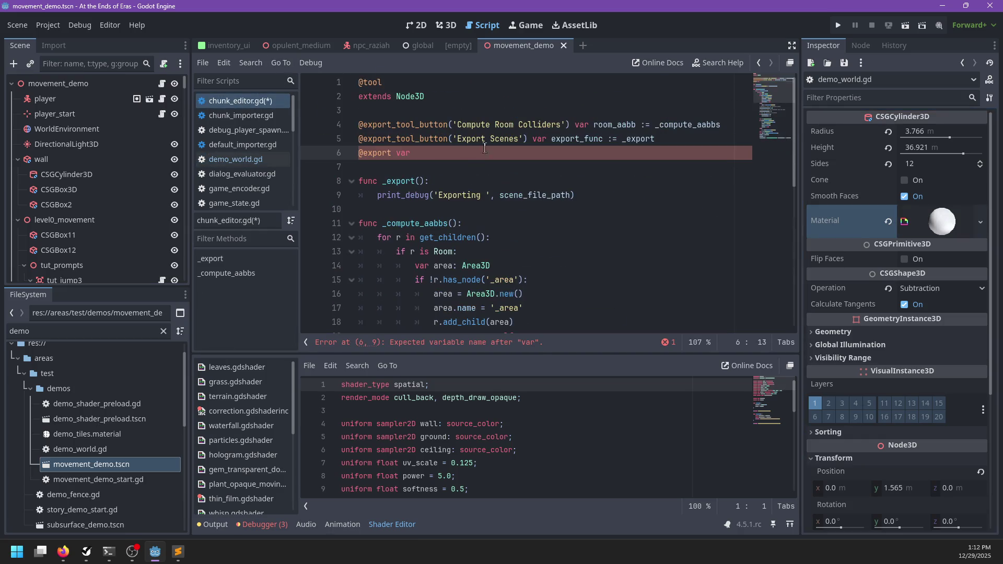
pyautogui.hotkey('ctrl', 'BackSpace')
pyautogui.hotkey('ctrl', 'BackSpace')
pyautogui.hotkey('ctrl', 'BackSpace')
pyautogui.press('Return')
pyautogui.press('Return')
pyautogui.write('func _ready():')
pyautogui.press('Return')
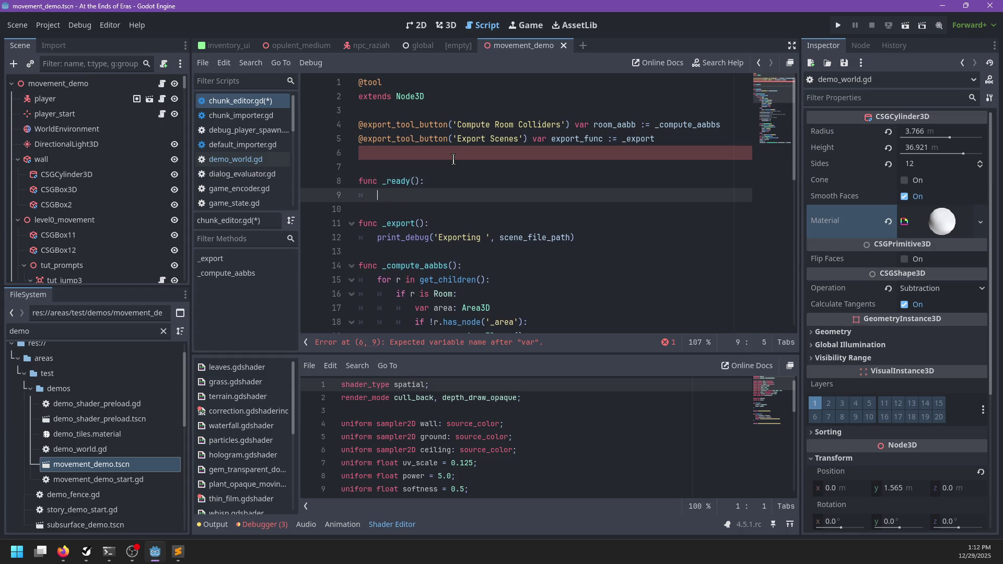
pyautogui.write('load_')
pyautogui.press('BackSpace')
pyautogui.press('BackSpace')
pyautogui.press('BackSpace')
pyautogui.write('Save')
pyautogui.press('Return')
pyautogui.write('SaveLoad.load')
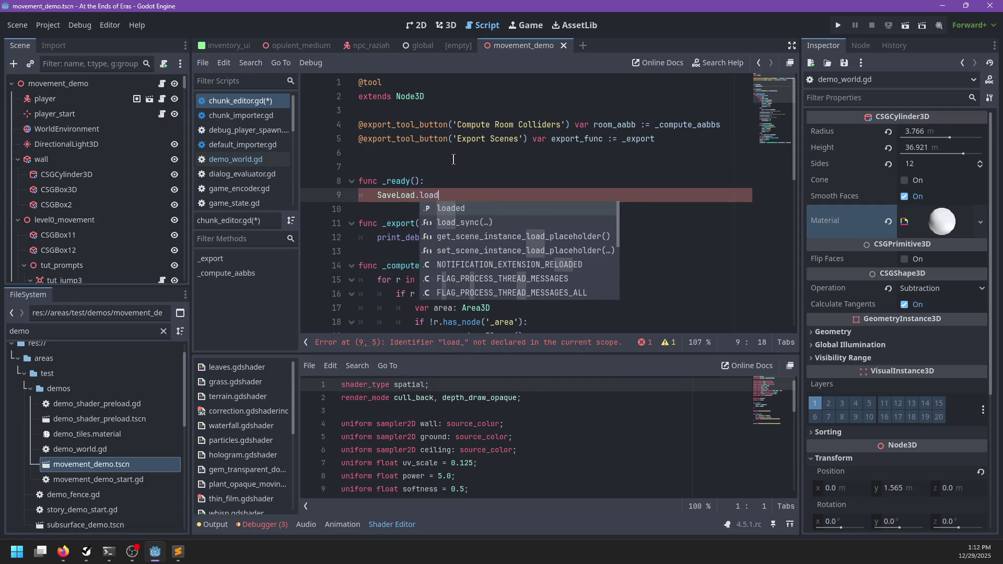
pyautogui.press('Return')
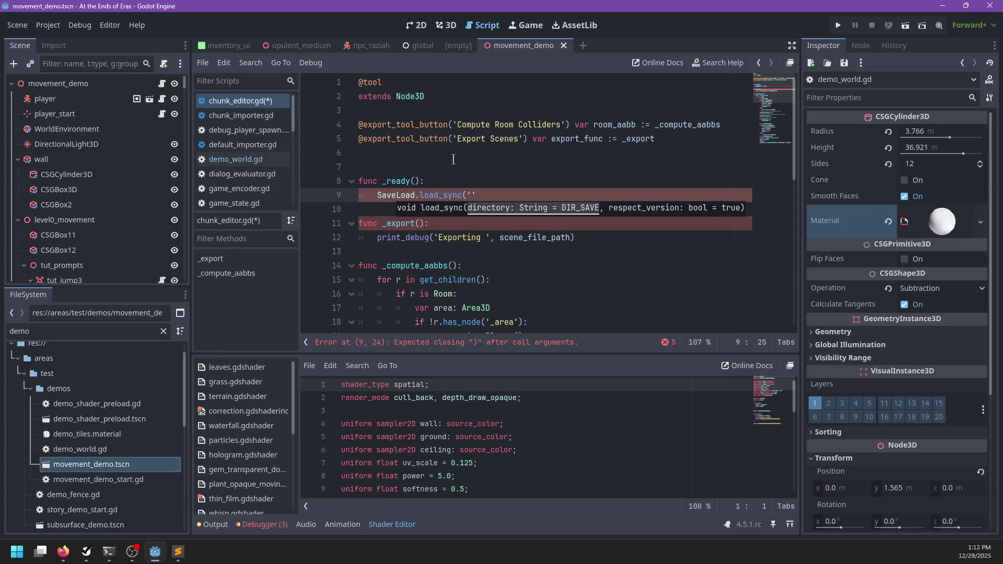
pyautogui.keyDown('ctrl'); pyautogui.click(442, 196); pyautogui.keyUp('ctrl')
# - Highlight uses of directory, save_game and DIR_SAVE in save_load.gd
pyautogui.doubleClick(451, 209)
pyautogui.scroll(-1, 464, 219)
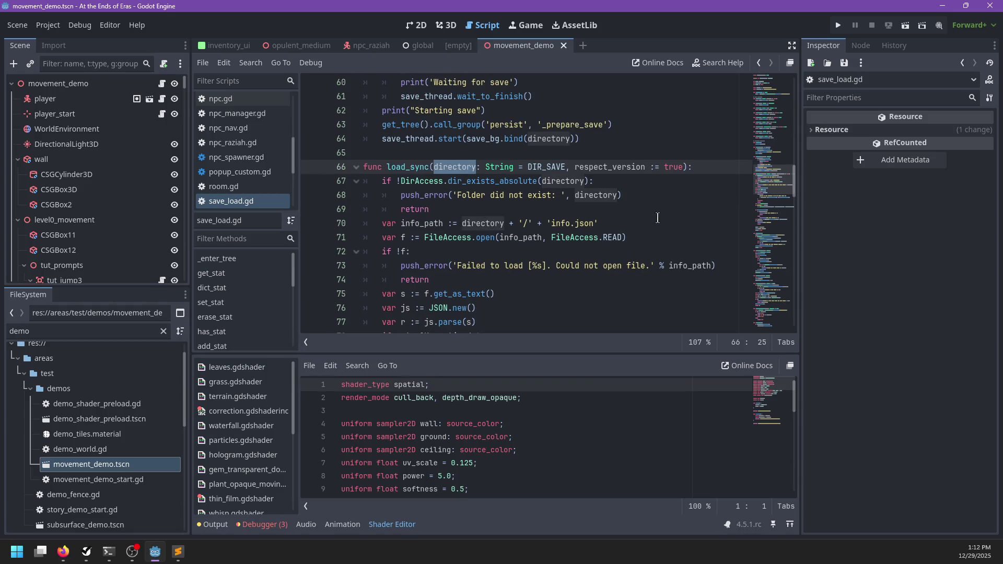
pyautogui.scroll(4, 438, 179)
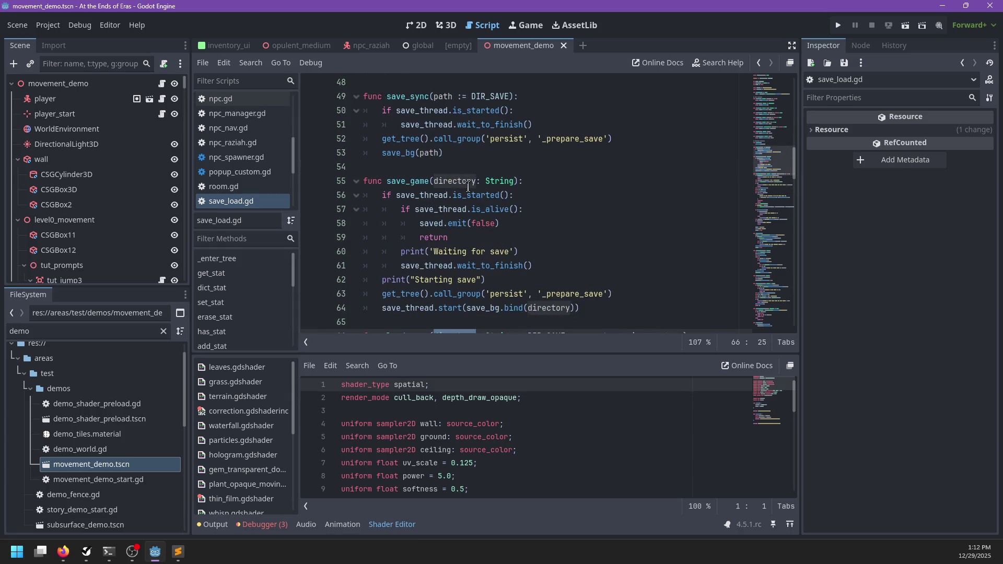
pyautogui.doubleClick(412, 179)
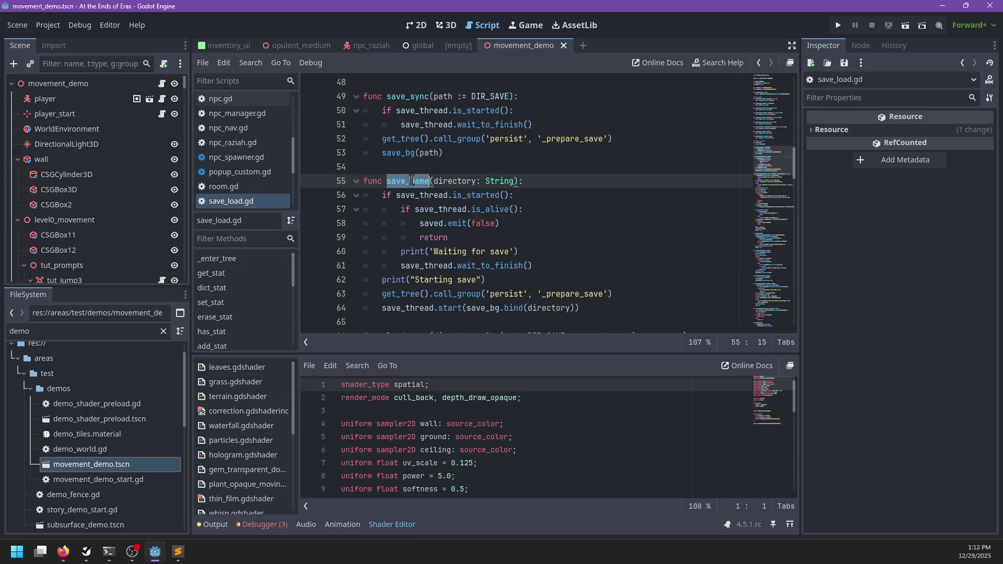
pyautogui.scroll(4, 537, 185)
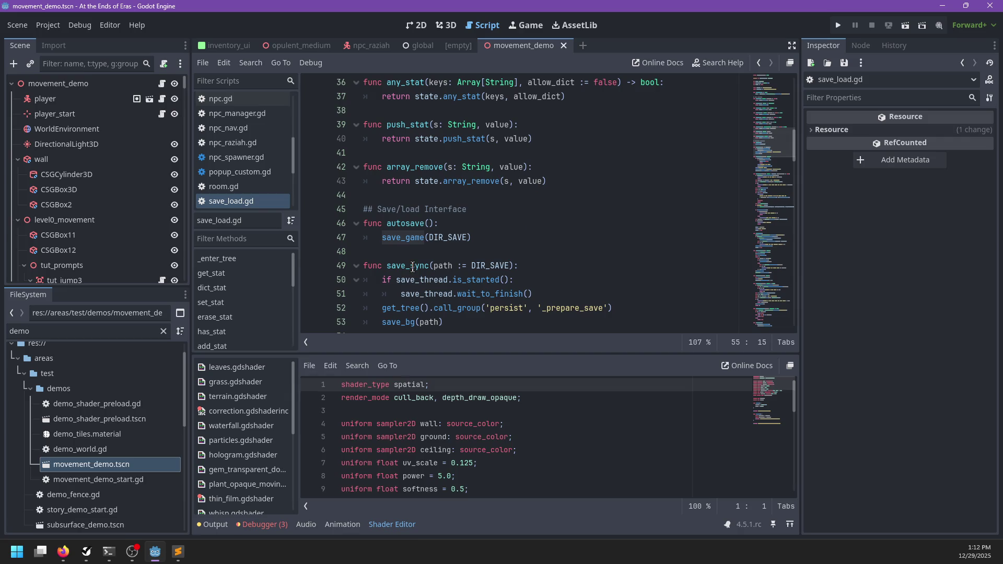
pyautogui.doubleClick(448, 239)
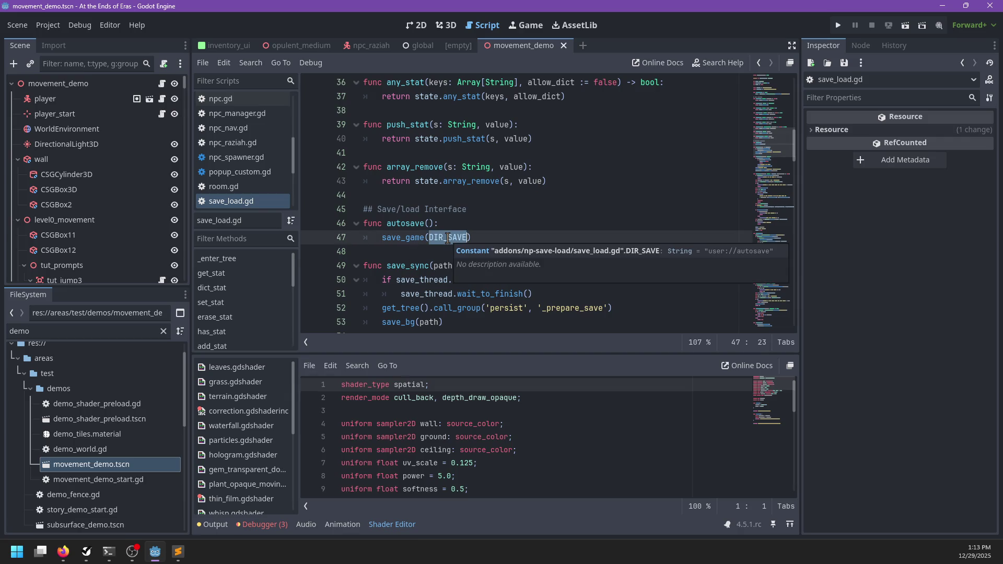
# - Read through save_load.gd's save functions, then switch to the opulent_medium scene
pyautogui.scroll(8, 433, 238)
pyautogui.scroll(4, 427, 238)
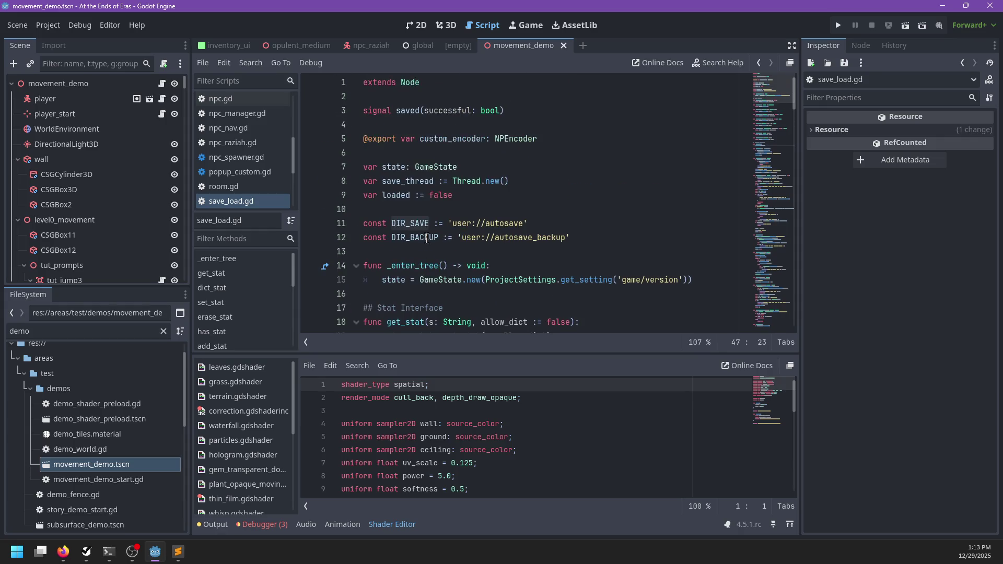
pyautogui.scroll(-7, 550, 214)
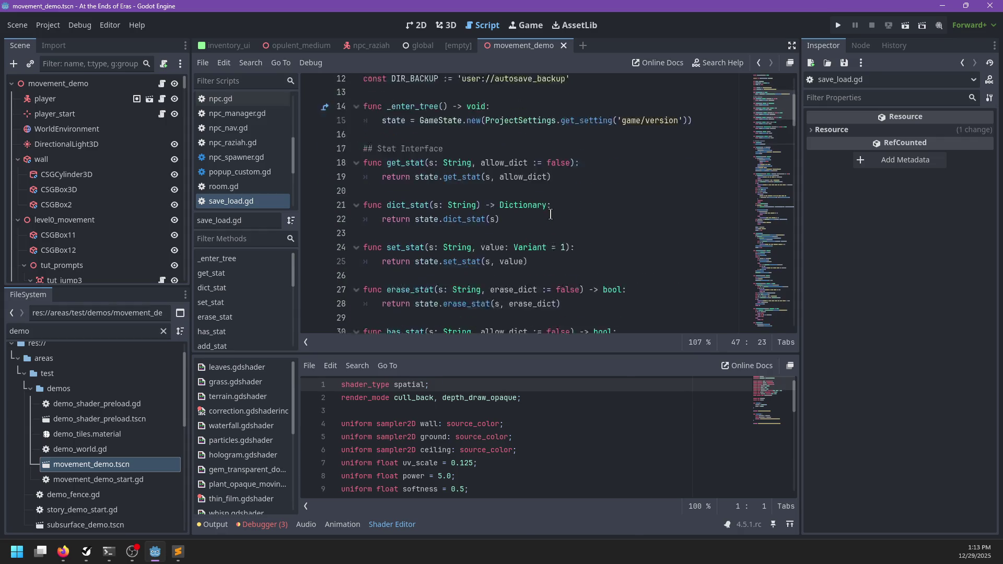
pyautogui.scroll(-7, 550, 214)
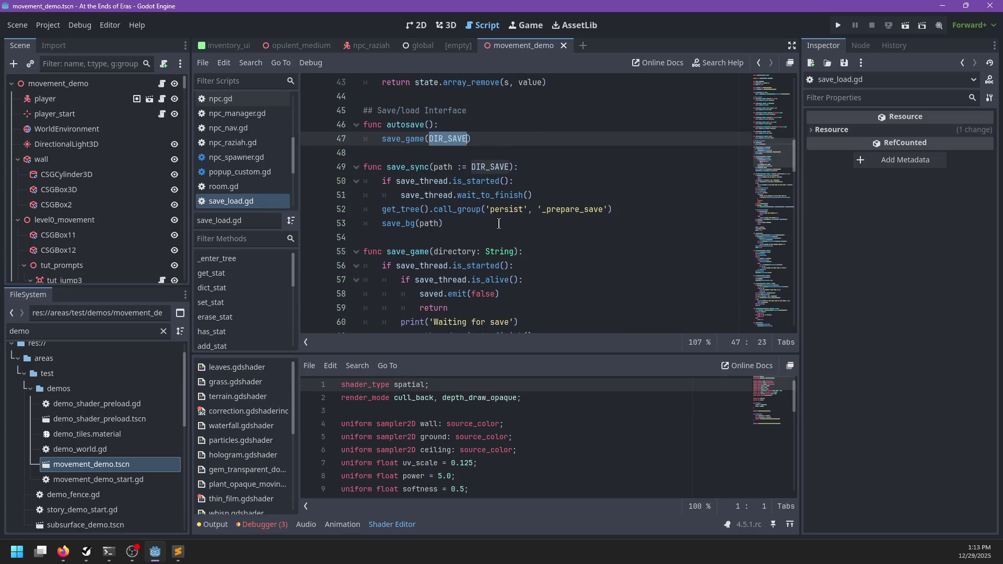
pyautogui.scroll(-2, 499, 224)
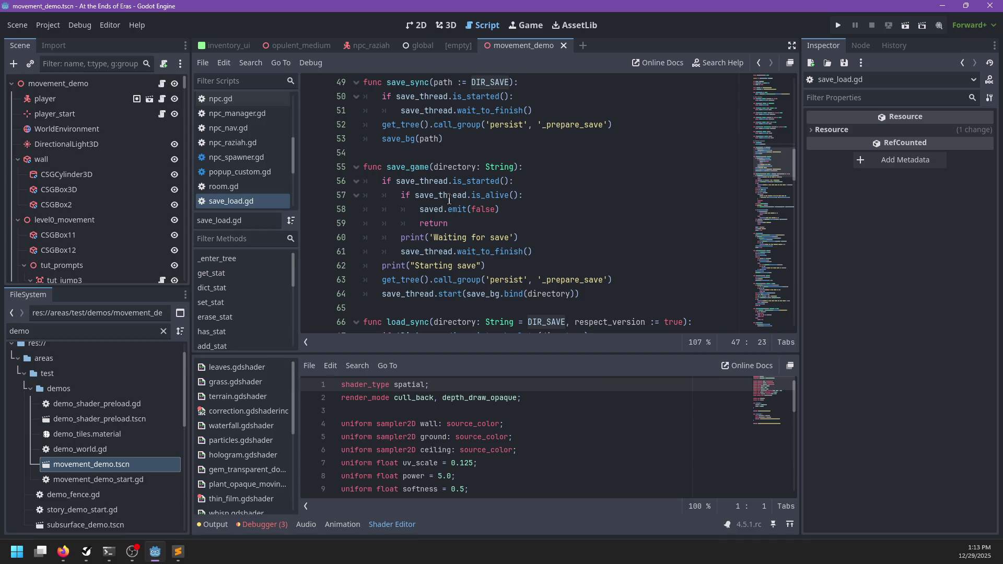
pyautogui.scroll(1, 450, 200)
pyautogui.click(494, 172)
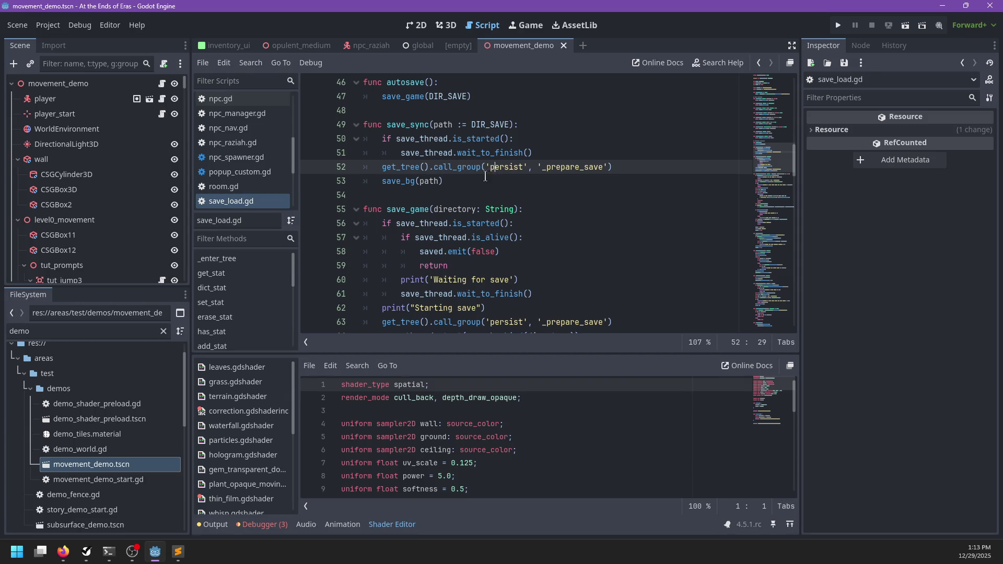
pyautogui.click(311, 45)
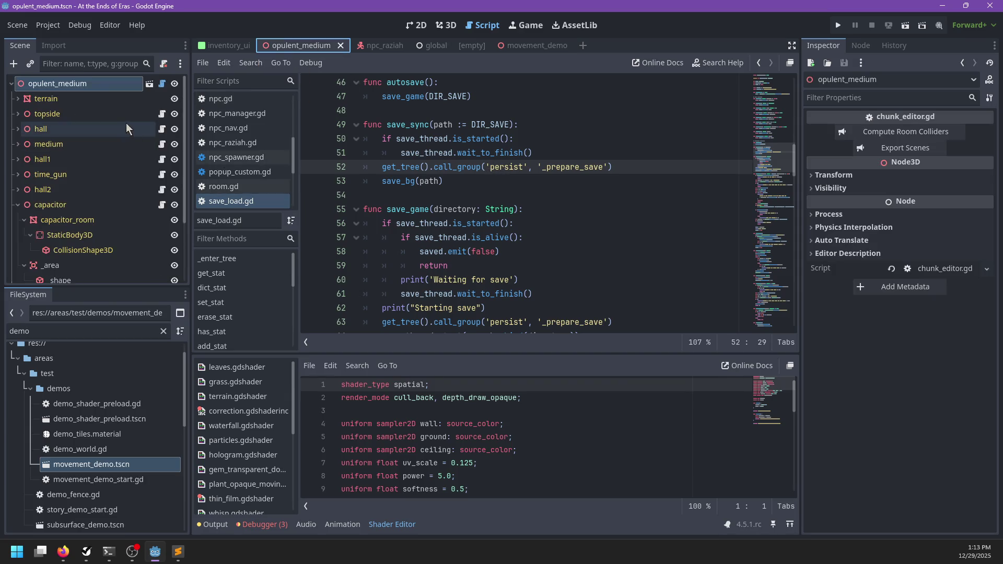
# - Open the root's chunk_editor.gd and test-run the scene with F6
pyautogui.click(162, 85)
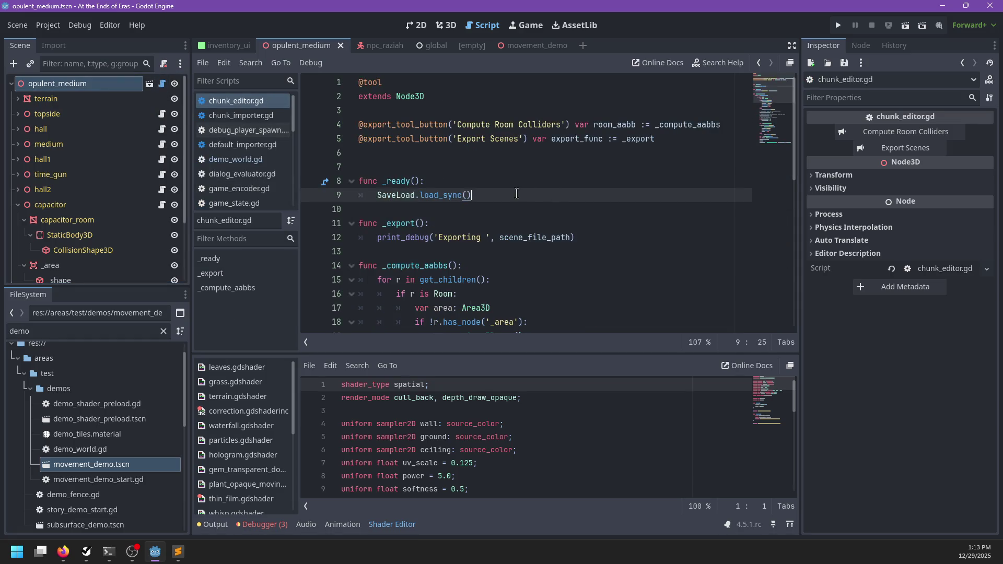
pyautogui.press('F6')
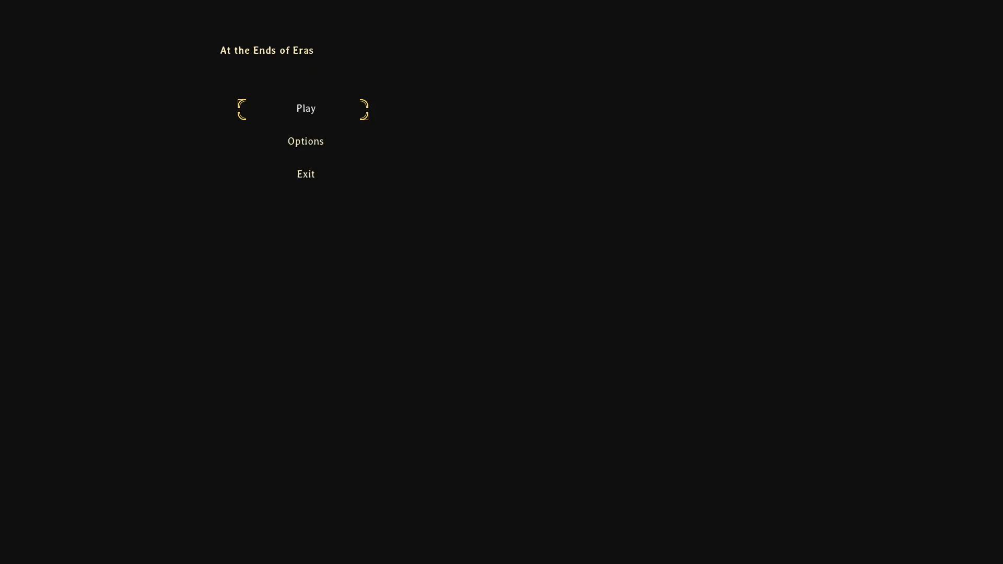
pyautogui.press('Return')
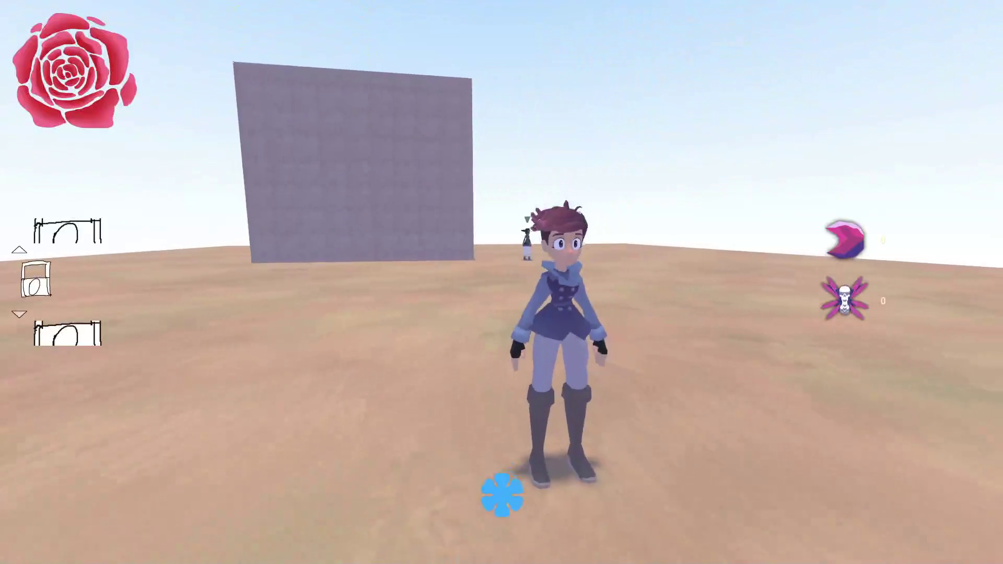
# - Rename _ready to _enter_tree, breakpoint the load_sync call, and rerun, stepping into popup_custom.gd
pyautogui.doubleClick(391, 183)
pyautogui.write('_enter_tree')
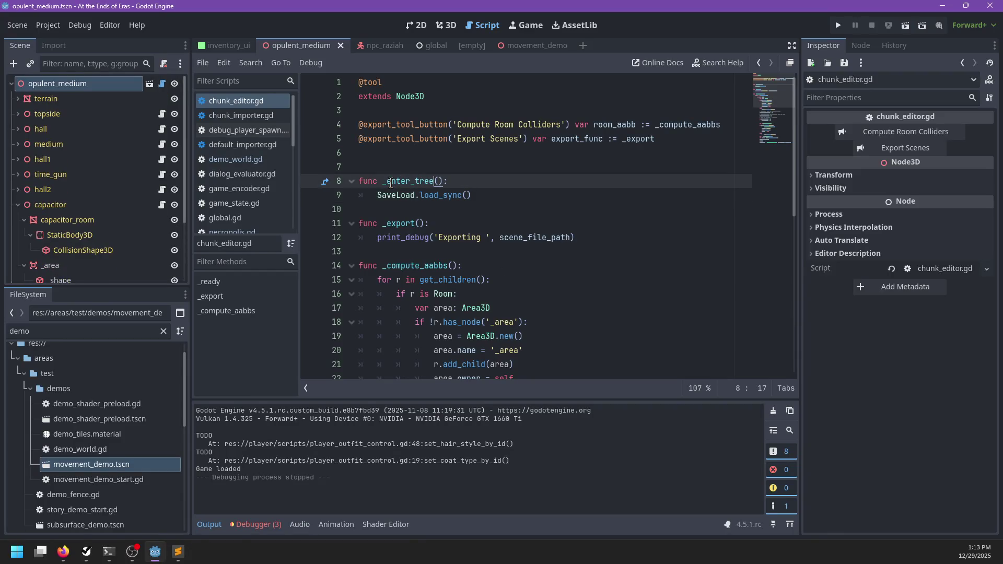
pyautogui.click(308, 197)
pyautogui.press('F6')
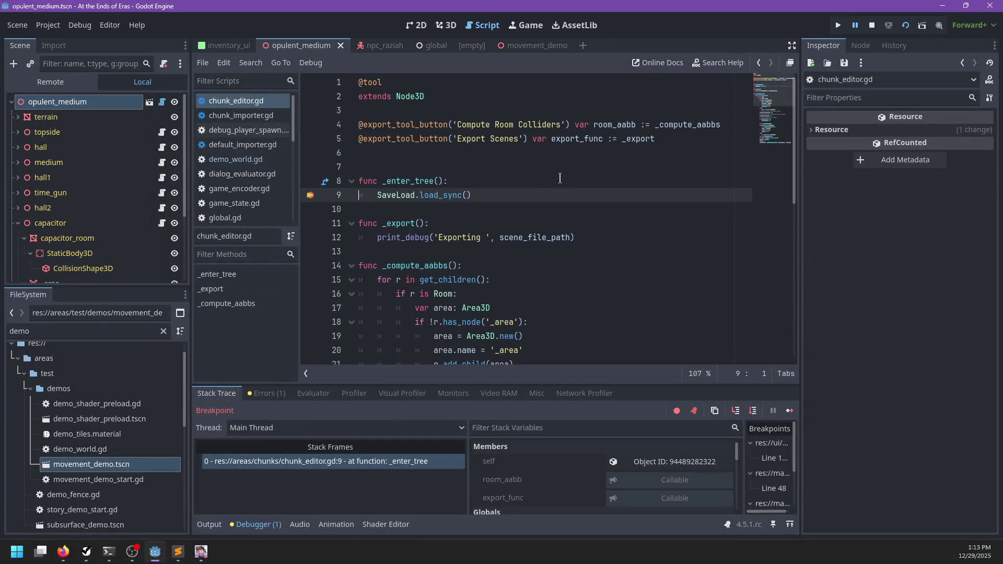
pyautogui.press('F12')
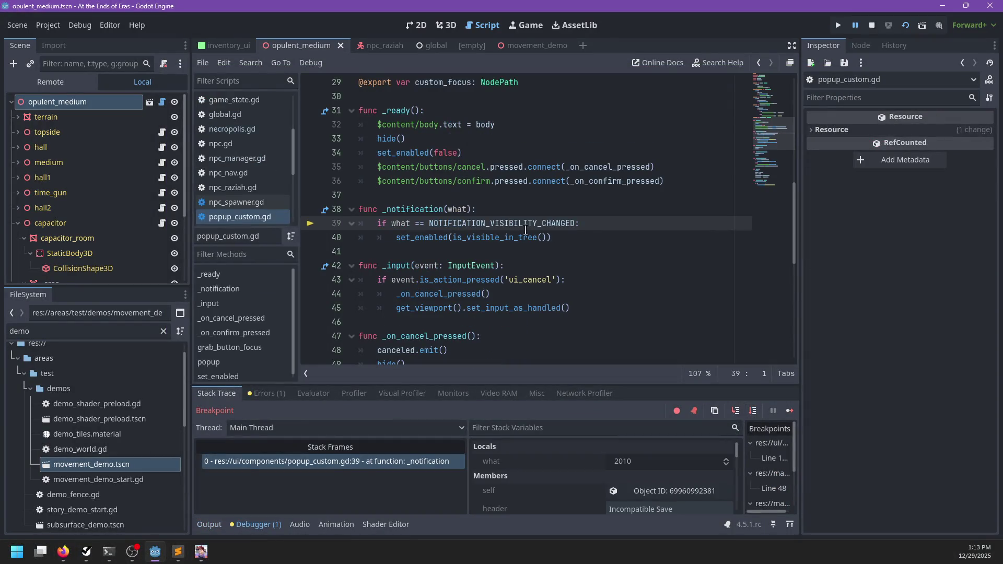
pyautogui.press('F11')
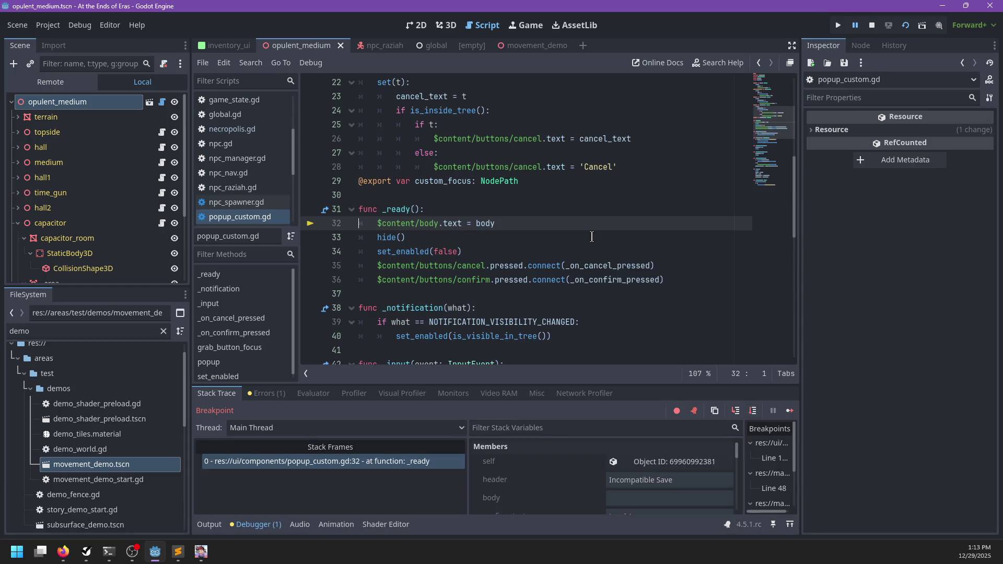
pyautogui.press('F12')
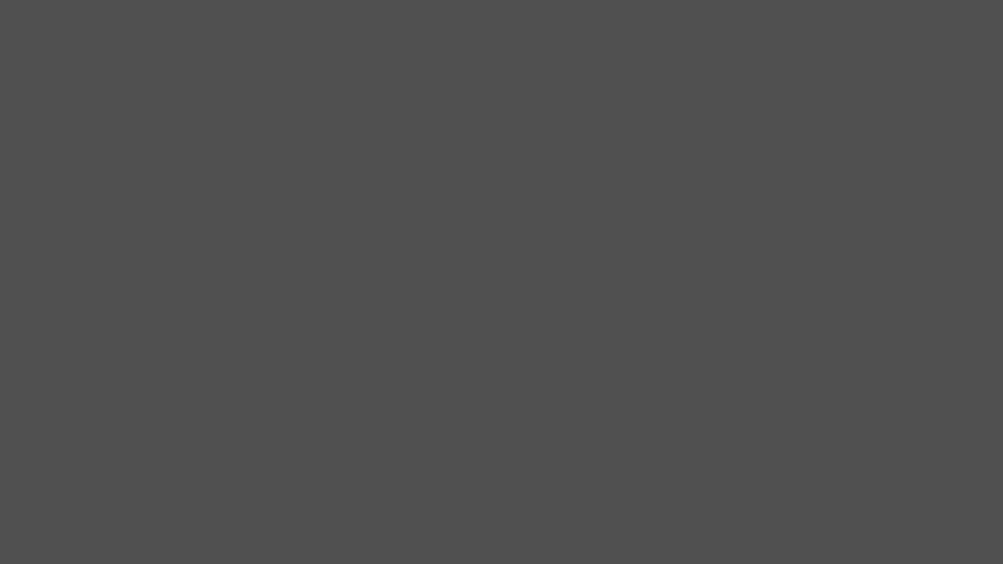
# - Start the game, run to Raziah, talk, then close the conversation and run off
pyautogui.press('Return')
pyautogui.press('w')
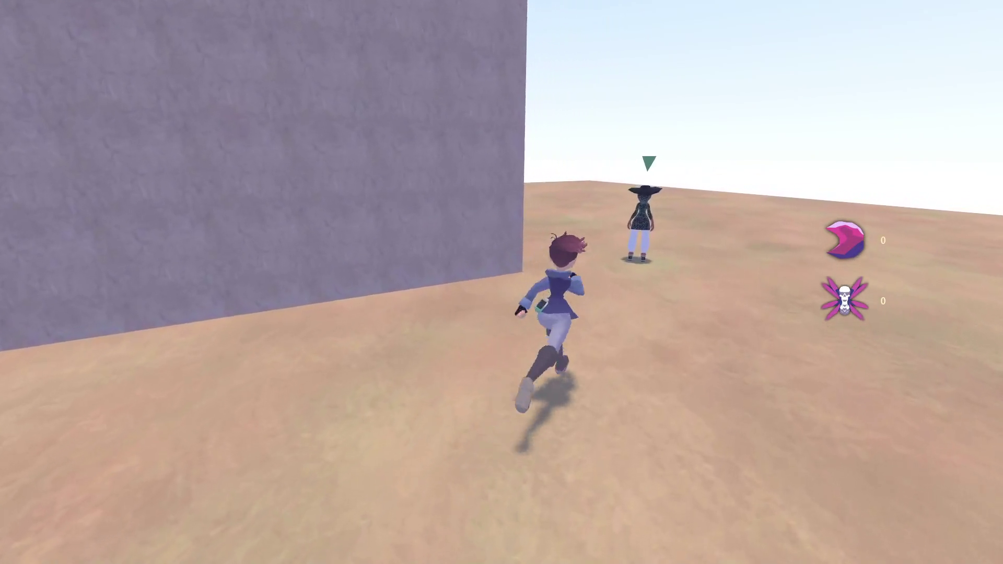
pyautogui.press('e')
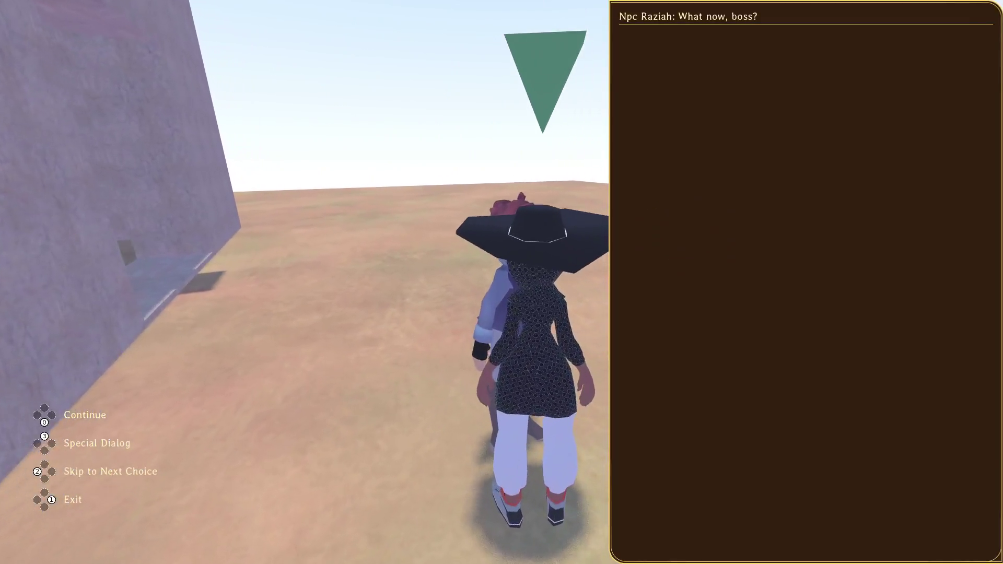
pyautogui.press('1')
pyautogui.press('s')
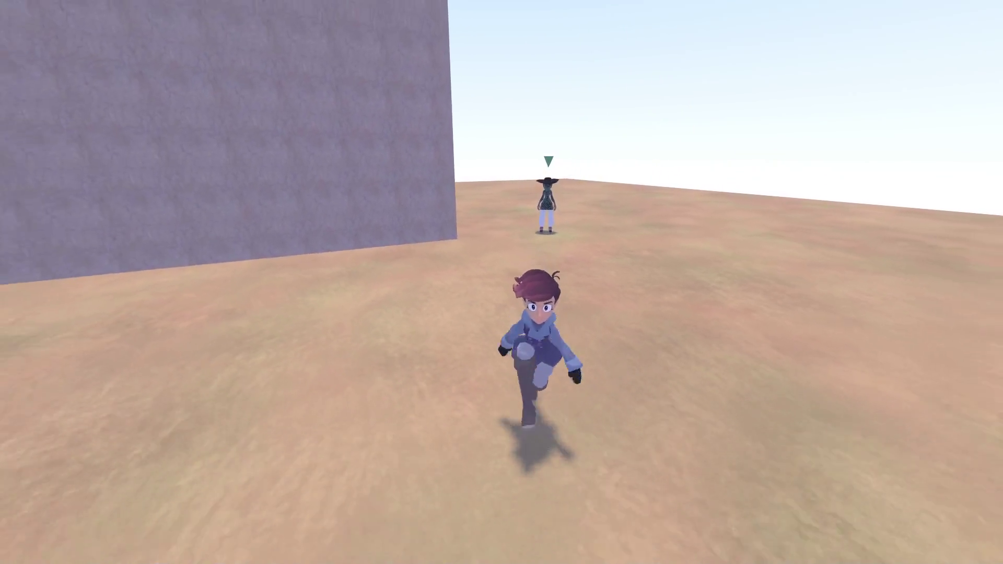
pyautogui.press('a')
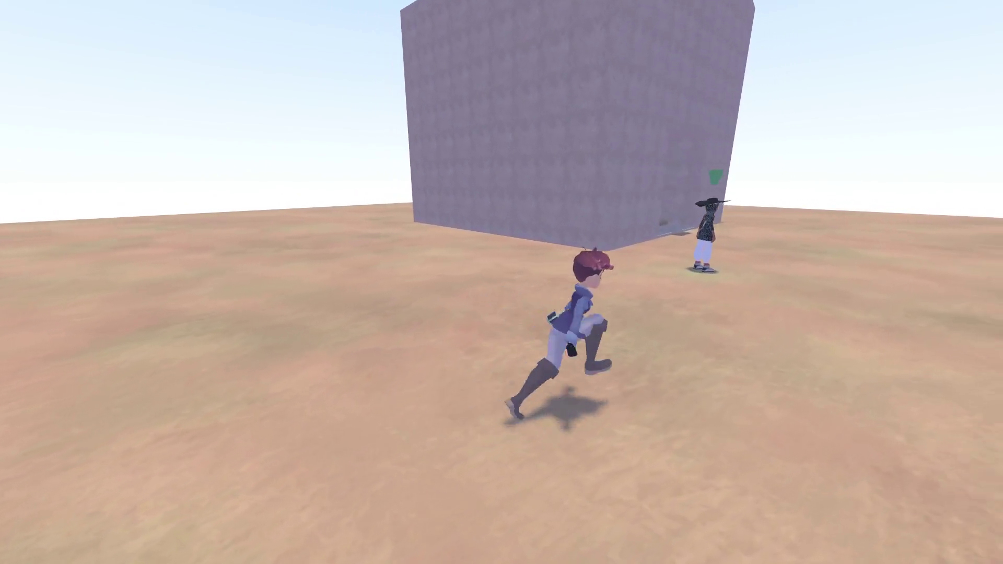
# - Choose Save and Quit from the pause menu, Exit the demo picker, then bring up raziah.dialog
pyautogui.press('Escape')
pyautogui.press('Down')
pyautogui.press('Down')
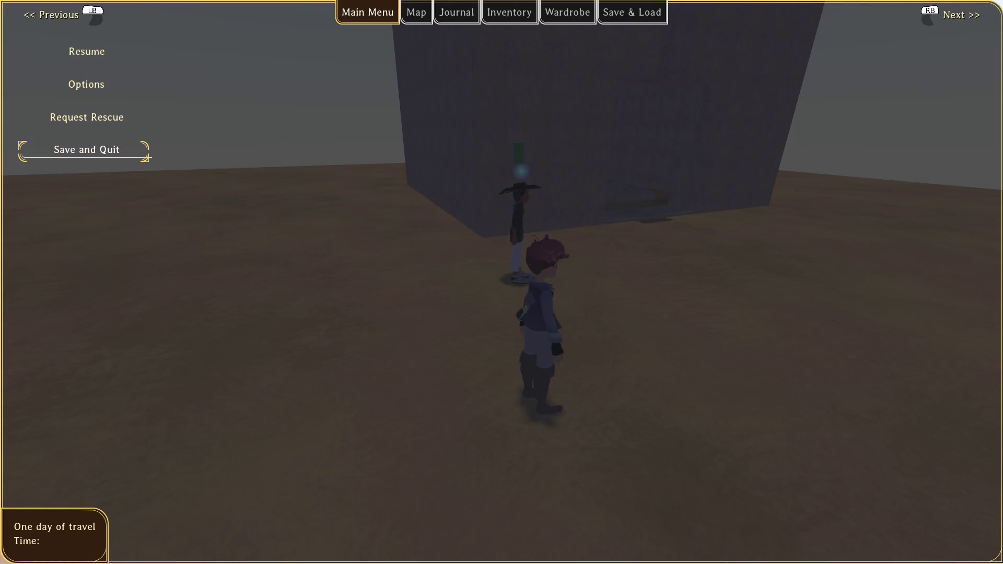
pyautogui.press('Return')
pyautogui.press('Down')
pyautogui.press('Down')
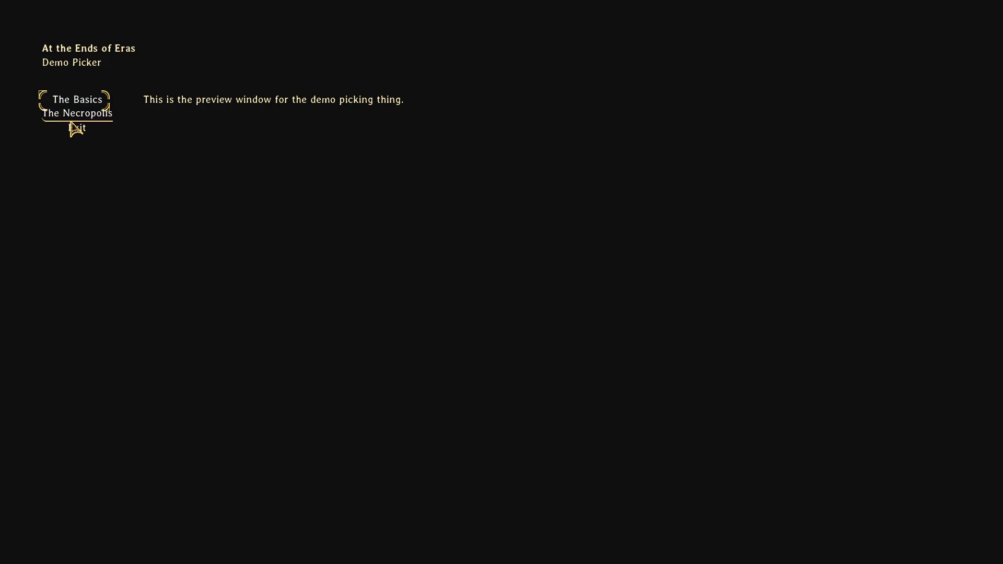
pyautogui.press('Return')
pyautogui.click(179, 553)
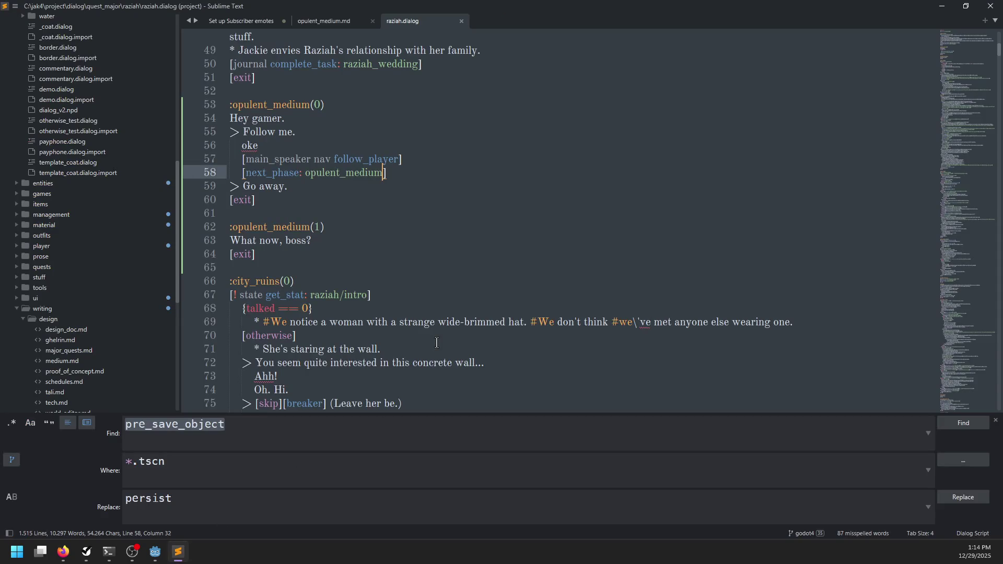
# - Drag info.json from the At the Ends of Eras autosave folder into Sublime and run JSON Reindent
pyautogui.press('super+e')
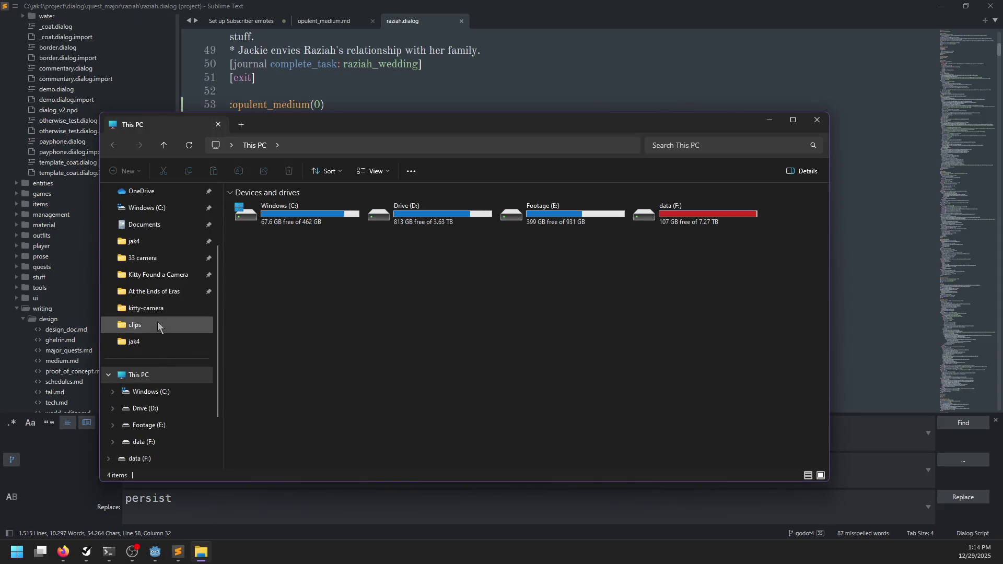
pyautogui.click(166, 292)
pyautogui.doubleClick(284, 208)
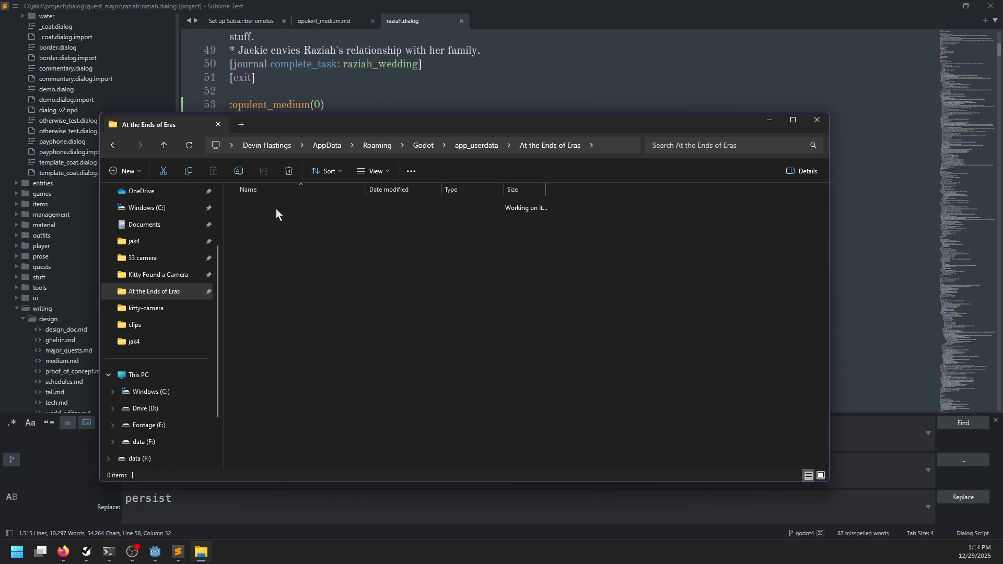
pyautogui.moveTo(414, 205)
pyautogui.mouseDown()
pyautogui.moveTo(578, 96)
pyautogui.moveTo(565, 96)
pyautogui.mouseUp()
pyautogui.hotkey('ctrl', 'a')
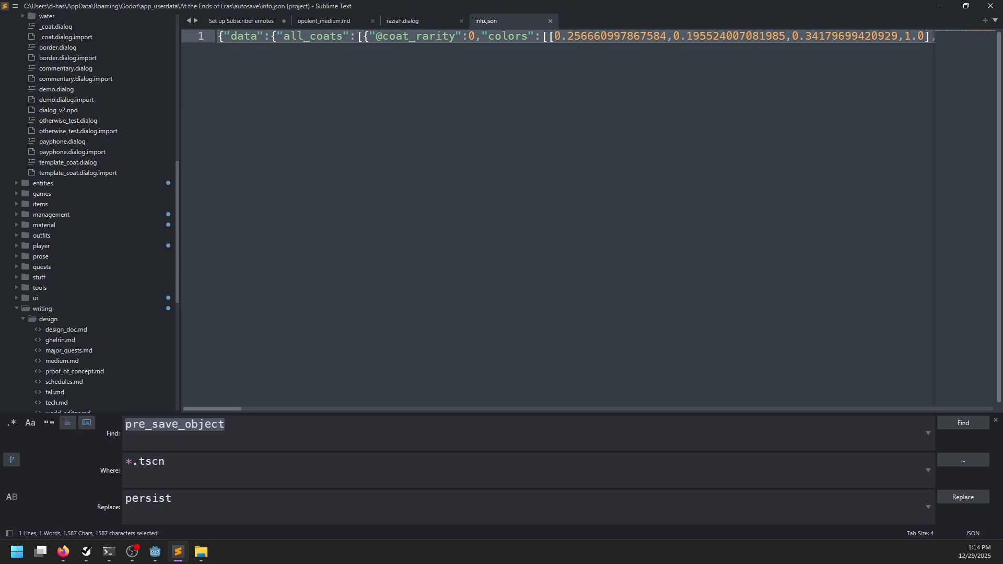
pyautogui.hotkey('ctrl', 'shift', 'p')
pyautogui.write('json')
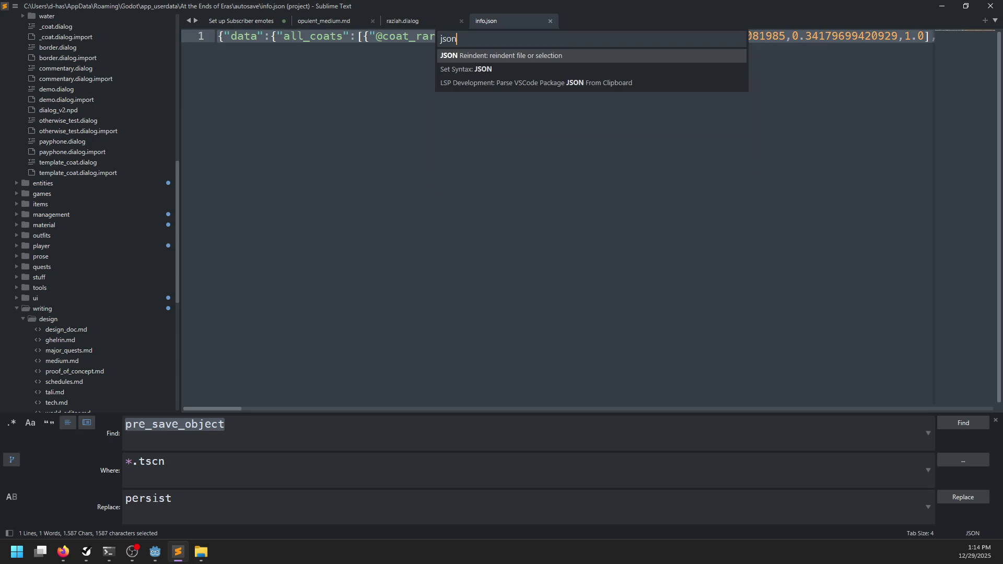
pyautogui.press('Return')
# - Find the followers entry on line 69, then switch back to raziah.dialog
pyautogui.click(533, 238)
pyautogui.scroll(-15, 531, 234)
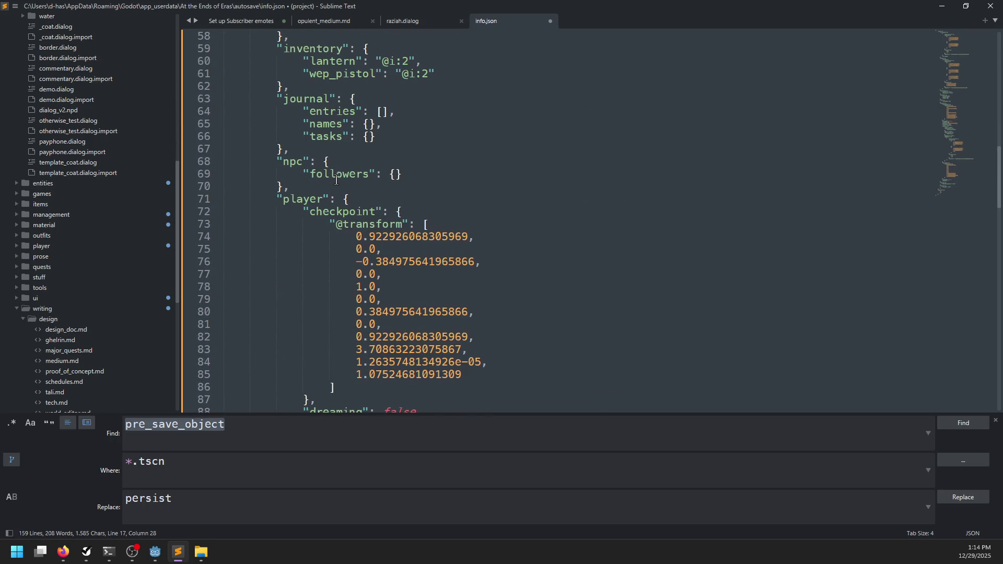
pyautogui.doubleClick(336, 178)
pyautogui.click(414, 180)
pyautogui.hotkey('alt', 'Tab')
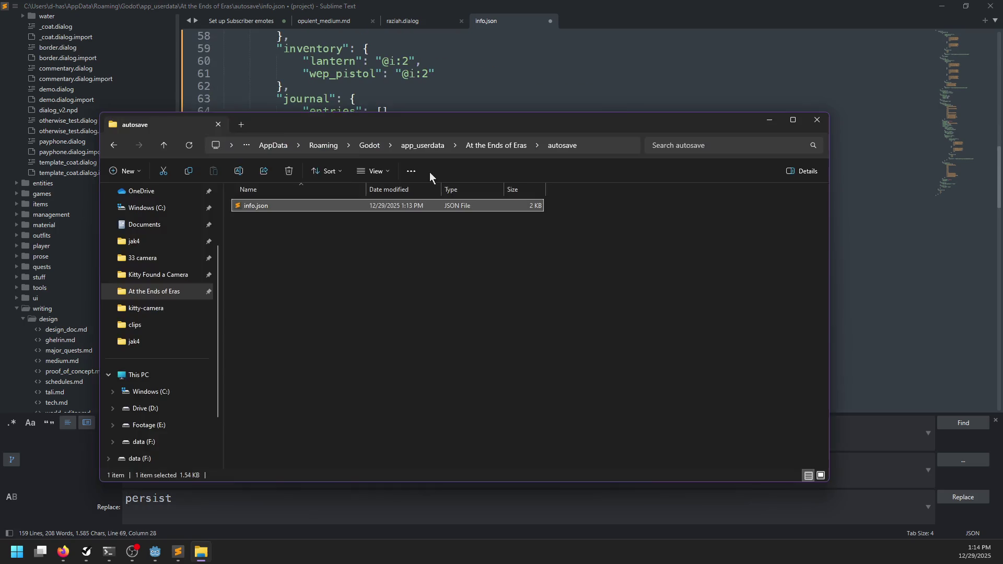
pyautogui.hotkey('alt', 'Tab')
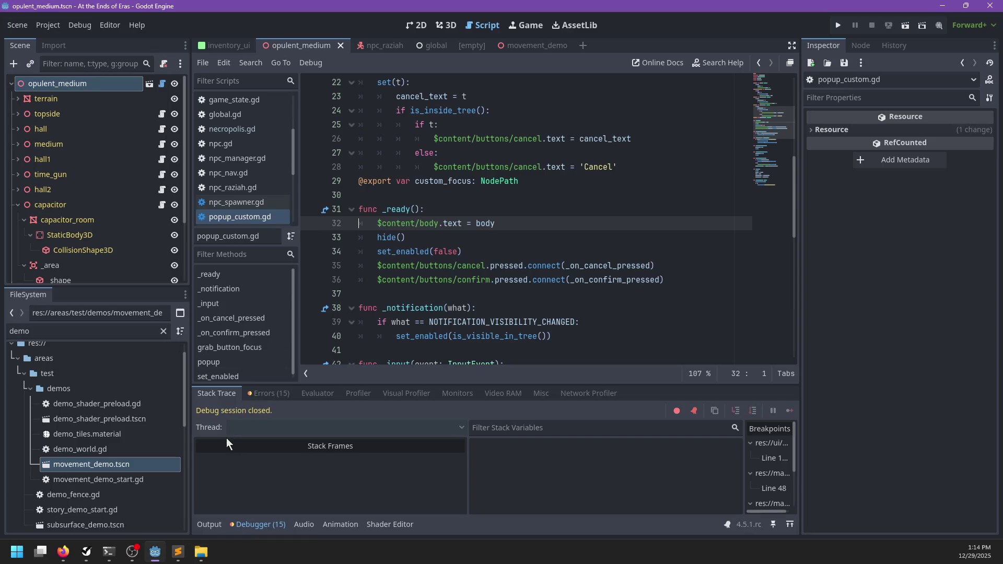
pyautogui.hotkey('alt', 'Tab')
pyautogui.click(402, 23)
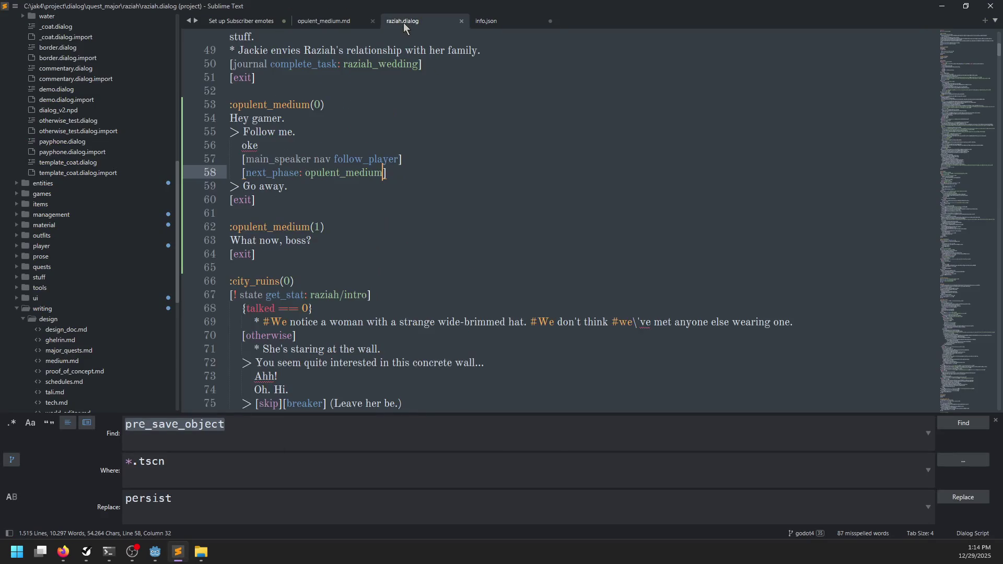
# - Add the condition '[! main_speaker nav following]' under the opulent_medium(1) header
pyautogui.click(345, 243)
pyautogui.click(346, 228)
pyautogui.press('Return')
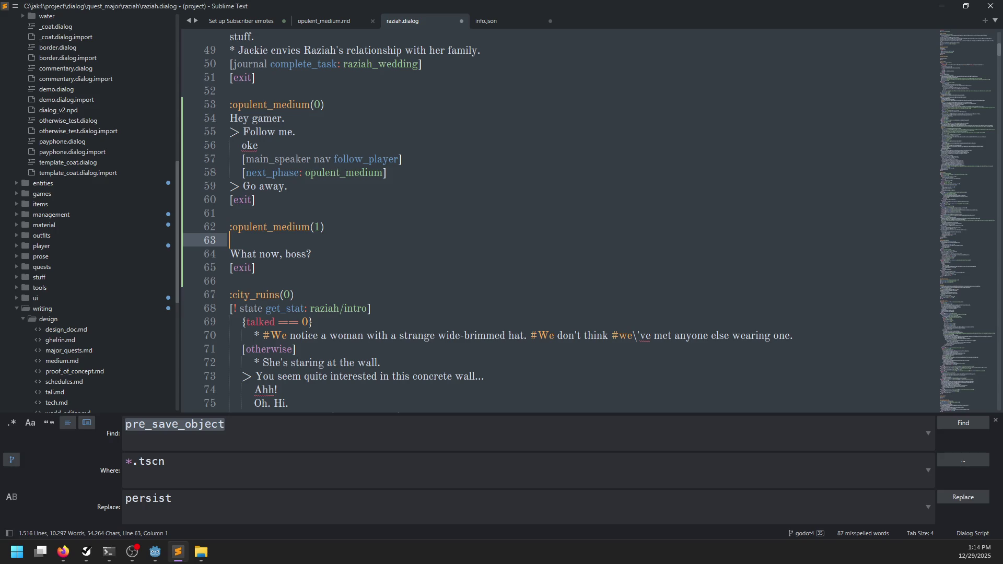
pyautogui.write('[! ')
pyautogui.write('main_speaker nav')
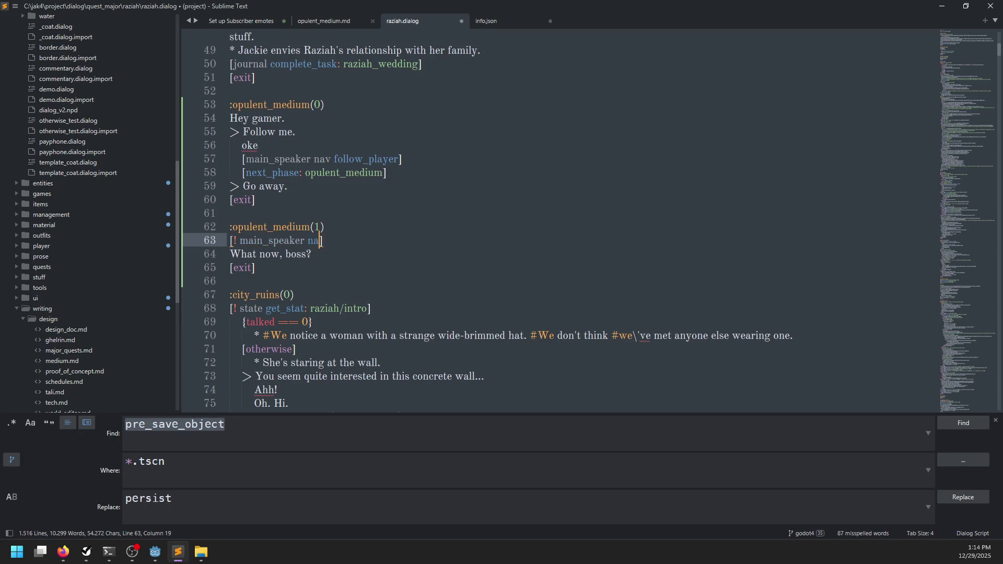
pyautogui.write(' following_play')
pyautogui.write('er]')
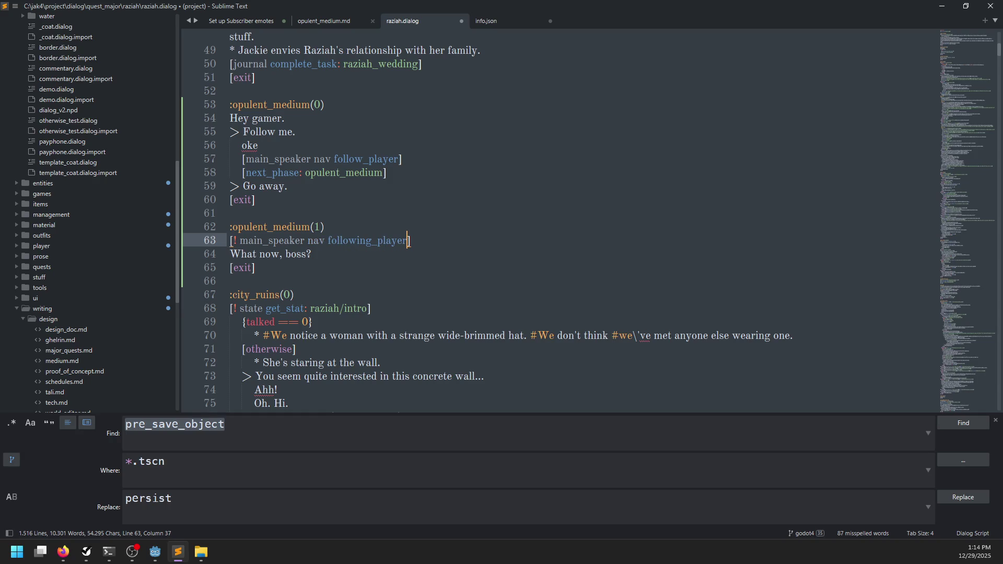
pyautogui.press('Return')
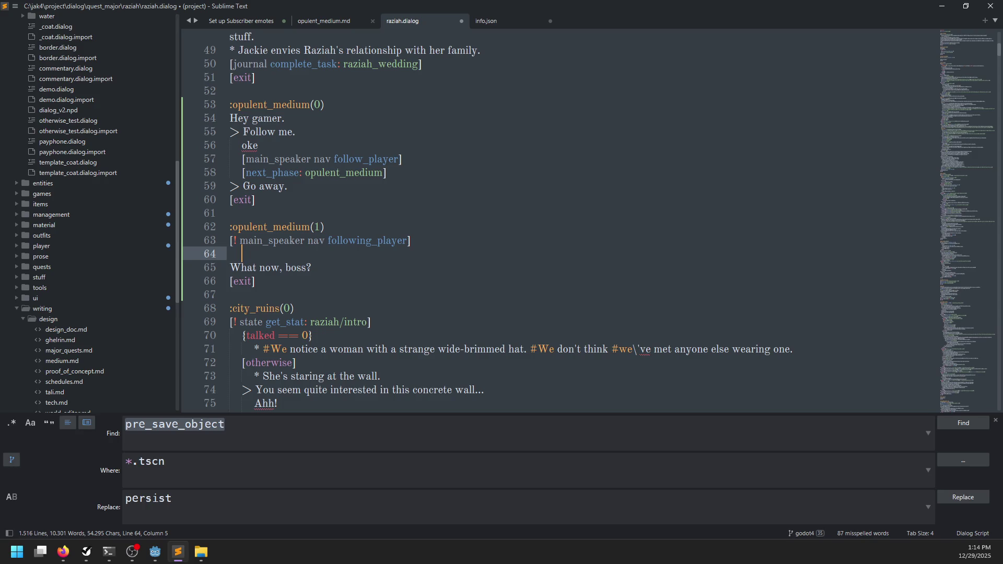
pyautogui.press('BackSpace')
pyautogui.press('BackSpace')
pyautogui.hotkey('ctrl', 'BackSpace')
pyautogui.write('is_follower')
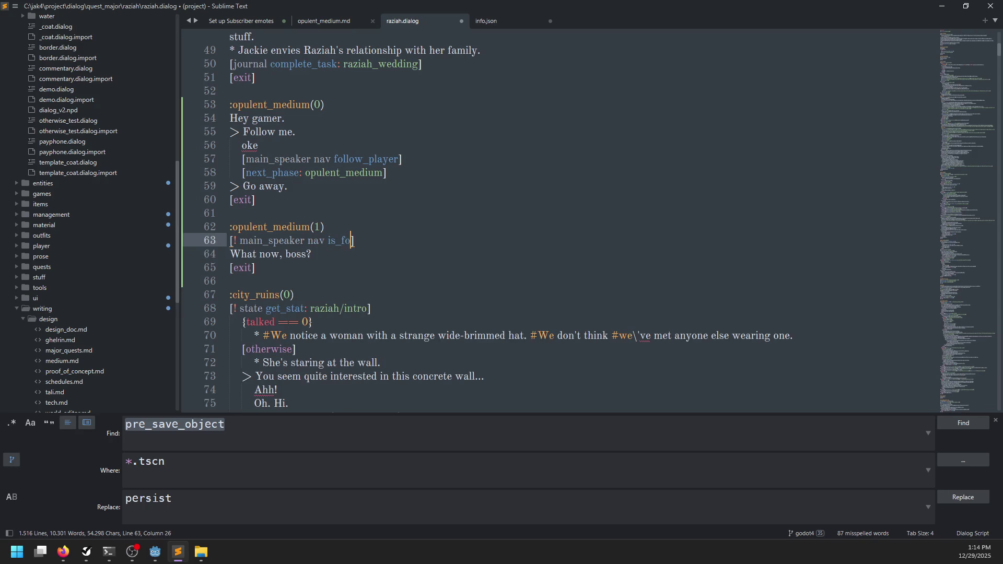
pyautogui.press('Return')
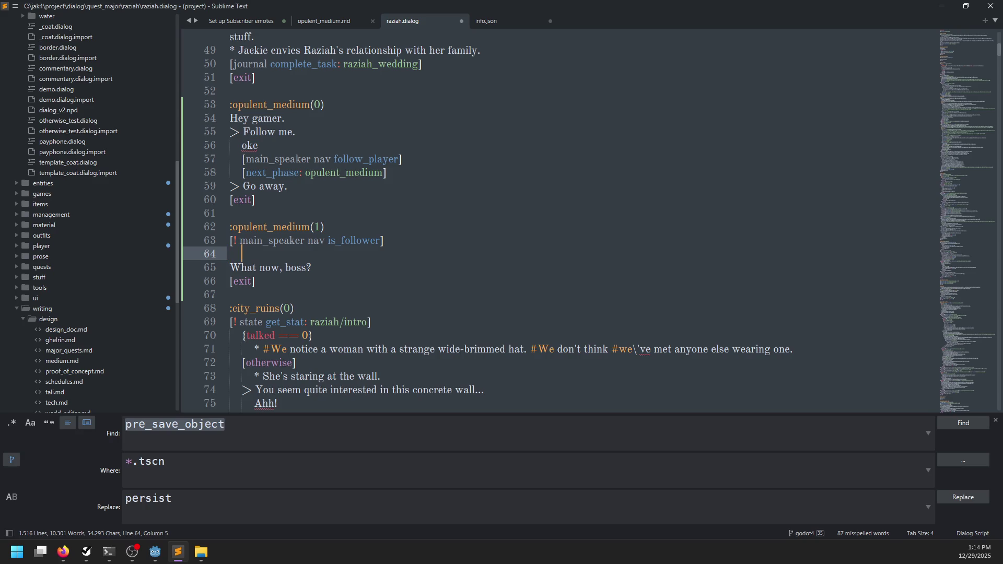
pyautogui.press('BackSpace')
pyautogui.press('BackSpace')
pyautogui.hotkey('ctrl', 'BackSpace')
pyautogui.write('followi')
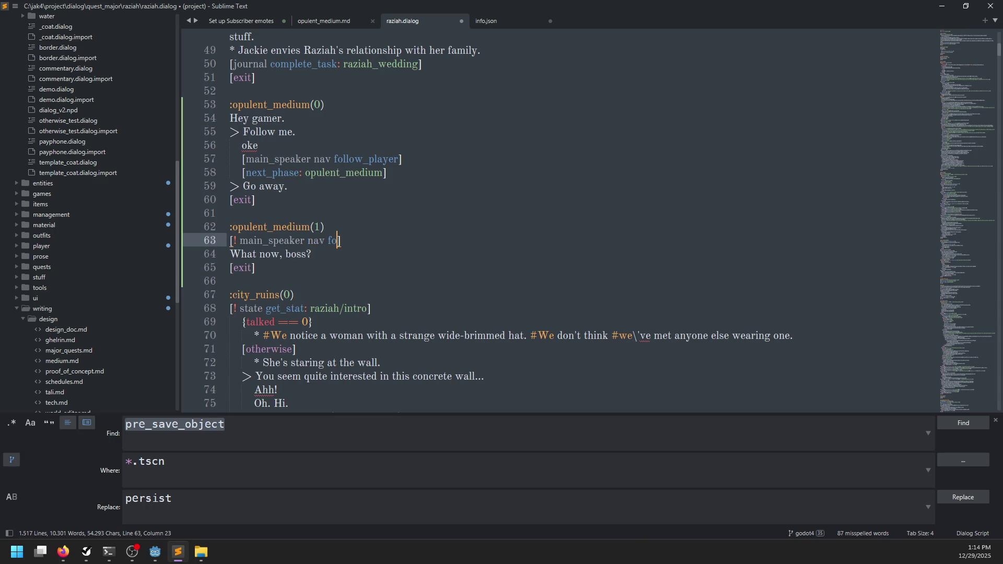
pyautogui.write('ng')
pyautogui.press('End')
# - Add an indented '[main_speaker nav follow_player]' line beneath it and save raziah.dialog
pyautogui.press('Return')
pyautogui.write('[main_speaker nav follo')
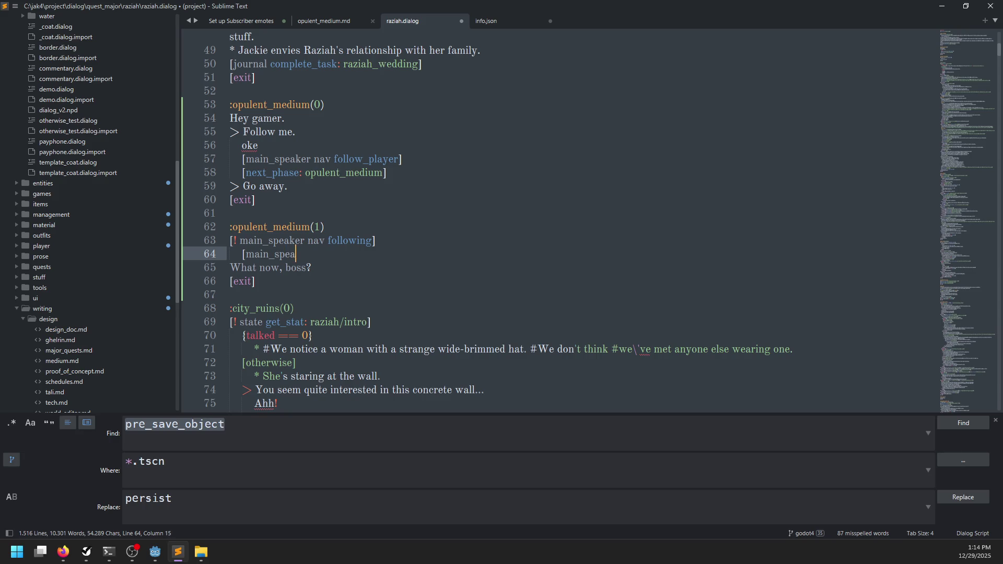
pyautogui.write('w_player]')
pyautogui.hotkey('ctrl', 's')
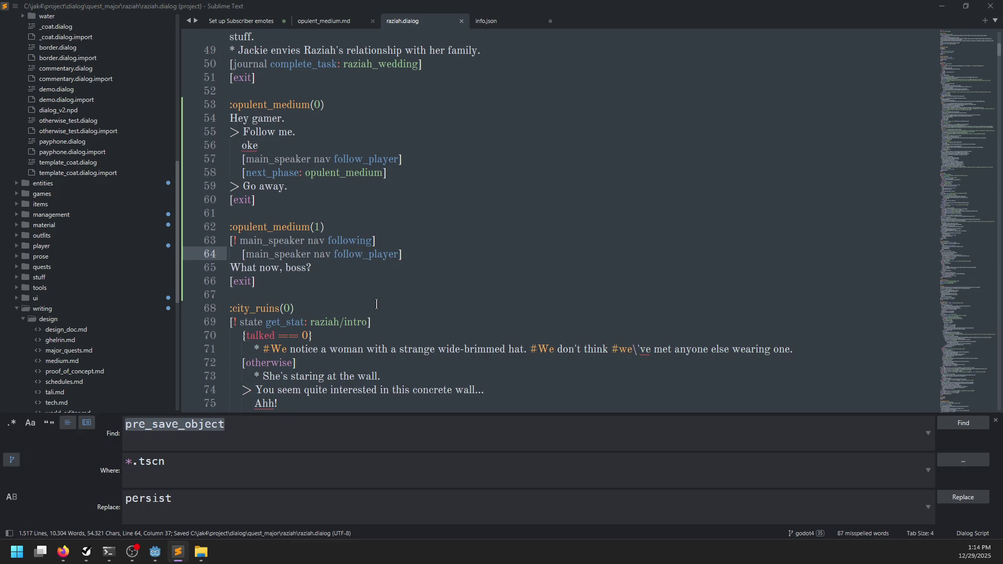
pyautogui.hotkey('alt', 'Tab')
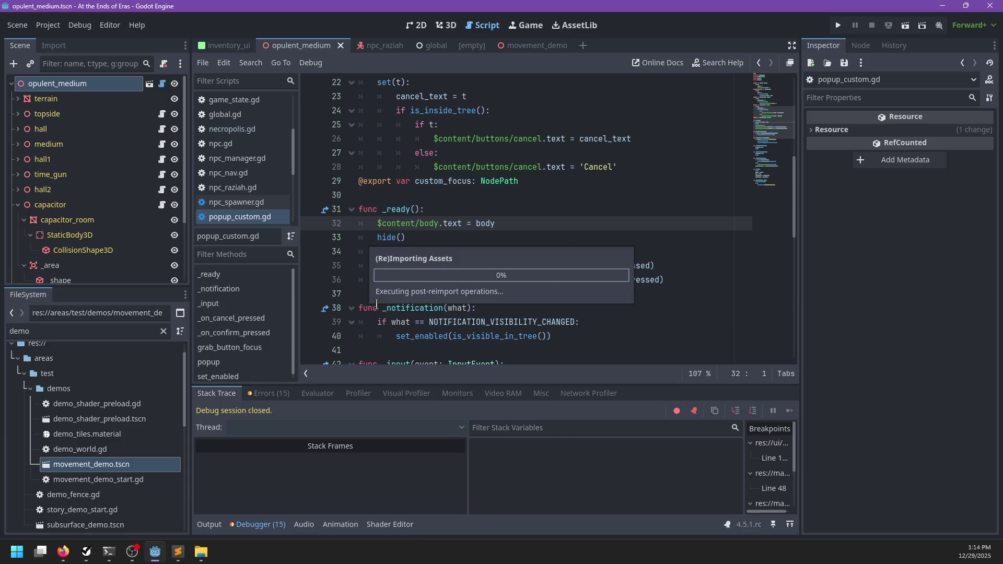
# - Open npc_nav.gd and find the is_following and is_following_player functions around lines 536–539
pyautogui.hotkey('alt', 'Tab')
pyautogui.hotkey('alt', 'Tab')
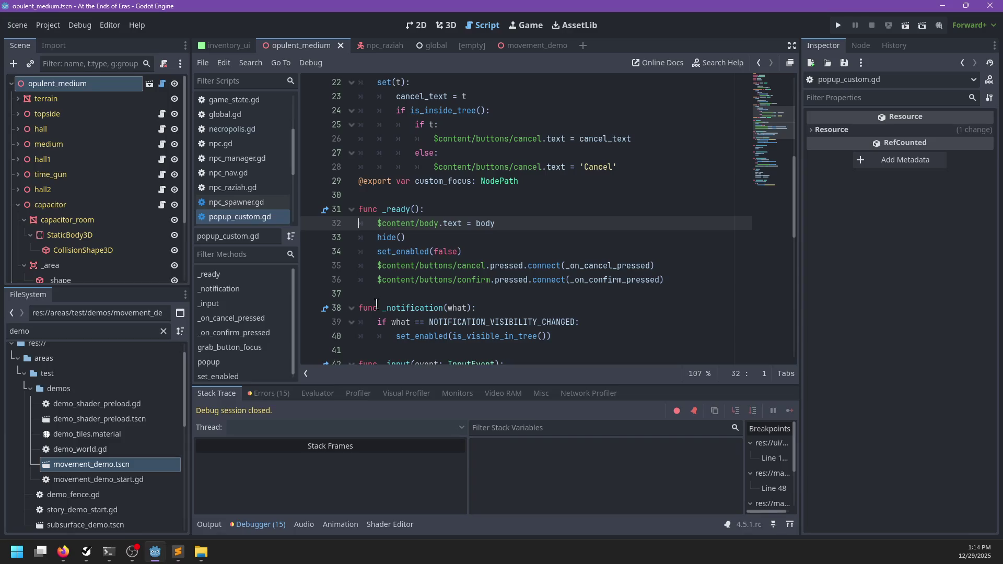
pyautogui.click(243, 174)
pyautogui.click(582, 237)
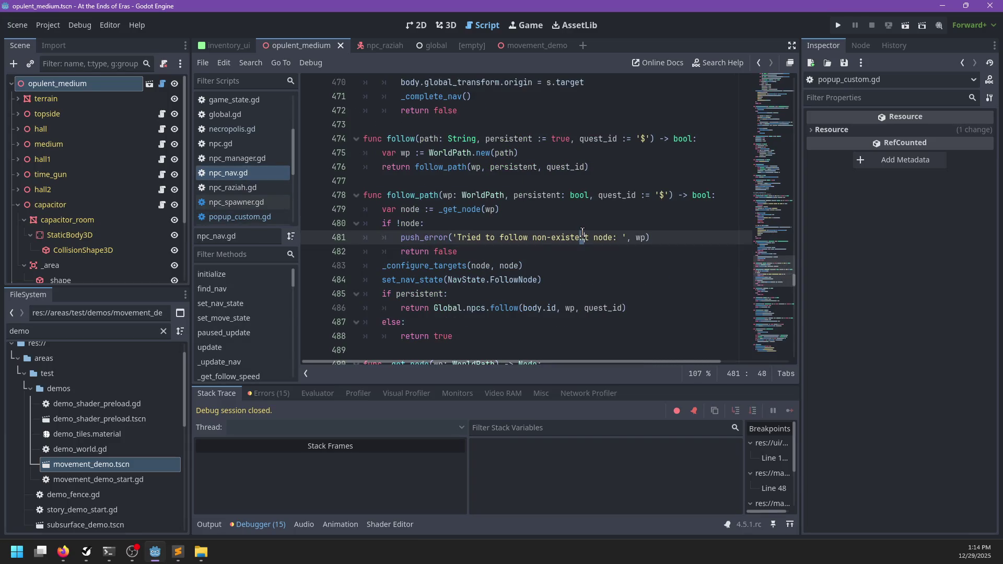
pyautogui.scroll(6, 582, 233)
pyautogui.hotkey('ctrl', 'f')
pyautogui.write('n')
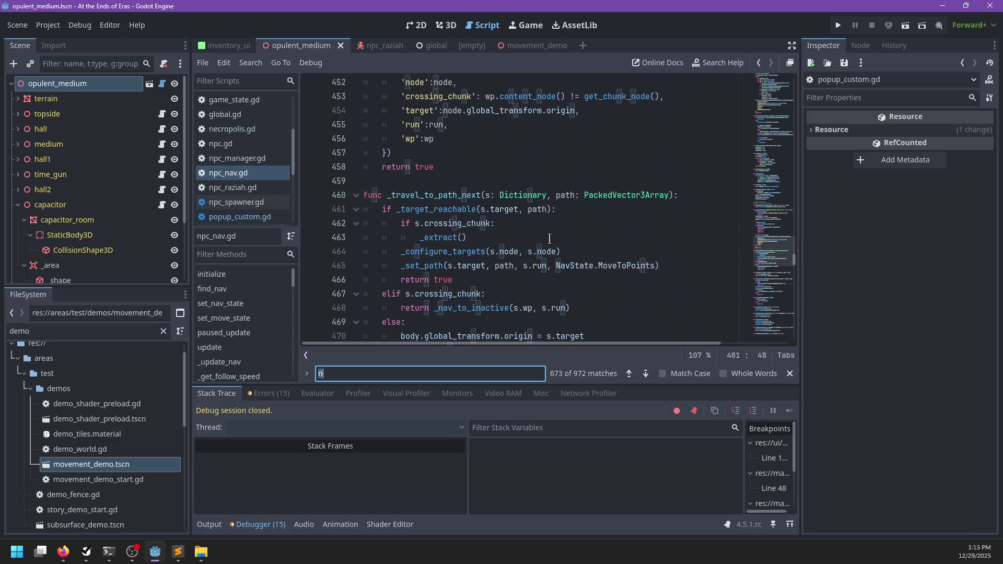
pyautogui.write('followin')
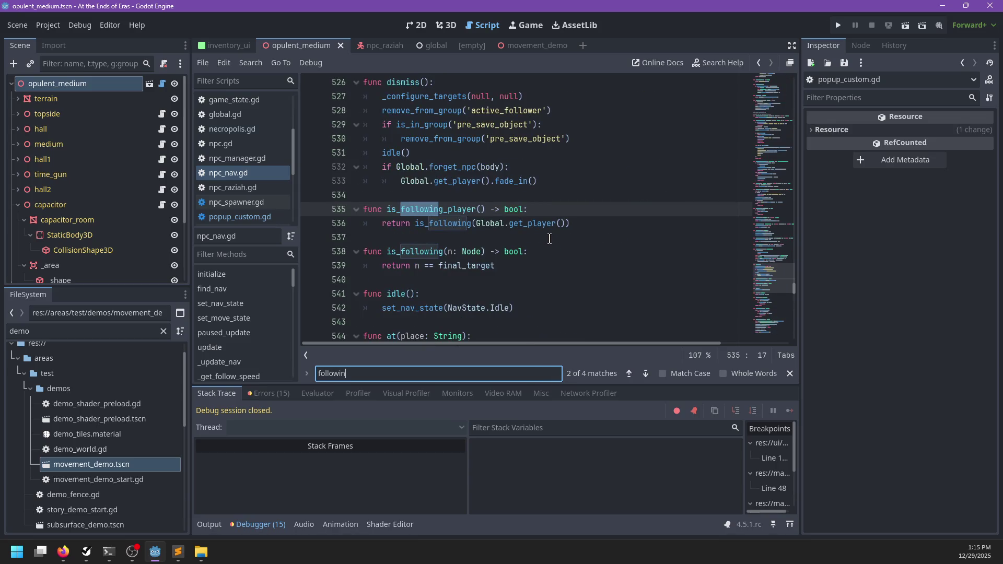
pyautogui.press('Escape')
pyautogui.doubleClick(438, 225)
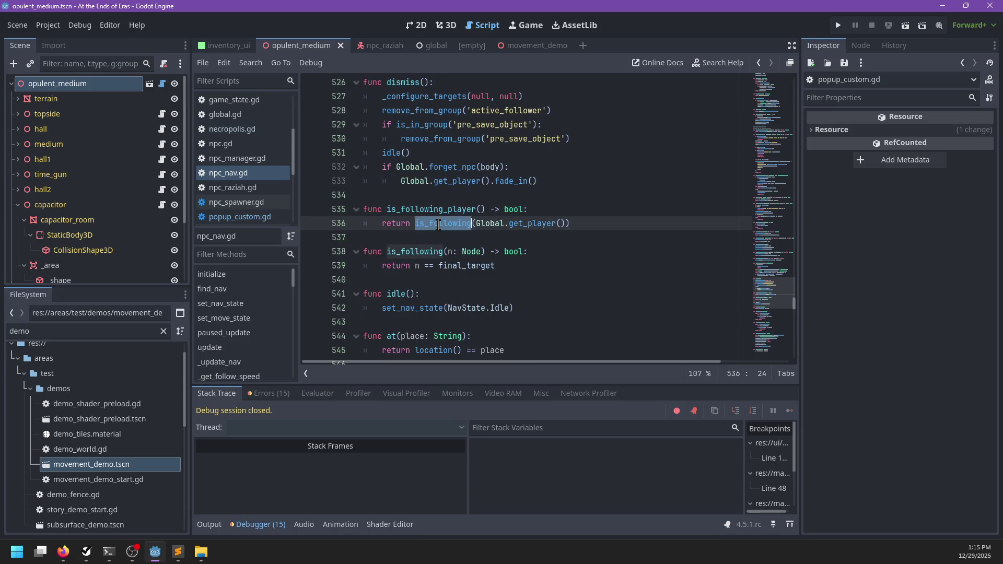
pyautogui.moveTo(439, 266); pyautogui.dragTo(528, 267)
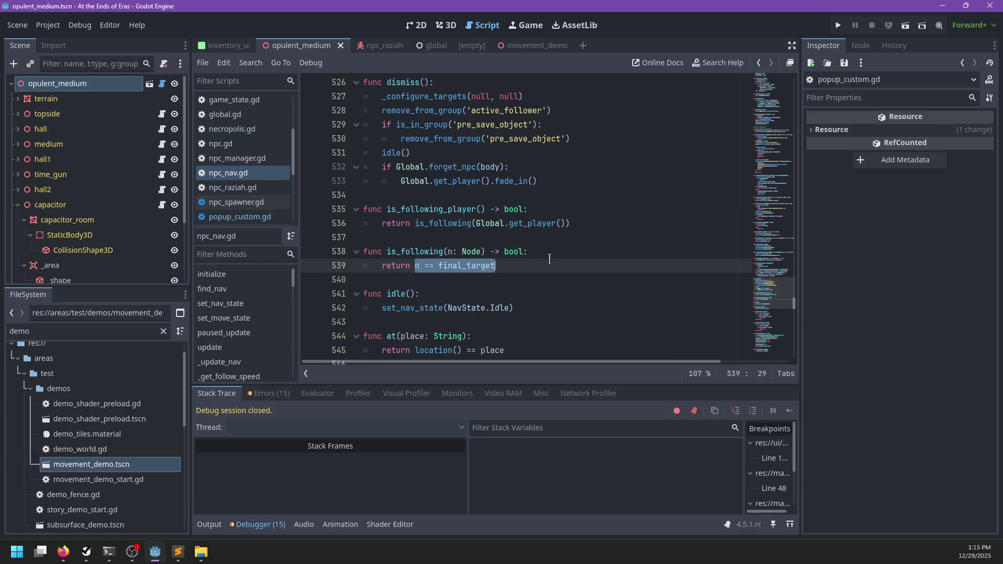
pyautogui.click(549, 252)
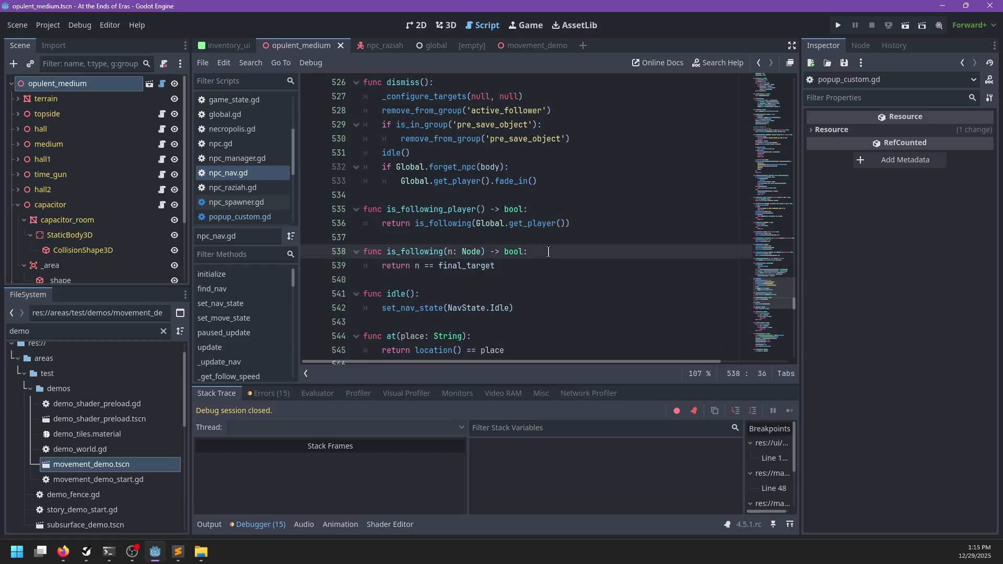
# - In the text editor, delete the is_following_player and is_following functions and search for 'following'
pyautogui.hotkey('alt', 'Tab')
pyautogui.hotkey('alt', 'Tab')
pyautogui.moveTo(496, 266)
pyautogui.mouseDown()
pyautogui.moveTo(506, 252)
pyautogui.moveTo(349, 210)
pyautogui.mouseUp()
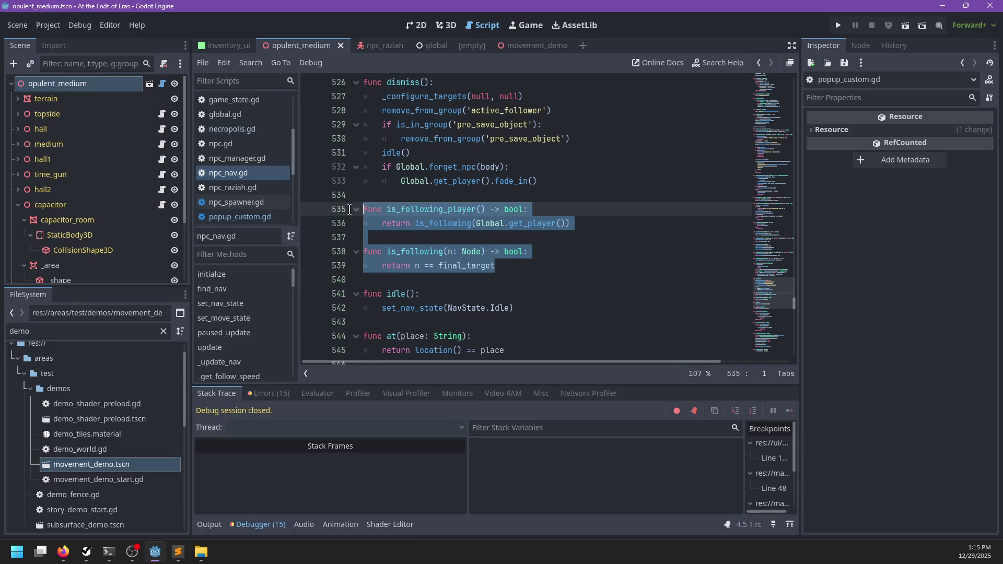
pyautogui.press('BackSpace')
pyautogui.write('func i')
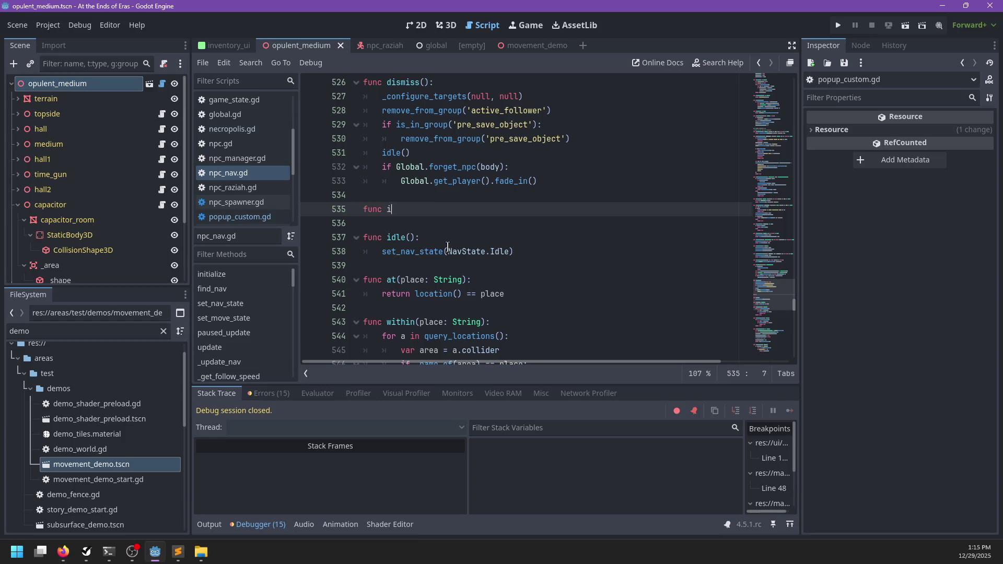
pyautogui.write('s_follo')
pyautogui.hotkey('ctrl', 'f')
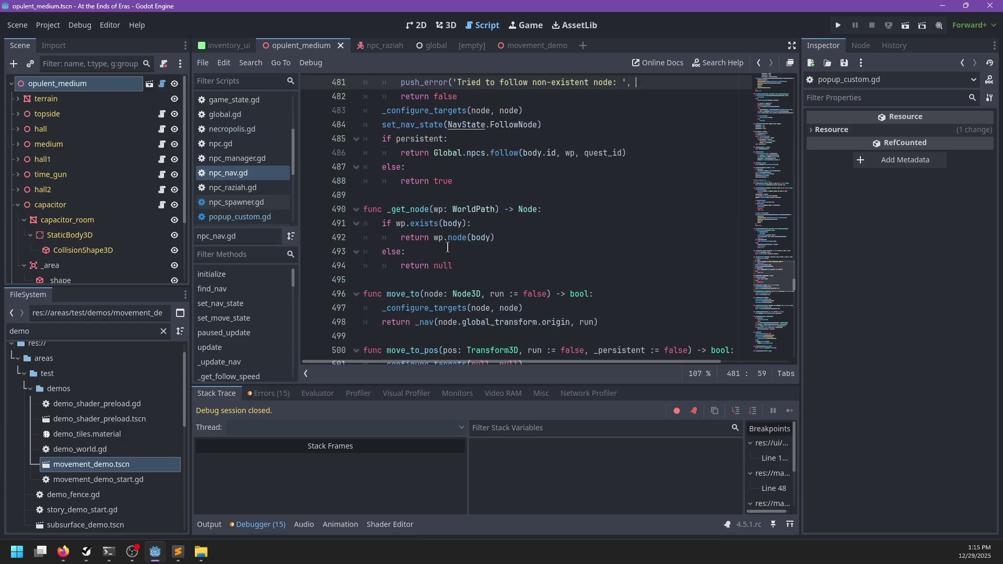
pyautogui.scroll(4, 449, 249)
pyautogui.write('following')
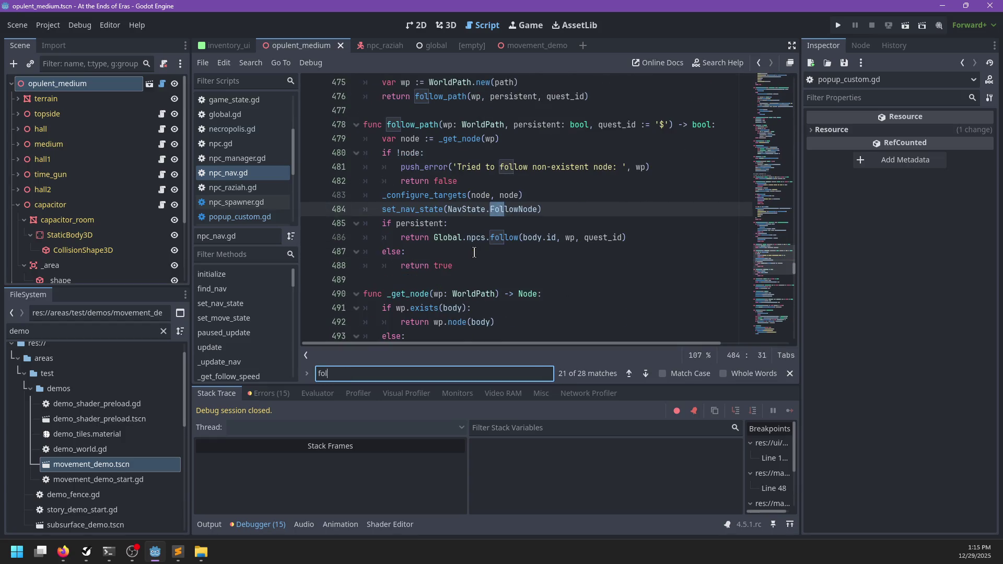
pyautogui.press('Escape')
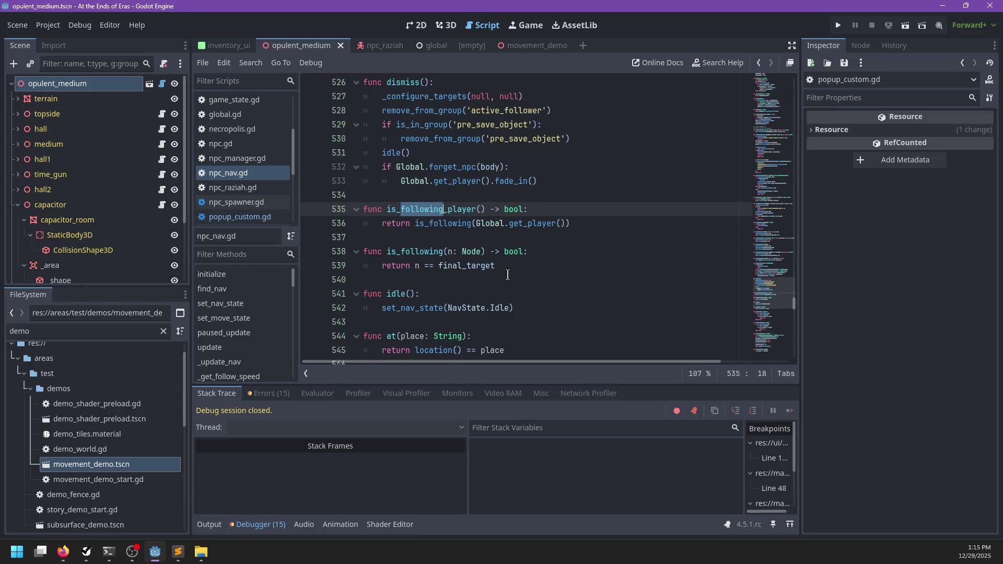
pyautogui.click(508, 275)
pyautogui.click(517, 263)
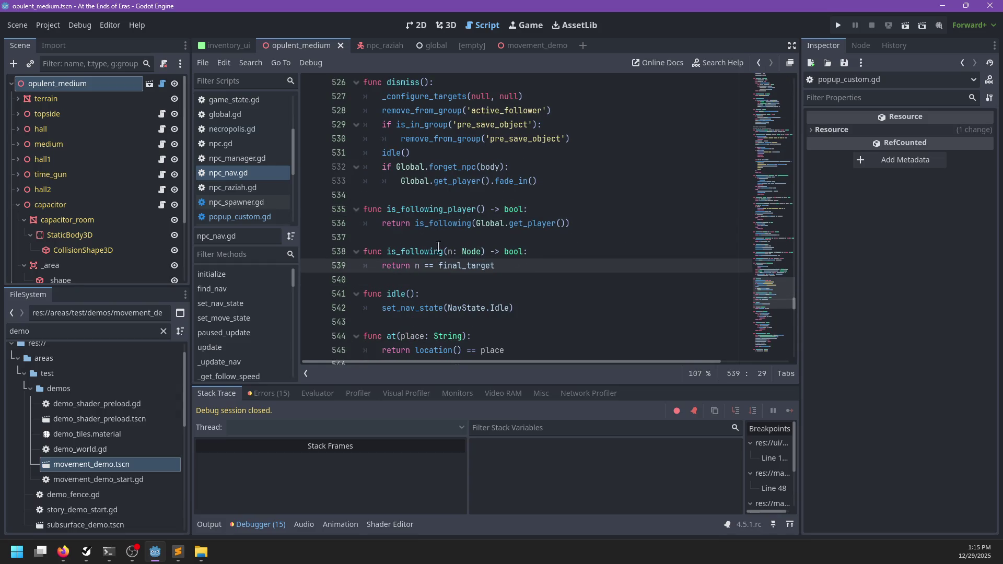
# - Change is_following's parameter to path: String and append .get_path() to Global.get_player() on line 536
pyautogui.click(482, 251)
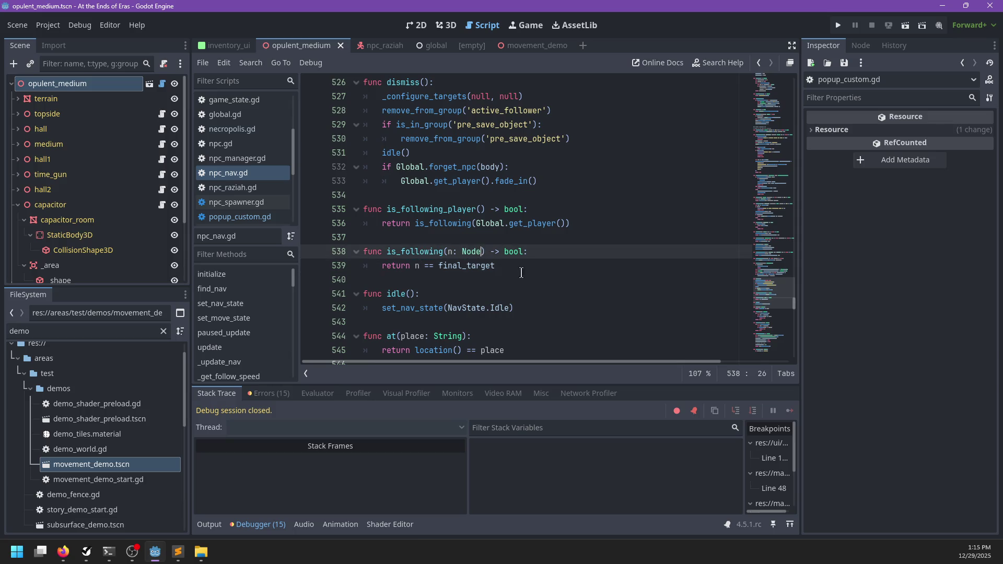
pyautogui.press('BackSpace')
pyautogui.press('BackSpace')
pyautogui.press('BackSpace')
pyautogui.write('string: Path')
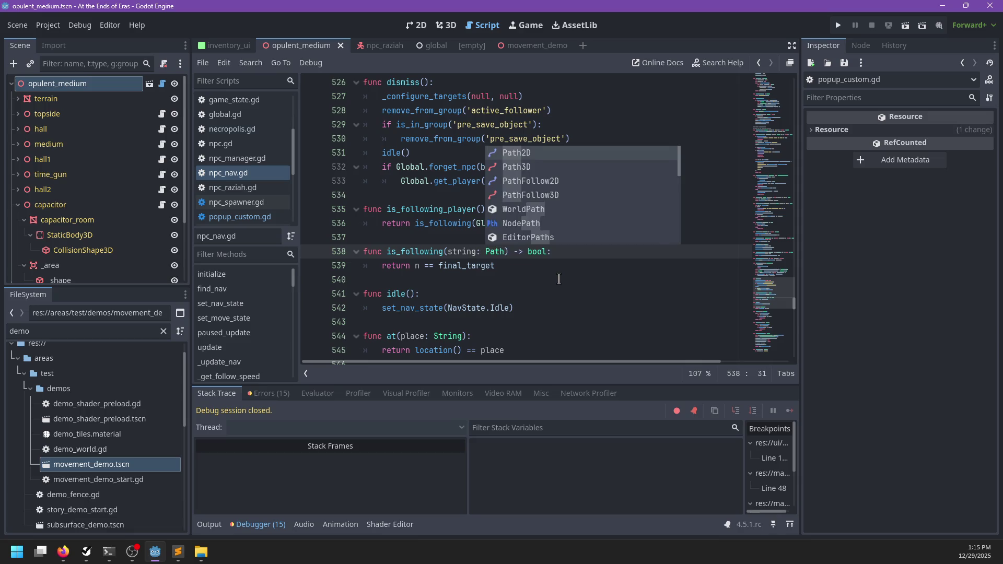
pyautogui.press('BackSpace')
pyautogui.press('BackSpace')
pyautogui.press('BackSpace')
pyautogui.write('String')
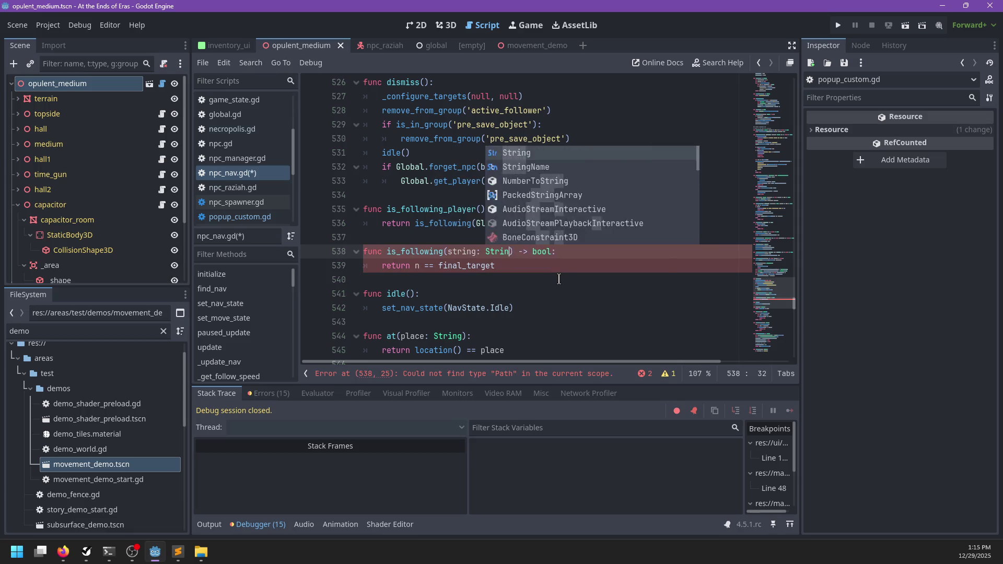
pyautogui.press('Left')
pyautogui.press('Left')
pyautogui.press('Left')
pyautogui.write('th')
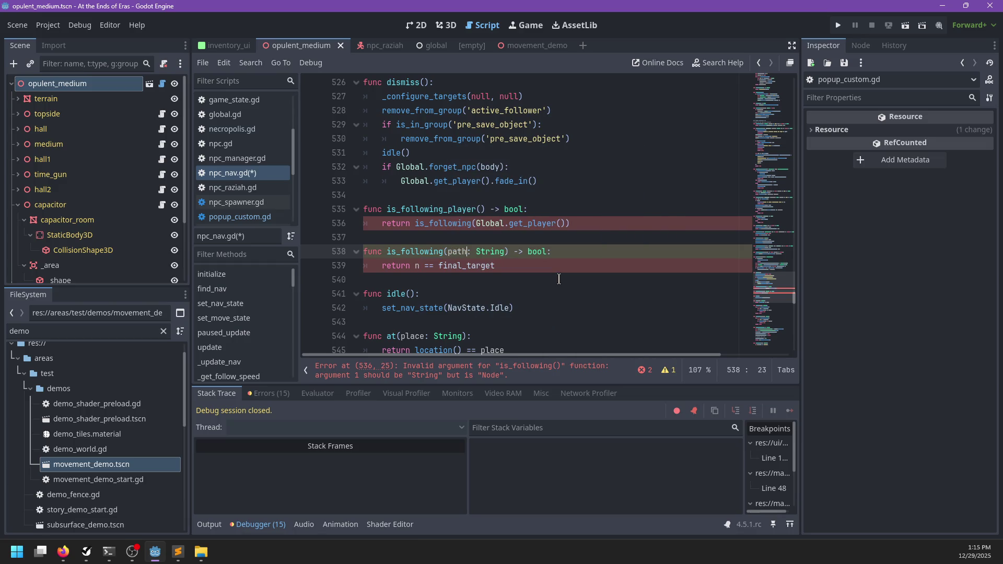
pyautogui.click(565, 224)
pyautogui.write('.')
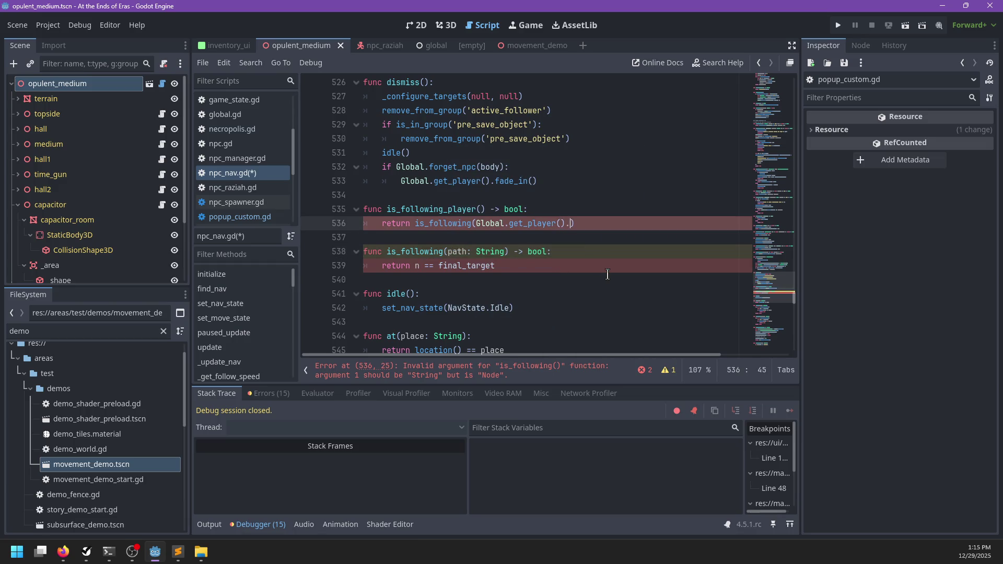
pyautogui.write('get_pat')
pyautogui.press('Return')
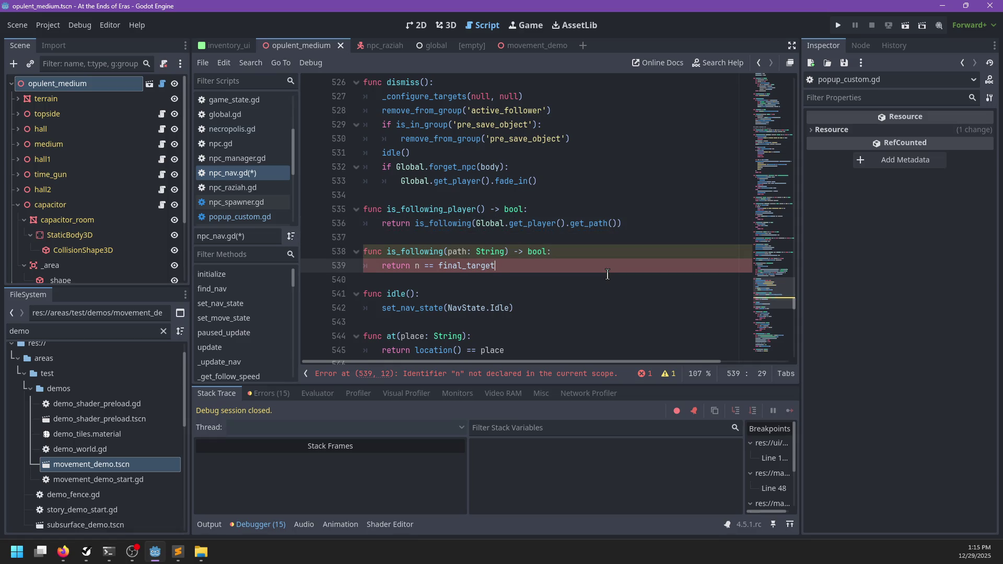
# - Rename the dialog's line 63 condition to is_following_player
pyautogui.hotkey('alt', 'Tab')
pyautogui.click(380, 243)
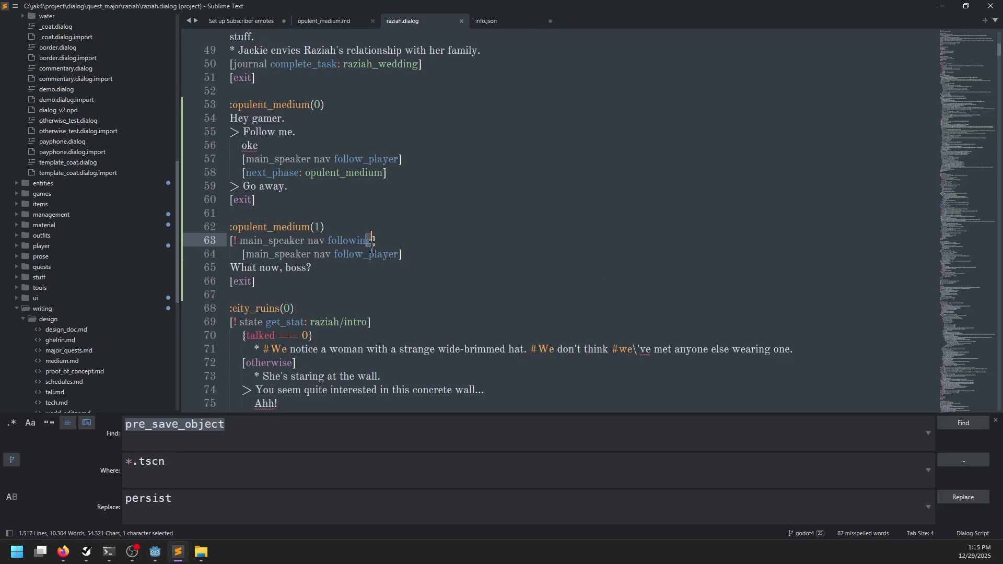
pyautogui.press('Left')
pyautogui.hotkey('ctrl', 'BackSpace')
pyautogui.write('is_following_player')
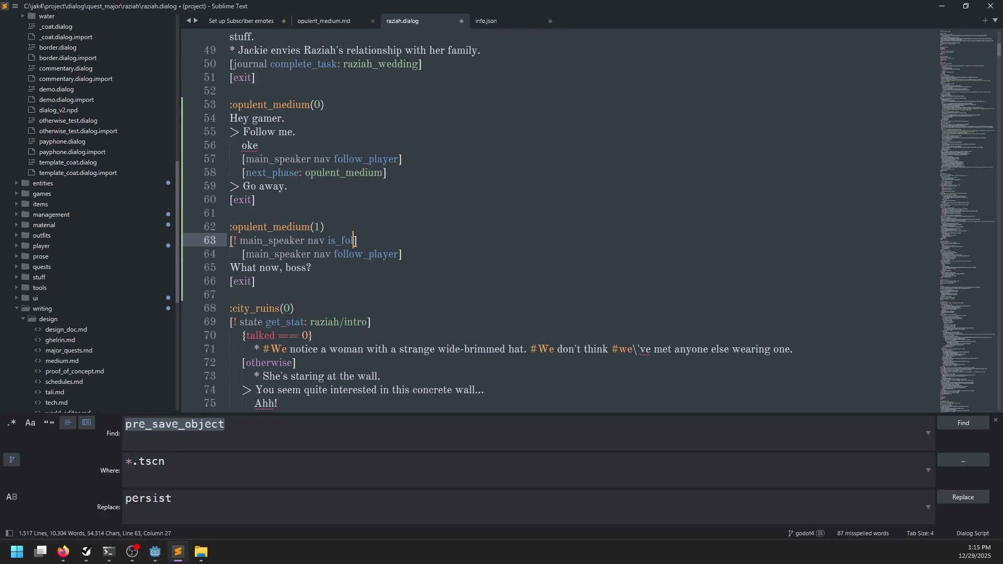
pyautogui.hotkey('alt', 'Tab')
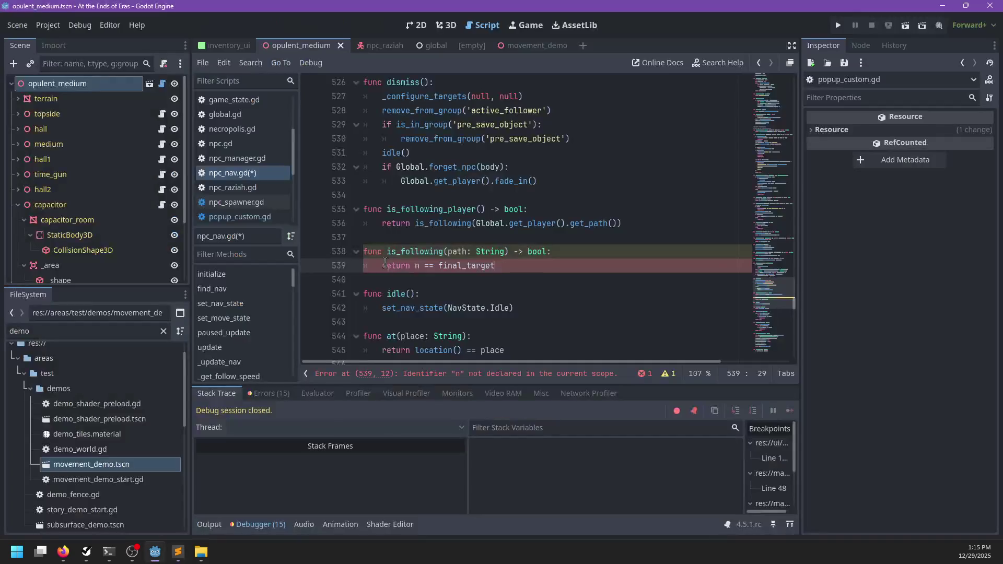
# - Make line 539 return Global.npcs.is_following(id, path), then jump to npcs' definition in global.gd
pyautogui.moveTo(549, 265); pyautogui.dragTo(377, 268)
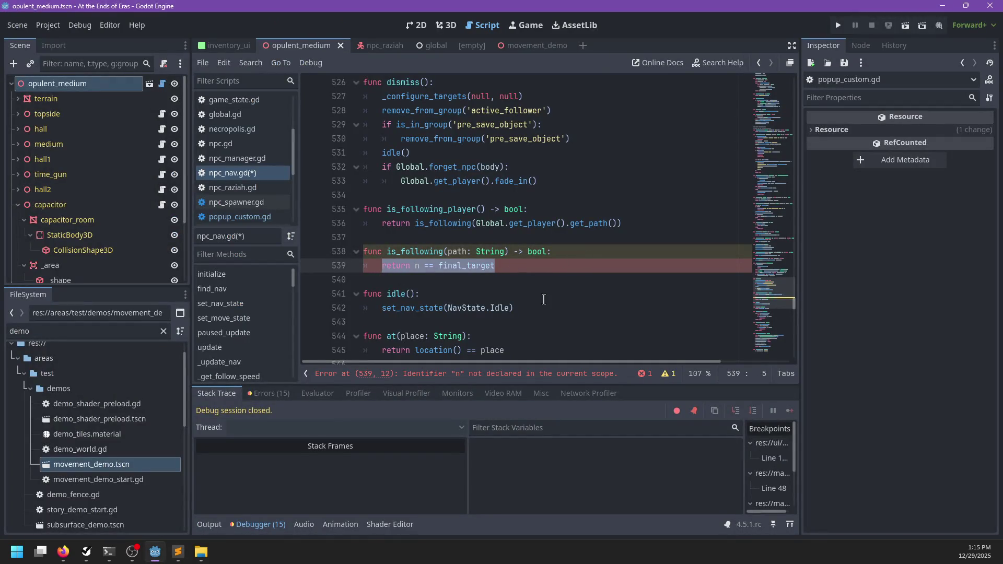
pyautogui.write('return ')
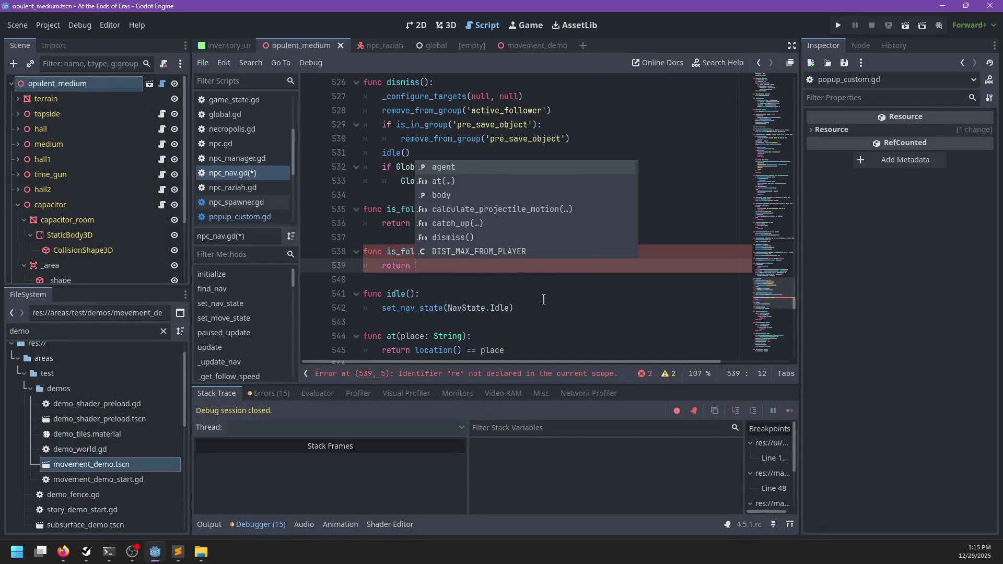
pyautogui.write('Glob')
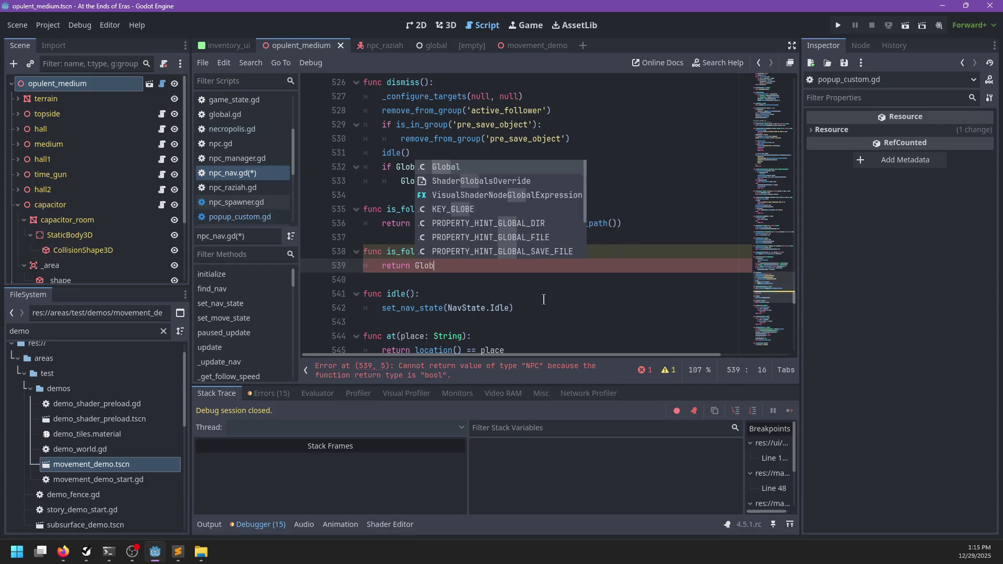
pyautogui.write('al.npcs.follo')
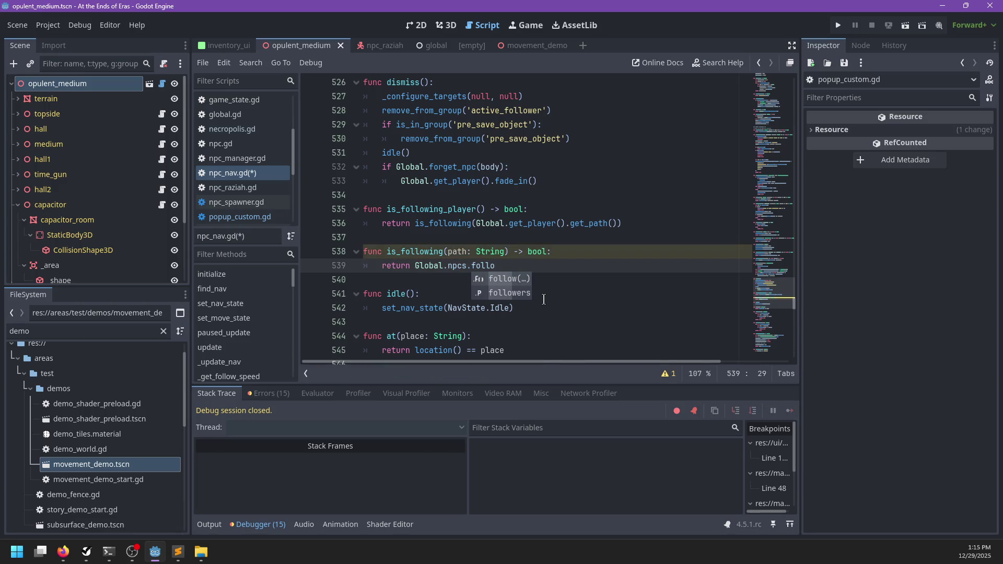
pyautogui.press('BackSpace')
pyautogui.press('BackSpace')
pyautogui.press('BackSpace')
pyautogui.press('BackSpace')
pyautogui.press('BackSpace')
pyautogui.write('is_follow')
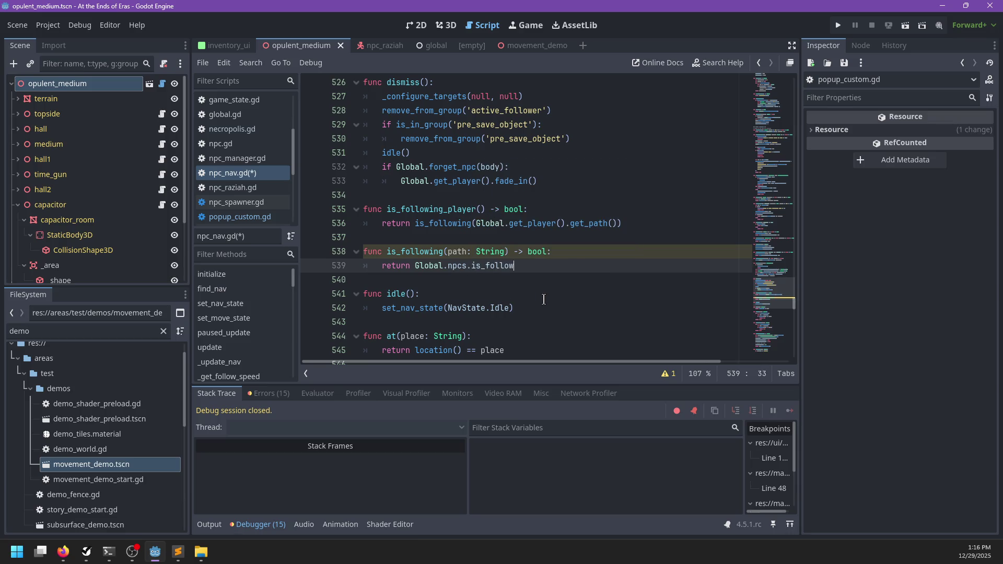
pyautogui.write('ing(id, path')
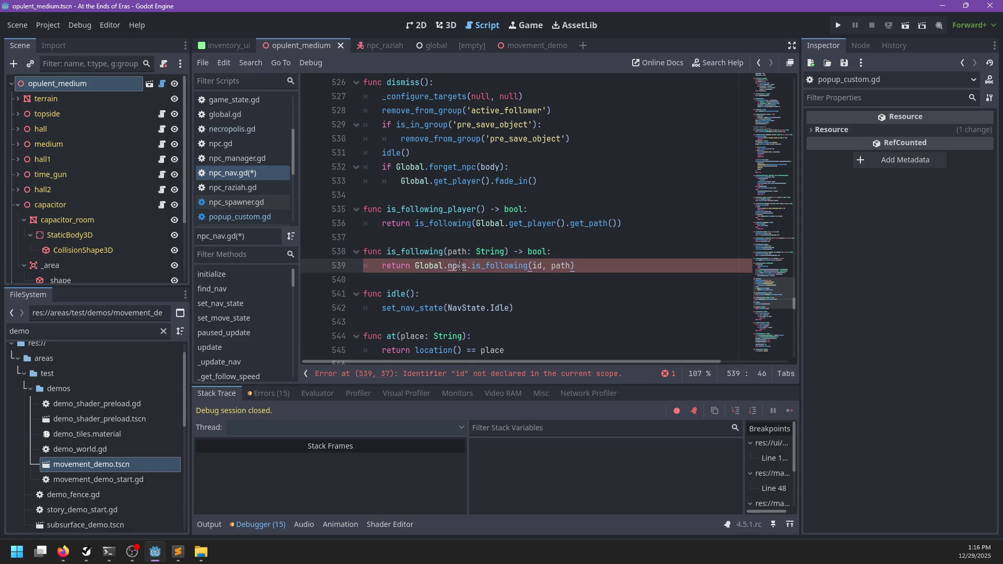
pyautogui.keyDown('ctrl'); pyautogui.click(460, 266); pyautogui.keyUp('ctrl')
pyautogui.scroll(-10, 500, 245)
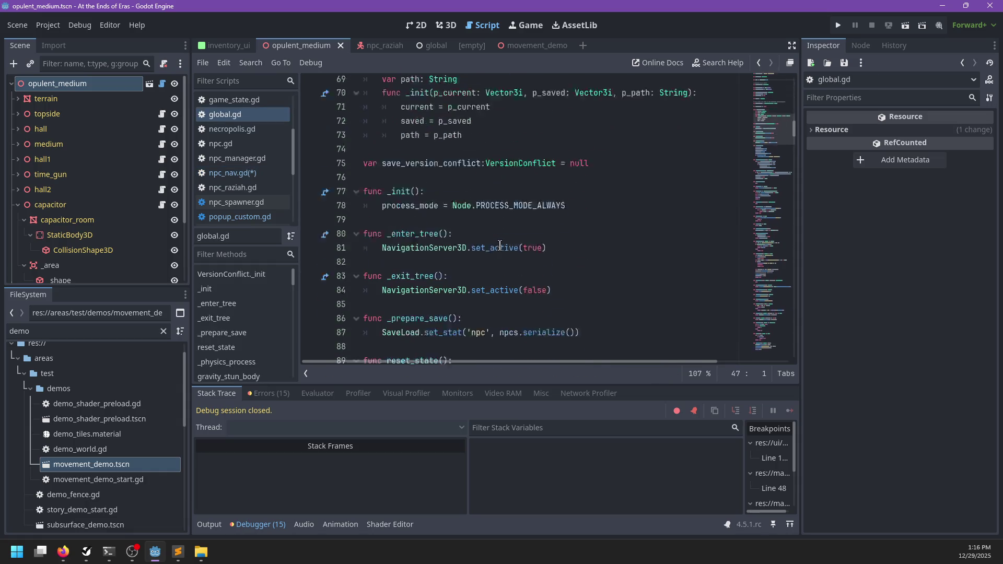
# - In npc_manager.gd, add a new is_following function taking npc: String and path: String above func follow
pyautogui.scroll(10, 491, 231)
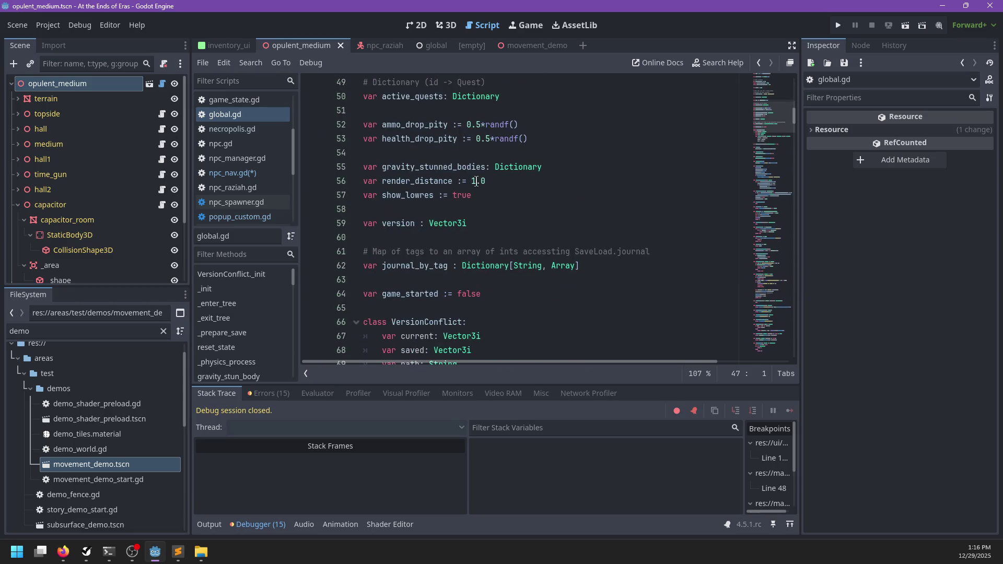
pyautogui.scroll(4, 477, 181)
pyautogui.keyDown('ctrl'); pyautogui.click(445, 226); pyautogui.keyUp('ctrl')
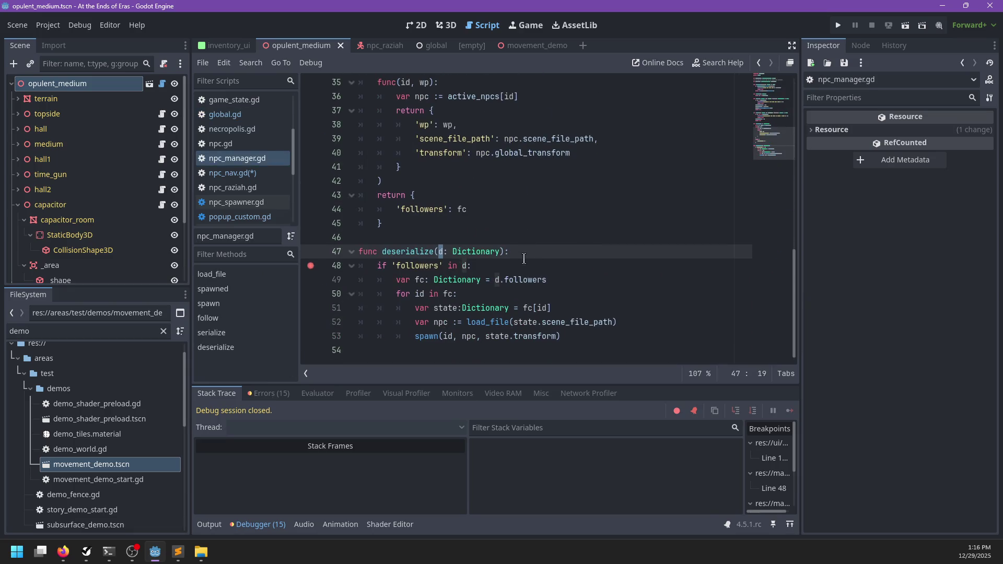
pyautogui.scroll(9, 523, 259)
pyautogui.scroll(-1, 466, 279)
pyautogui.click(466, 280)
pyautogui.scroll(-2, 464, 271)
pyautogui.press('Return')
pyautogui.press('Return')
pyautogui.press('Up')
pyautogui.write('func')
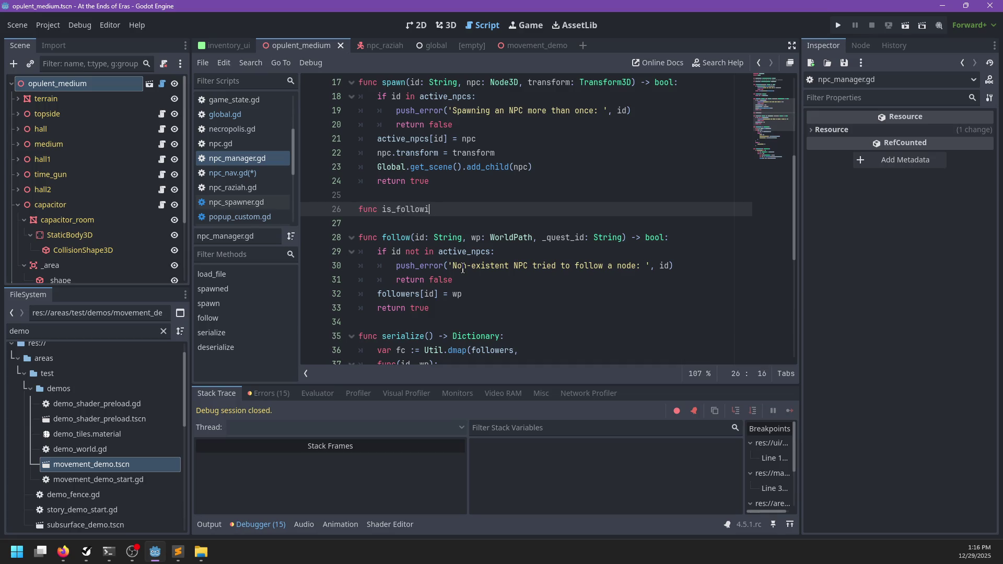
pyautogui.write('String')
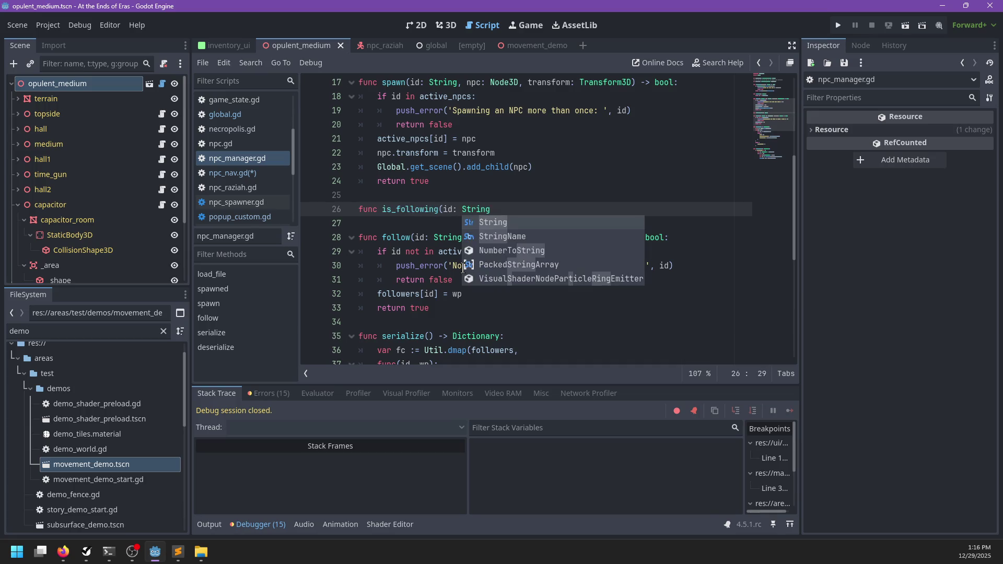
pyautogui.write(')')
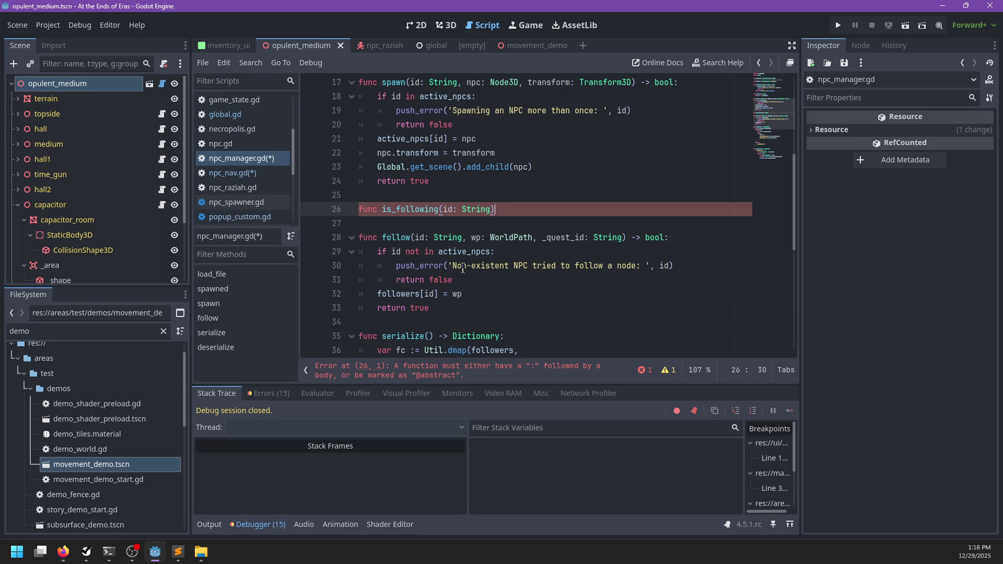
pyautogui.press('BackSpace')
pyautogui.press('BackSpace')
pyautogui.press('BackSpace')
pyautogui.write('pc: String, path: String')
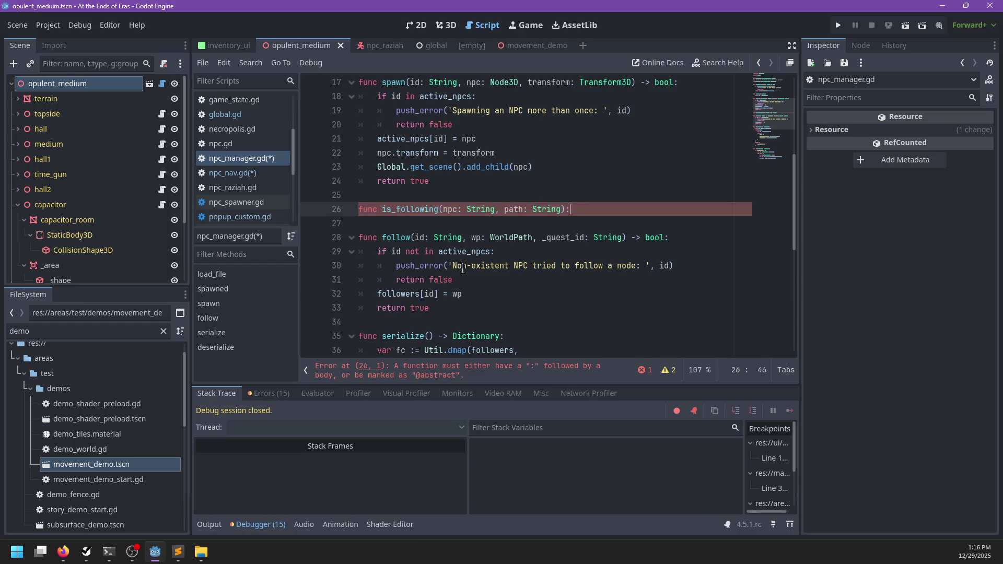
# - Write its body: return false if npc not in followers, otherwise return using followers[npc].node_path; save
pyautogui.press('Return')
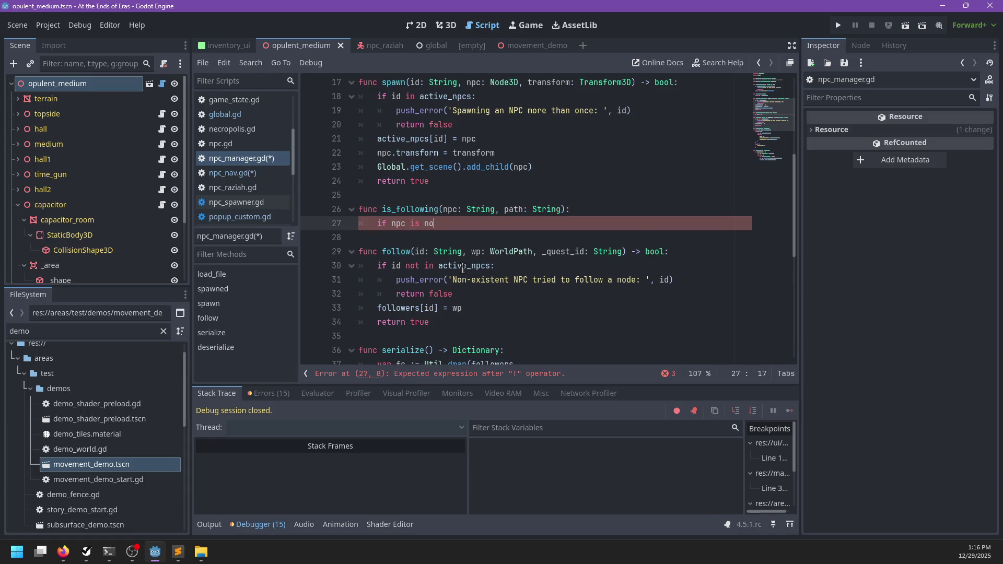
pyautogui.press('BackSpace')
pyautogui.press('BackSpace')
pyautogui.press('BackSpace')
pyautogui.write('not in ')
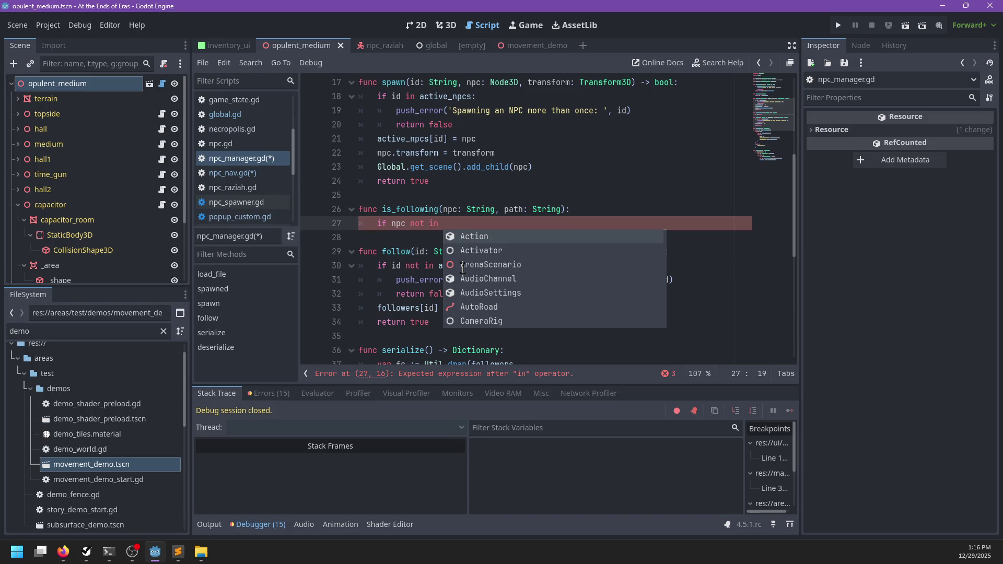
pyautogui.write('followers:')
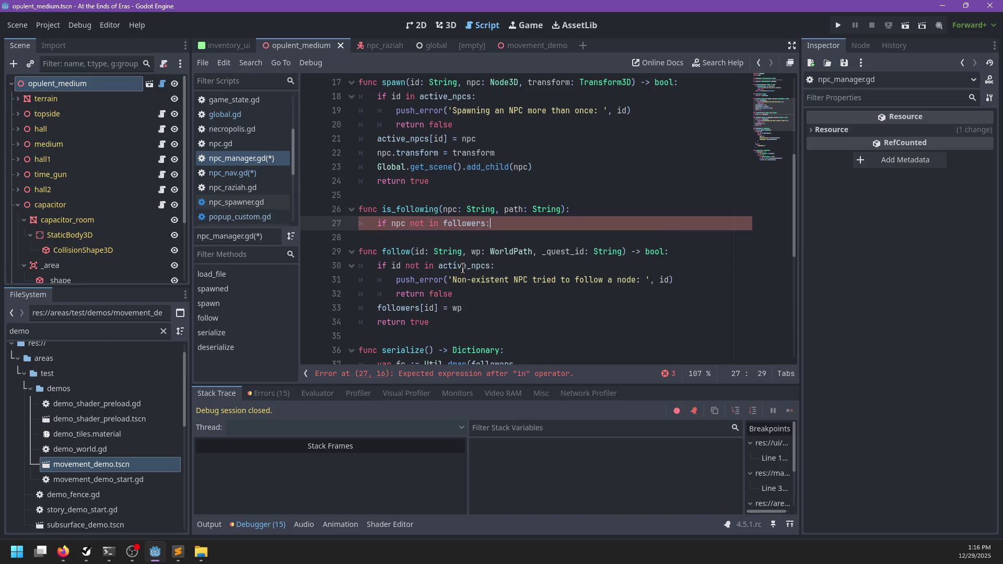
pyautogui.press('Return')
pyautogui.write('return false')
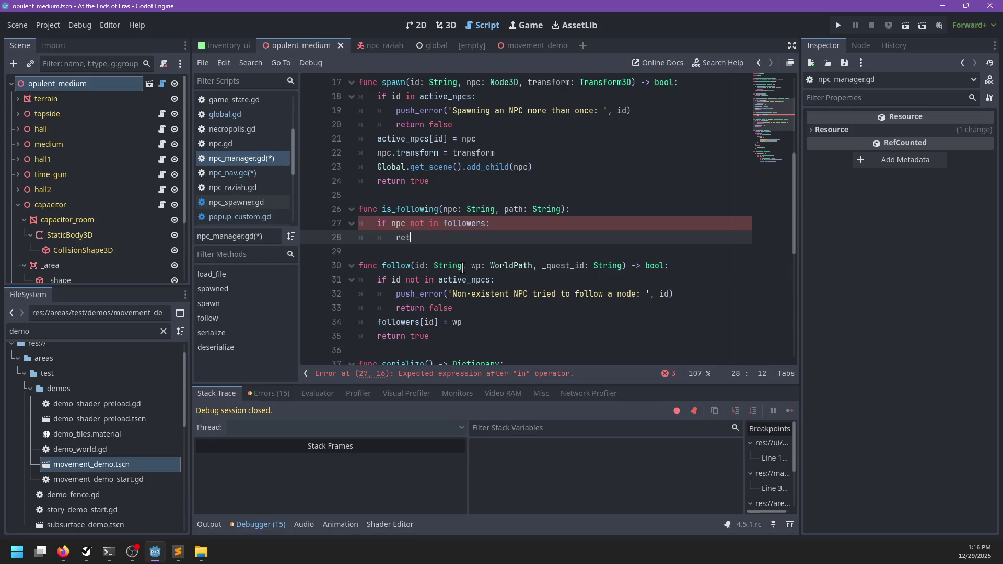
pyautogui.press('Return')
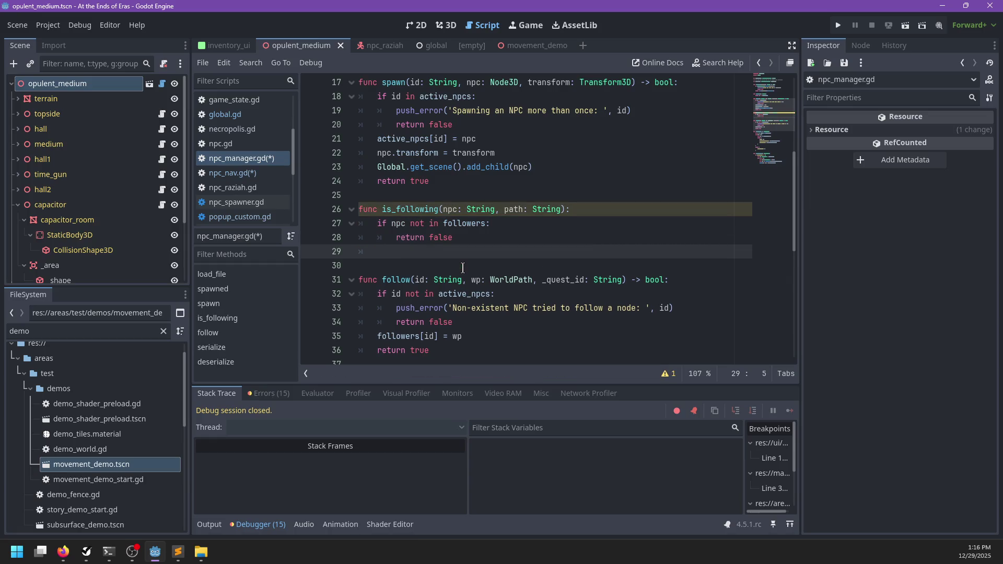
pyautogui.write('urn followers[npc]')
pyautogui.write('.')
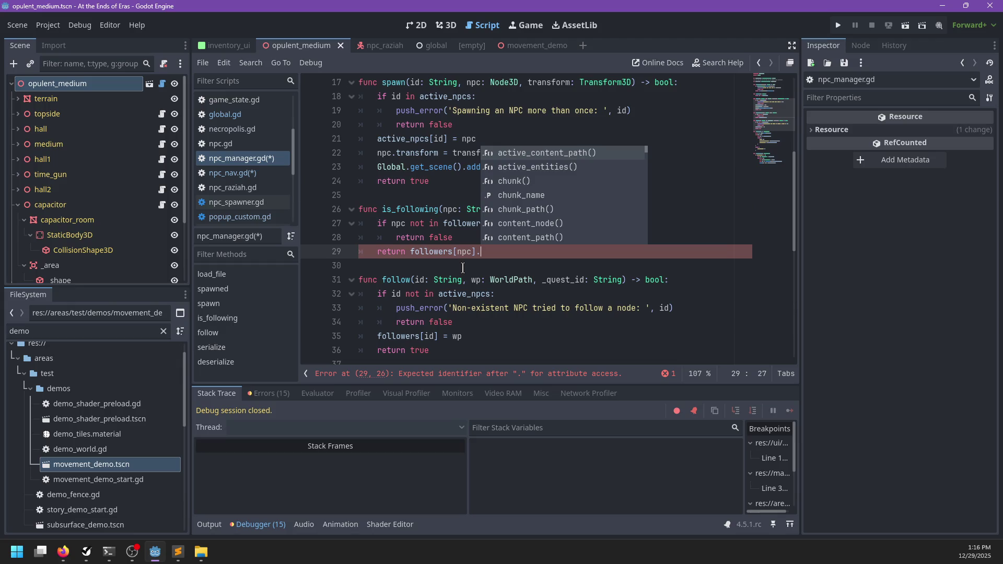
pyautogui.write('no')
pyautogui.press('Return')
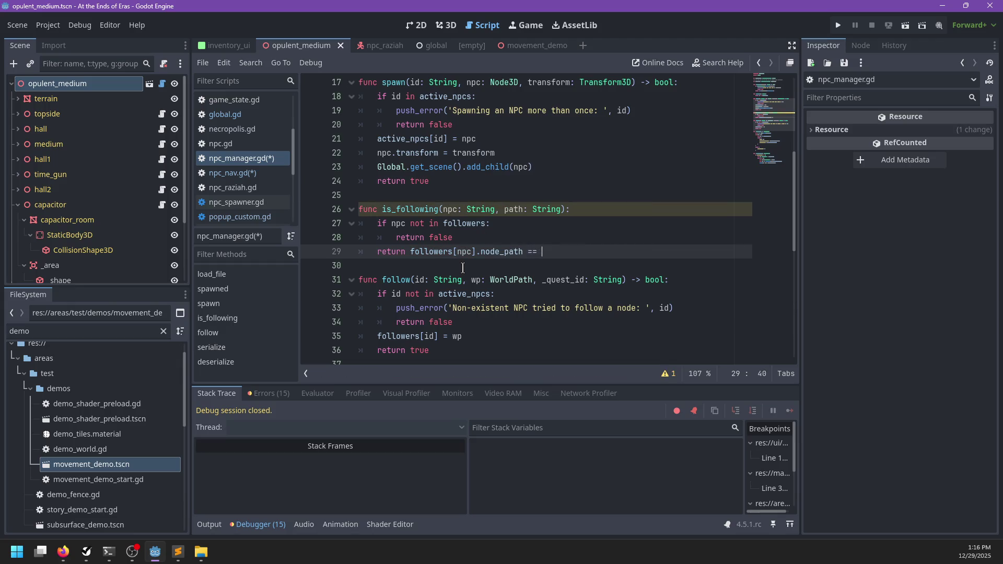
pyautogui.write('path')
pyautogui.hotkey('ctrl', 's')
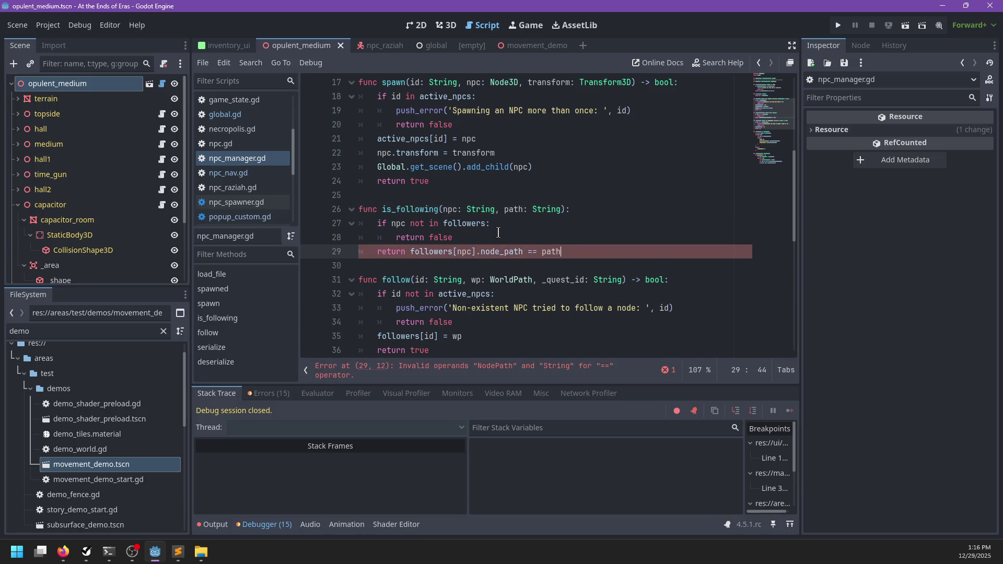
# - Give is_following a -> bool return type and change path's type to NodePath, then save
pyautogui.scroll(-2, 499, 233)
pyautogui.click(477, 235)
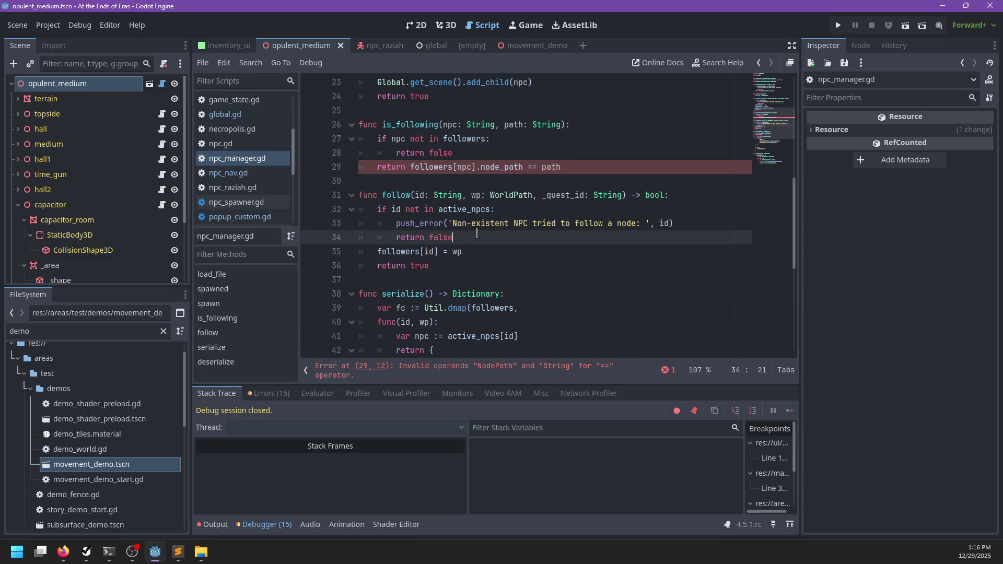
pyautogui.scroll(2, 479, 234)
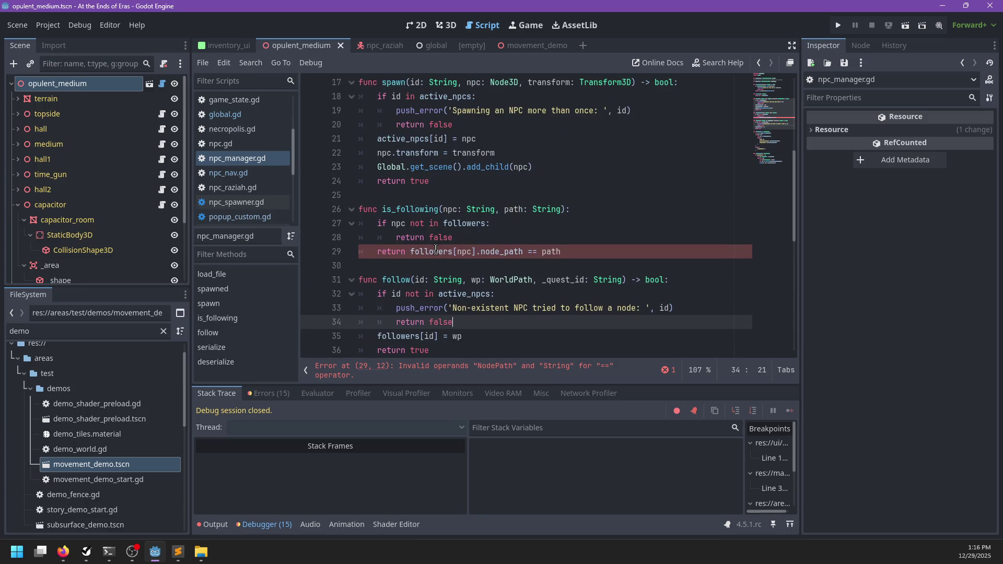
pyautogui.moveTo(436, 251)
pyautogui.click(567, 210)
pyautogui.write('> bool')
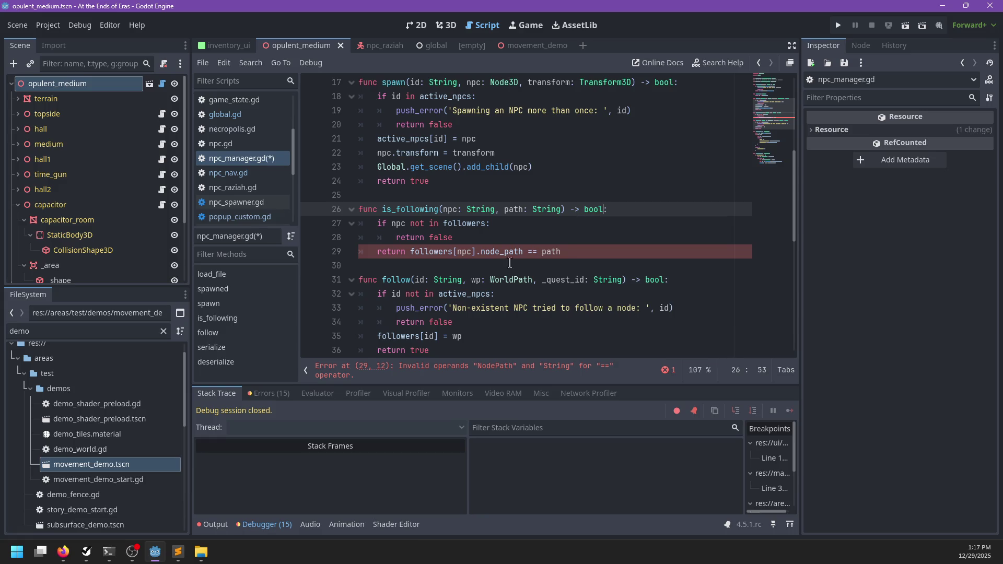
pyautogui.click(543, 253)
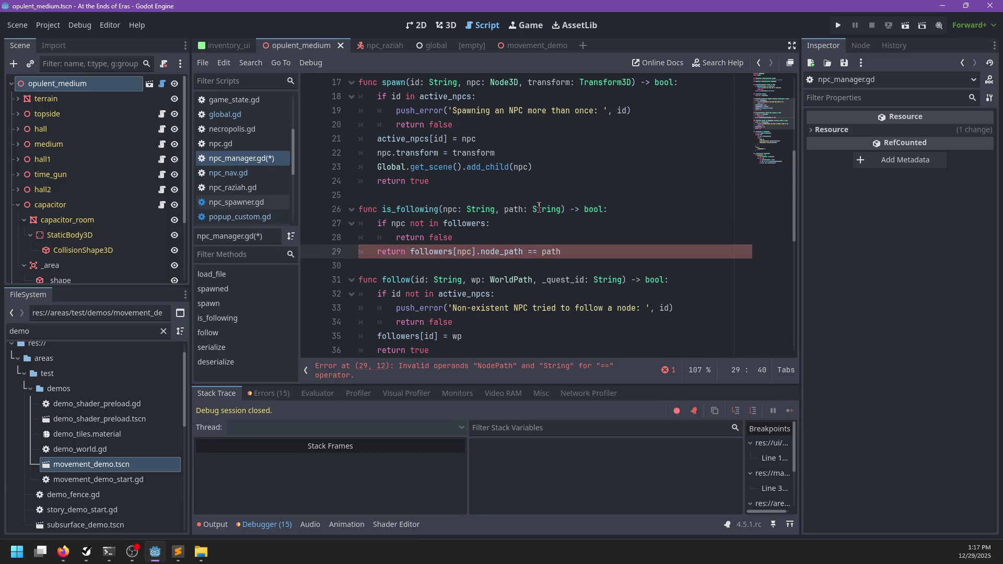
pyautogui.doubleClick(539, 209)
pyautogui.write('NodePath')
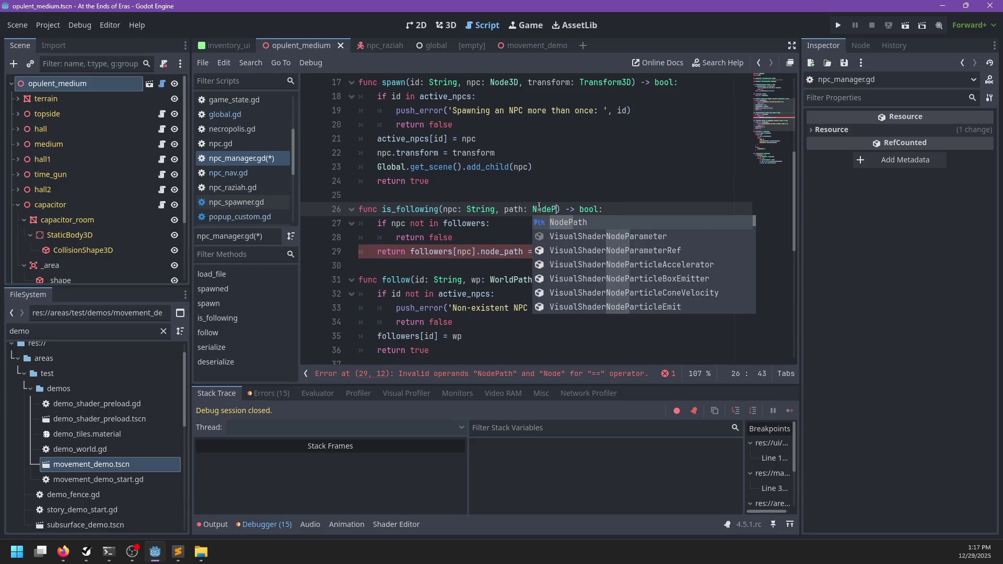
pyautogui.hotkey('ctrl', 's')
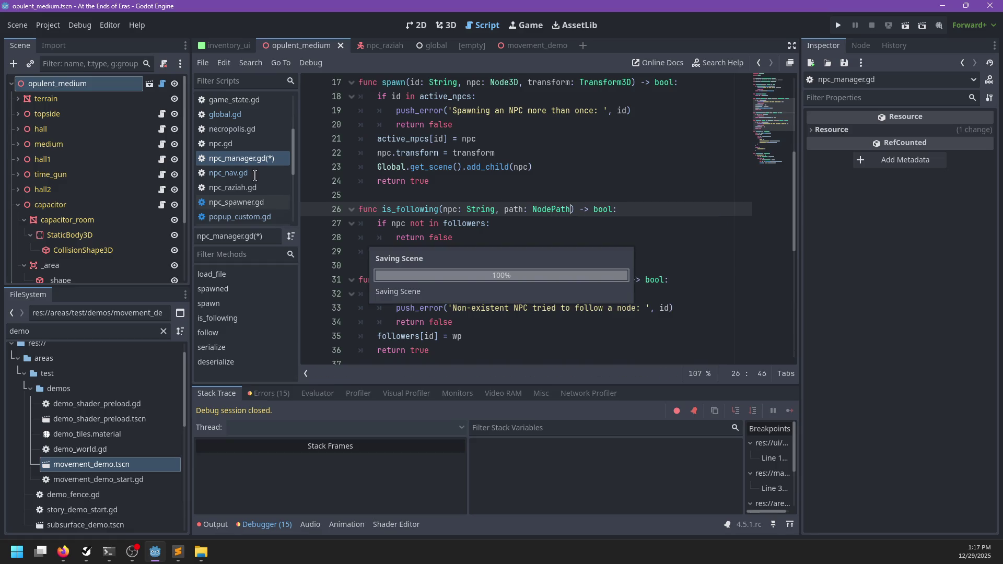
# - In npc_nav.gd, select the String type of is_following's parameter on line 538
pyautogui.click(255, 173)
pyautogui.click(495, 253)
pyautogui.doubleClick(495, 253)
# - Retype is_following's path as NodePath, replace the undeclared id with body.id, and save npc_nav.gd
pyautogui.write('NodePath')
pyautogui.press('Escape')
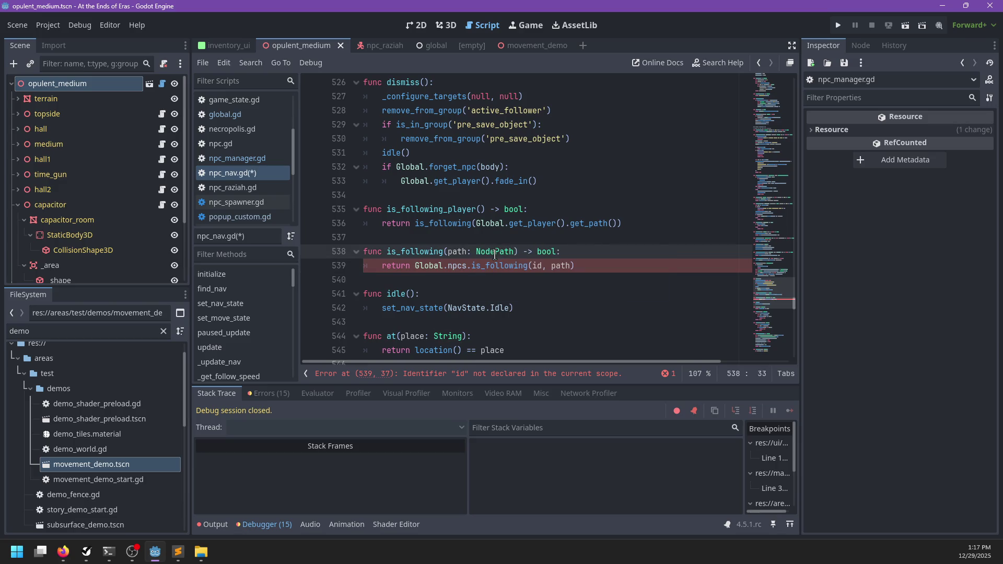
pyautogui.click(597, 269)
pyautogui.hotkey('ctrl', 's')
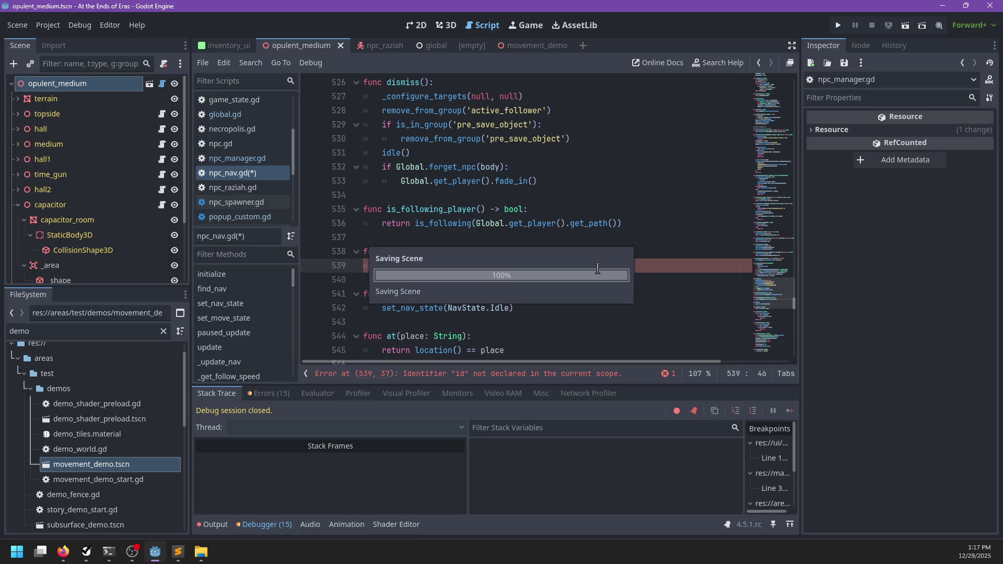
pyautogui.doubleClick(536, 266)
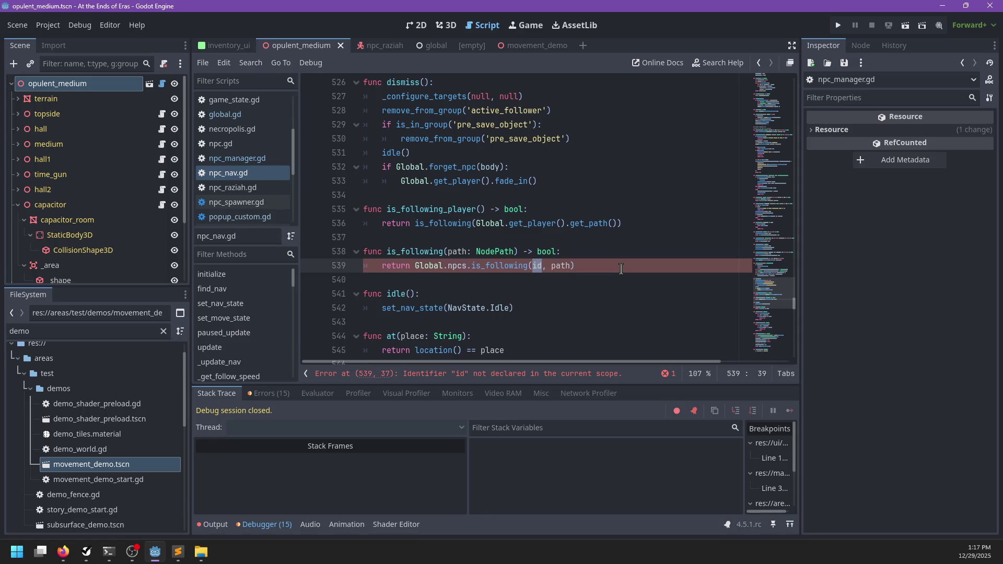
pyautogui.write('body.id')
pyautogui.hotkey('ctrl', 's')
pyautogui.hotkey('alt', 'Tab')
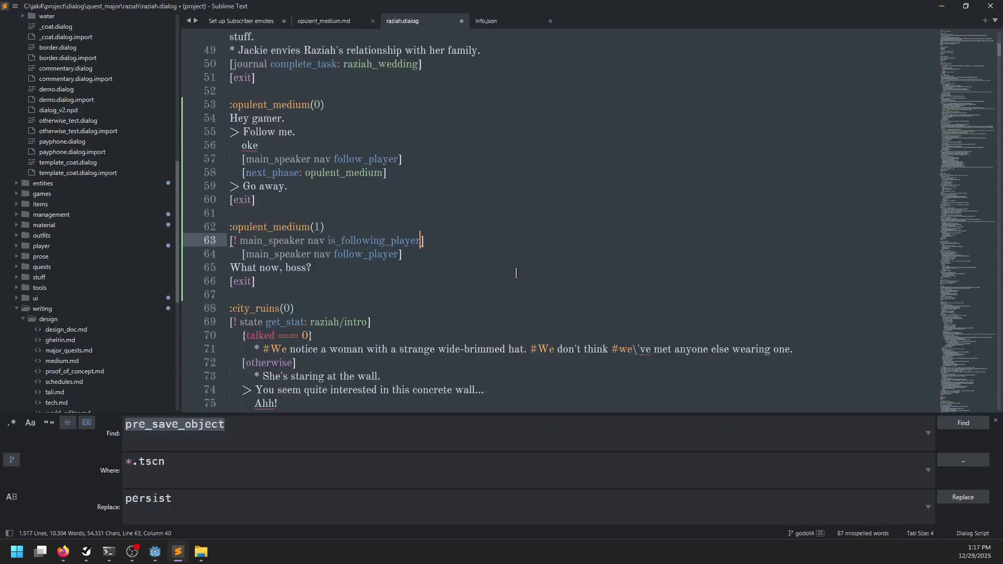
# - Review the is_following_player and follow_player lines 63–64 in raziah.dialog
pyautogui.press('Down')
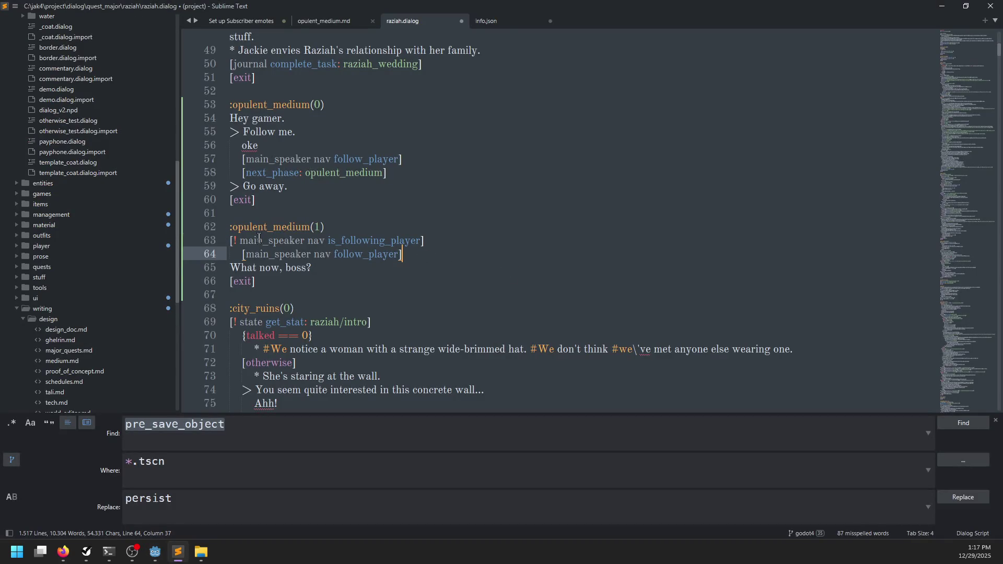
pyautogui.doubleClick(274, 241)
pyautogui.click(319, 242)
pyautogui.doubleClick(357, 241)
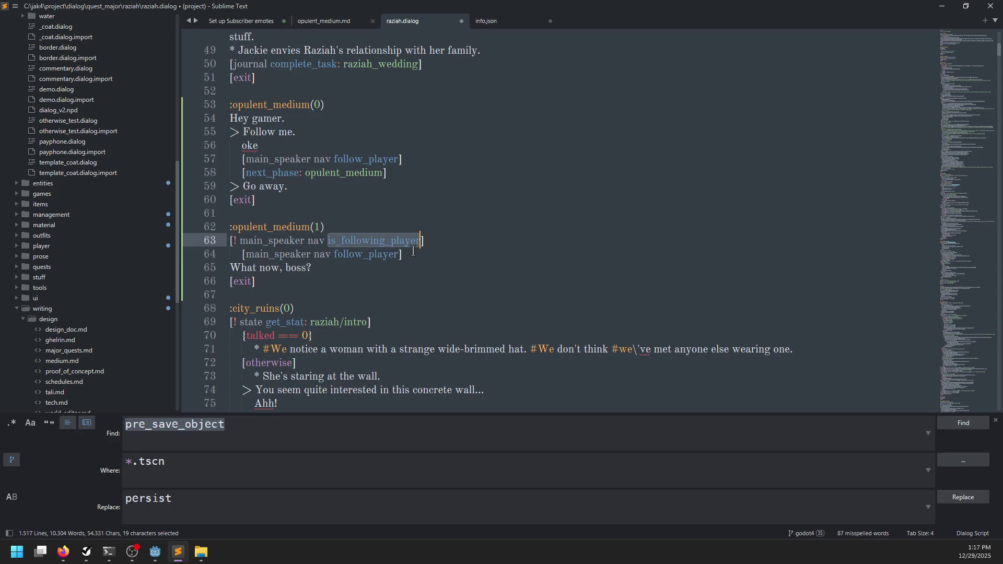
pyautogui.press('Down')
pyautogui.click(235, 241)
pyautogui.tripleClick(236, 241)
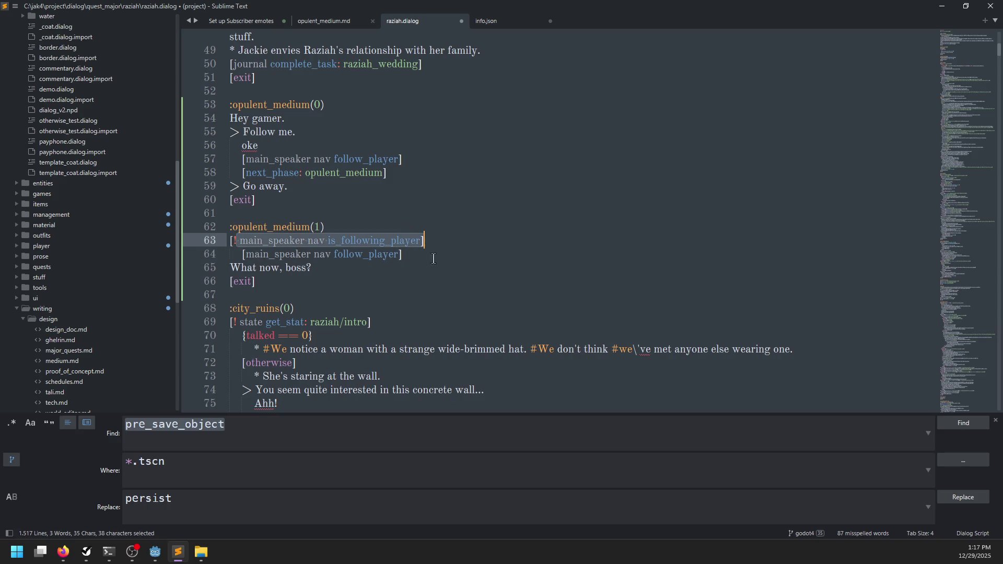
pyautogui.click(428, 255)
# - Run the project from Godot with F5 and resume past the breakpoint
pyautogui.hotkey('alt', 'Tab')
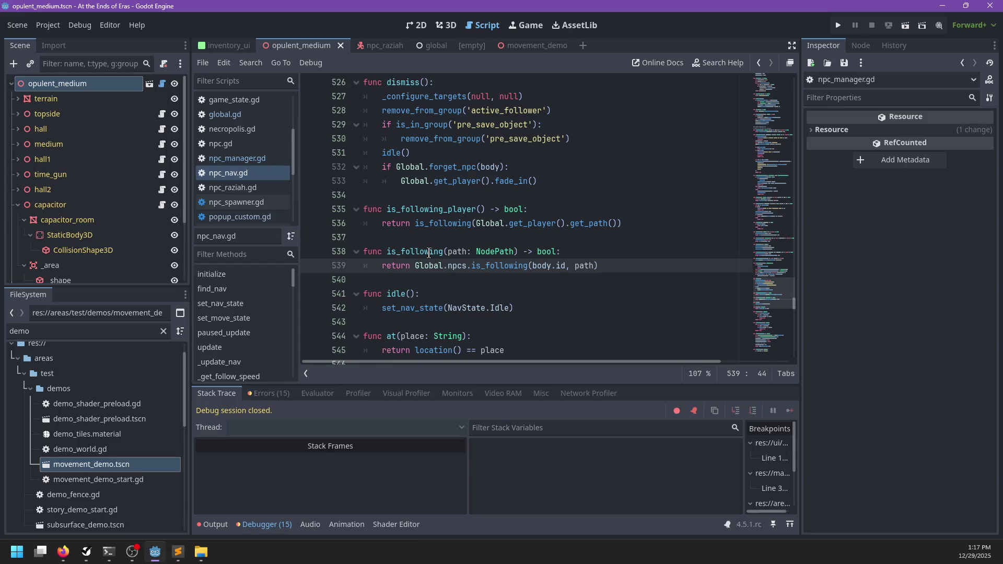
pyautogui.press('F5')
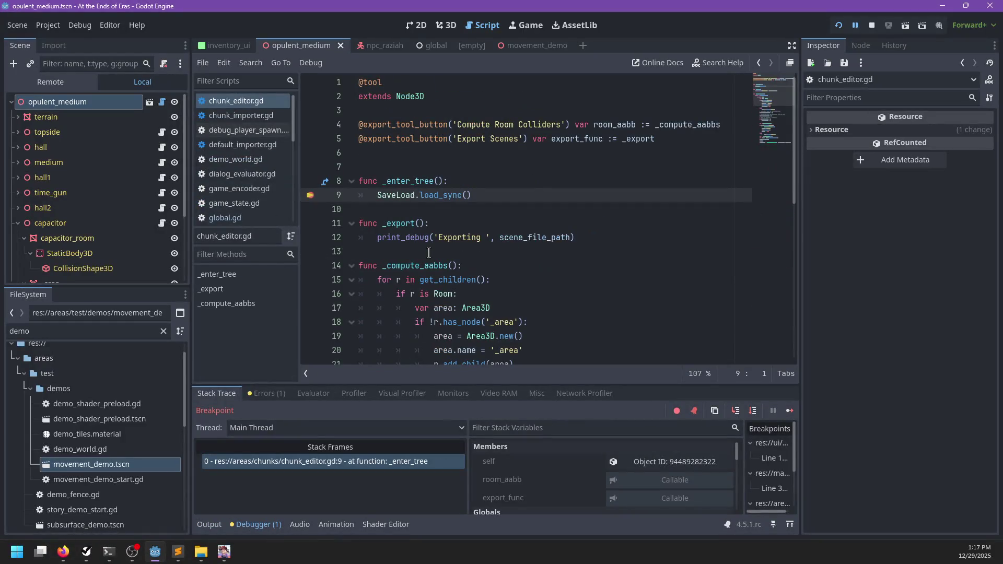
pyautogui.press('F12')
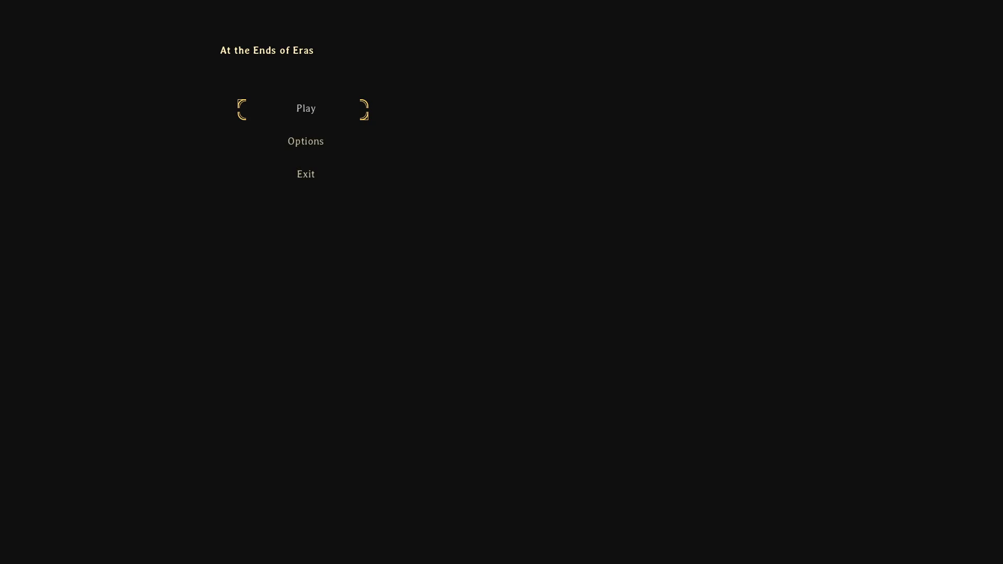
# - Start playing from the game's main menu, pause the game, and return to Godot
pyautogui.press('Return')
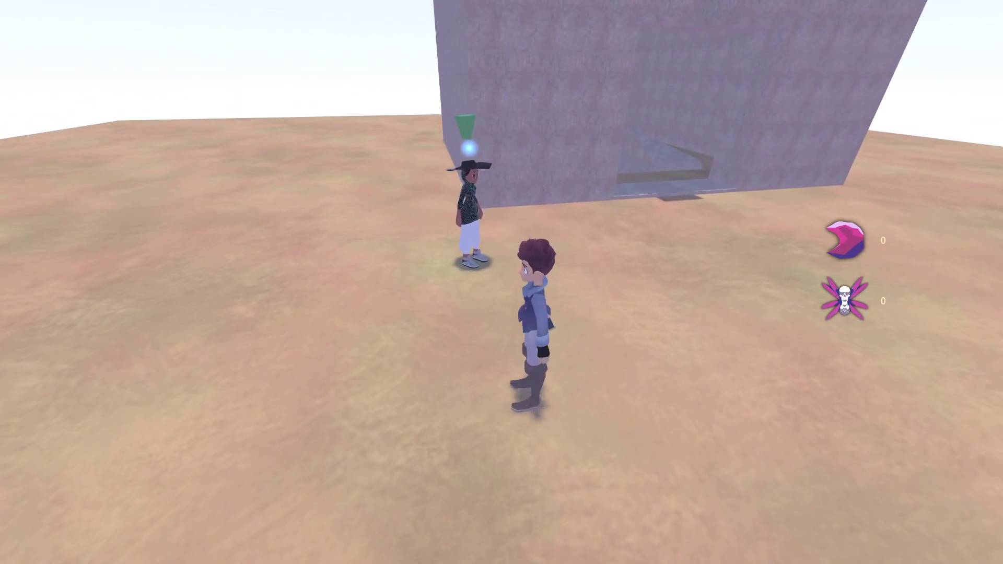
pyautogui.press('Escape')
pyautogui.hotkey('alt', 'Tab')
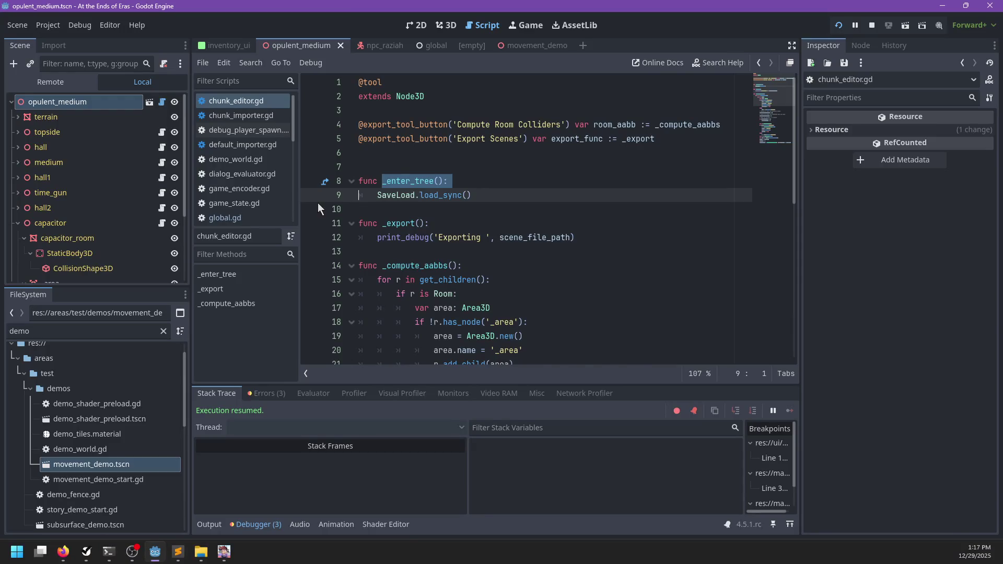
# - Search npc_manager.gd for 'serialize' to locate the serialize and deserialize functions
pyautogui.scroll(-3, 271, 192)
pyautogui.click(259, 182)
pyautogui.hotkey('ctrl', 'f')
pyautogui.write('serialize')
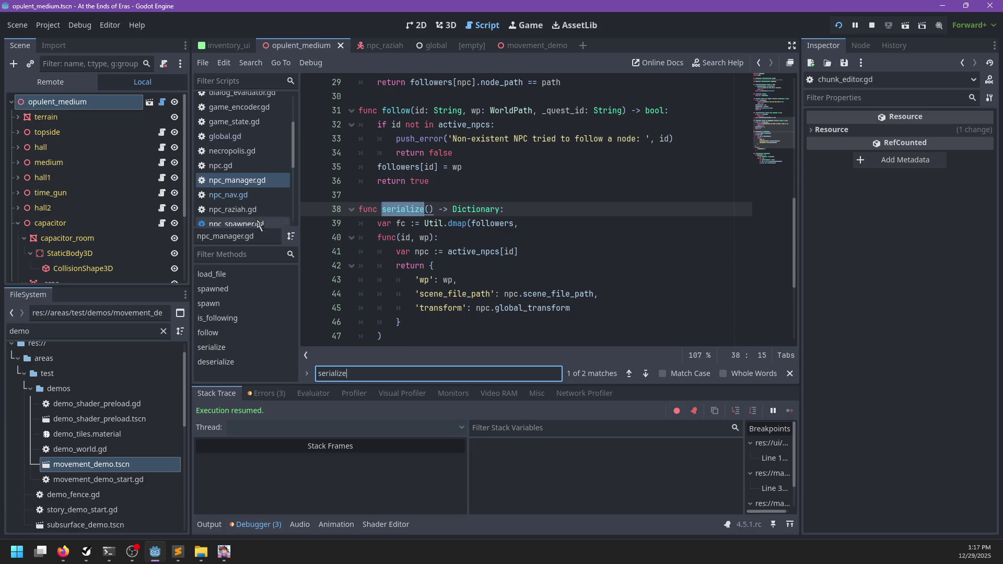
pyautogui.press('Return')
pyautogui.click(539, 235)
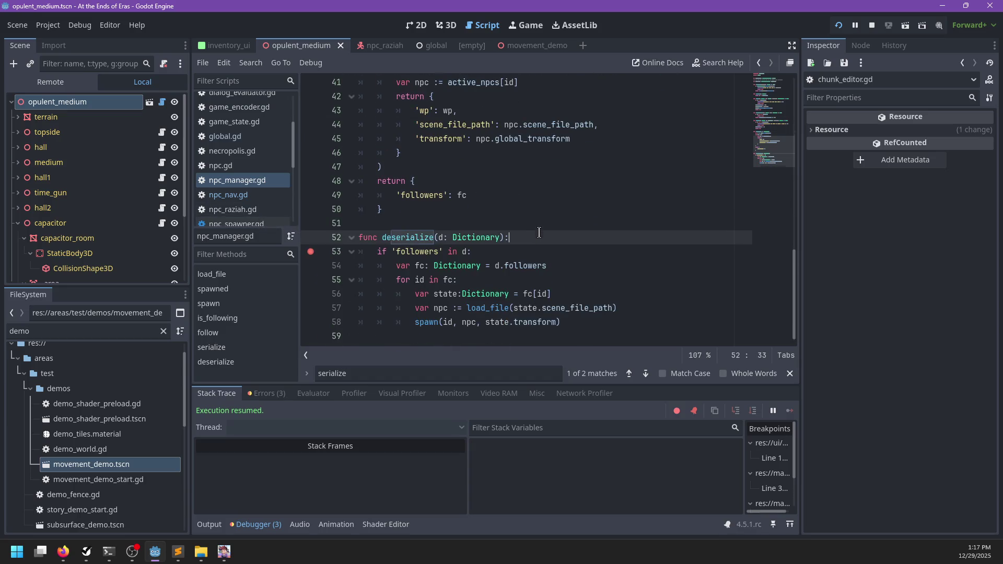
pyautogui.scroll(2, 540, 233)
pyautogui.press('Escape')
# - Resume the game, walk to Raziah and start talking, saving the dialog file meanwhile
pyautogui.hotkey('alt', 'Tab')
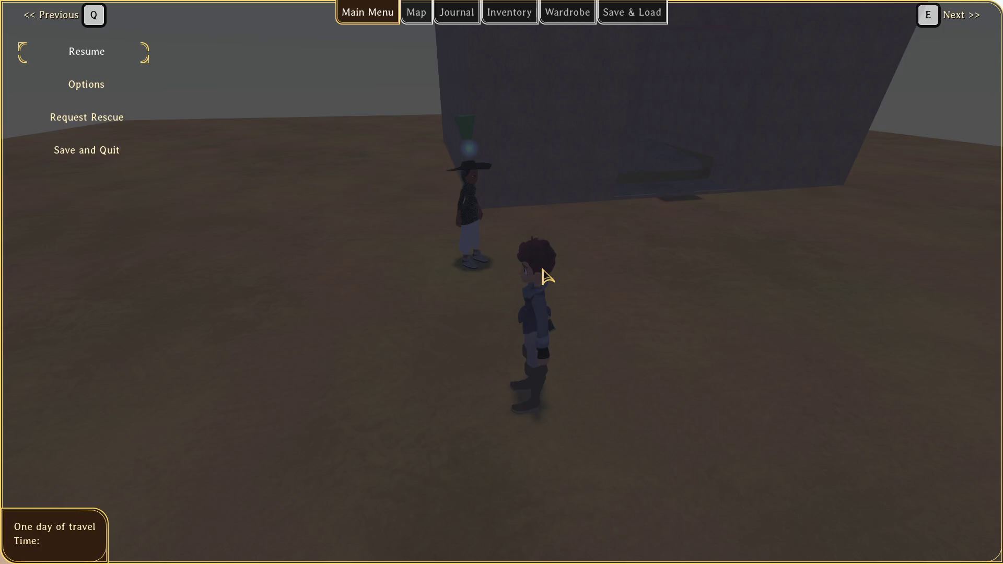
pyautogui.press('Escape')
pyautogui.press('w')
pyautogui.press('e')
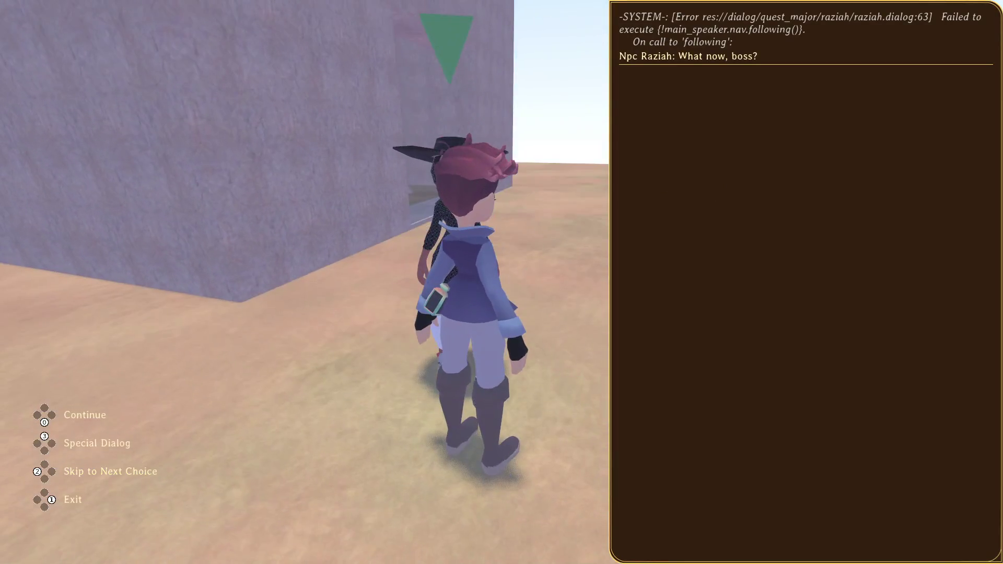
pyautogui.hotkey('alt', 'Tab')
pyautogui.hotkey('alt', 'Tab')
pyautogui.hotkey('alt', 'Tab')
pyautogui.click(358, 240)
pyautogui.hotkey('ctrl', 's')
pyautogui.hotkey('alt', 'Tab')
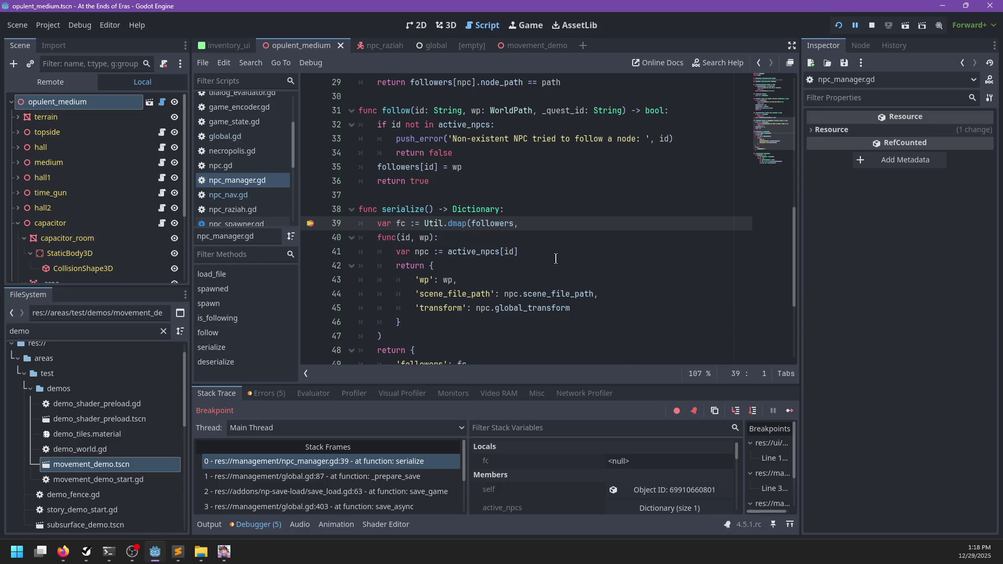
# - Relaunch the game, talk to Raziah, and step to serialize line 48 to inspect fc
pyautogui.press('F8')
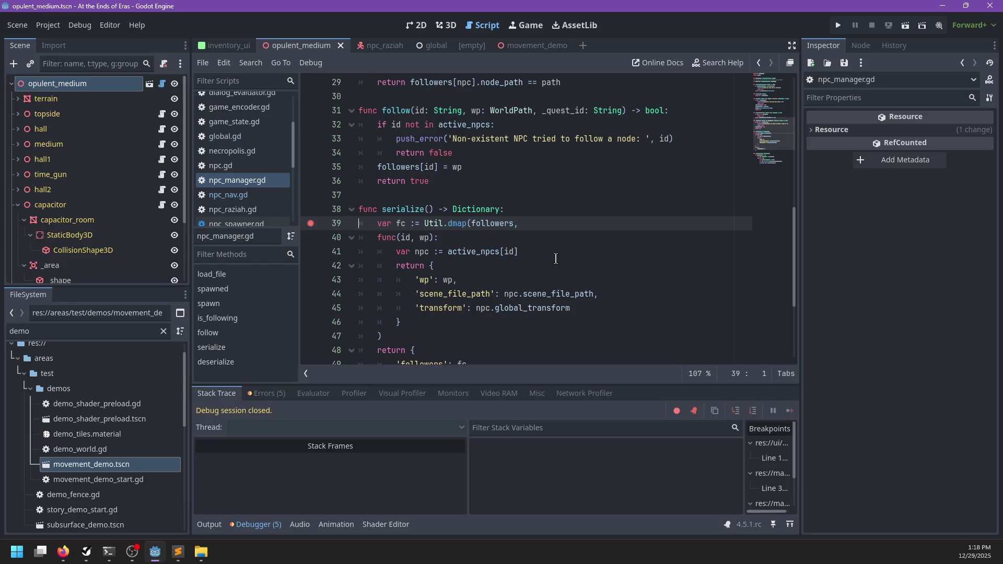
pyautogui.press('F5')
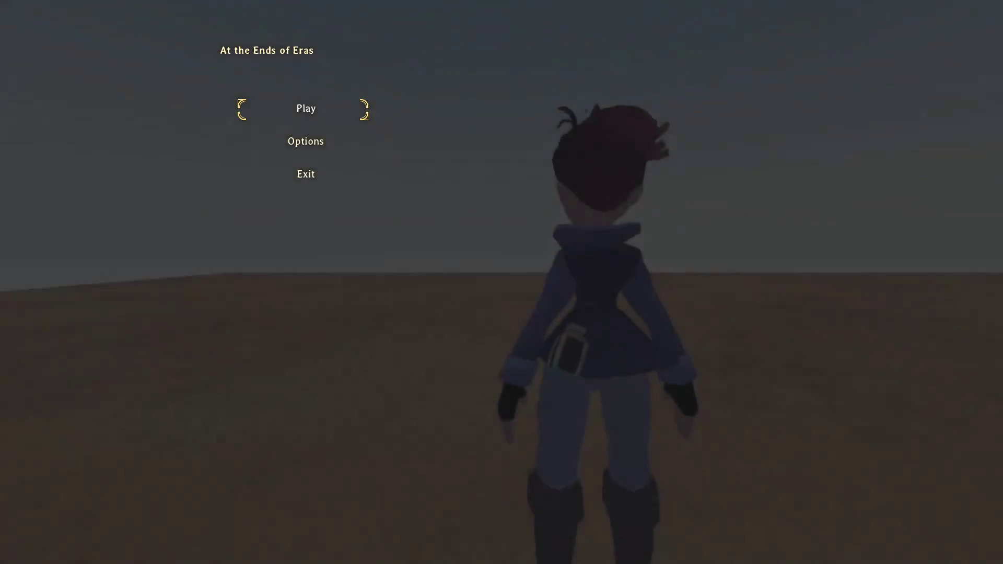
pyautogui.press('Return')
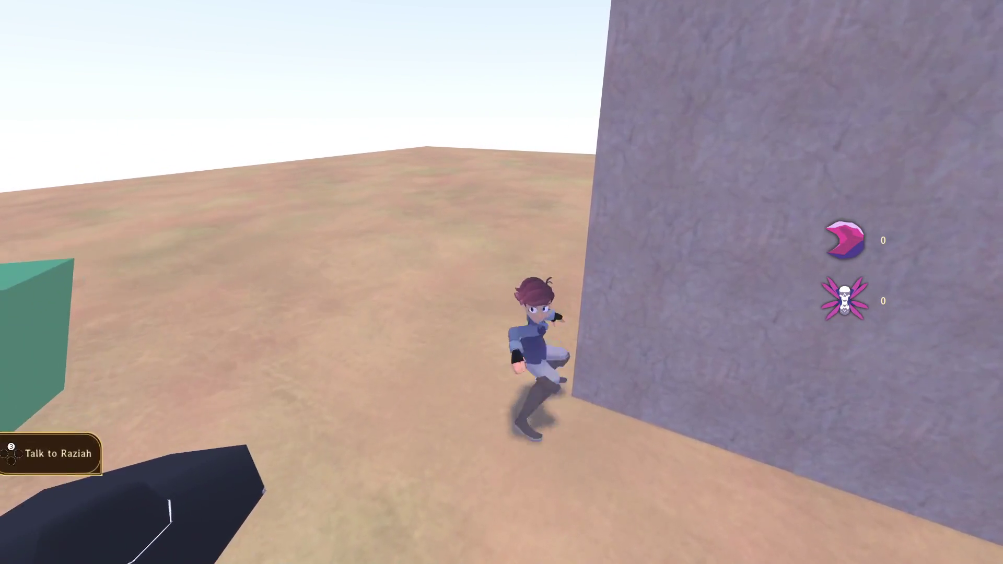
pyautogui.press('e')
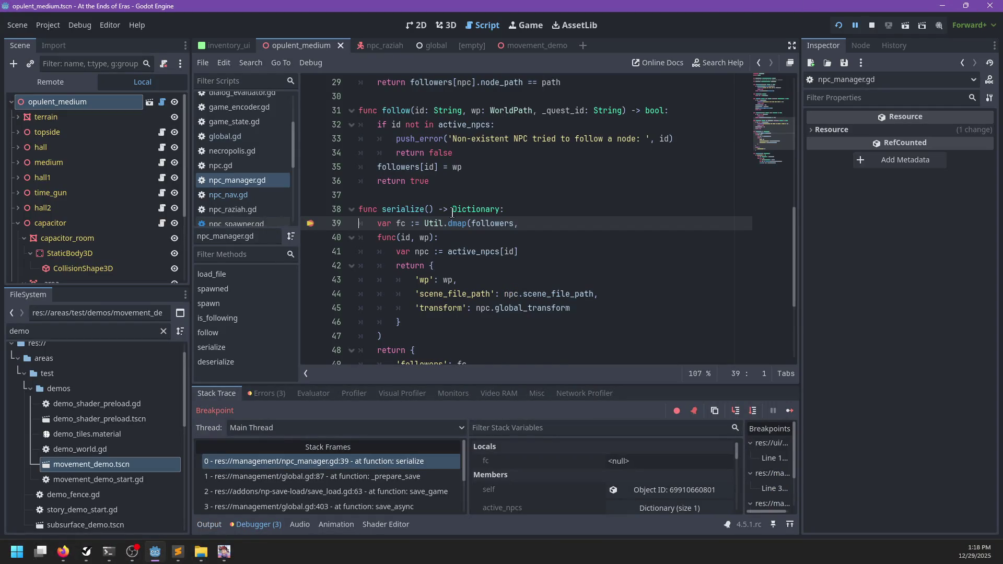
pyautogui.click(753, 410)
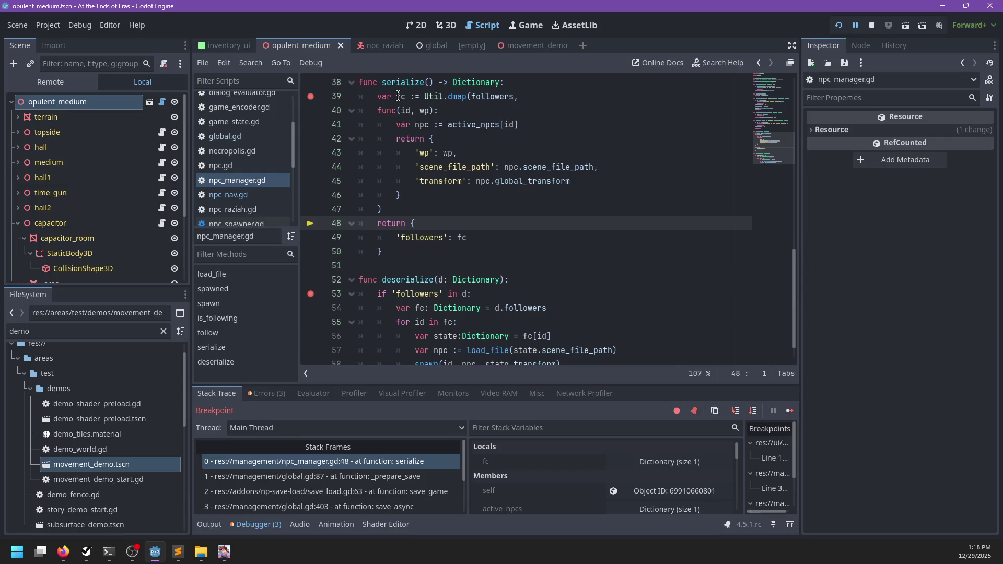
pyautogui.moveTo(399, 96)
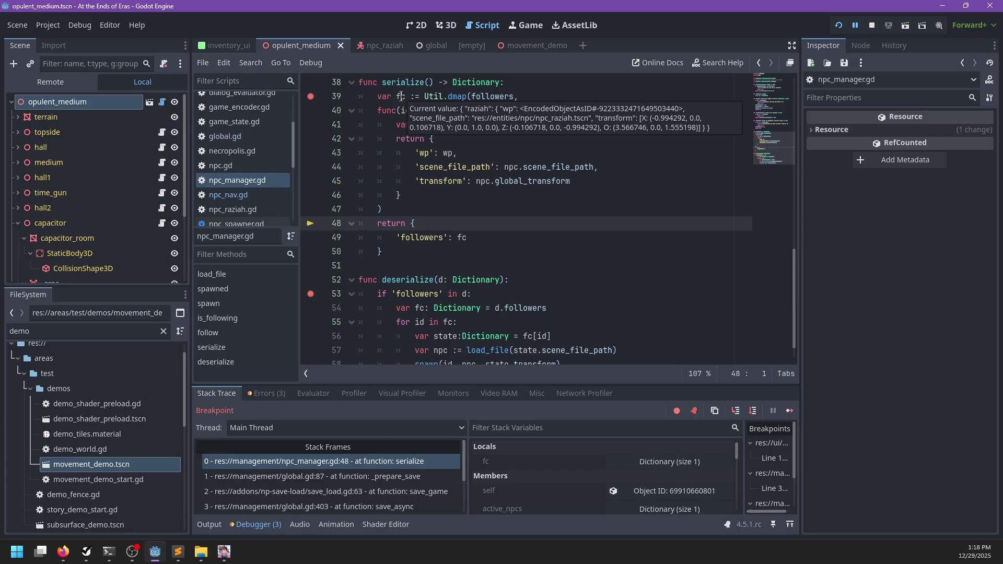
# - Resume the game, run the character away from Raziah, and choose Save and Quit
pyautogui.press('F12')
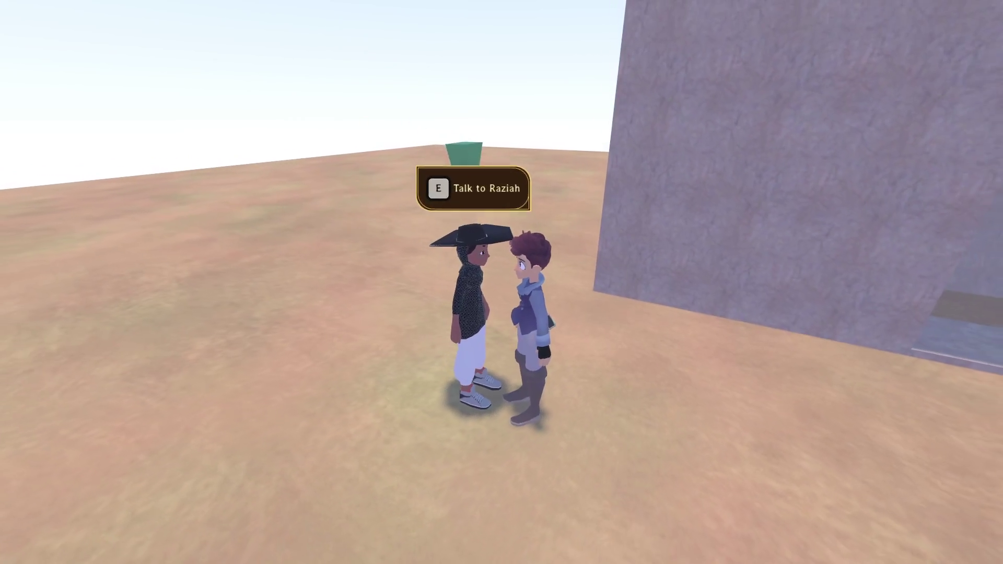
pyautogui.press('s')
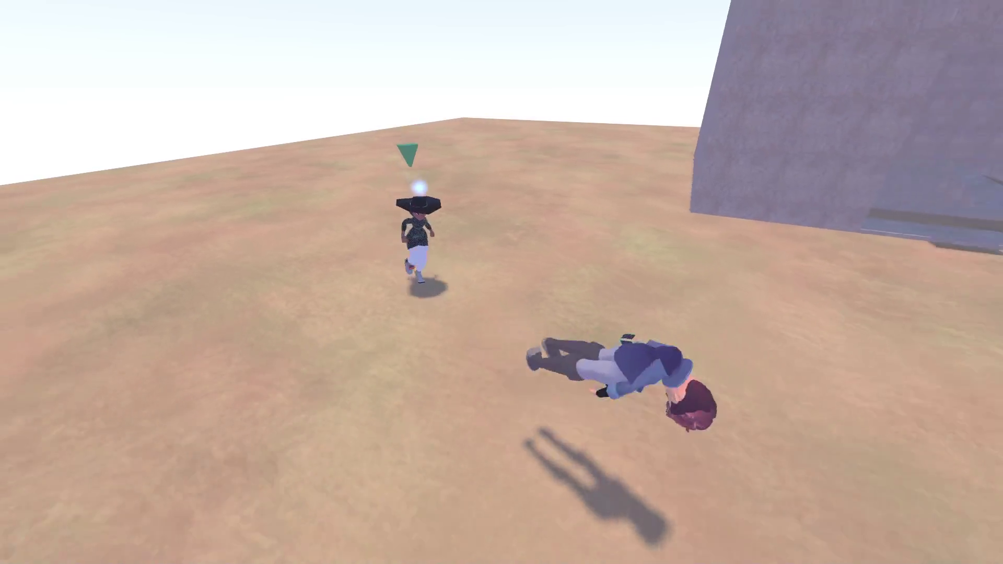
pyautogui.press('w')
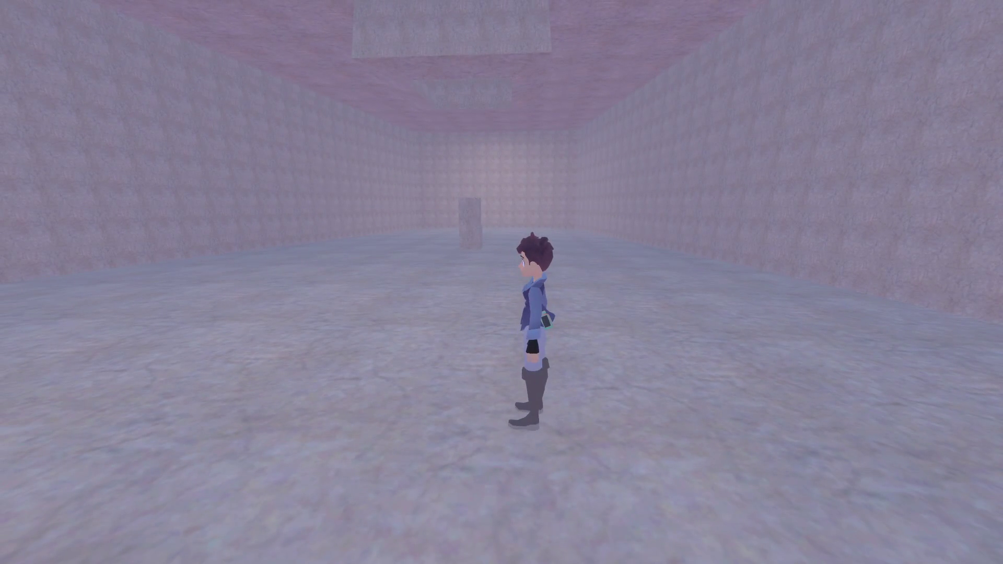
pyautogui.press('Escape')
pyautogui.press('Down')
pyautogui.press('Down')
pyautogui.press('Return')
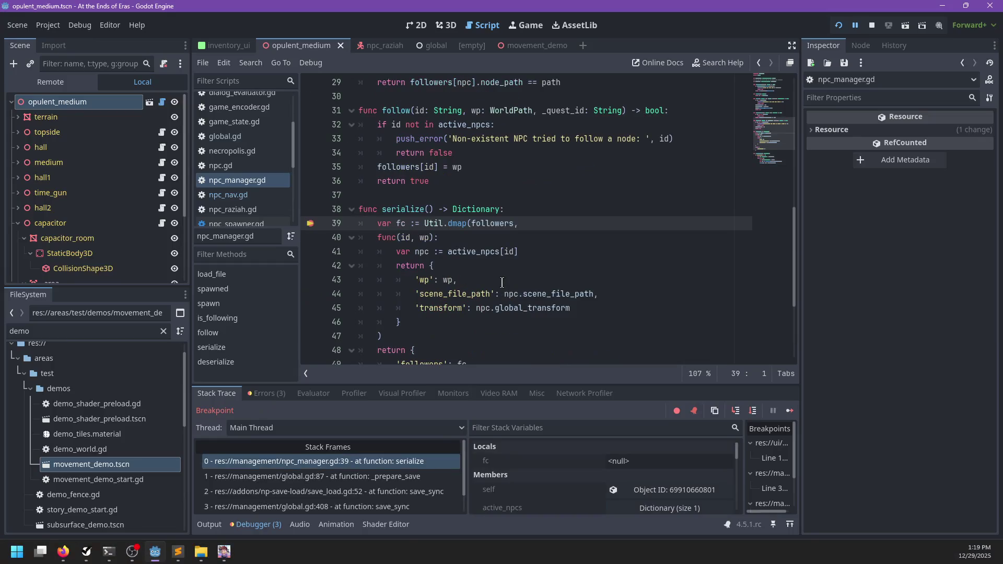
# - Step to serialize's return line, confirm fc's followers holds one entry, and continue
pyautogui.press('F10')
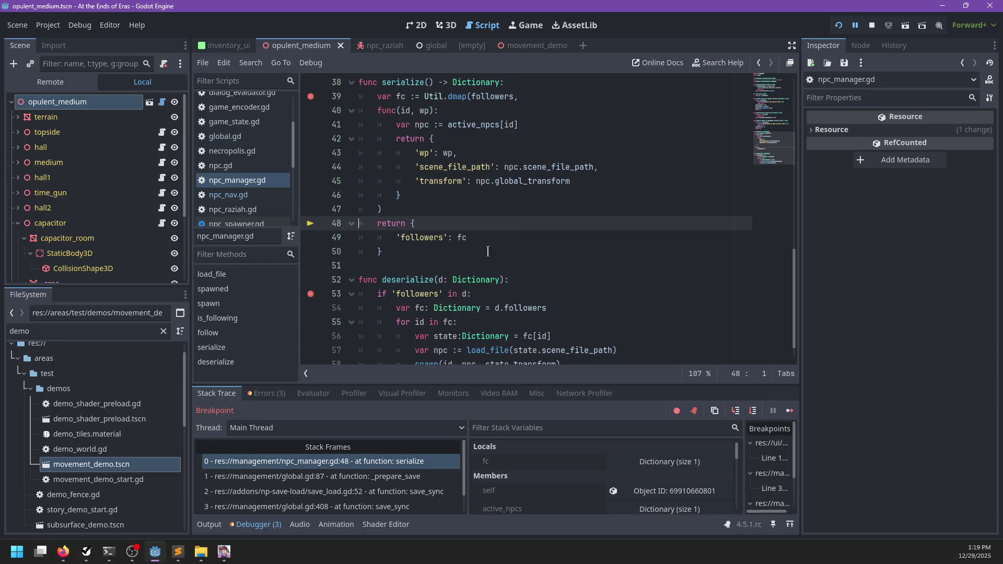
pyautogui.moveTo(400, 96)
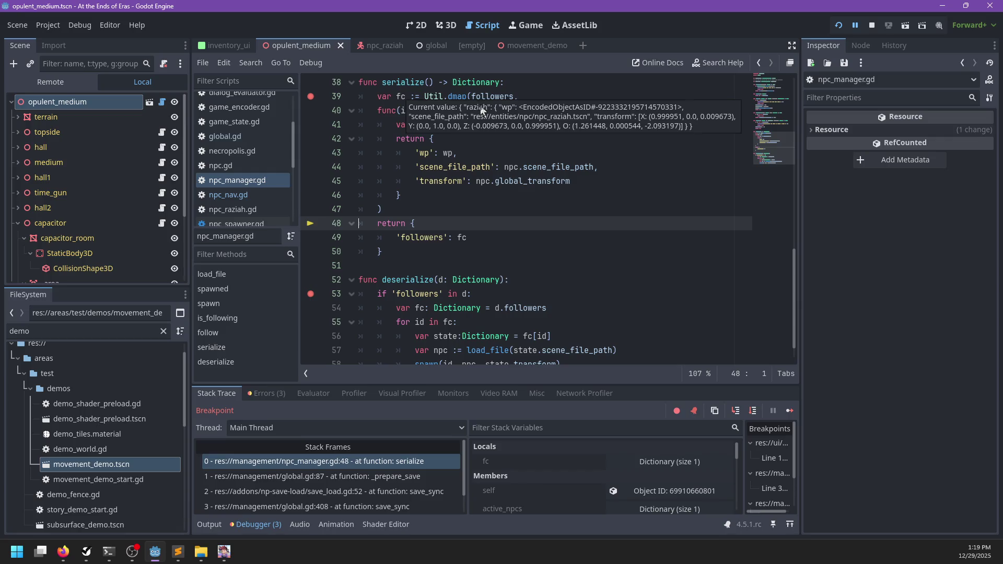
pyautogui.press('F12')
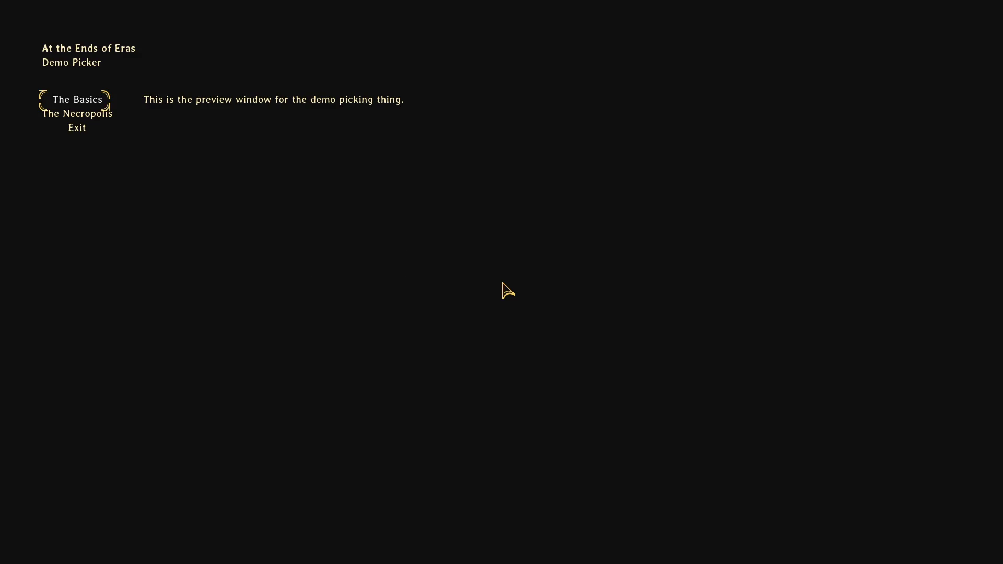
# - Exit the demo picker, relaunch the game, then close it
pyautogui.press('Down')
pyautogui.press('Down')
pyautogui.press('Return')
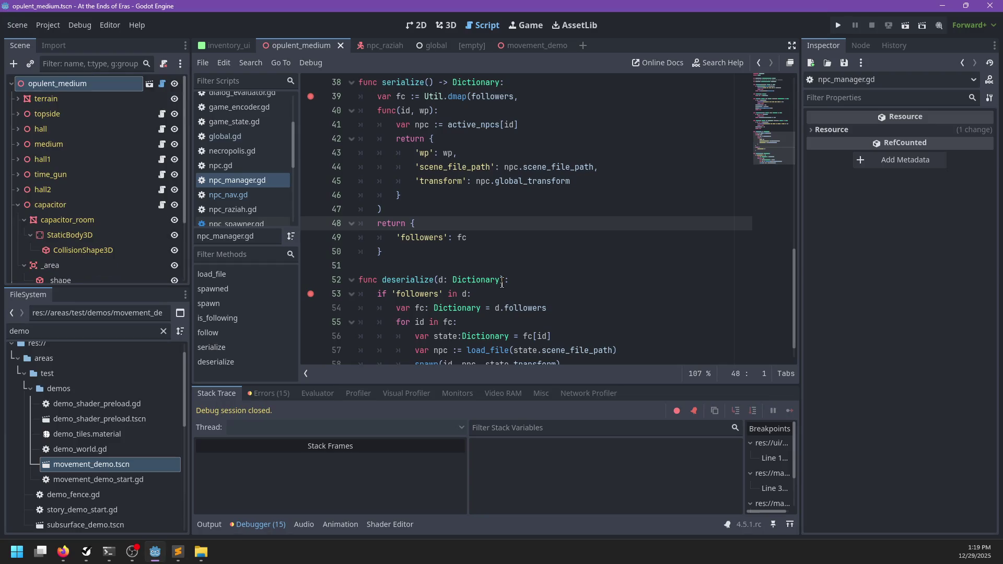
pyautogui.press('F5')
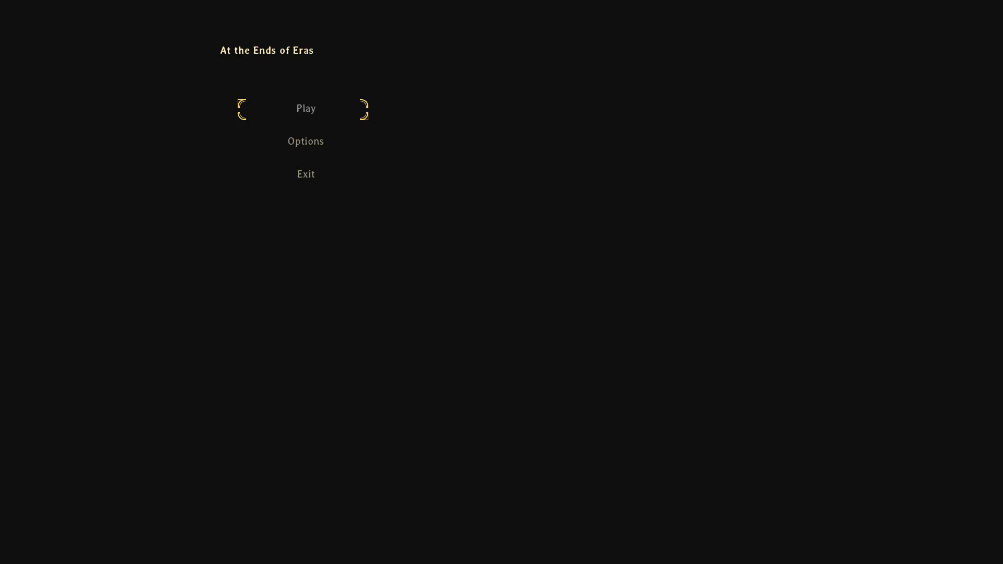
pyautogui.hotkey('alt', 'F4')
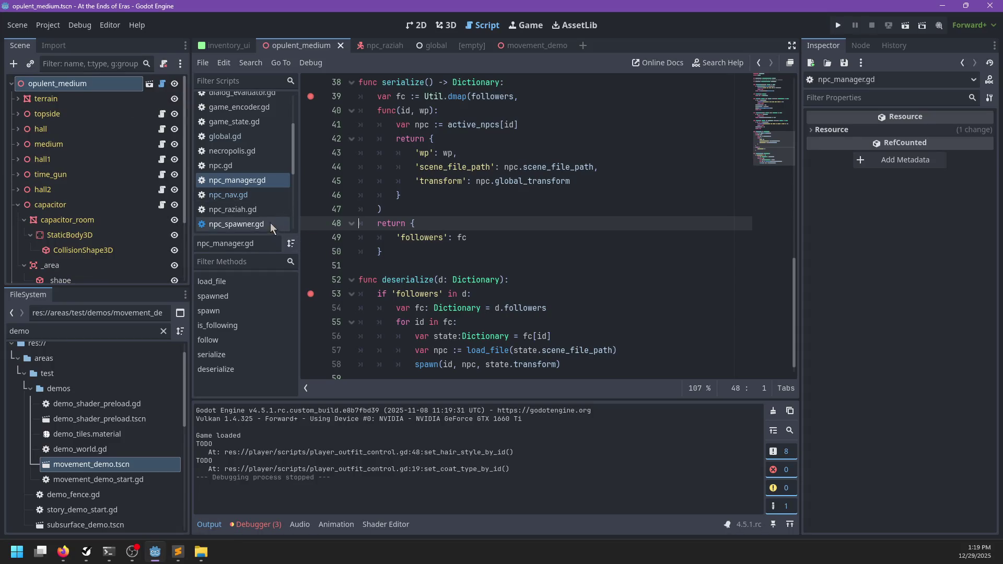
# - Open global.gd and search for 'deserialize' to locate the load_sync call
pyautogui.scroll(-5, 258, 202)
pyautogui.scroll(5, 249, 180)
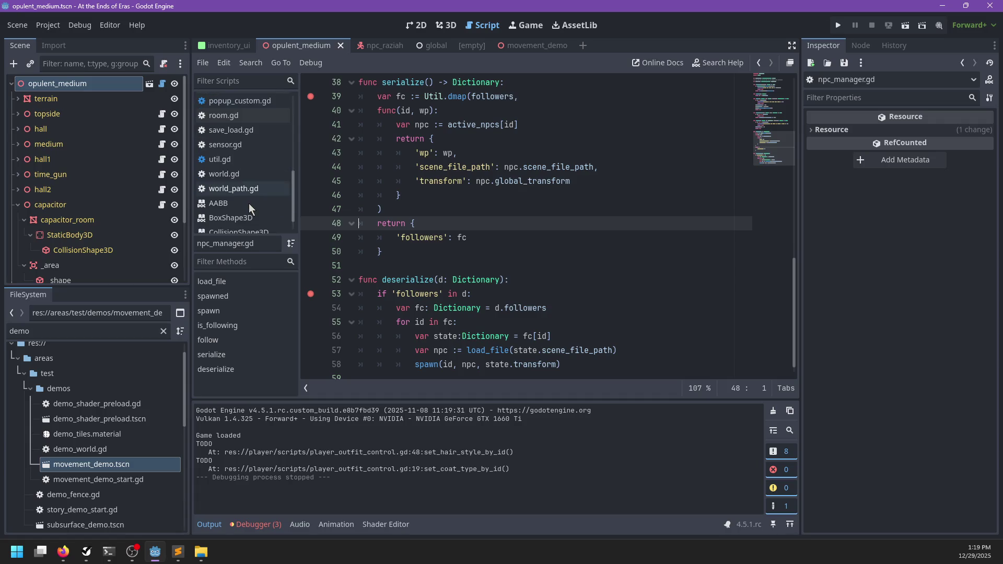
pyautogui.scroll(1, 248, 178)
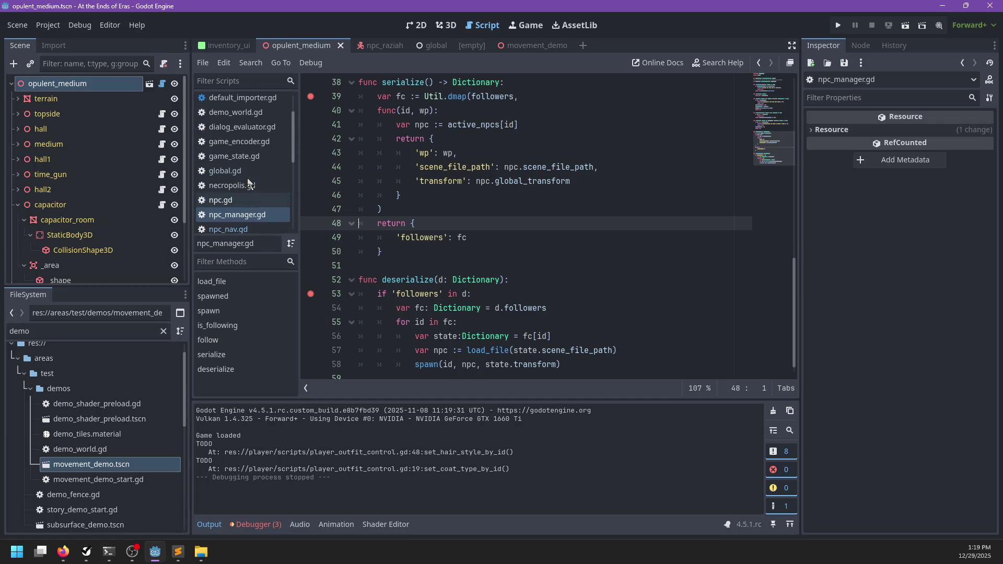
pyautogui.click(246, 173)
pyautogui.hotkey('ctrl', 'f')
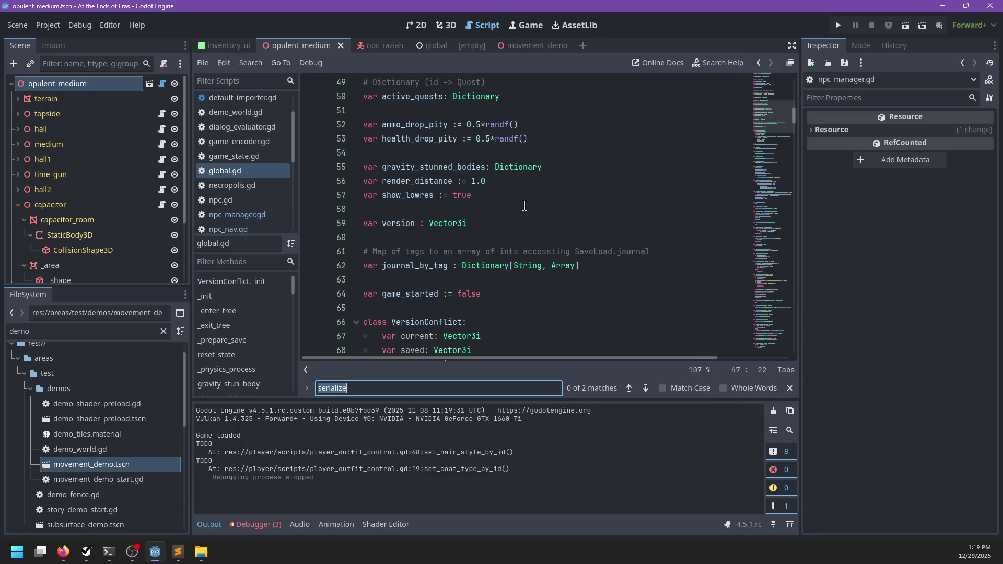
pyautogui.write('deserialize')
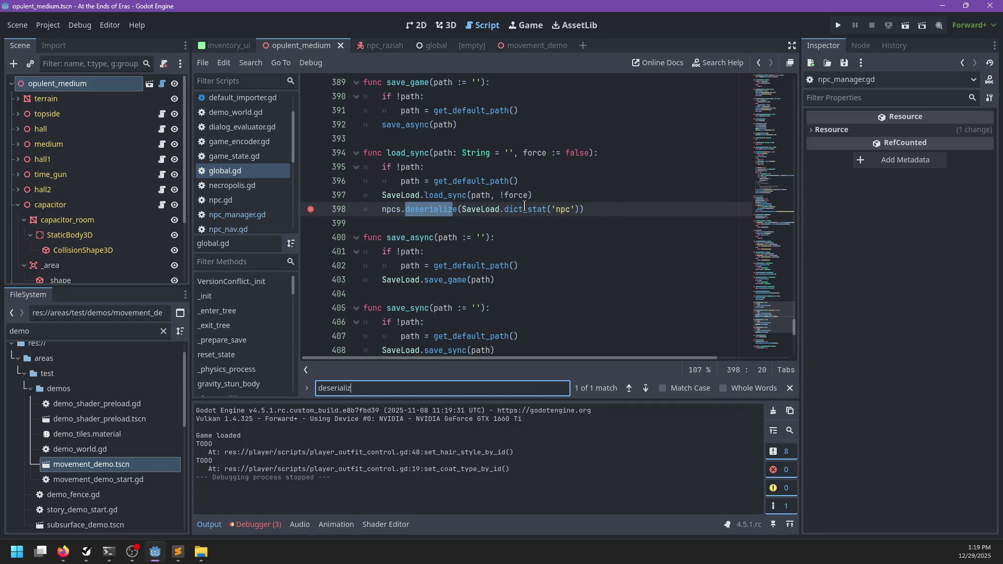
pyautogui.press('Escape')
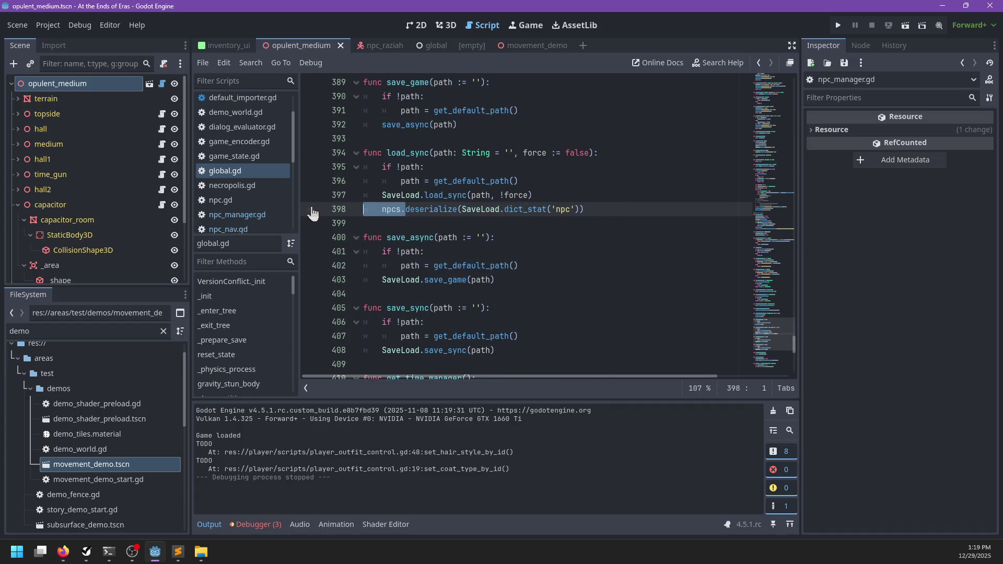
pyautogui.keyDown('ctrl'); pyautogui.click(446, 196); pyautogui.keyUp('ctrl')
# - Look through npc_spawner.gd and save_load.gd, then break at global.gd line 395 in load_sync
pyautogui.scroll(-10, 526, 214)
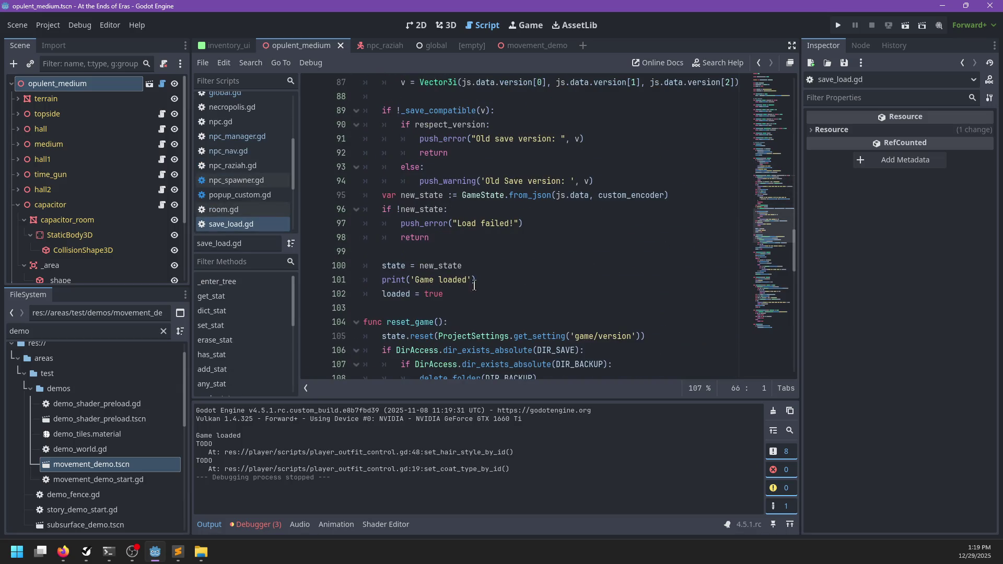
pyautogui.scroll(10, 486, 275)
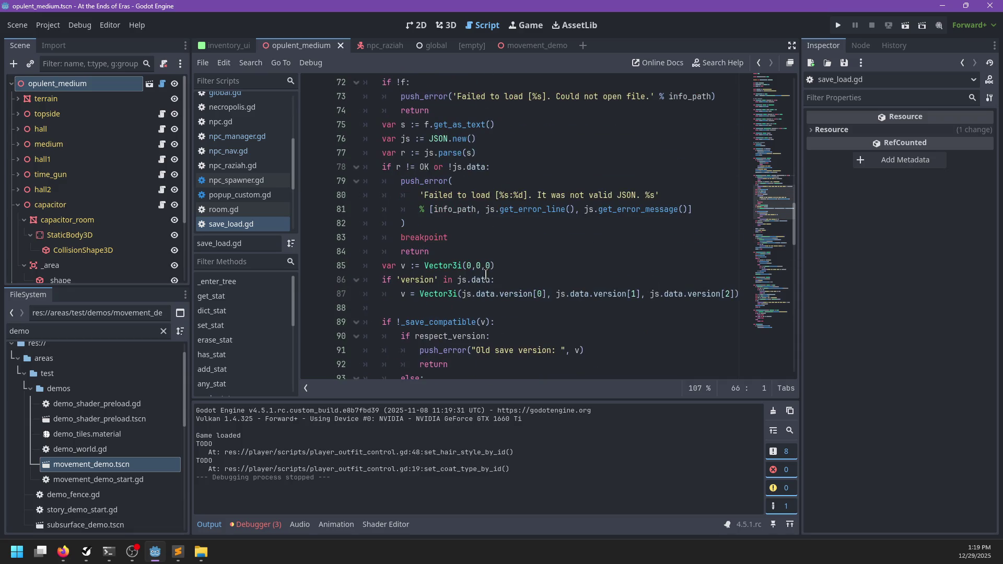
pyautogui.click(233, 181)
pyautogui.click(235, 223)
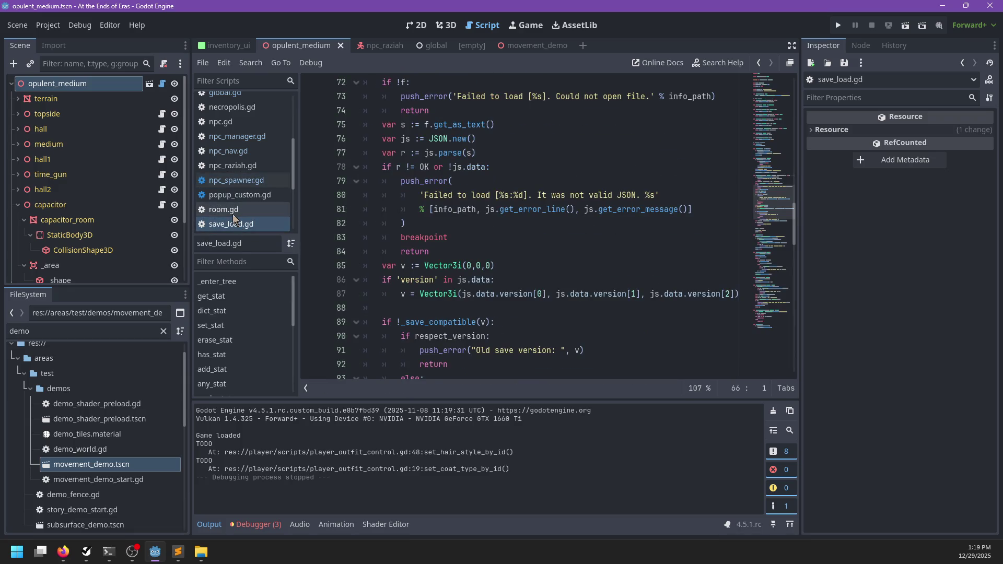
pyautogui.scroll(1, 245, 125)
pyautogui.click(256, 110)
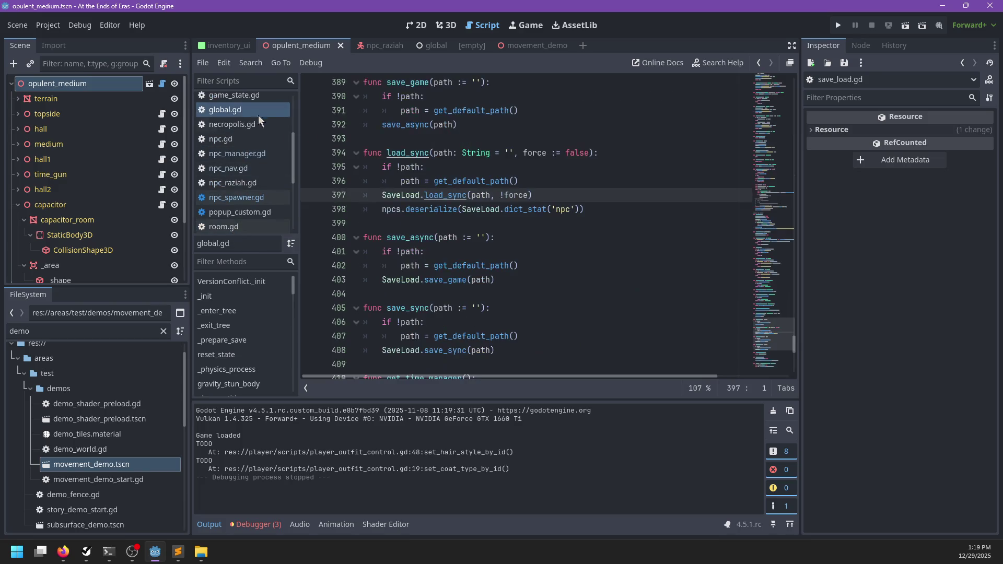
pyautogui.scroll(2, 421, 228)
pyautogui.click(315, 251)
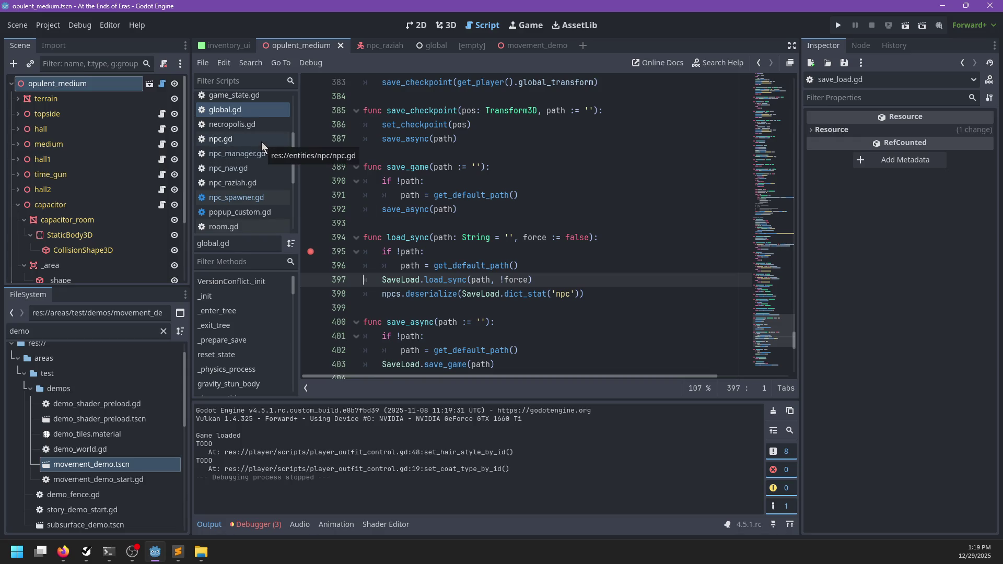
# - Change line 9 of chunk_editor.gd's _enter_tree from SaveLoad to Global.load_sync()
pyautogui.click(162, 84)
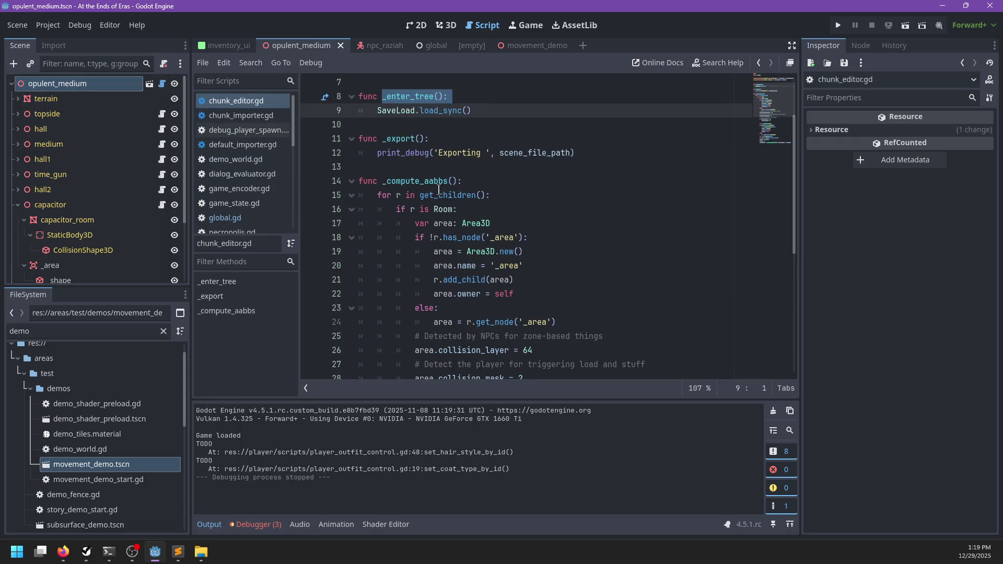
pyautogui.doubleClick(401, 195)
pyautogui.write('Global')
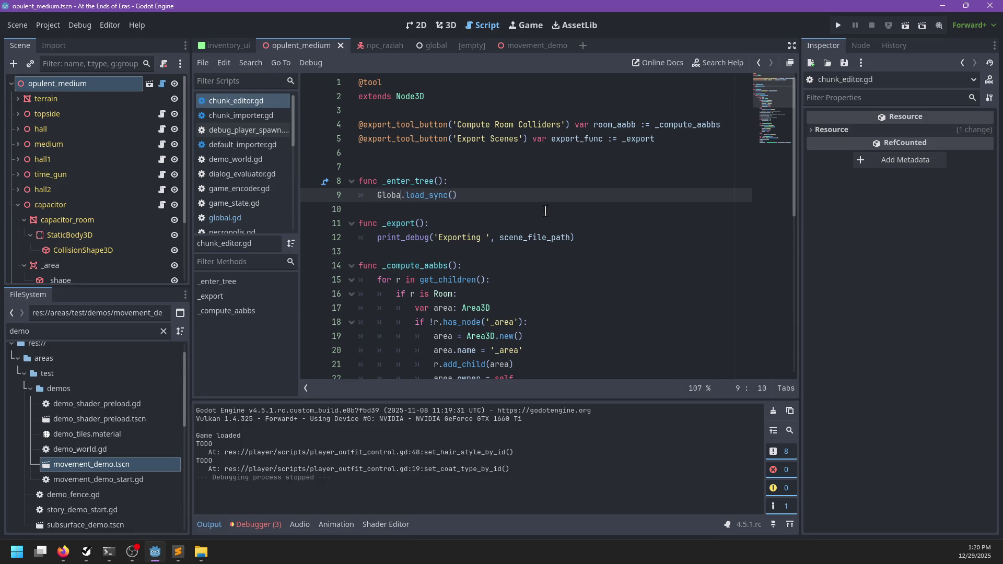
pyautogui.click(496, 191)
pyautogui.press('F6')
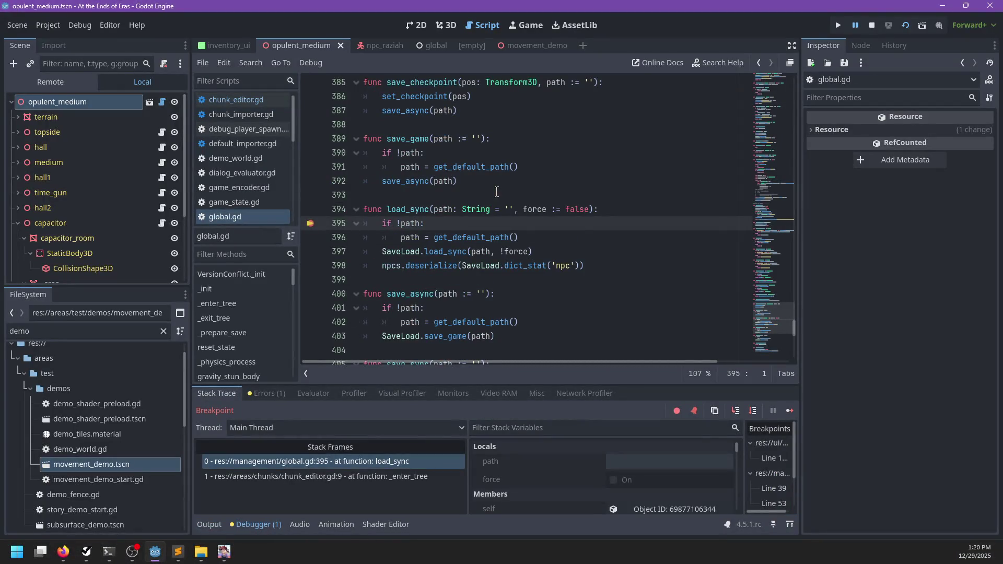
pyautogui.click(312, 225)
pyautogui.press('F12')
pyautogui.press('F10')
pyautogui.press('F10')
pyautogui.press('F10')
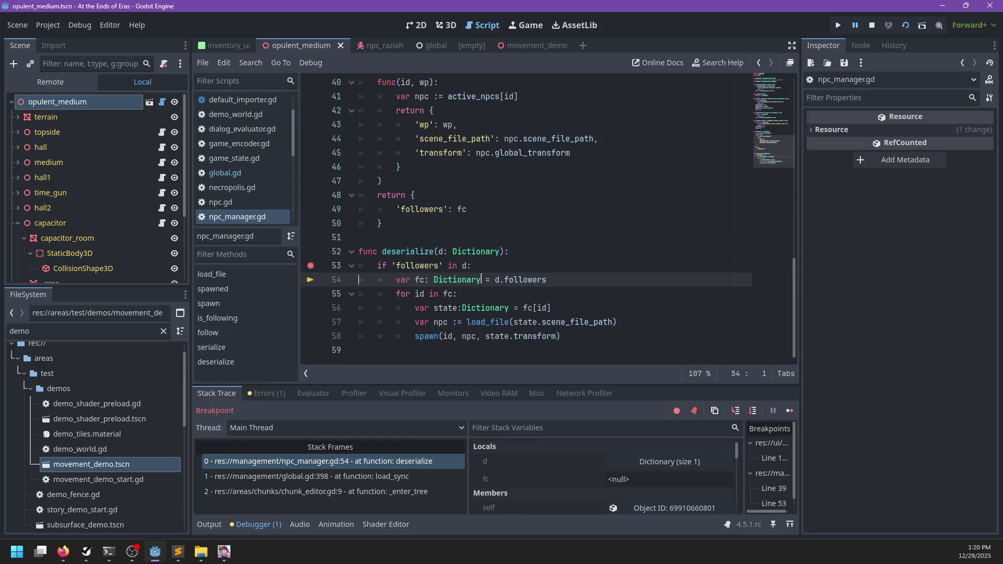
pyautogui.press('F10')
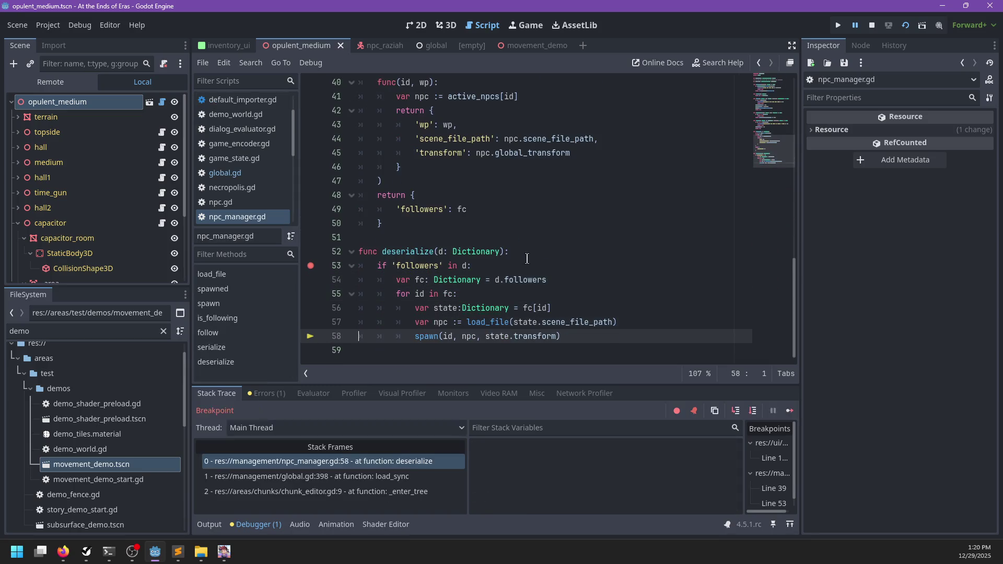
pyautogui.press('F10')
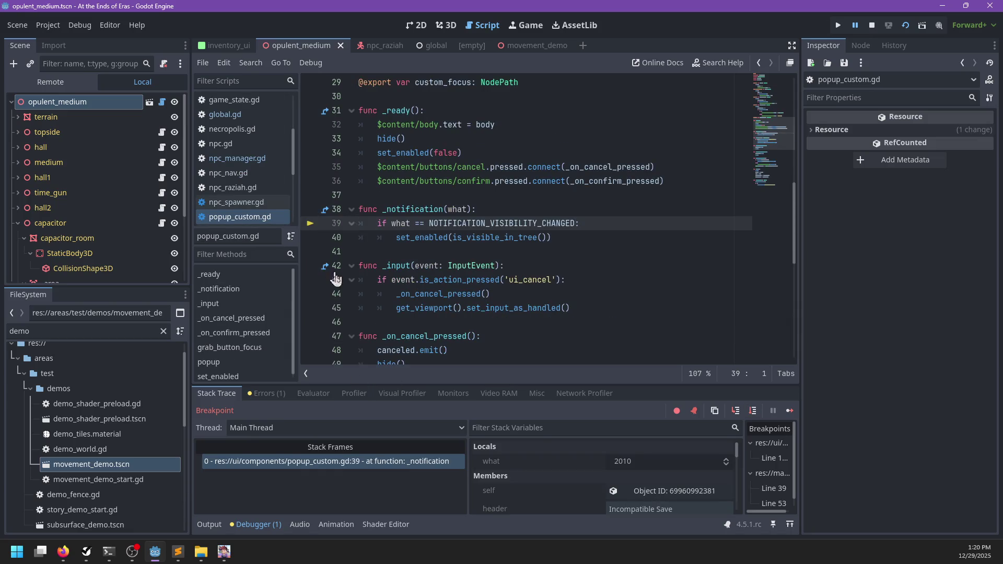
pyautogui.scroll(-1, 540, 232)
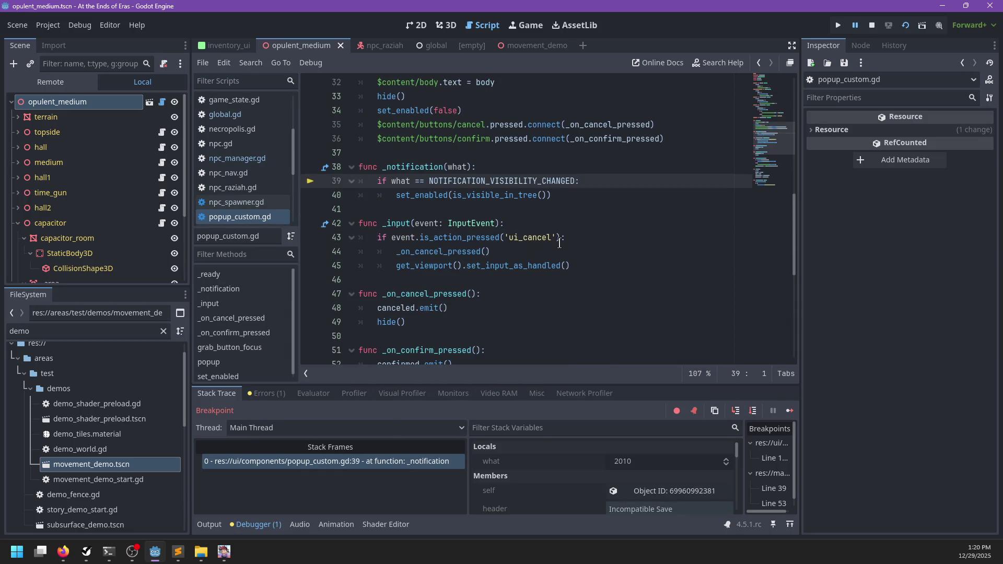
pyautogui.press('F12')
pyautogui.hotkey('alt', 'Tab')
pyautogui.click(210, 524)
pyautogui.click(243, 528)
pyautogui.click(275, 395)
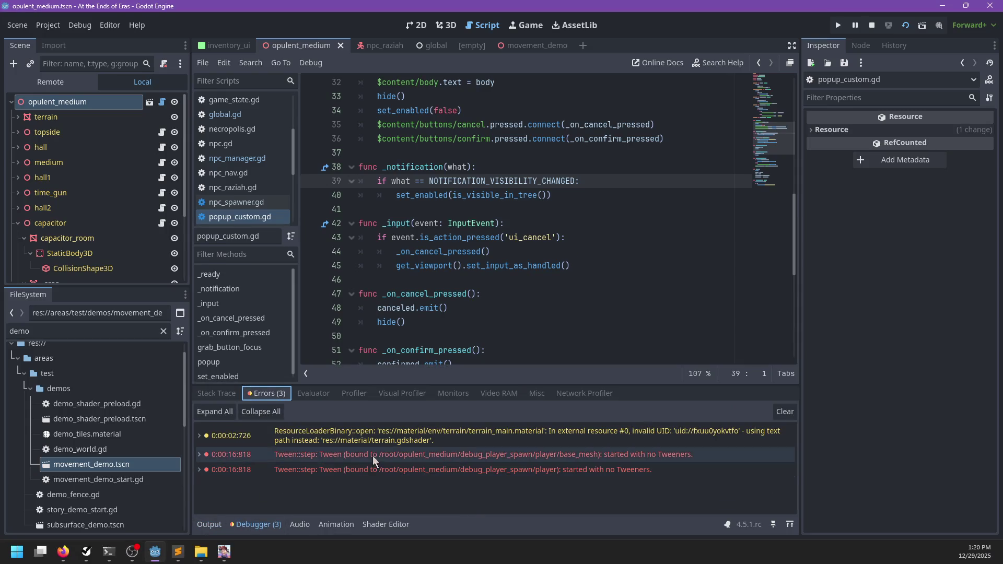
pyautogui.hotkey('alt', 'Tab')
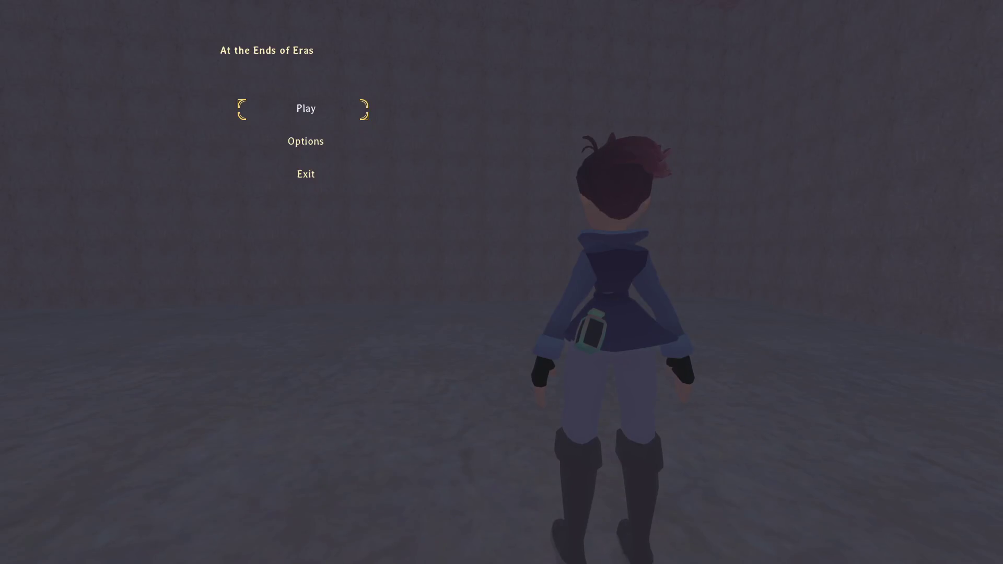
pyautogui.press('Return')
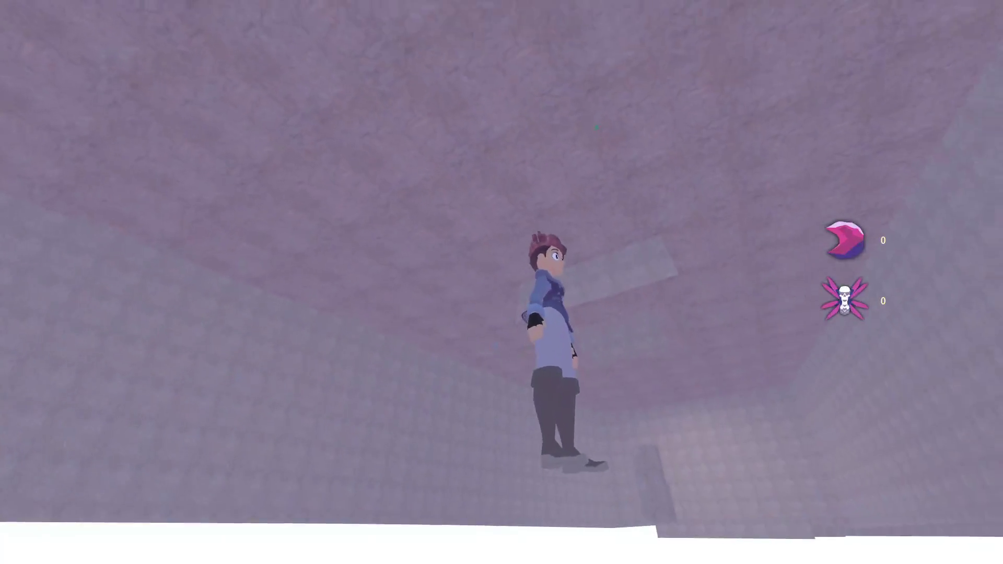
pyautogui.press('w')
pyautogui.press('s')
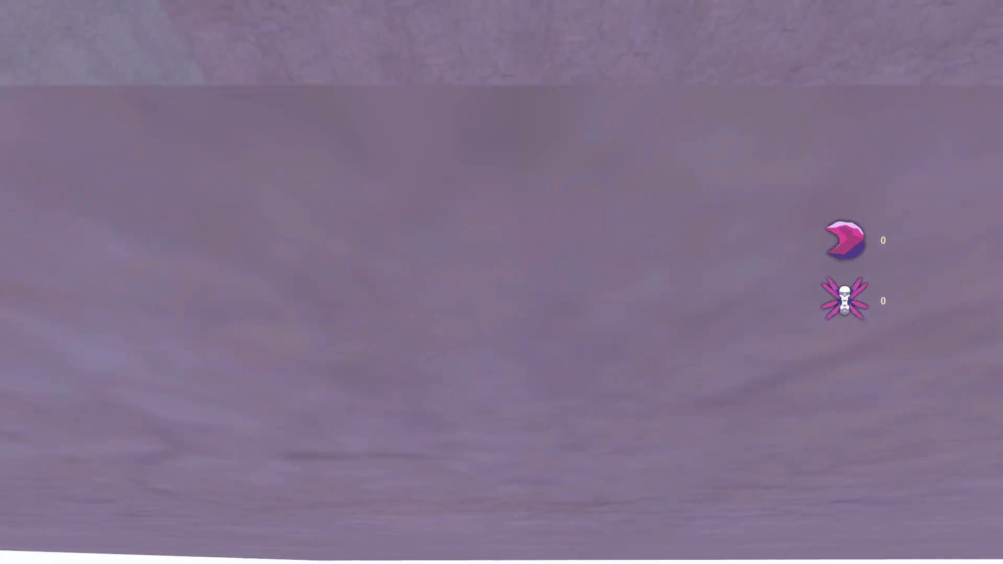
pyautogui.press('w')
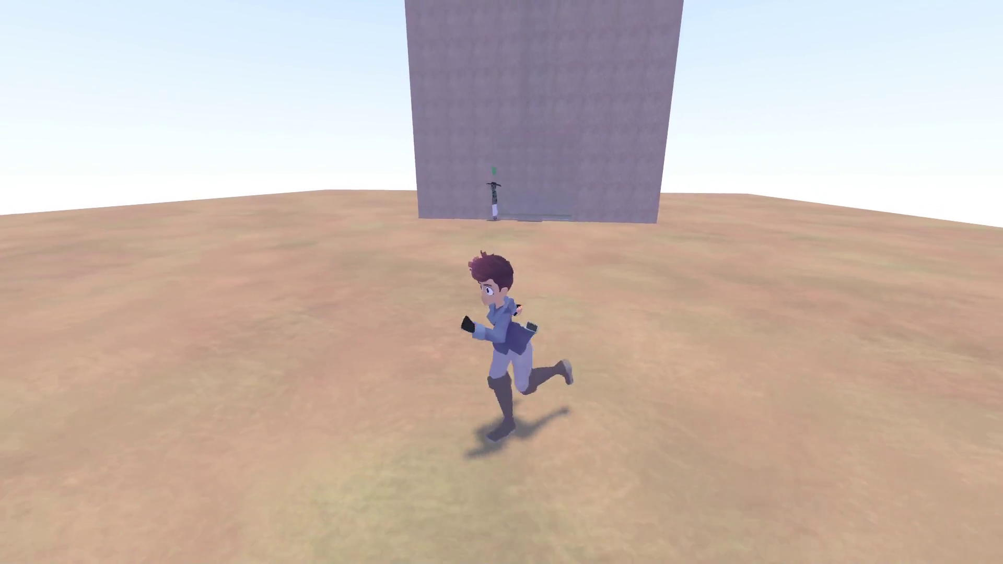
pyautogui.press('Escape')
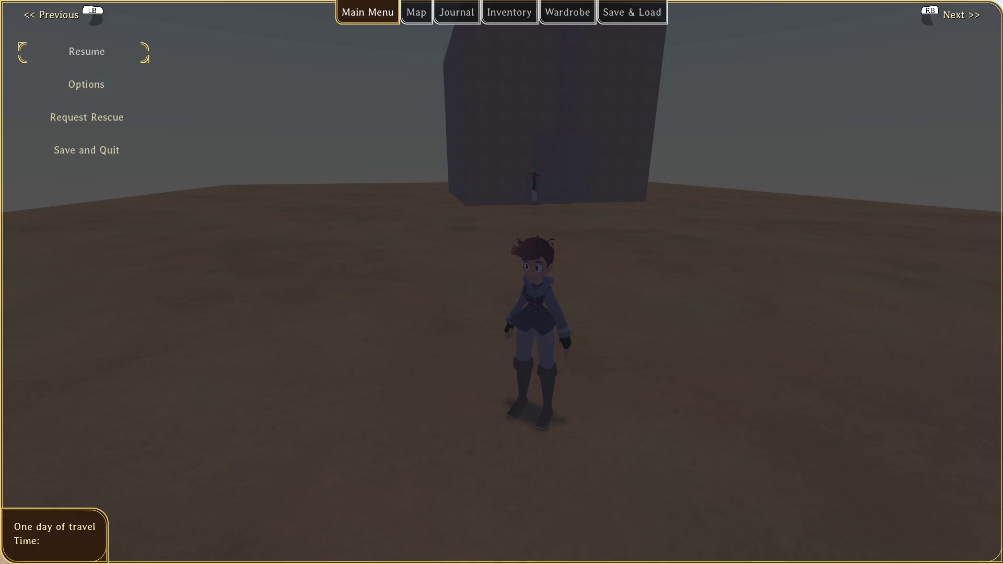
pyautogui.hotkey('alt', 'Tab')
pyautogui.click(495, 306)
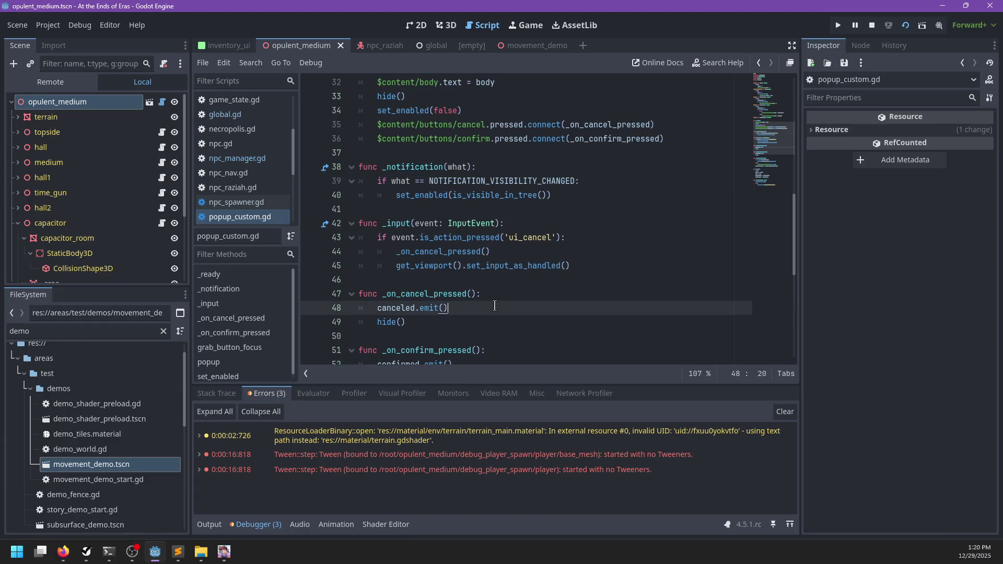
pyautogui.hotkey('ctrl', 'f')
pyautogui.write('npc.')
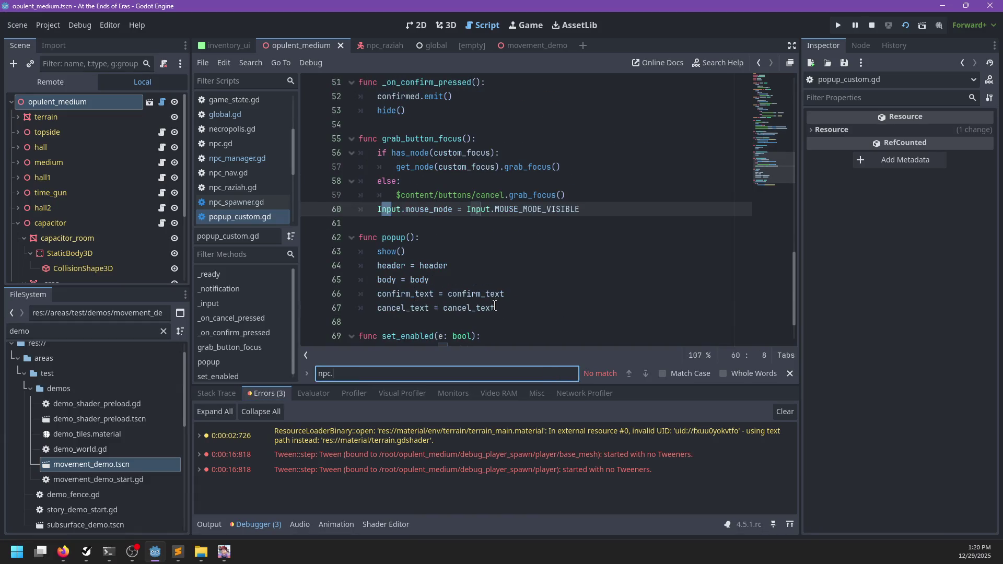
pyautogui.press('Escape')
pyautogui.scroll(-1, 242, 179)
# - In npc_manager.gd's deserialize, rewrite the follow call's arguments to use state
pyautogui.scroll(5, 243, 180)
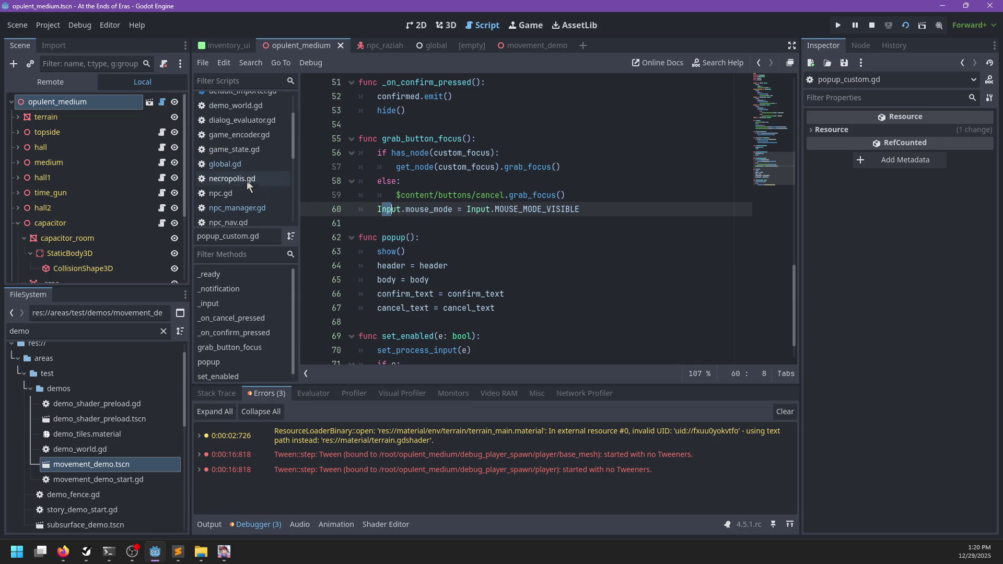
pyautogui.click(237, 208)
pyautogui.write('ollow(id, npc, state.transform')
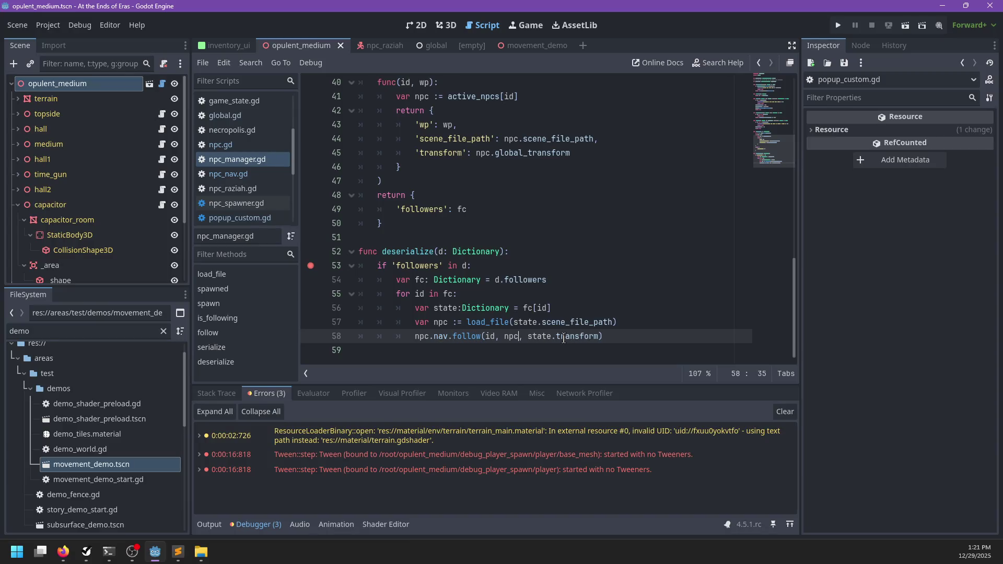
pyautogui.hotkey('ctrl', 'shift', 'Left')
pyautogui.hotkey('ctrl', 'Right')
pyautogui.hotkey('ctrl', 'Right')
pyautogui.hotkey('ctrl', 'shift', 'Left')
pyautogui.hotkey('ctrl', 'shift', 'Left')
pyautogui.hotkey('ctrl', 'shift', 'Left')
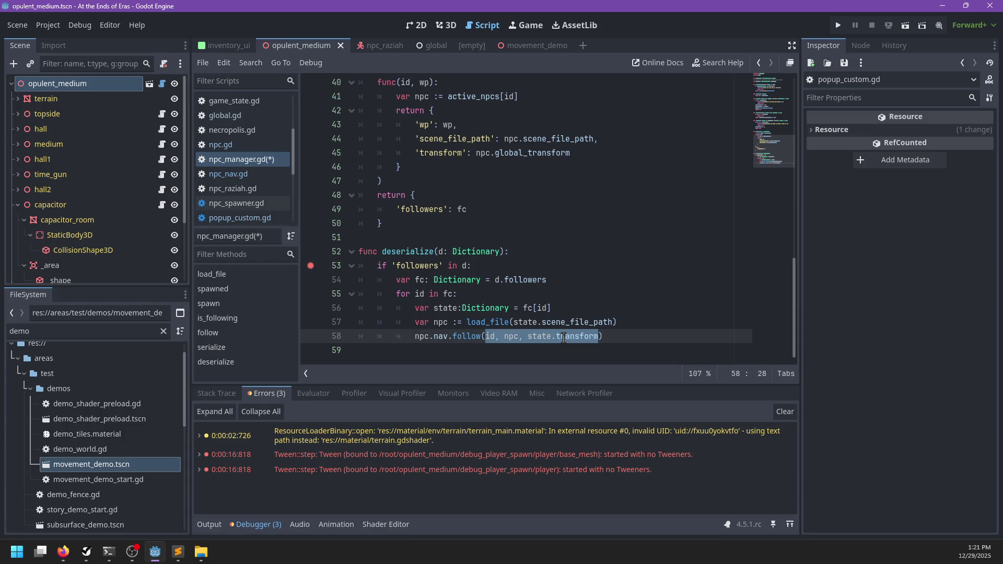
pyautogui.press('BackSpace')
pyautogui.write('.w')
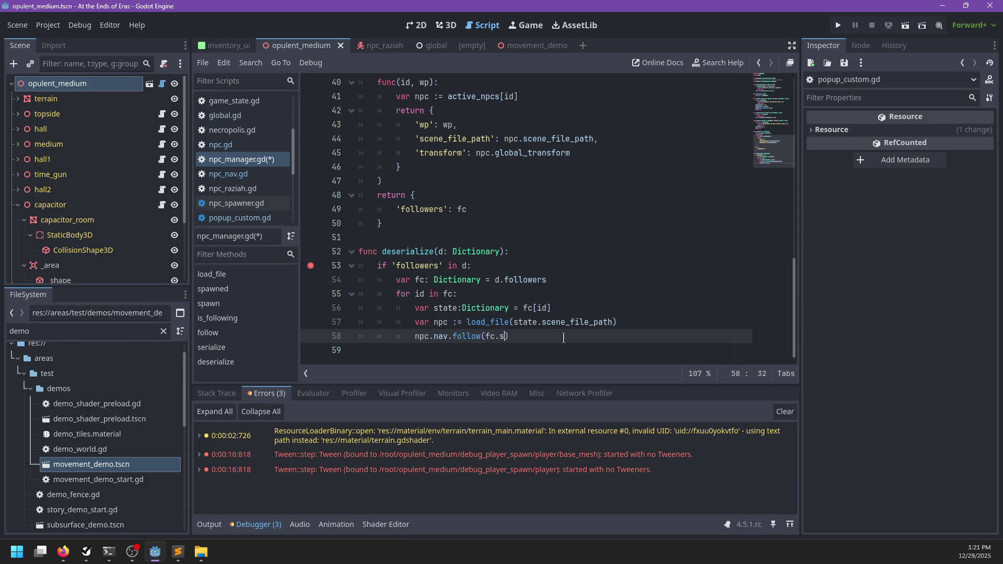
pyautogui.press('BackSpace')
pyautogui.press('BackSpace')
pyautogui.press('BackSpace')
pyautogui.write('state.')
# - Add a line setting npc.global_transform = state.transform and save
pyautogui.press('Return')
pyautogui.write('pc.g')
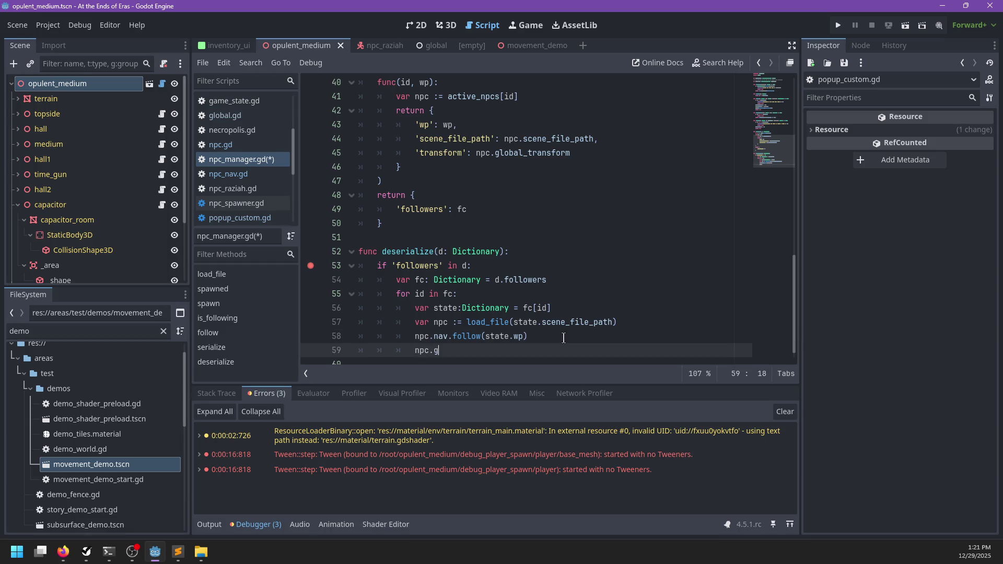
pyautogui.write('lobal_transform =')
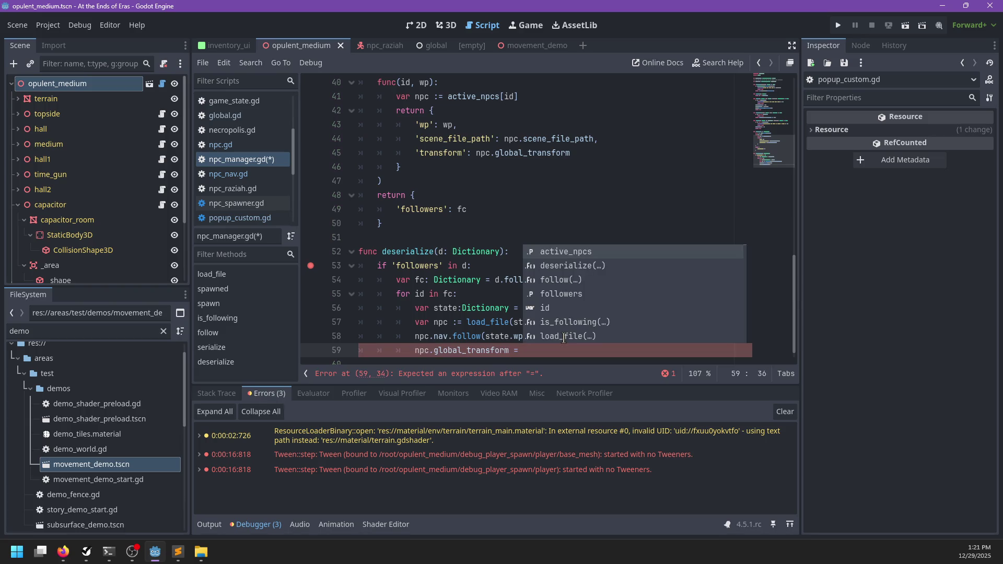
pyautogui.press('Escape')
pyautogui.write('state.transform')
pyautogui.hotkey('ctrl', 's')
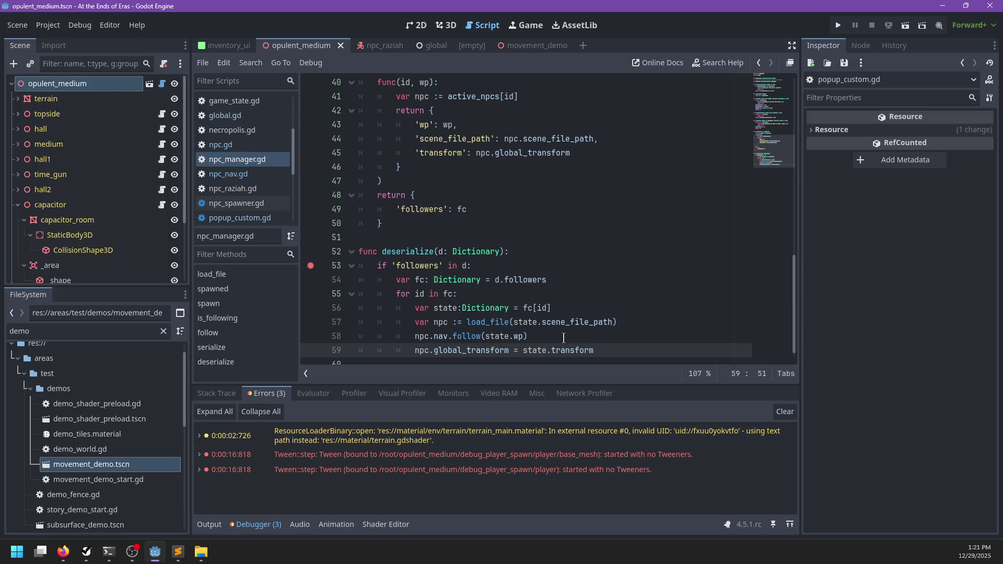
# - Restore line 58 after load_file to spawn(id, npc, state.transform)
pyautogui.press('Up')
pyautogui.press('Up')
pyautogui.press('Return')
pyautogui.scroll(10, 564, 338)
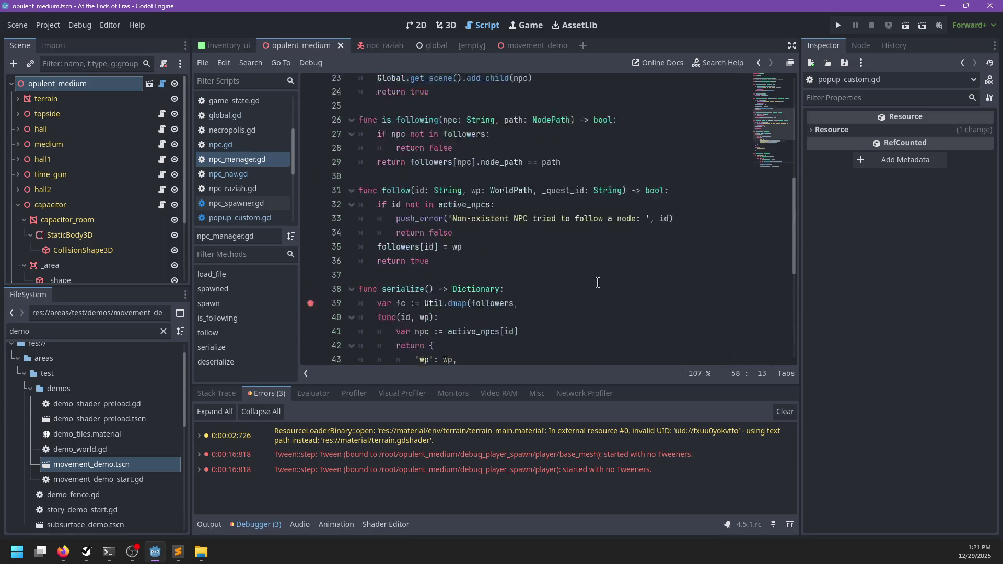
pyautogui.scroll(3, 570, 281)
pyautogui.scroll(-3, 570, 281)
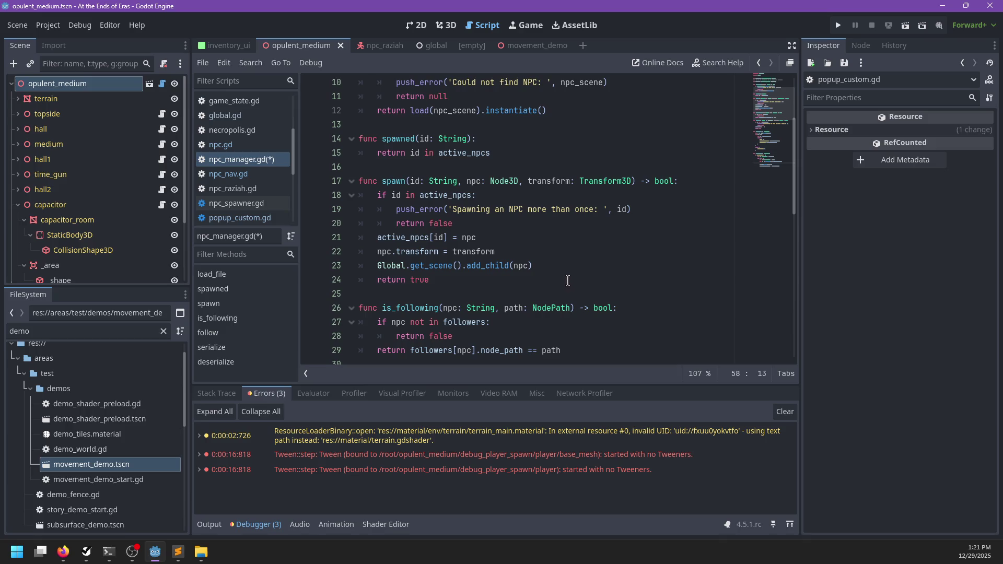
pyautogui.write('spawn(')
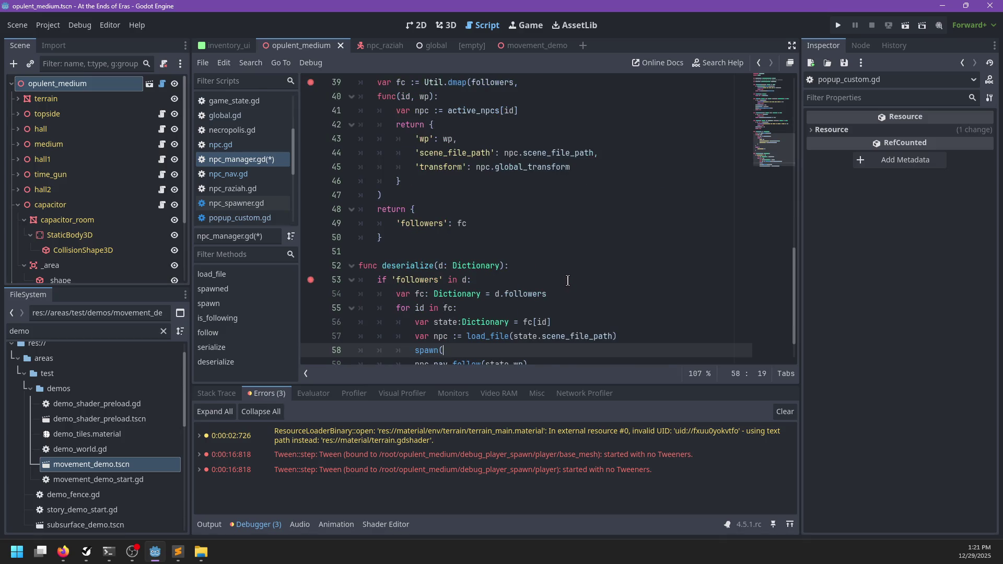
pyautogui.press('BackSpace')
pyautogui.press('BackSpace')
pyautogui.press('BackSpace')
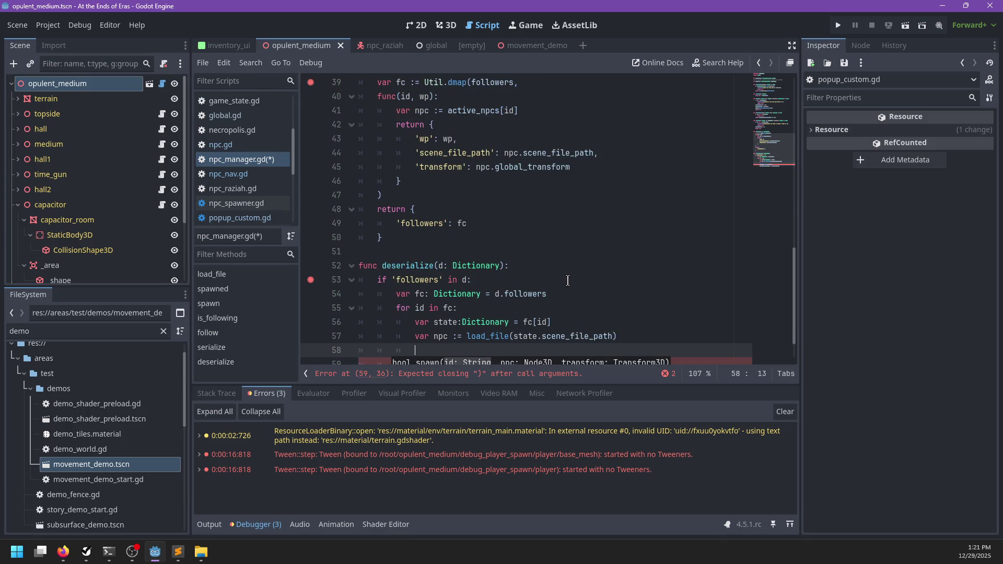
pyautogui.write('npc.nav.follow(state.wp)')
pyautogui.hotkey('ctrl', 'z')
pyautogui.hotkey('ctrl', 'z')
pyautogui.hotkey('ctrl', 'z')
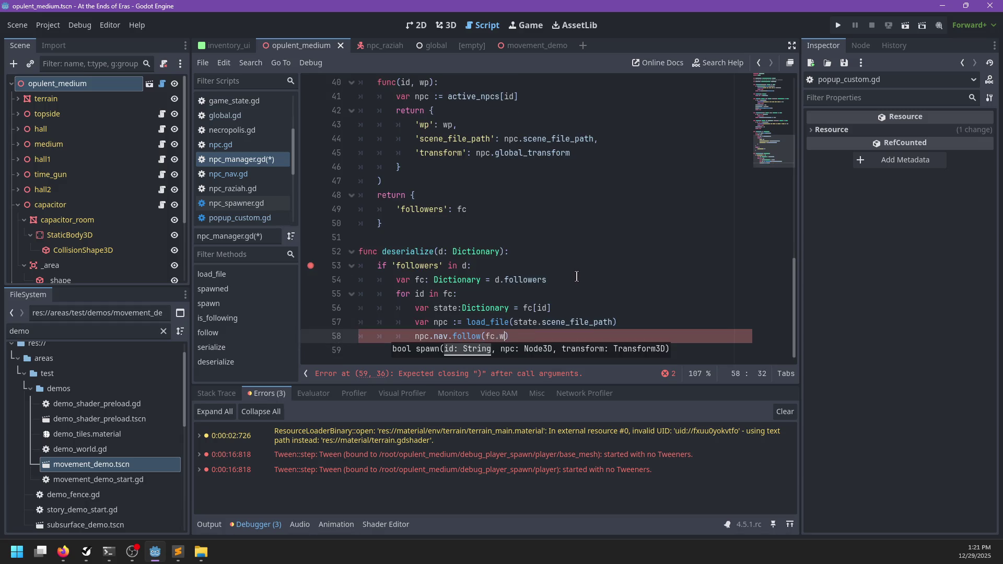
pyautogui.hotkey('ctrl', 'z')
pyautogui.hotkey('ctrl', 'z')
pyautogui.hotkey('ctrl', 'z')
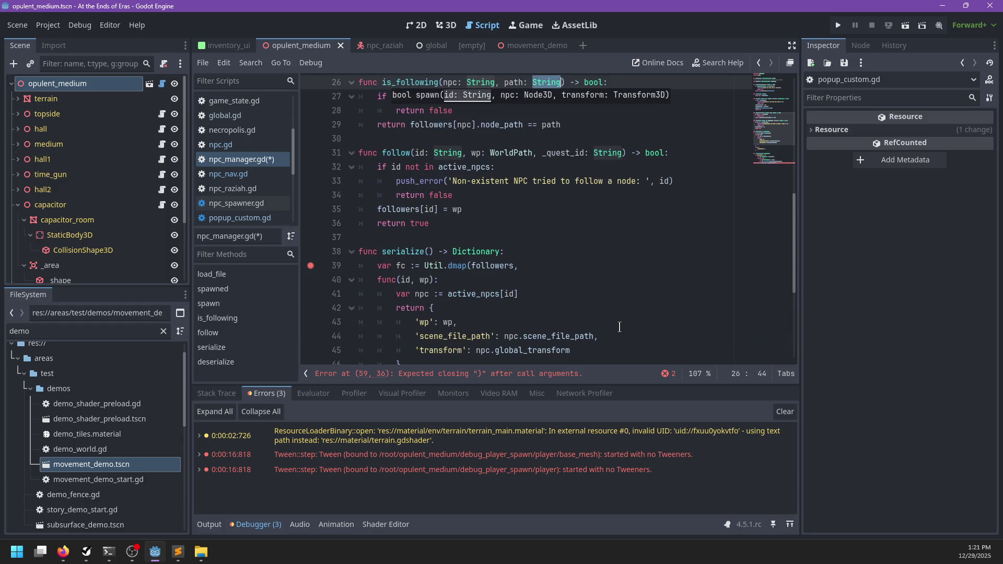
# - Add npc.nav.follow(state.wp, true) after spawn, save npc_manager.gd, and run the game
pyautogui.click(585, 347)
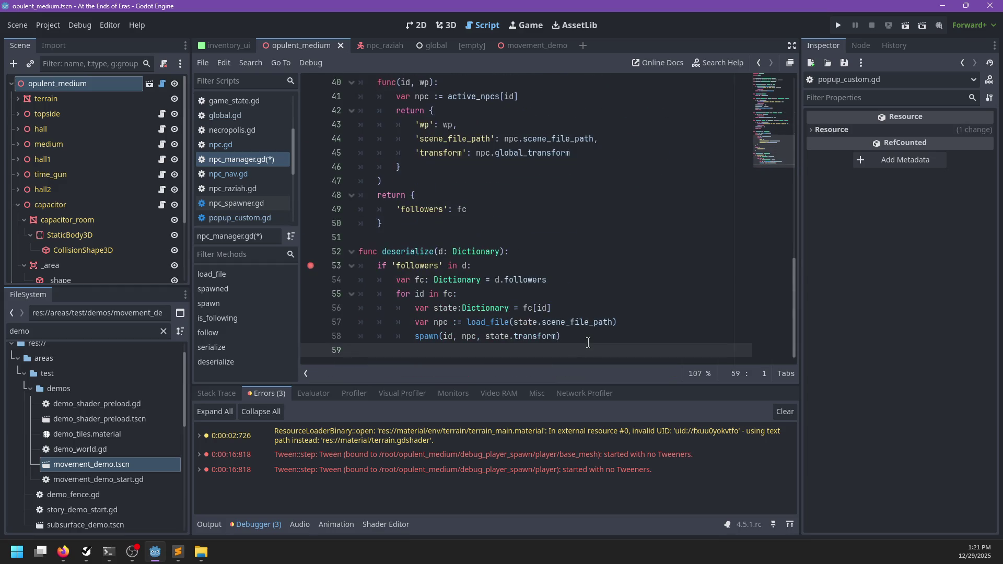
pyautogui.press('Tab')
pyautogui.write('c.nav.')
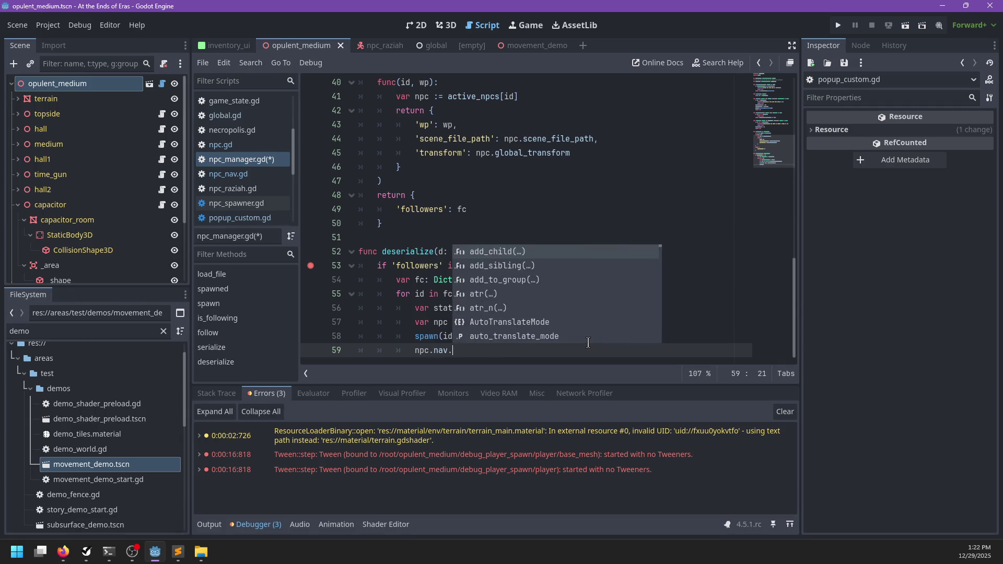
pyautogui.write('follow(state.wp,')
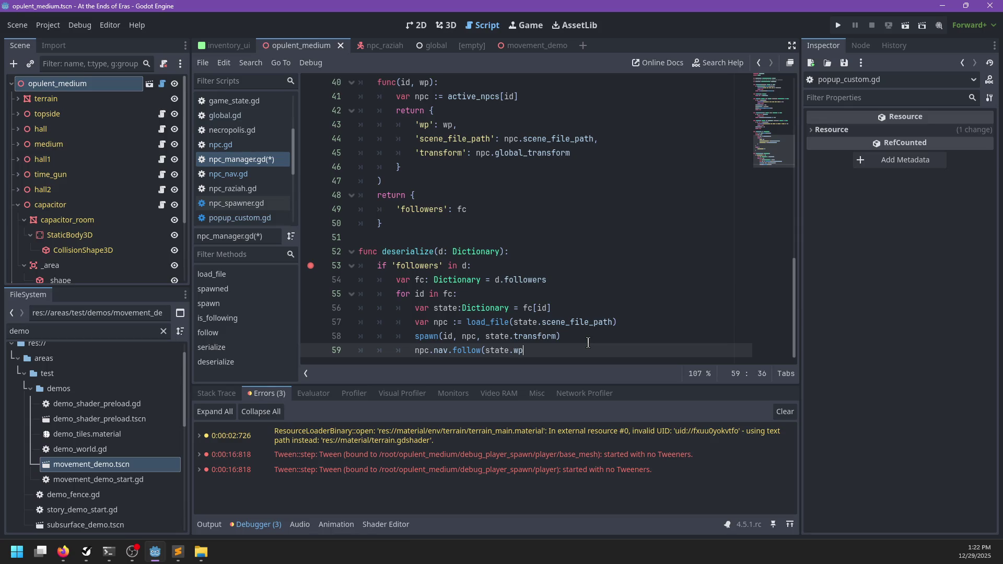
pyautogui.write(' true')
pyautogui.hotkey('ctrl', 's')
pyautogui.press('F5')
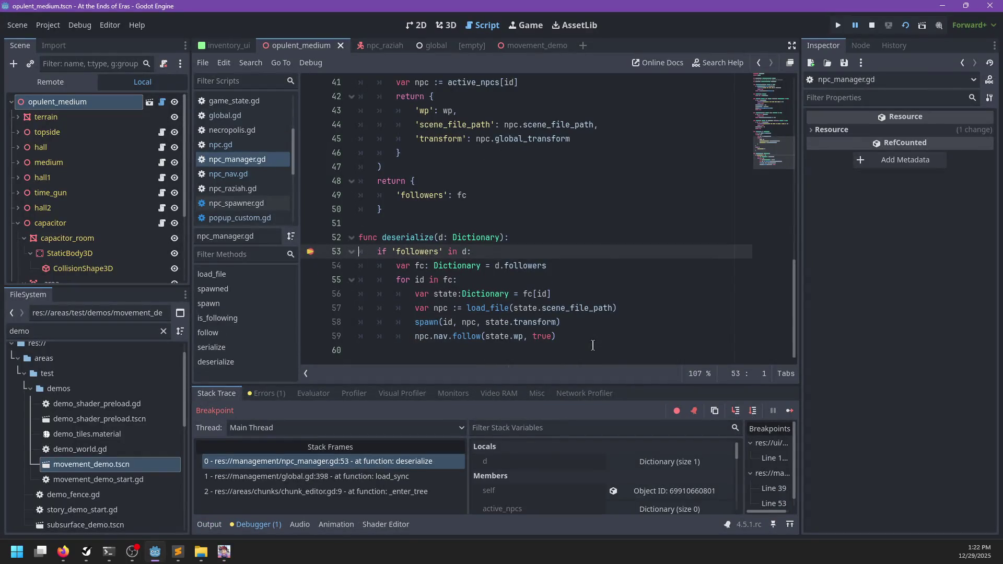
# - Remove the line 53 breakpoint, resume, and inspect npc.nav on the failing line 59
pyautogui.click(312, 252)
pyautogui.press('F12')
pyautogui.moveTo(445, 313)
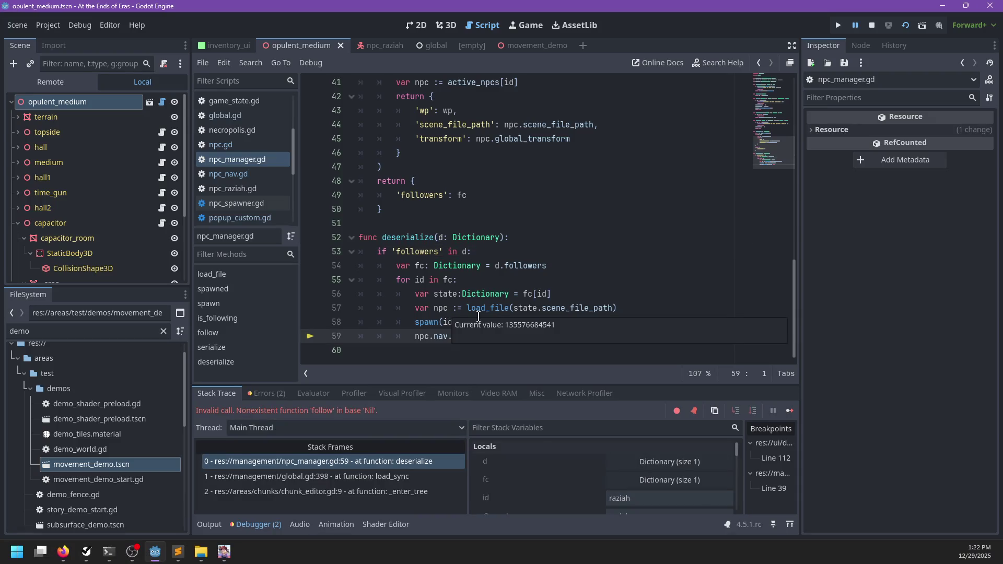
pyautogui.press('Up')
pyautogui.press('Up')
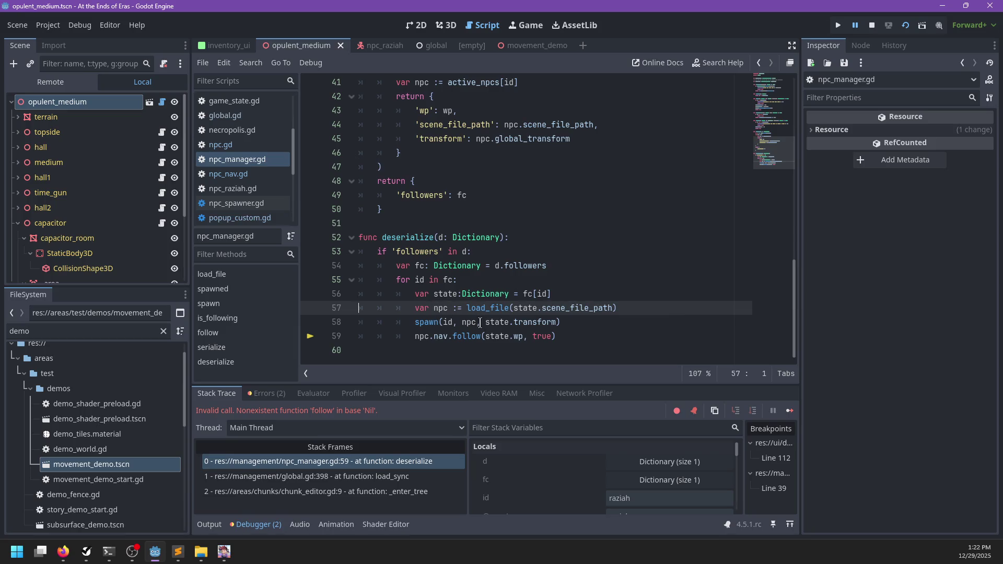
pyautogui.click(430, 322)
pyautogui.doubleClick(439, 337)
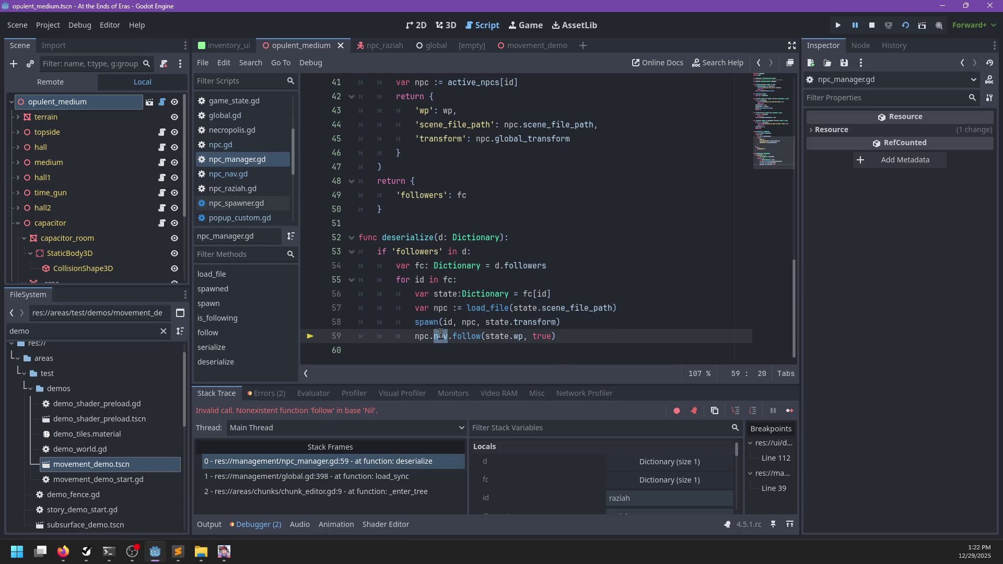
# - Break at line 57, inspect npc in Stack Variables, and go to spawn's definition
pyautogui.scroll(1, 440, 335)
pyautogui.scroll(-2, 441, 334)
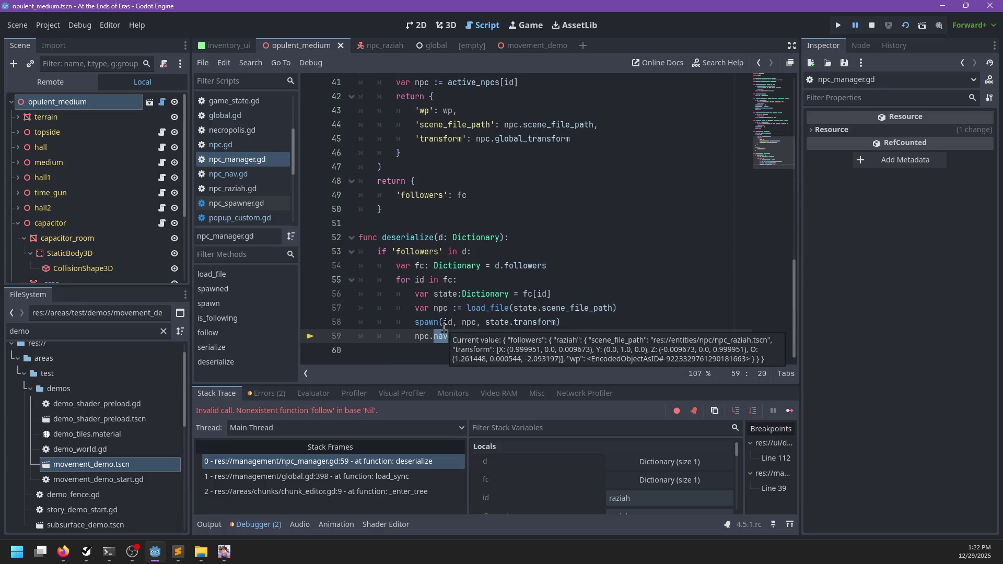
pyautogui.click(310, 308)
pyautogui.click(636, 336)
pyautogui.scroll(-1, 634, 452)
pyautogui.scroll(-3, 634, 453)
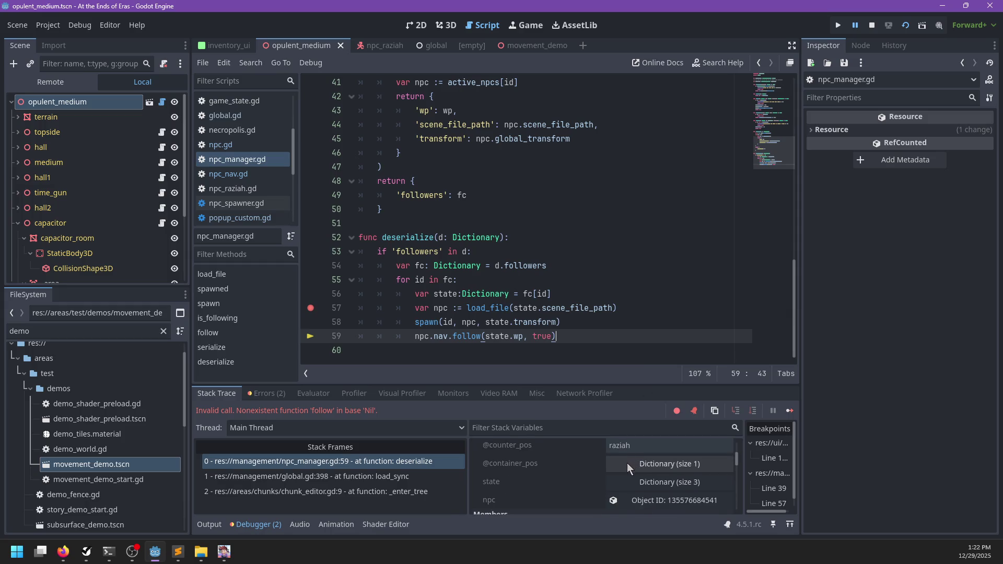
pyautogui.click(646, 492)
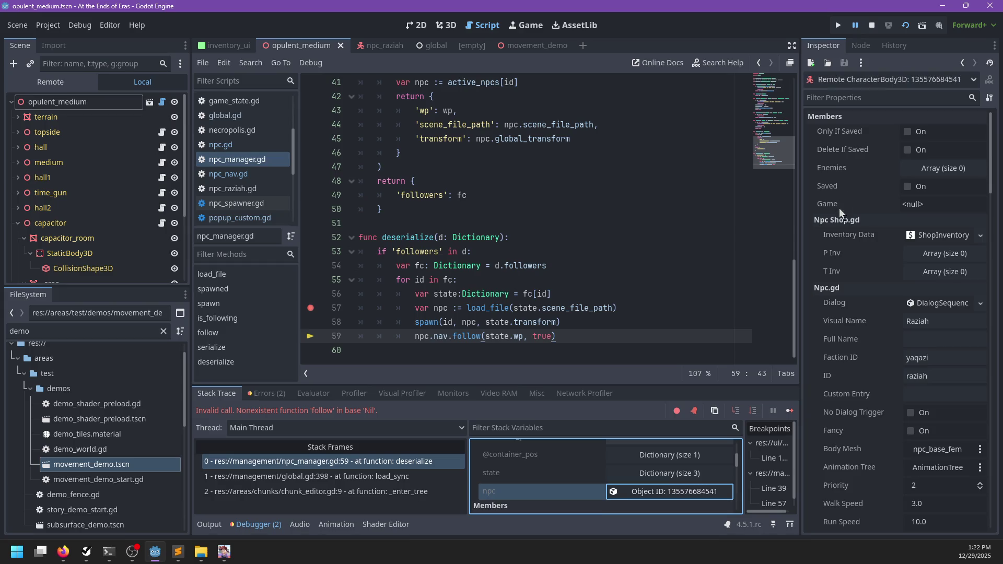
pyautogui.scroll(-5, 873, 259)
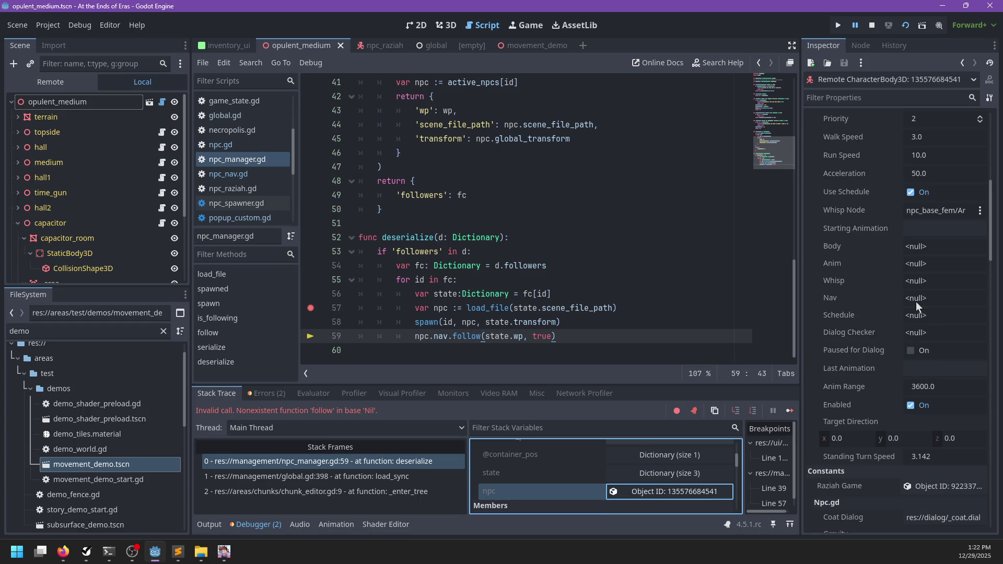
pyautogui.keyDown('ctrl'); pyautogui.click(426, 322); pyautogui.keyUp('ctrl')
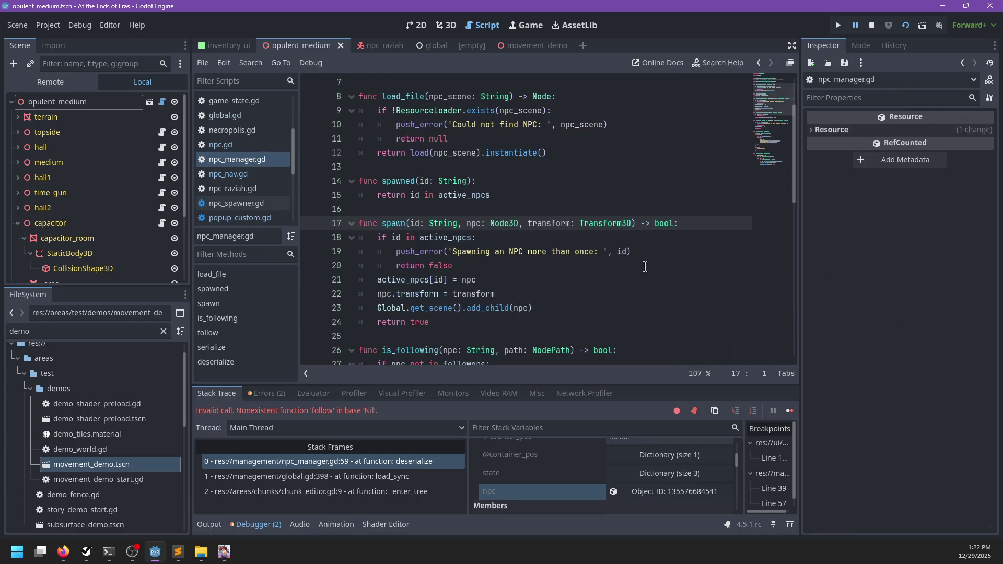
# - Filter the FileSystem by 'np' and open base_npc.gd and npc.gd
pyautogui.scroll(-2, 585, 272)
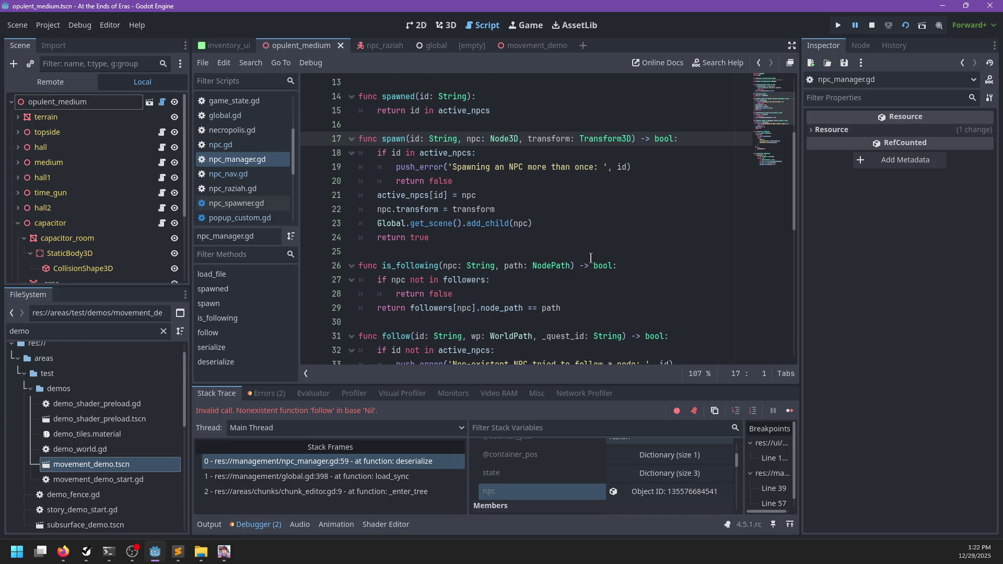
pyautogui.scroll(4, 590, 258)
pyautogui.scroll(-5, 589, 260)
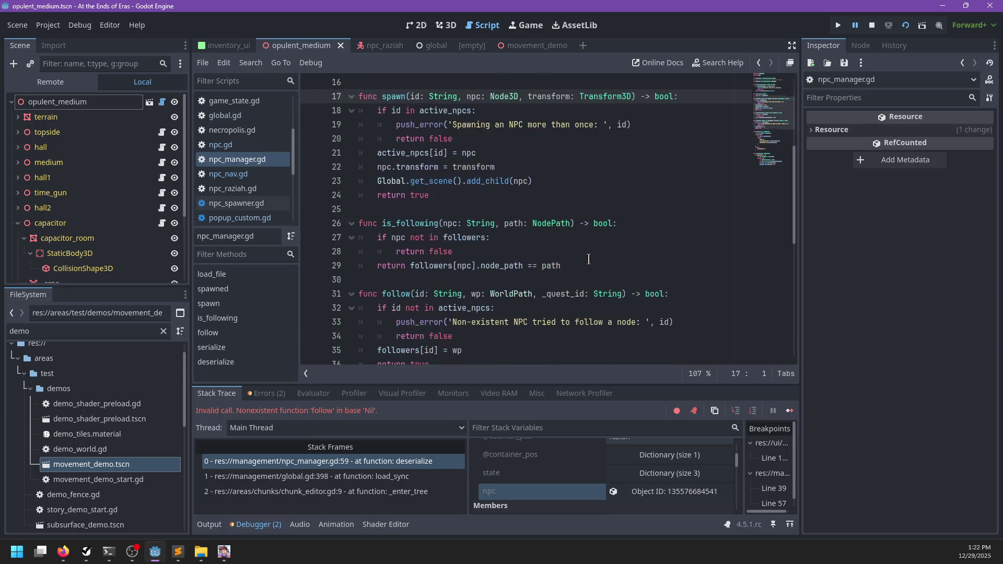
pyautogui.scroll(-8, 589, 259)
pyautogui.scroll(12, 588, 259)
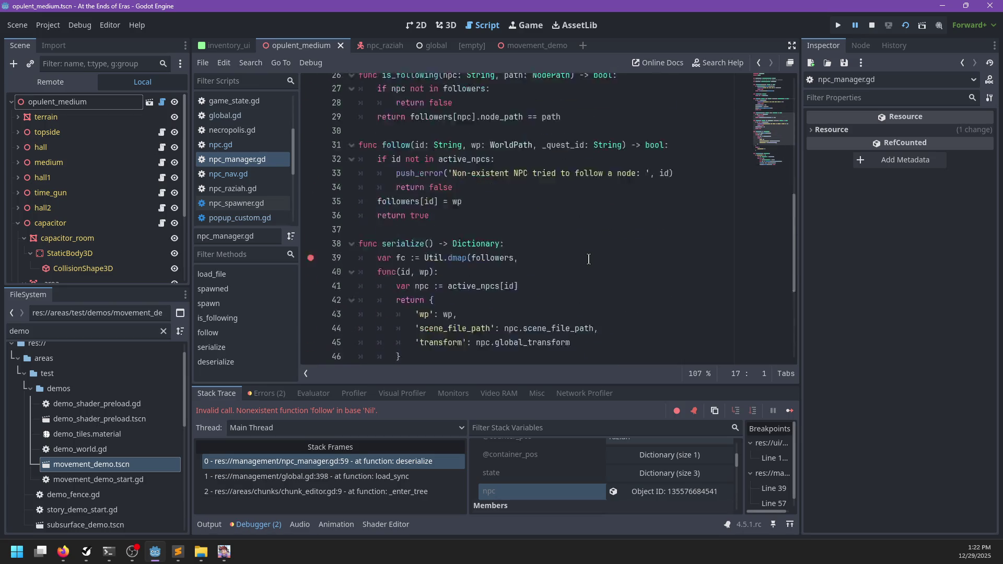
pyautogui.doubleClick(81, 329)
pyautogui.write('npc')
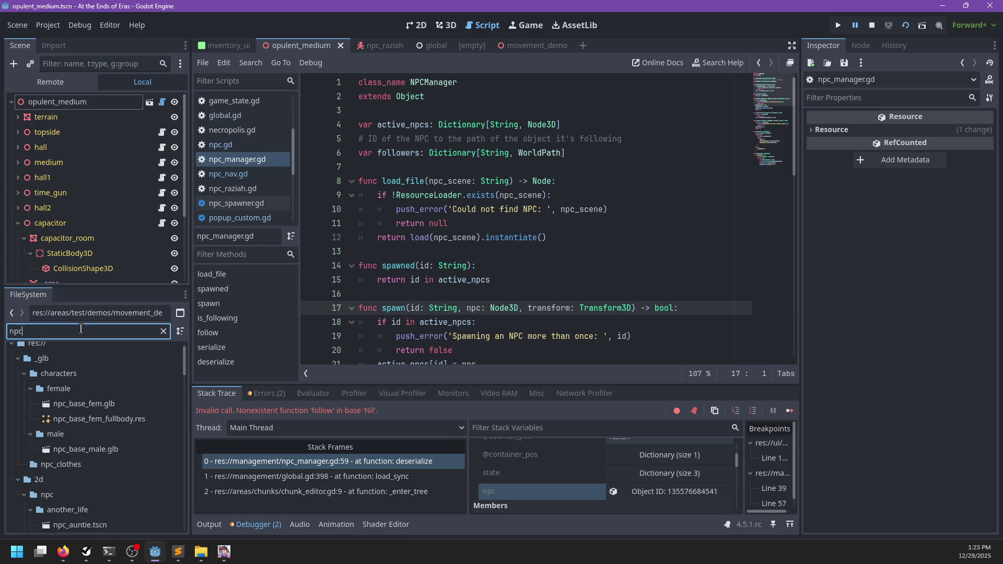
pyautogui.scroll(-5, 104, 483)
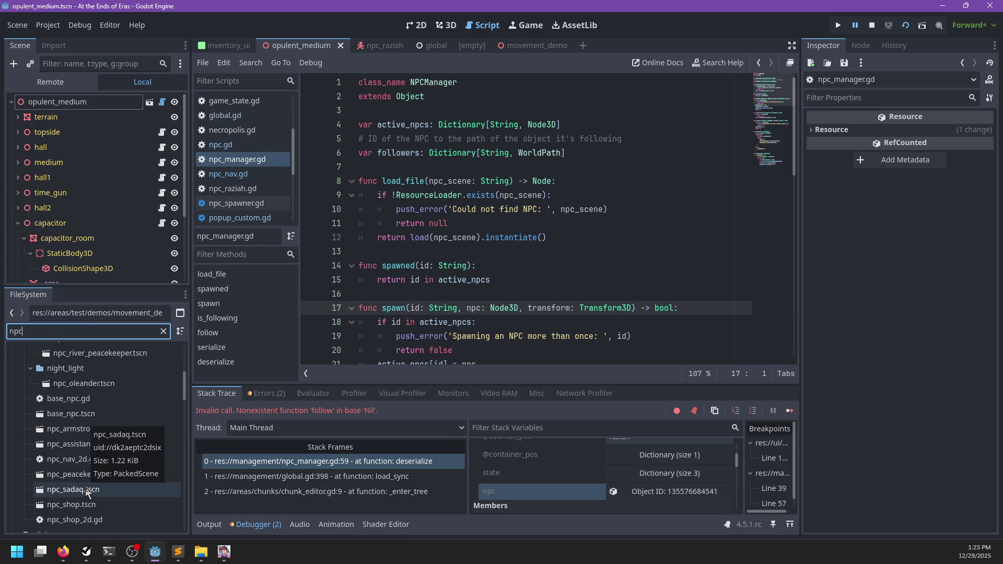
pyautogui.doubleClick(68, 399)
pyautogui.scroll(3, 96, 418)
pyautogui.scroll(-3, 97, 416)
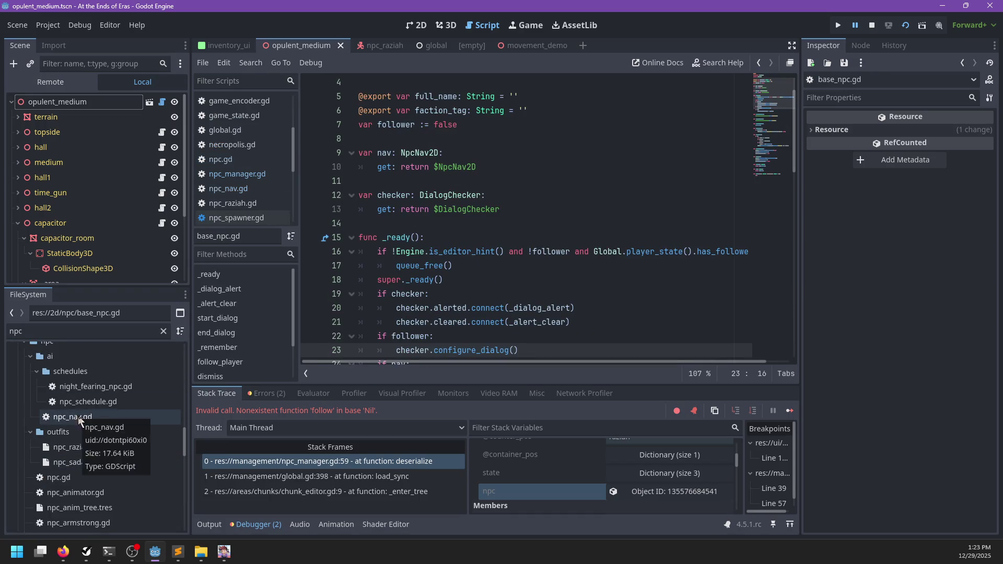
pyautogui.doubleClick(59, 477)
# - Check npc.gd's NpcNav check in _ready and the global.gd load_sync and chunk_editor.gd _enter_tree frames
pyautogui.scroll(5, 559, 253)
pyautogui.scroll(20, 558, 252)
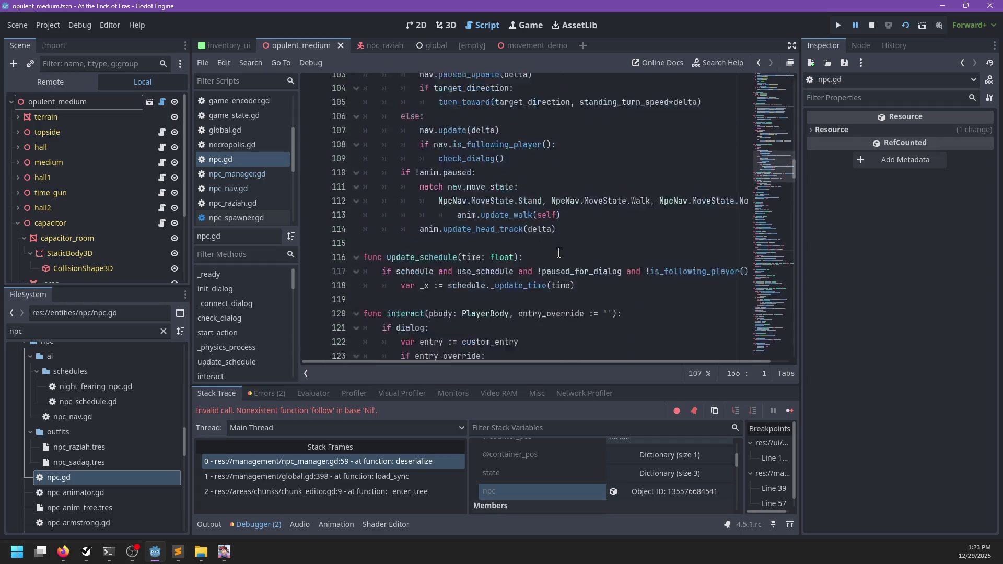
pyautogui.scroll(-7, 559, 253)
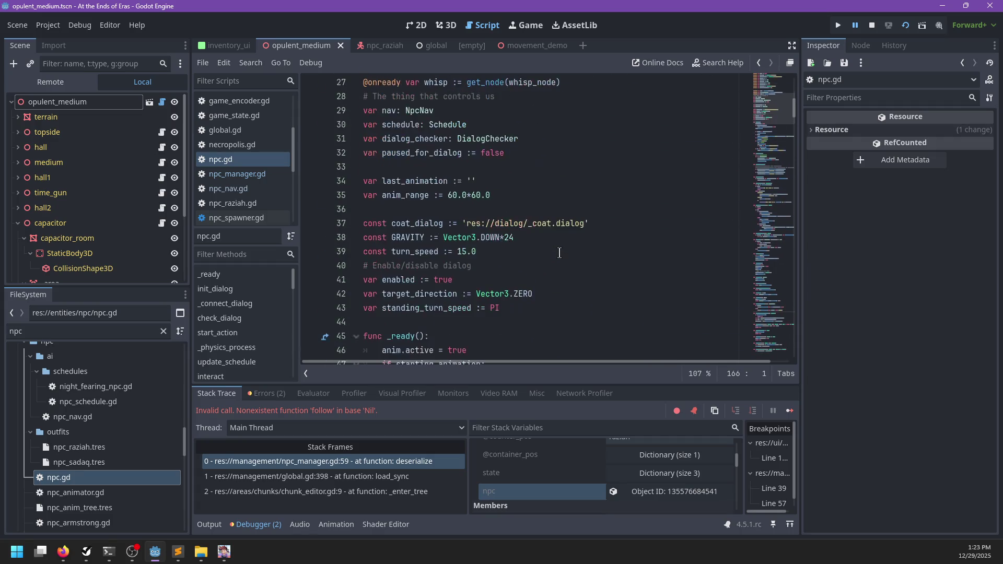
pyautogui.scroll(-2, 558, 255)
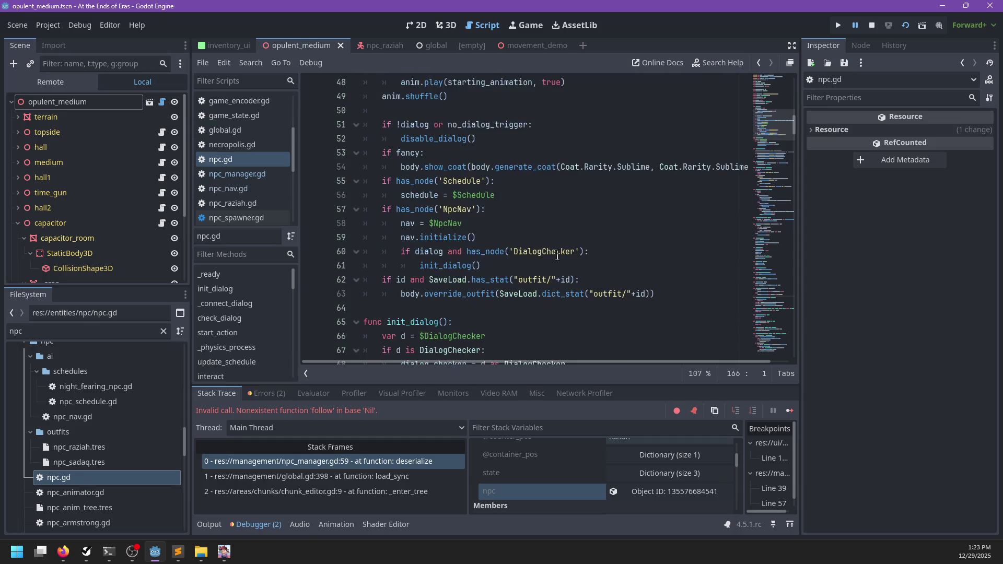
pyautogui.click(420, 210)
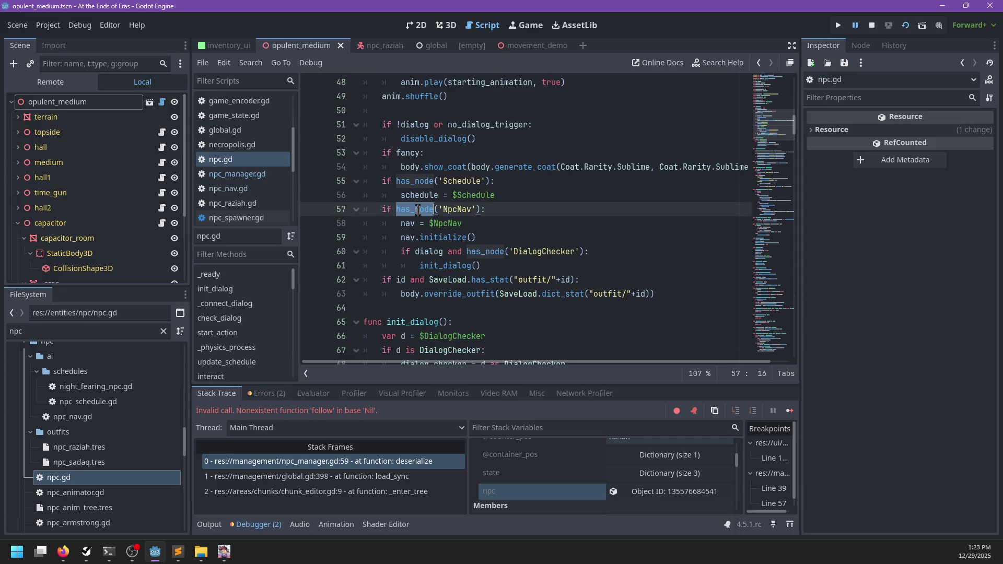
pyautogui.click(517, 267)
pyautogui.click(352, 482)
pyautogui.click(359, 491)
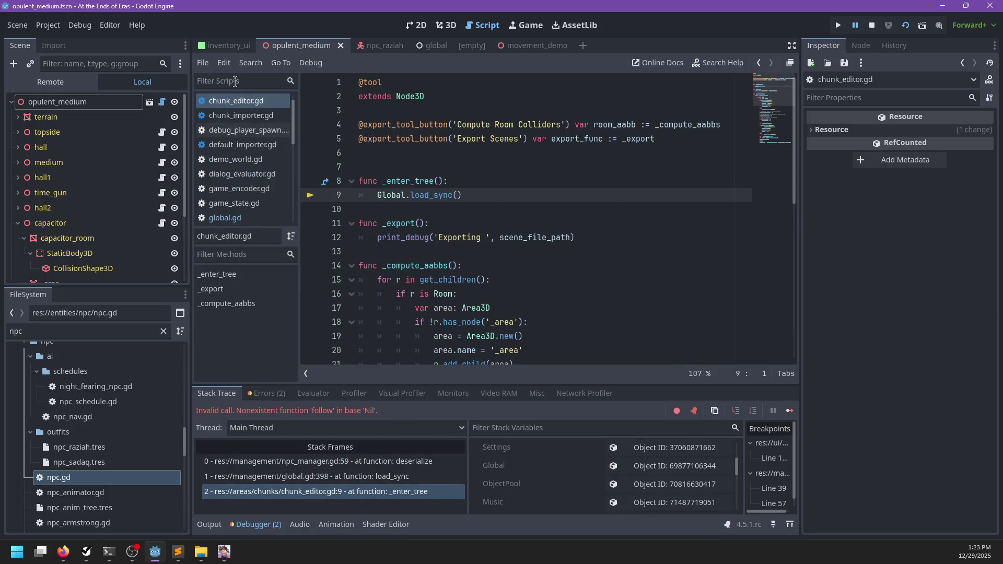
# - Go back through npc.gd to npc_manager.gd and scroll to deserialize
pyautogui.scroll(-3, 246, 188)
pyautogui.click(236, 200)
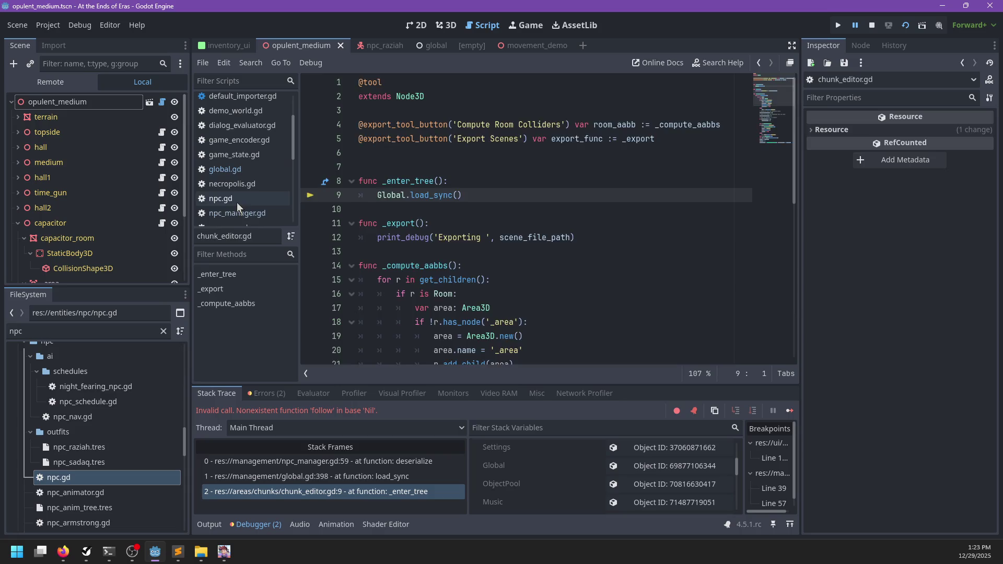
pyautogui.scroll(-5, 248, 159)
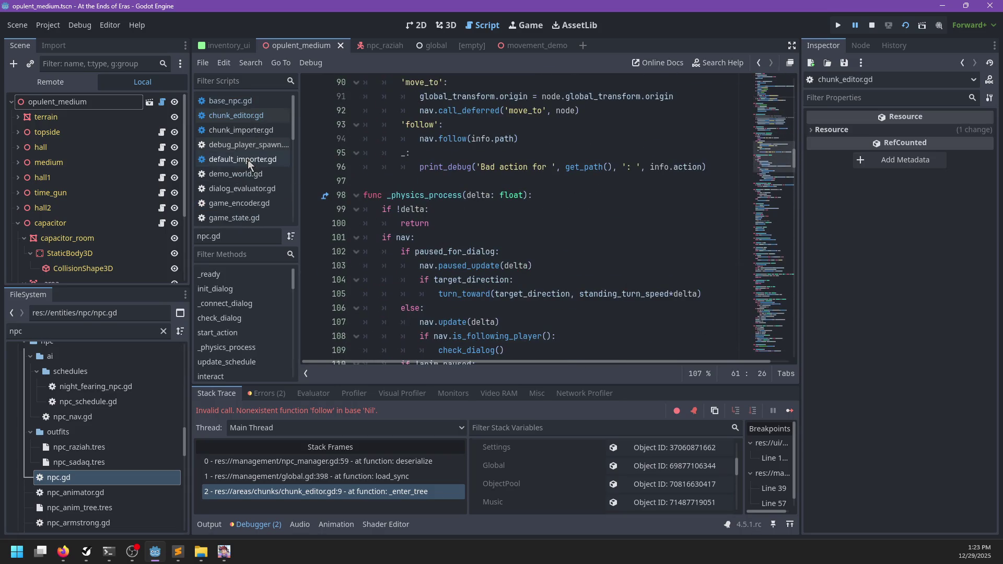
pyautogui.scroll(5, 254, 161)
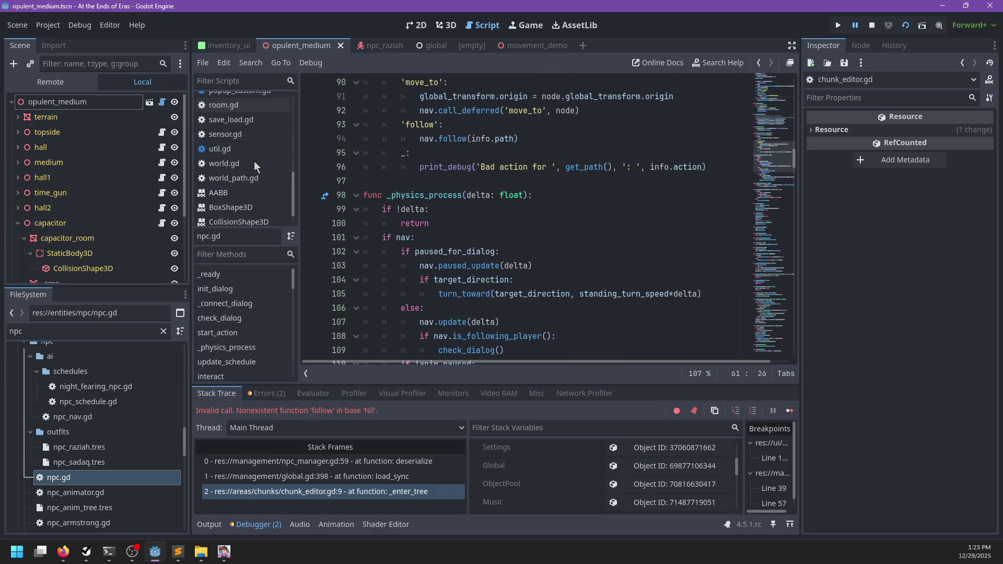
pyautogui.scroll(1, 250, 139)
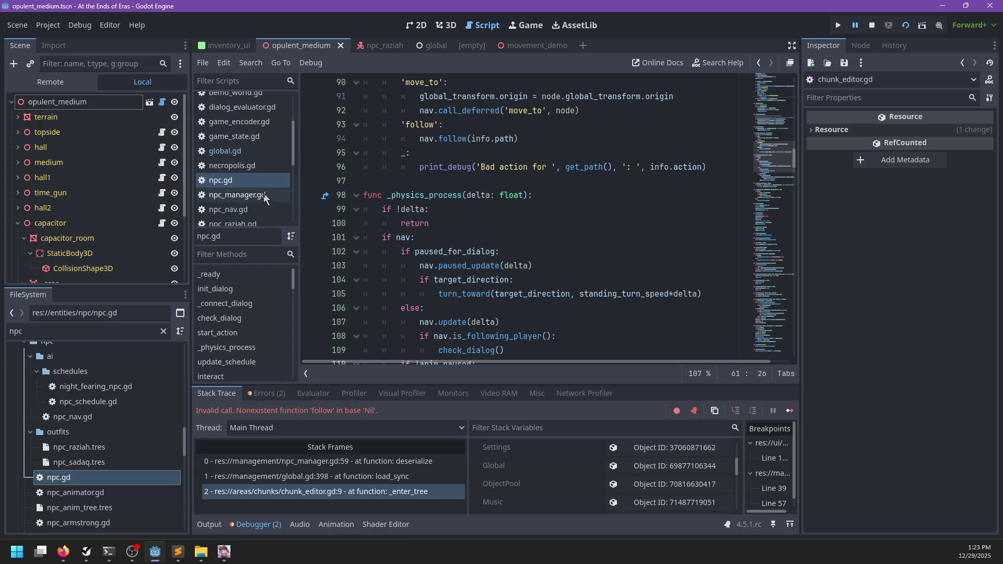
pyautogui.click(264, 195)
pyautogui.scroll(-10, 528, 230)
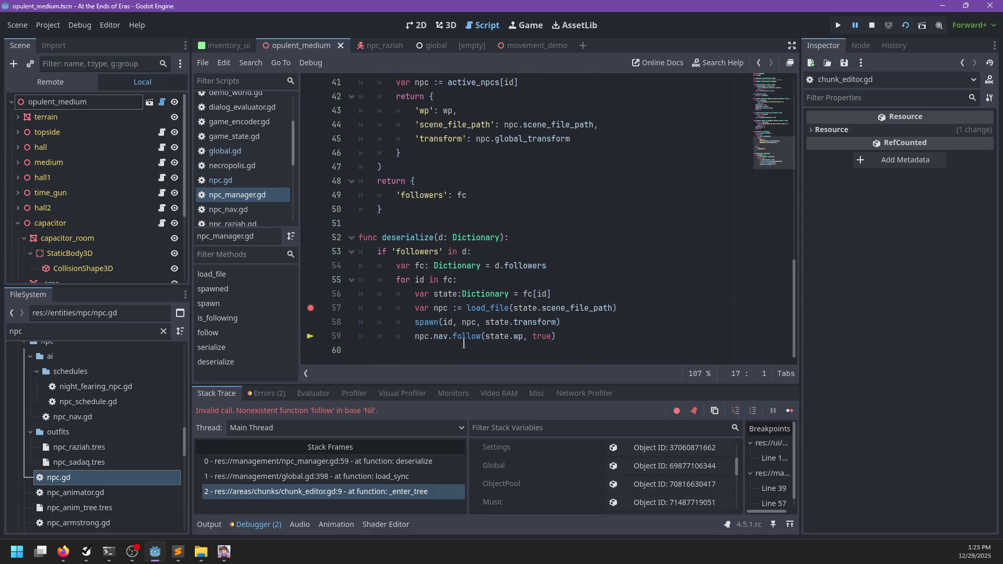
# - Rewrite line 59 as npc.follow.call_deferred(state.wp, true)
pyautogui.click(453, 337)
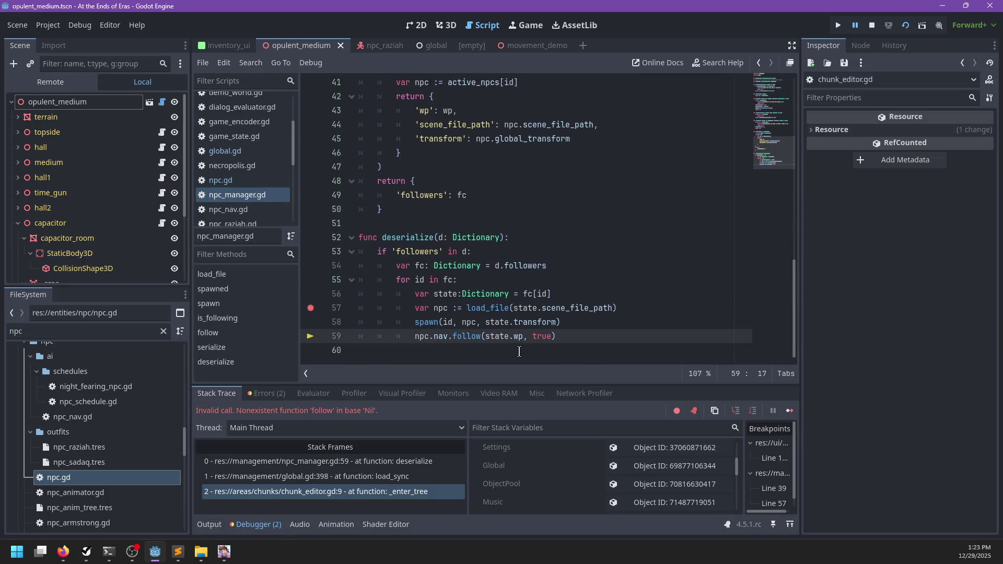
pyautogui.write('.call_deff')
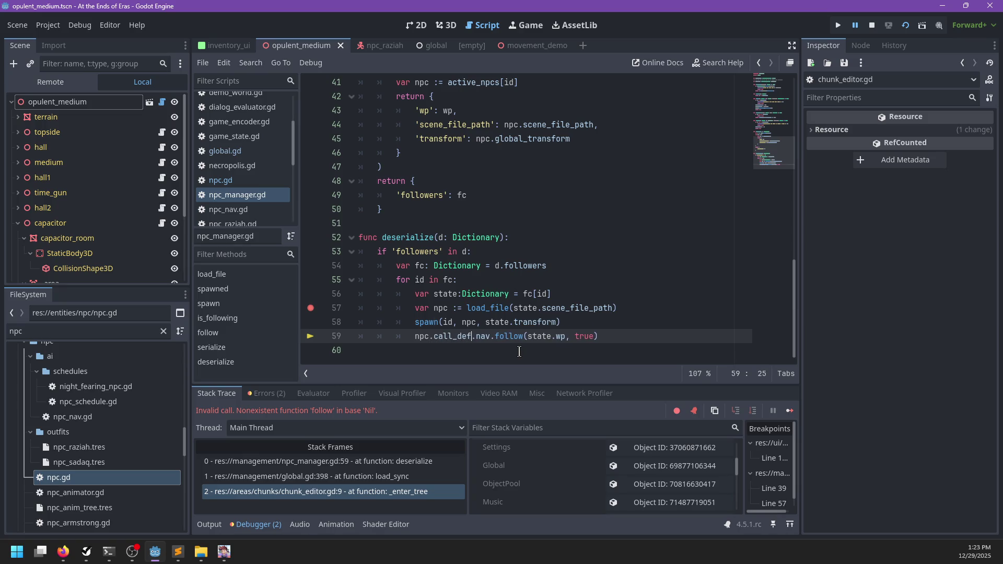
pyautogui.press('BackSpace')
pyautogui.write('erred(')
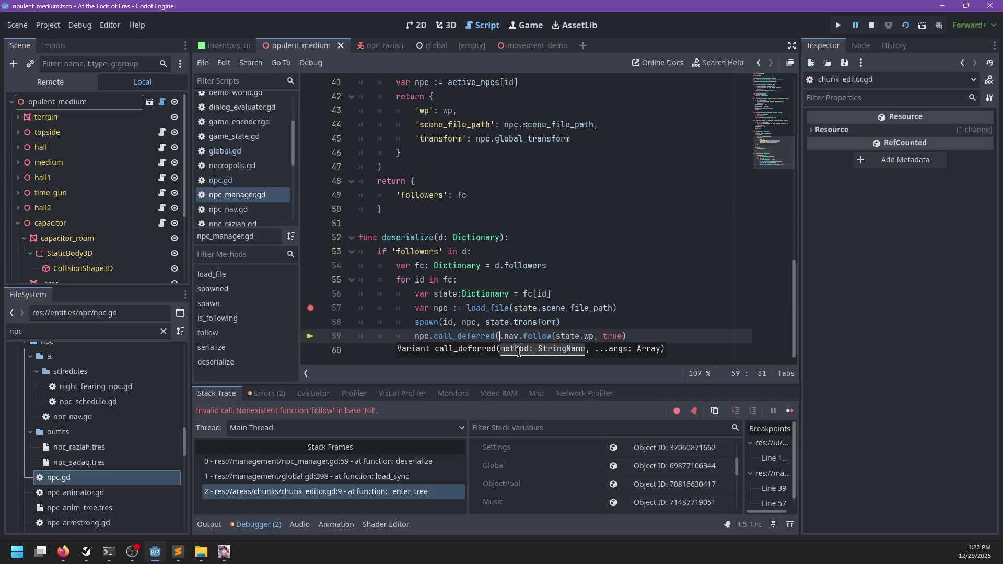
pyautogui.press('BackSpace')
pyautogui.hotkey('ctrl', 'Left')
pyautogui.write('follow.')
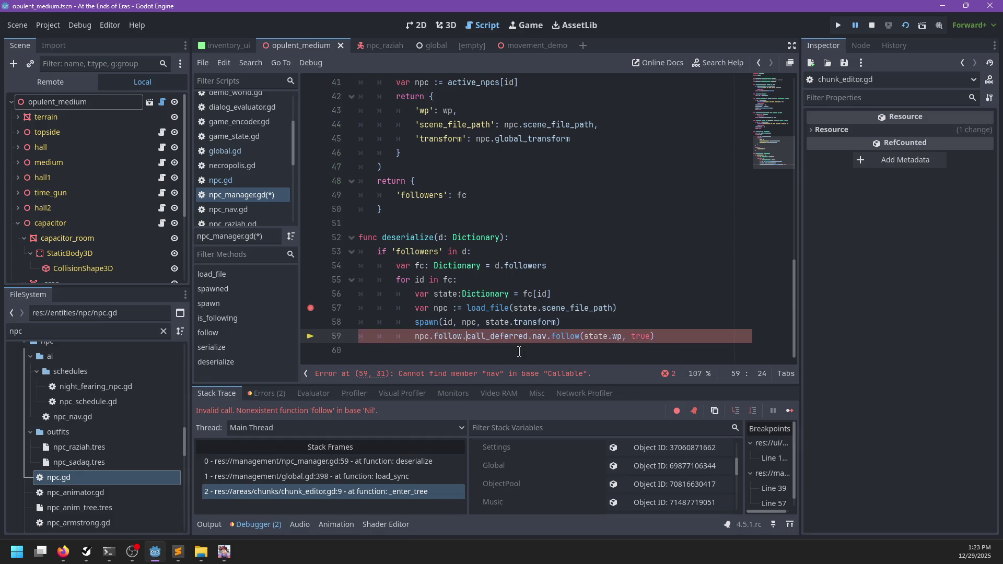
pyautogui.hotkey('ctrl', 'Right')
pyautogui.hotkey('ctrl', 'Right')
pyautogui.hotkey('ctrl', 'shift', 'Right')
pyautogui.hotkey('ctrl', 'shift', 'Right')
pyautogui.press('Delete')
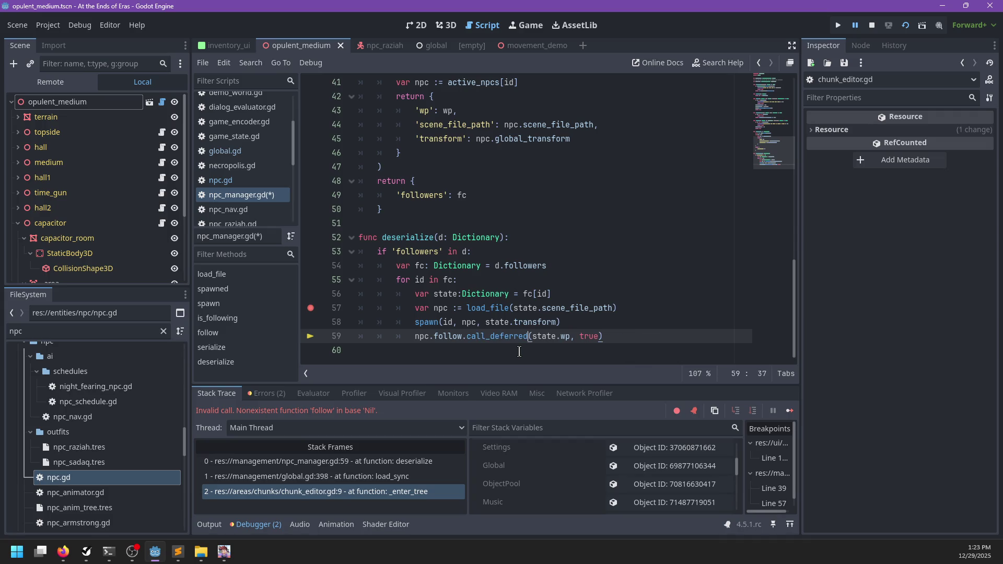
# - Jump to follow in npc.gd and start a func follow declaration after _physics_process
pyautogui.doubleClick(478, 336)
pyautogui.keyDown('ctrl'); pyautogui.click(444, 336); pyautogui.keyUp('ctrl')
pyautogui.scroll(-7, 436, 220)
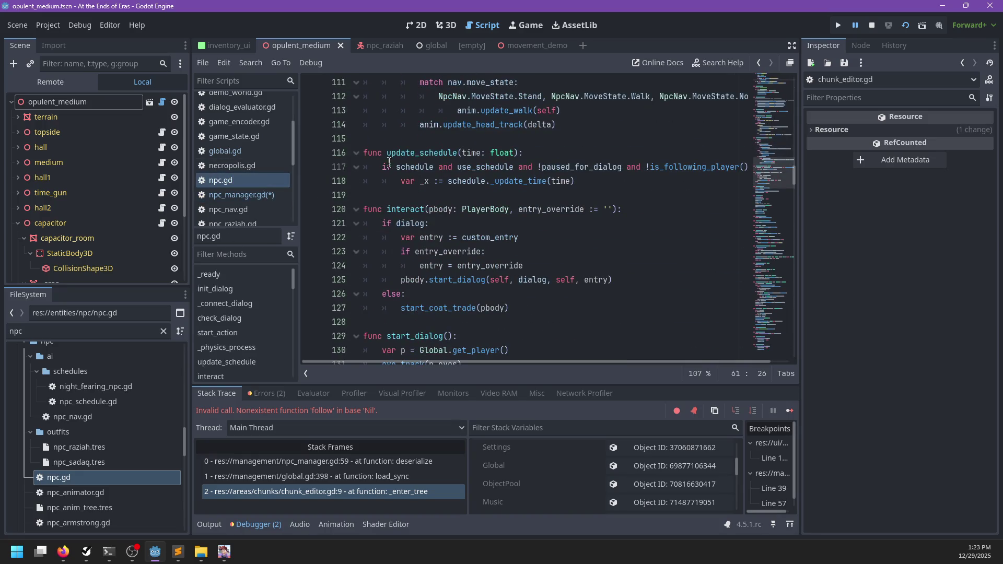
pyautogui.click(385, 140)
pyautogui.press('Return')
pyautogui.press('Return')
pyautogui.press('Up')
pyautogui.write('func fo')
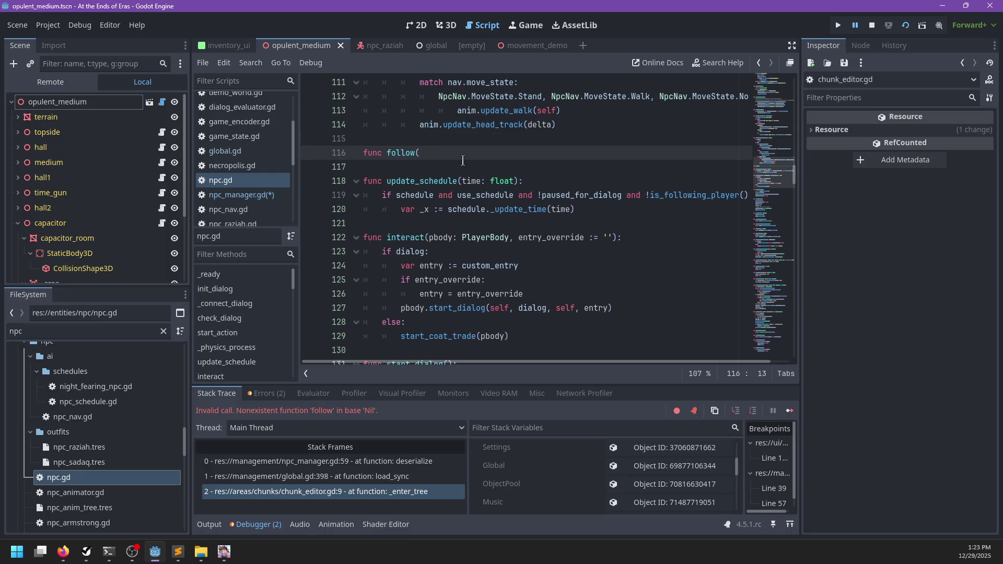
pyautogui.write('orldPath, per')
pyautogui.write('sistent:')
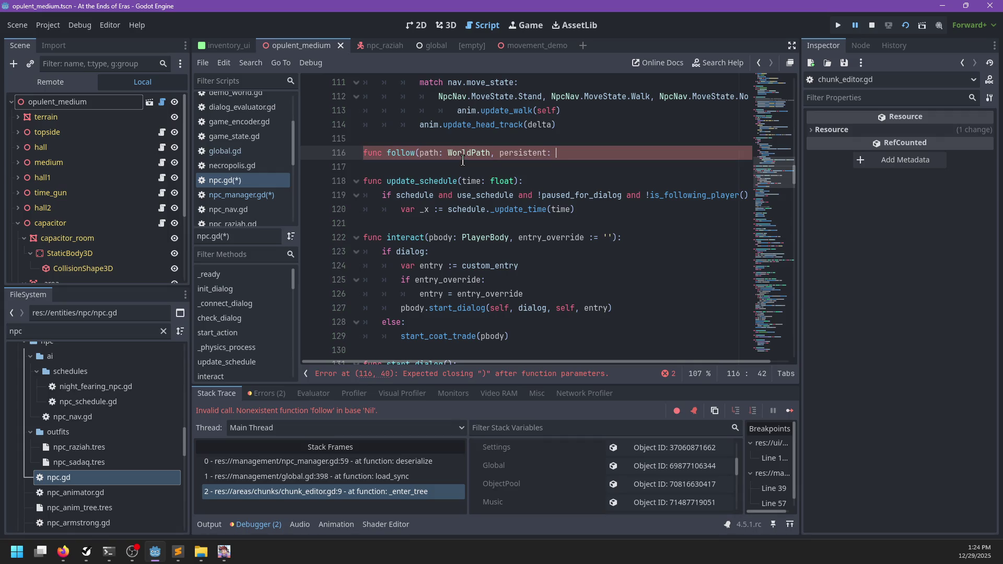
pyautogui.write('true')
pyautogui.write(':')
# - Give npc.gd's follow a -> bool return and a body returning nav.follow(path, persistent)
pyautogui.press('Return')
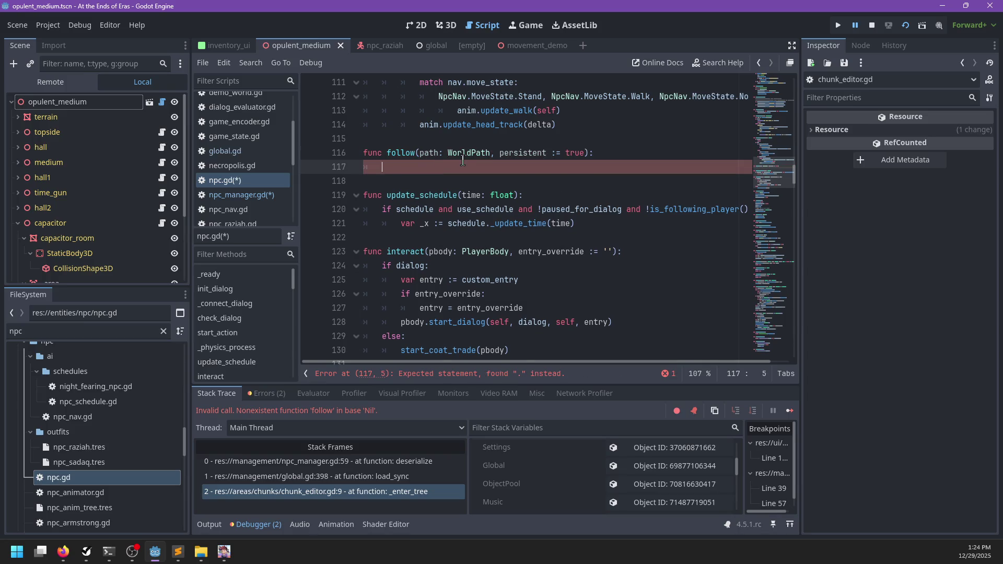
pyautogui.write('nav.follow(path, persistent)')
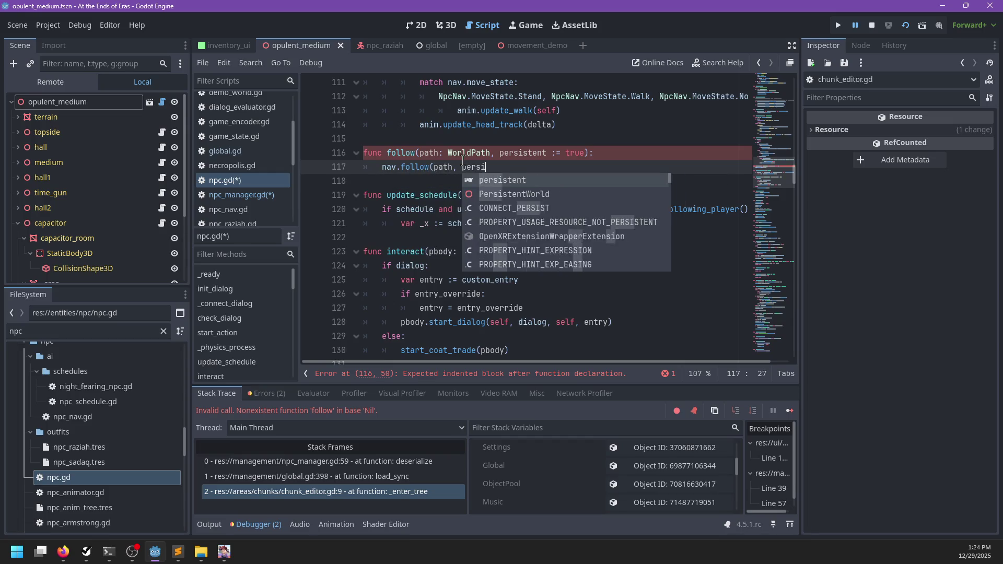
pyautogui.press('Home')
pyautogui.write('return')
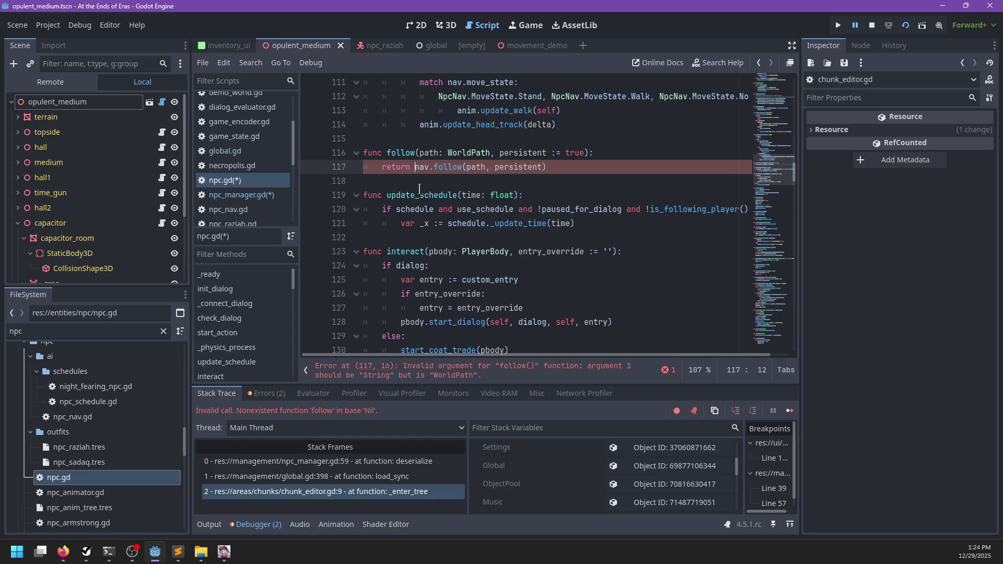
pyautogui.click(586, 153)
pyautogui.write('> bool')
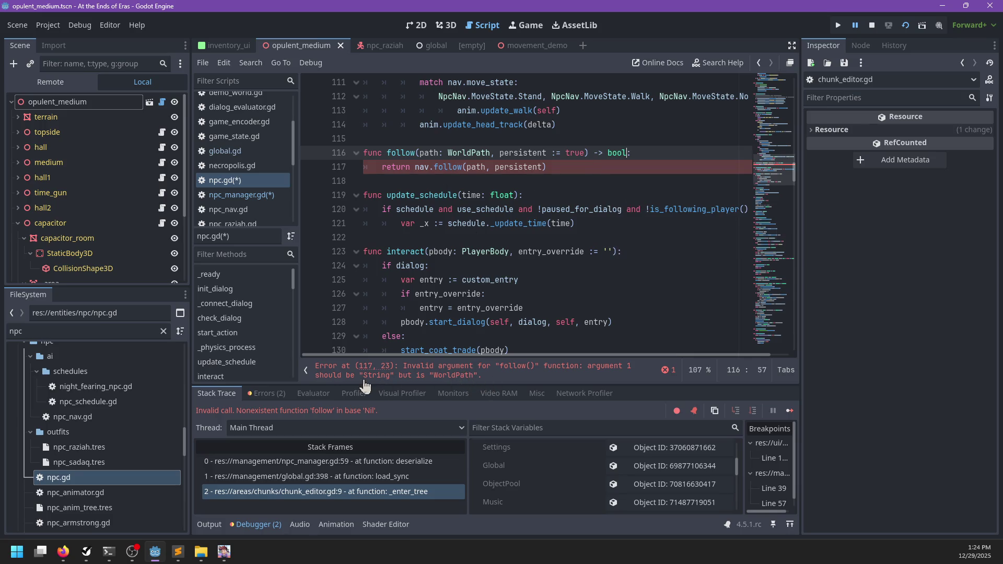
# - Rename the wrapper, its nav call, and npc_manager.gd's deferred call to follow_path, then save
pyautogui.click(460, 168)
pyautogui.write('_path')
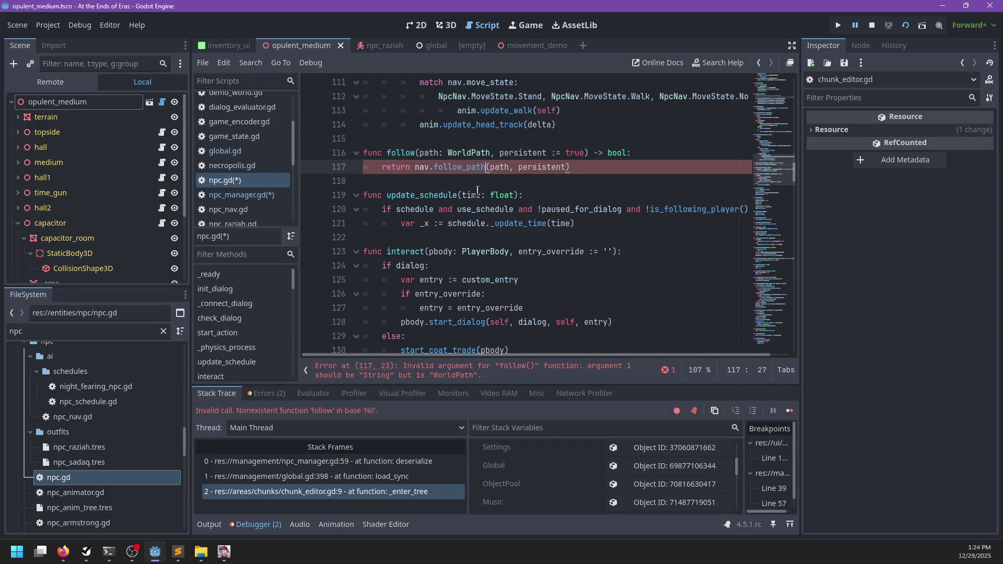
pyautogui.click(416, 155)
pyautogui.write('_path')
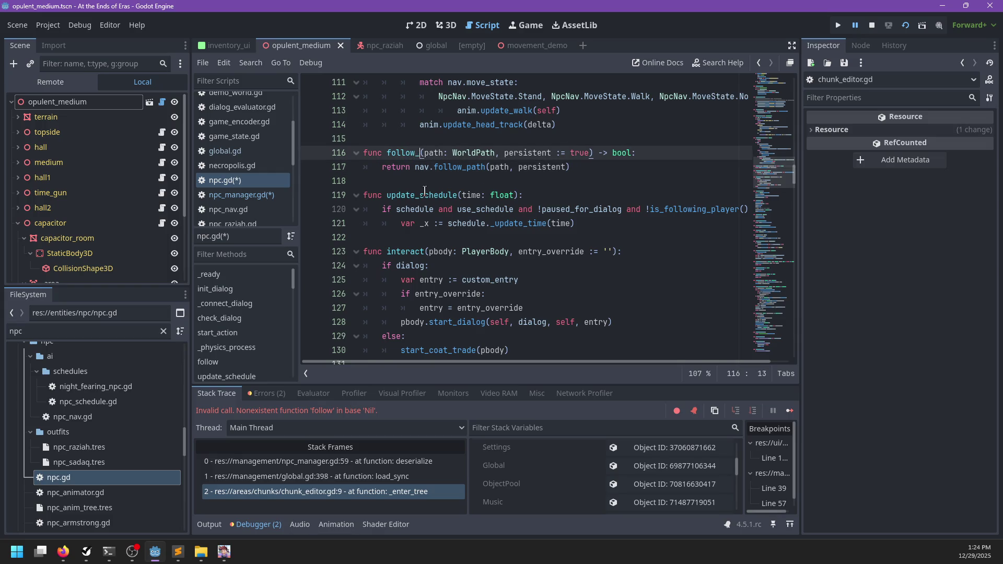
pyautogui.click(256, 195)
pyautogui.click(463, 337)
pyautogui.write('_path')
pyautogui.hotkey('ctrl', 's')
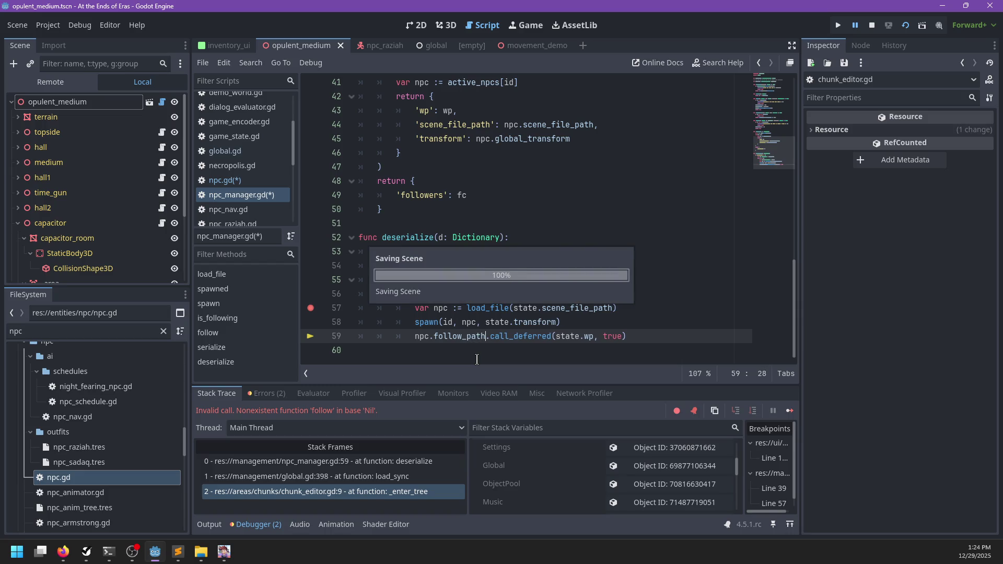
# - Jump from npc.gd to nav's follow_path definition in npc_nav.gd
pyautogui.click(258, 180)
pyautogui.click(596, 166)
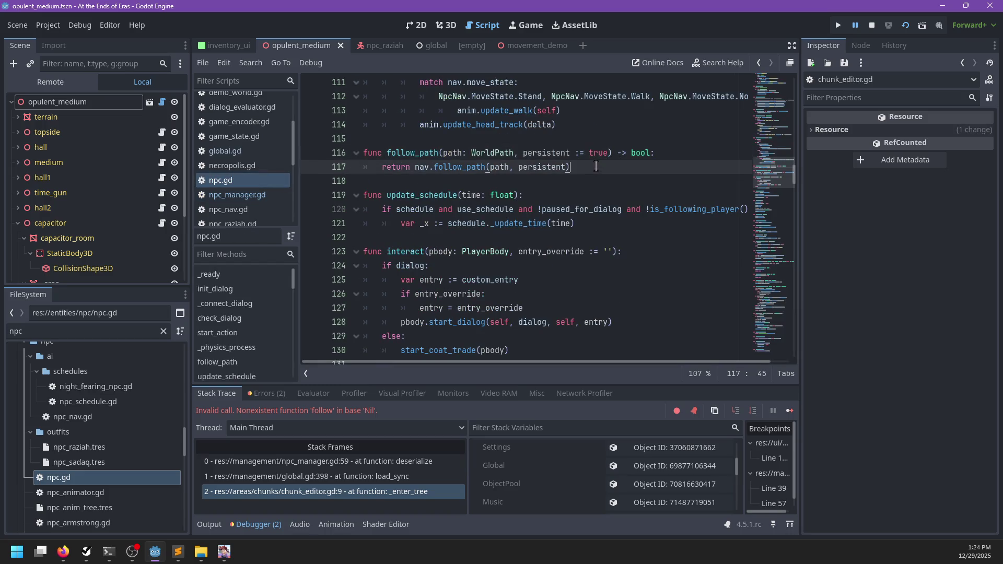
pyautogui.keyDown('ctrl'); pyautogui.click(476, 168); pyautogui.keyUp('ctrl')
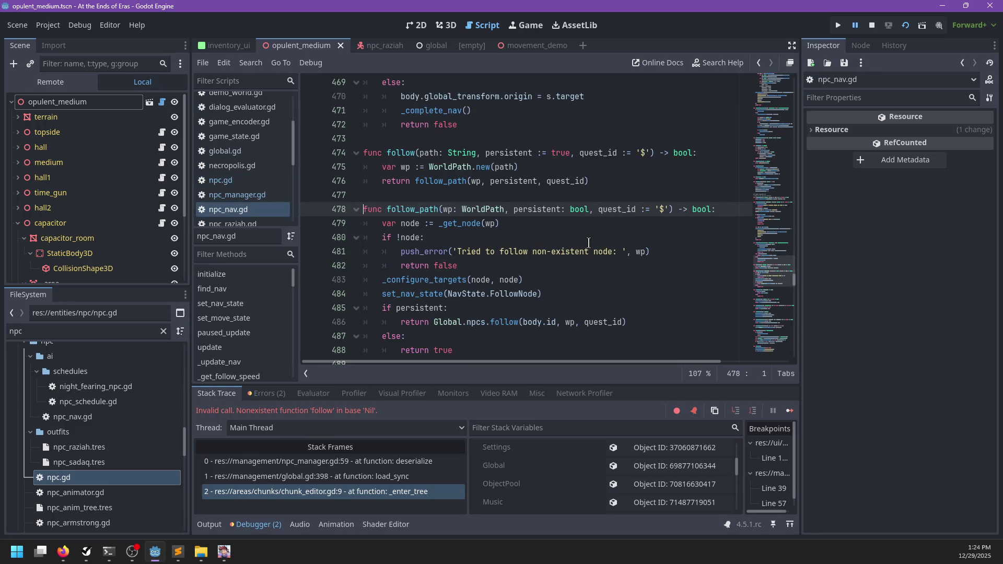
# - In npc_nav.gd, rename the follow( calls to follow_node_path( to clear the error, and save
pyautogui.click(417, 153)
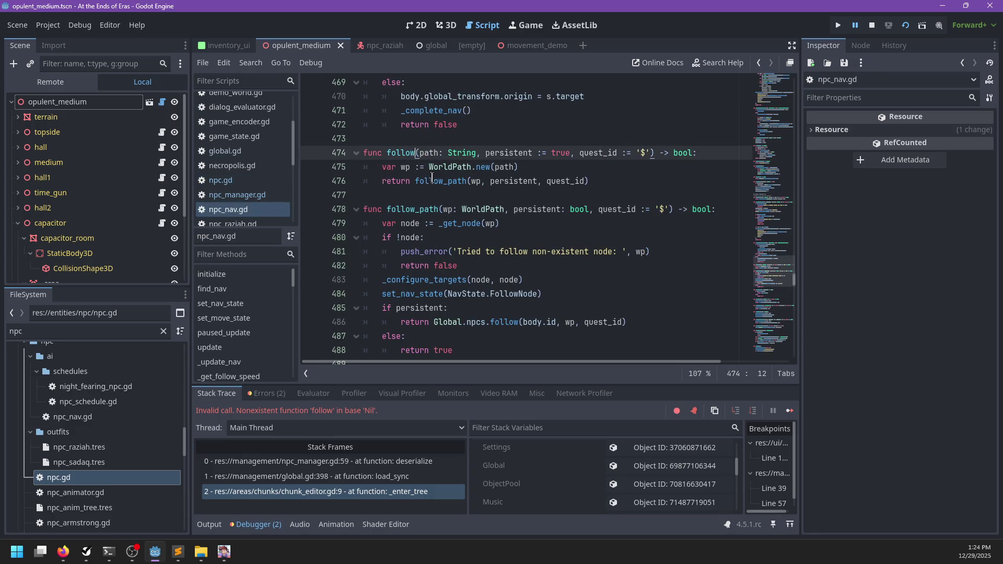
pyautogui.write('_node_path')
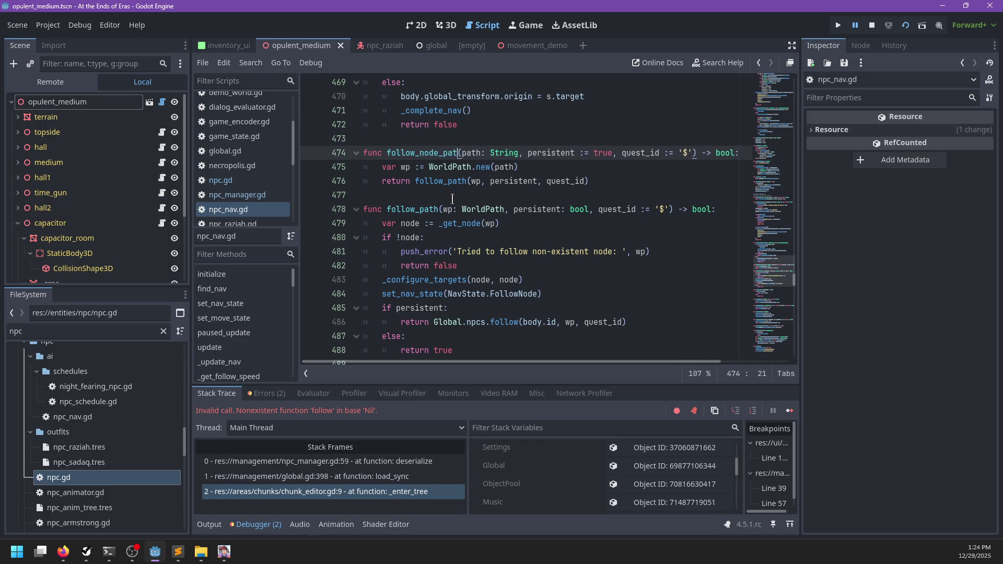
pyautogui.scroll(1, 453, 199)
pyautogui.scroll(-6, 453, 199)
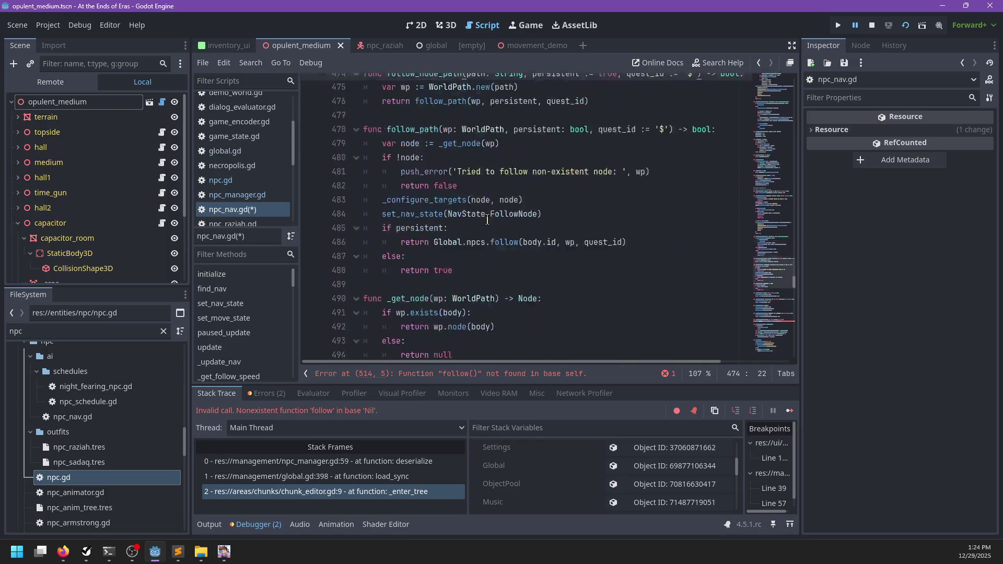
pyautogui.scroll(6, 453, 200)
pyautogui.click(455, 374)
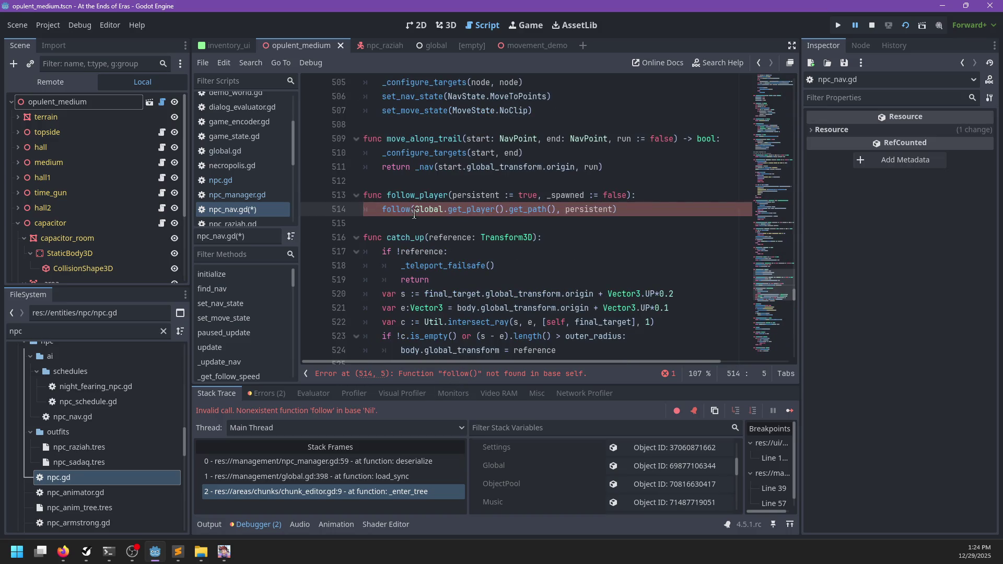
pyautogui.write('_node_path')
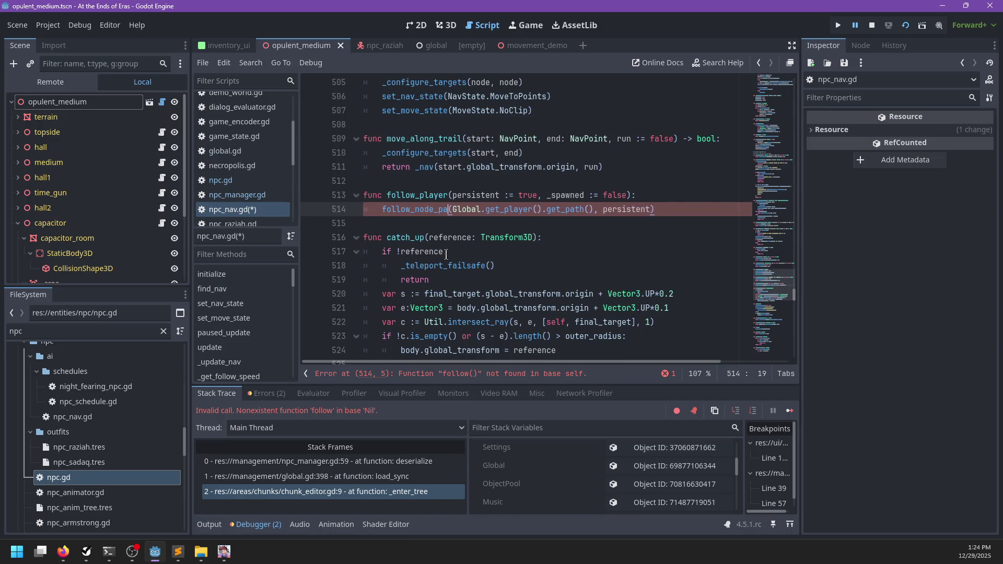
pyautogui.hotkey('ctrl', 's')
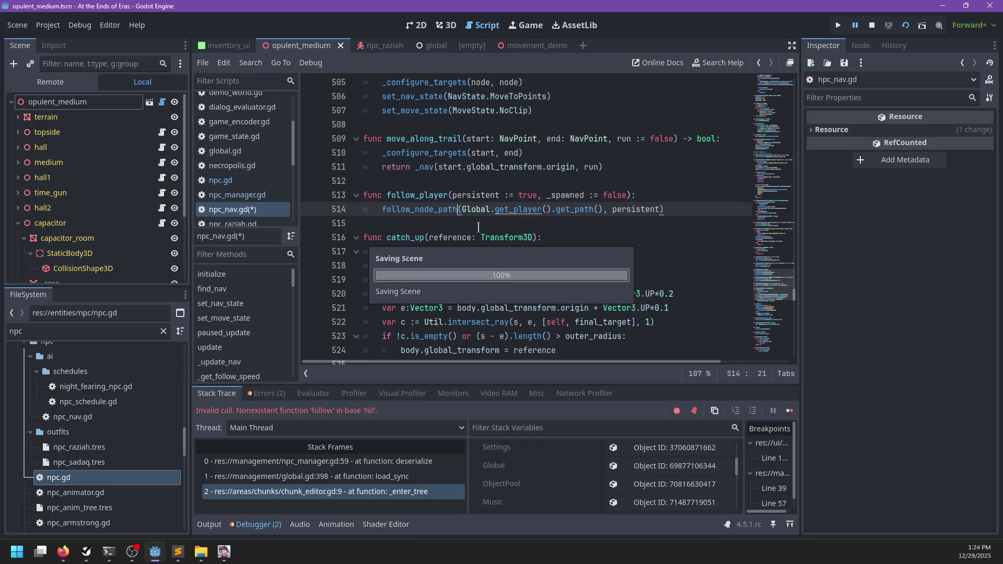
# - Review npc_manager.gd and npc.gd's follow_path wrapper, then return to npc_nav.gd
pyautogui.click(255, 195)
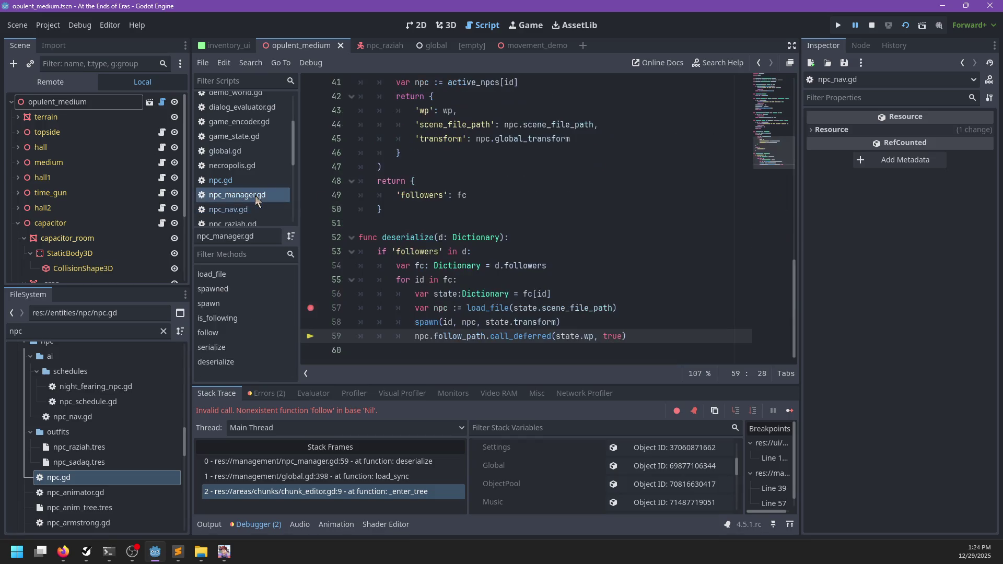
pyautogui.click(249, 208)
pyautogui.click(237, 180)
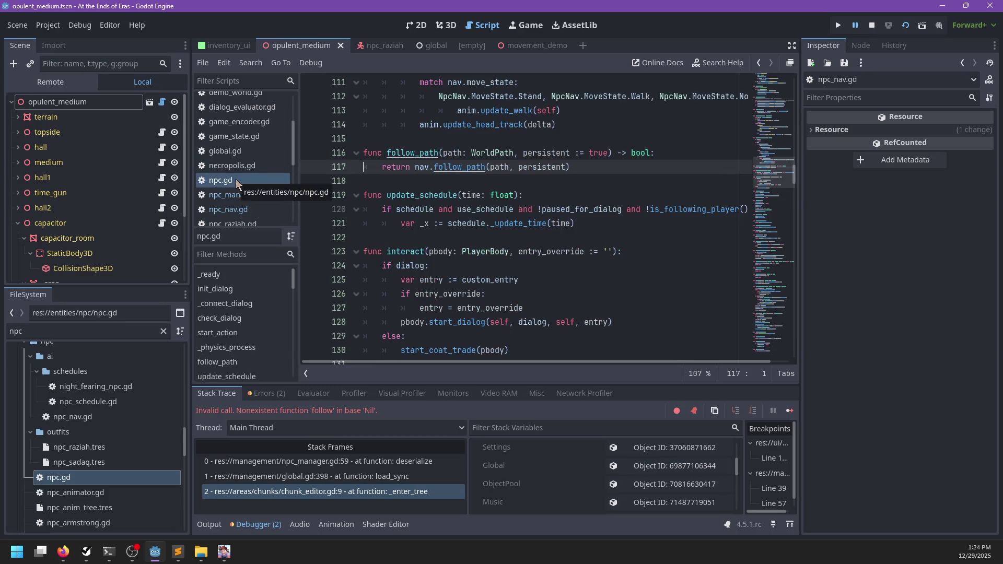
pyautogui.click(243, 210)
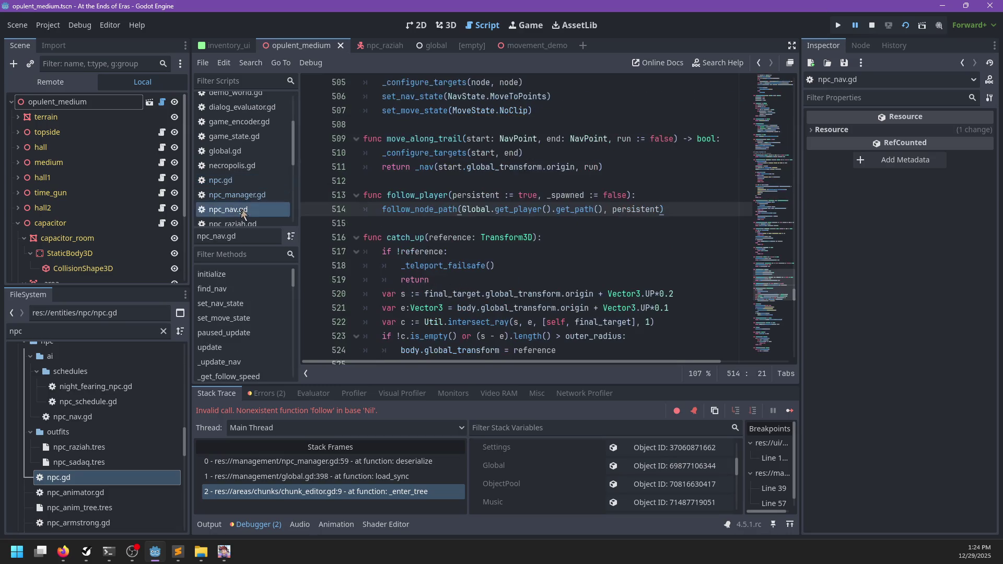
pyautogui.click(236, 180)
pyautogui.scroll(1, 581, 207)
pyautogui.scroll(1, 582, 208)
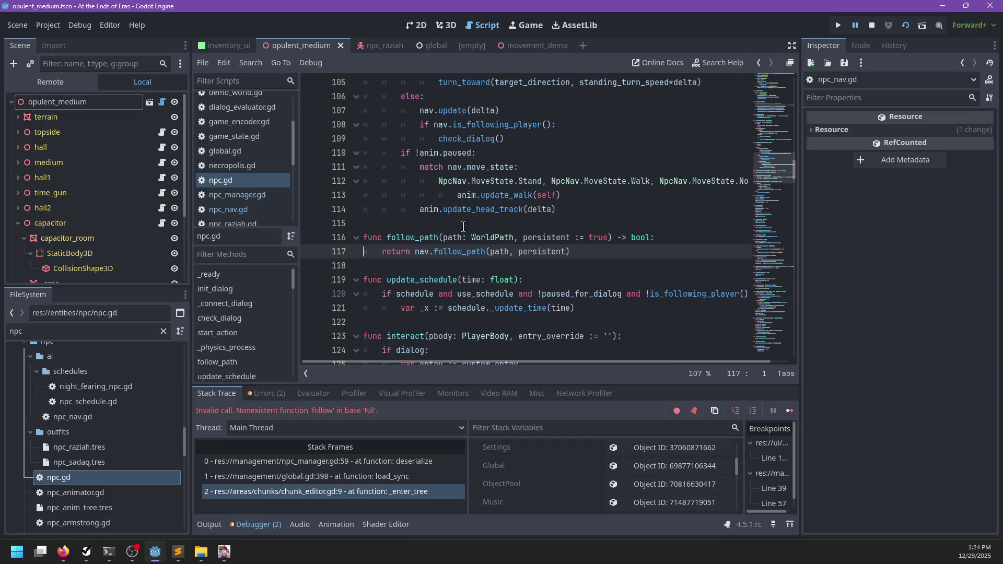
pyautogui.scroll(2, 440, 259)
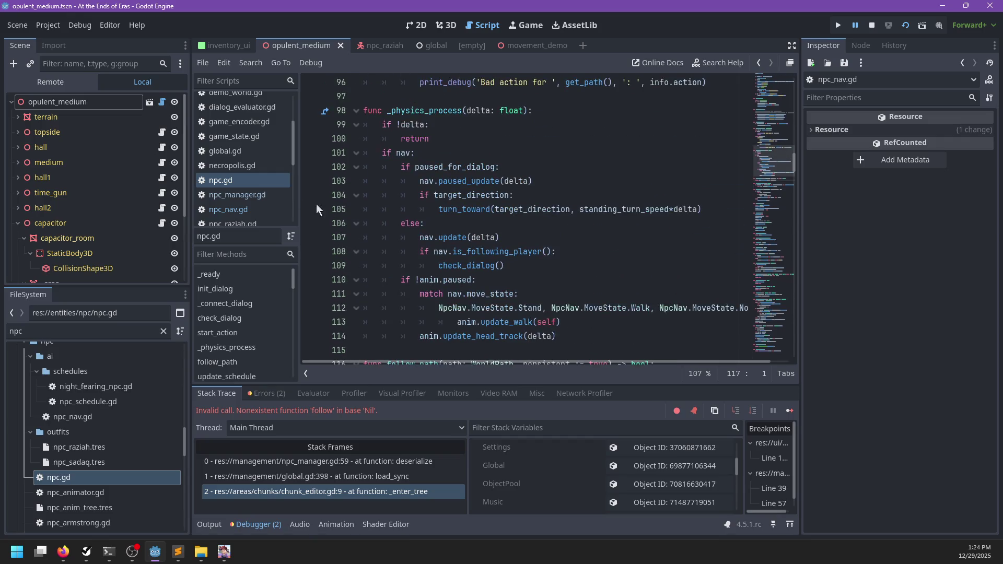
pyautogui.click(259, 209)
# - Cut the follow_player function at lines 512–514 out of npc_nav.gd and save it
pyautogui.moveTo(416, 225); pyautogui.dragTo(421, 186)
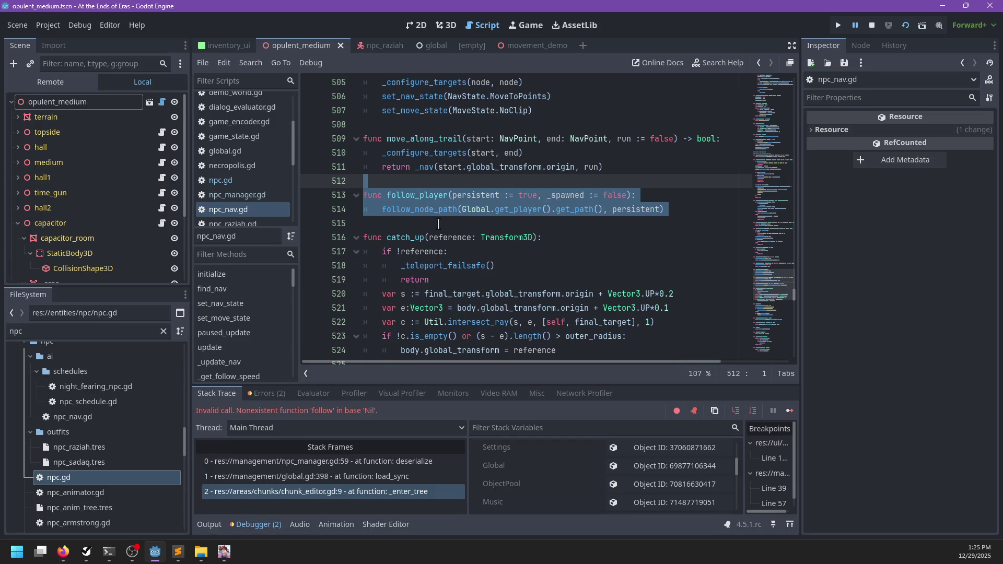
pyautogui.hotkey('ctrl', 'x')
pyautogui.click(220, 180)
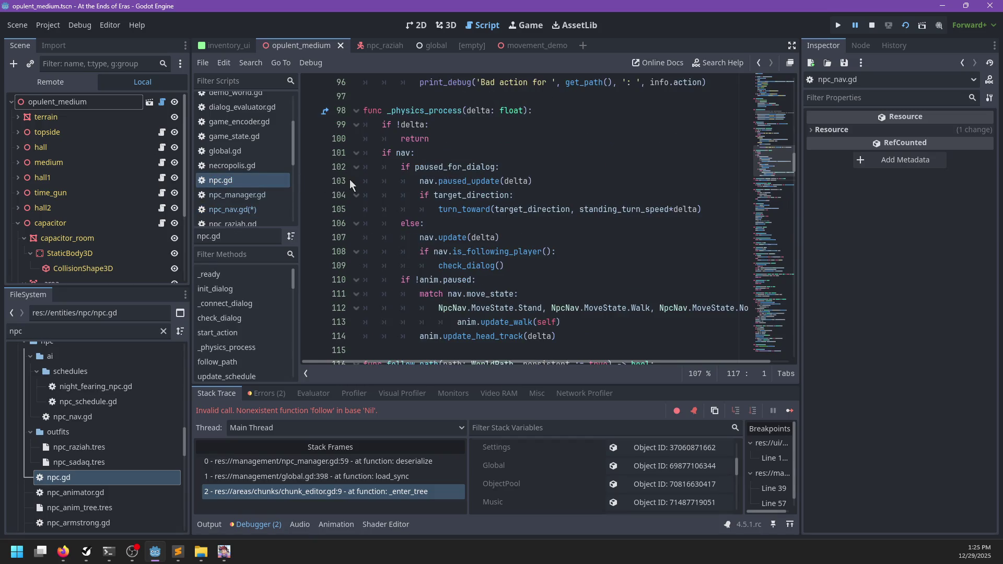
pyautogui.click(246, 209)
pyautogui.hotkey('ctrl', 's')
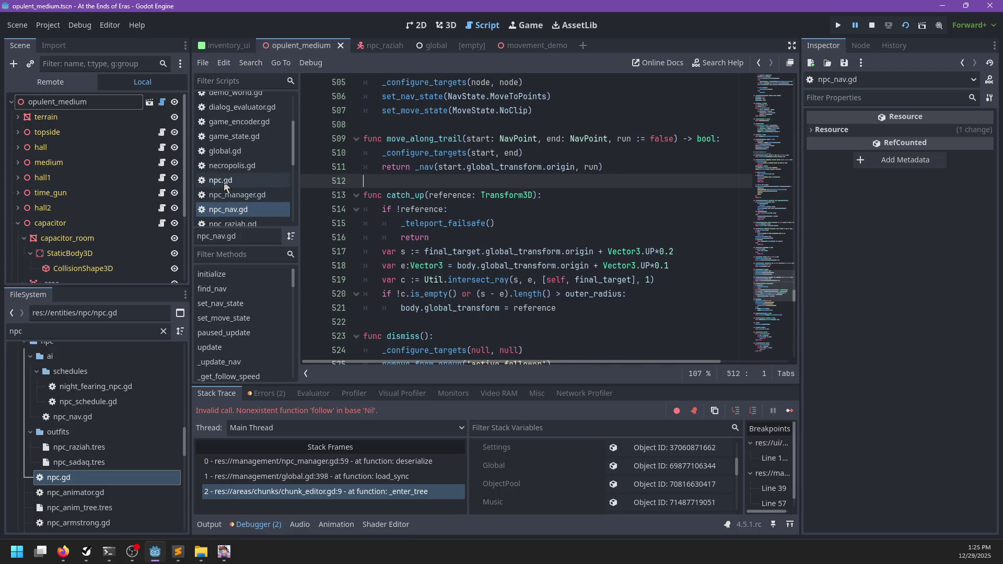
# - Paste follow_player above follow_path in npc.gd, prefixing its call with 'return nav.'
pyautogui.click(225, 183)
pyautogui.scroll(5, 476, 179)
pyautogui.scroll(-10, 439, 180)
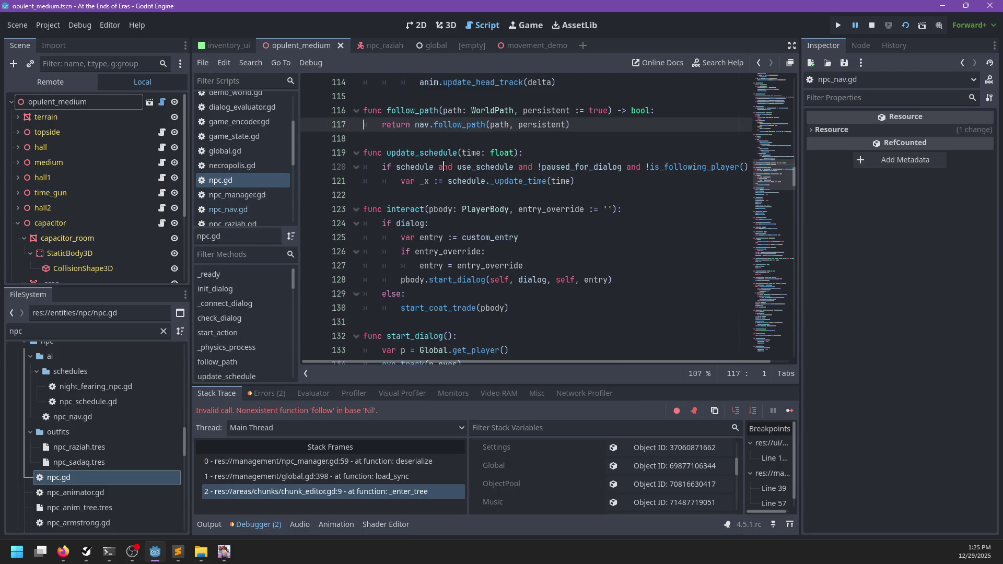
pyautogui.scroll(2, 402, 180)
pyautogui.click(403, 179)
pyautogui.hotkey('ctrl', 'v')
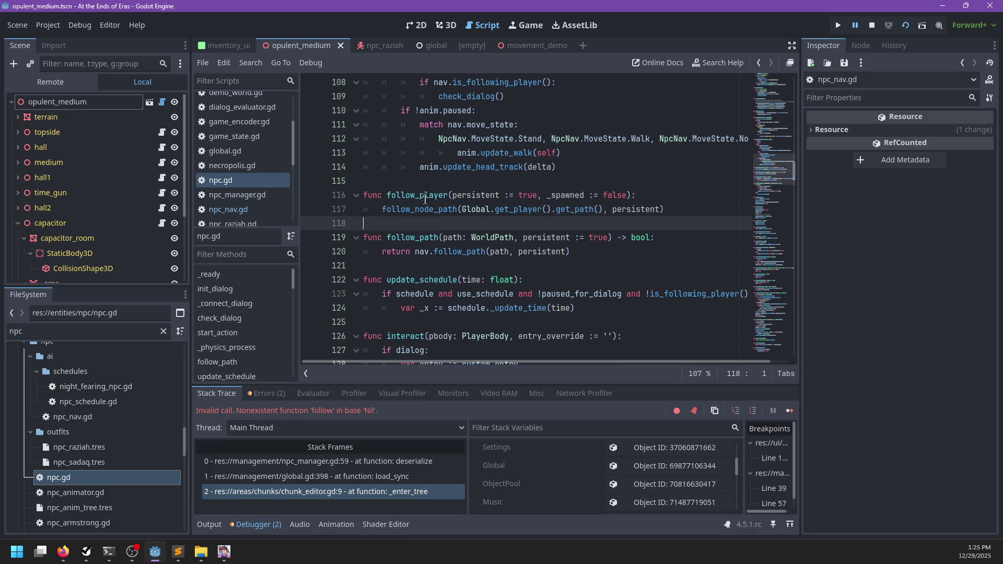
pyautogui.click(384, 210)
pyautogui.write('return nav')
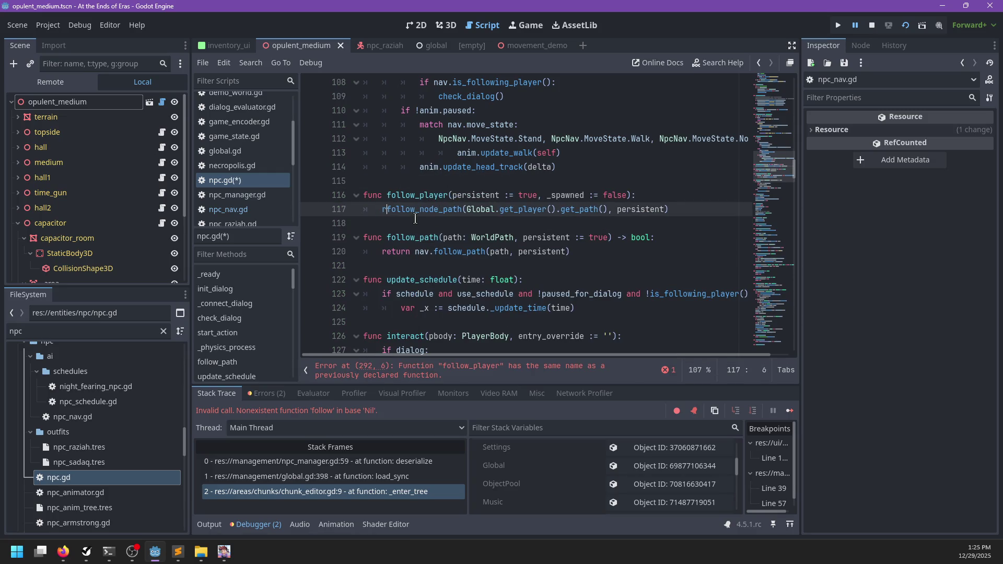
pyautogui.write('.')
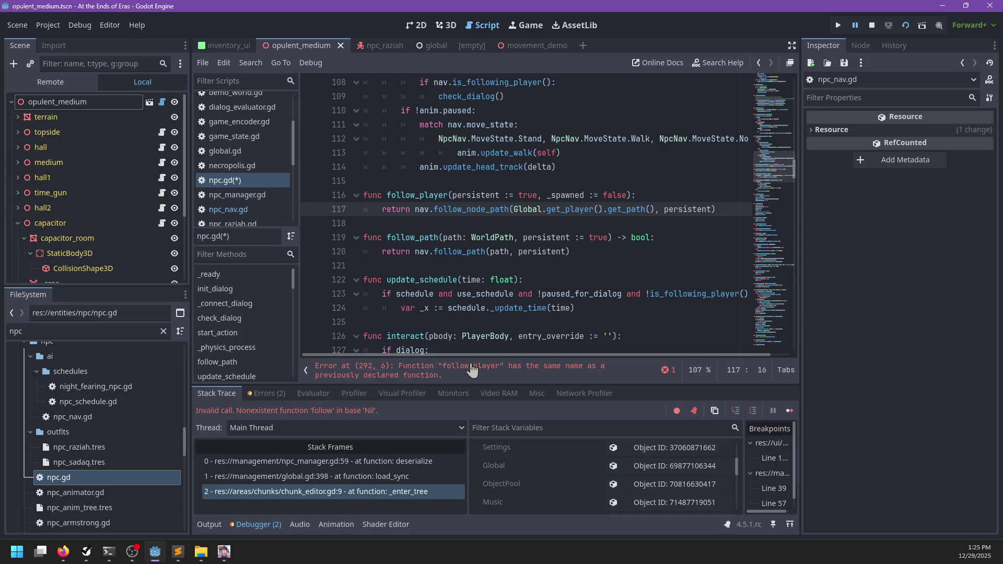
pyautogui.click(416, 372)
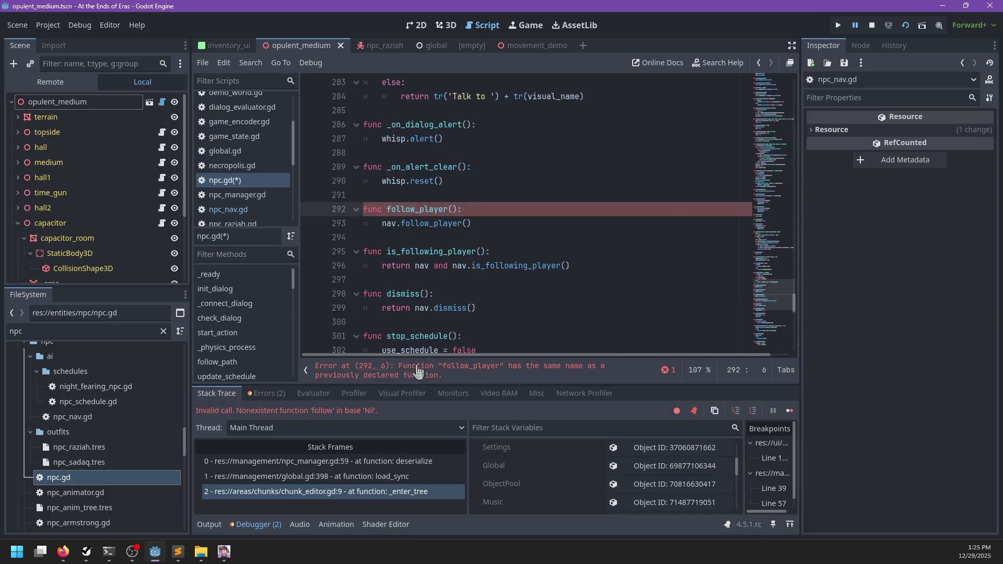
# - Undo the recent edits in npc.gd back to its saved version
pyautogui.moveTo(478, 229); pyautogui.dragTo(517, 192)
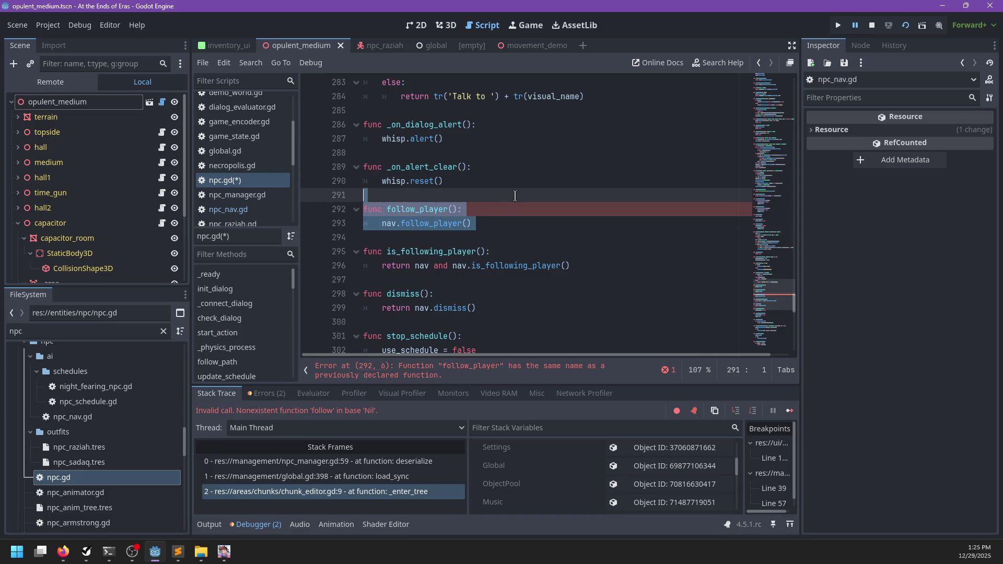
pyautogui.hotkey('alt', 'Left')
pyautogui.hotkey('ctrl', 'z')
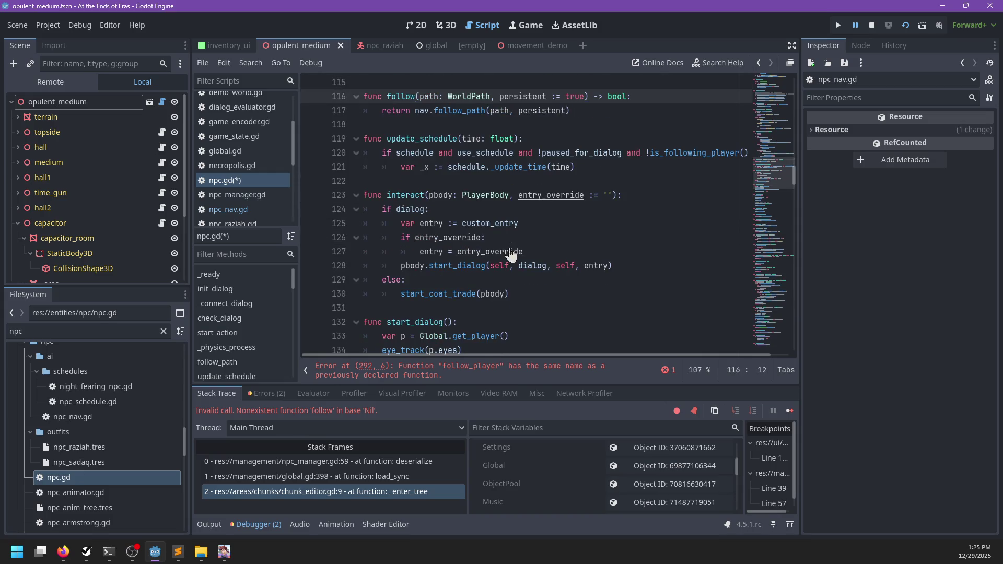
pyautogui.hotkey('ctrl', 'f')
pyautogui.hotkey('ctrl', 'z')
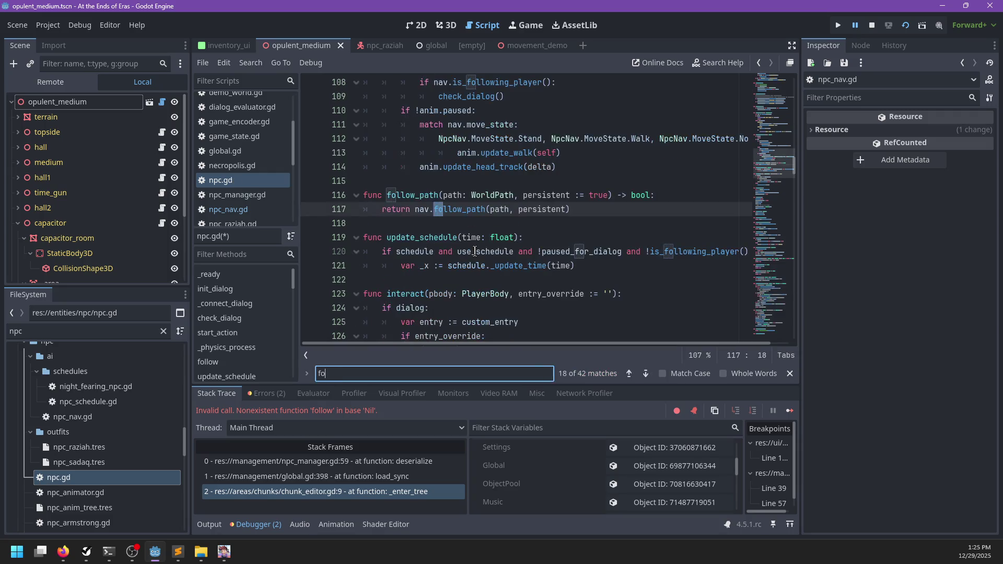
pyautogui.press('Escape')
pyautogui.scroll(10, 475, 252)
pyautogui.scroll(-3, 475, 252)
pyautogui.scroll(10, 474, 252)
# - Search for 'follow', then move follow_path above follow_player at line 286 and save
pyautogui.hotkey('ctrl', 'f')
pyautogui.write('follow')
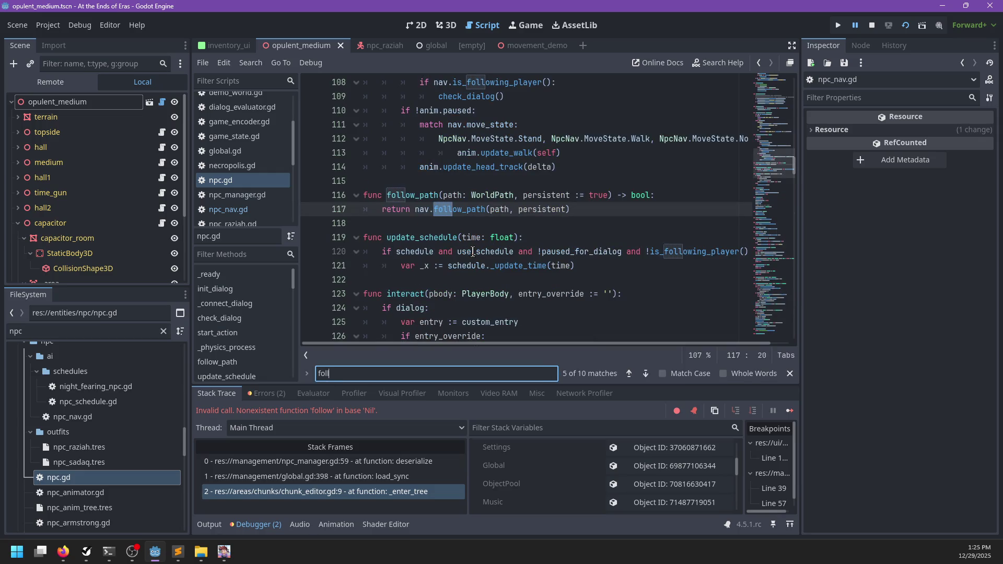
pyautogui.moveTo(373, 180); pyautogui.dragTo(377, 139)
pyautogui.press('Delete')
pyautogui.press('Return')
pyautogui.press('Return')
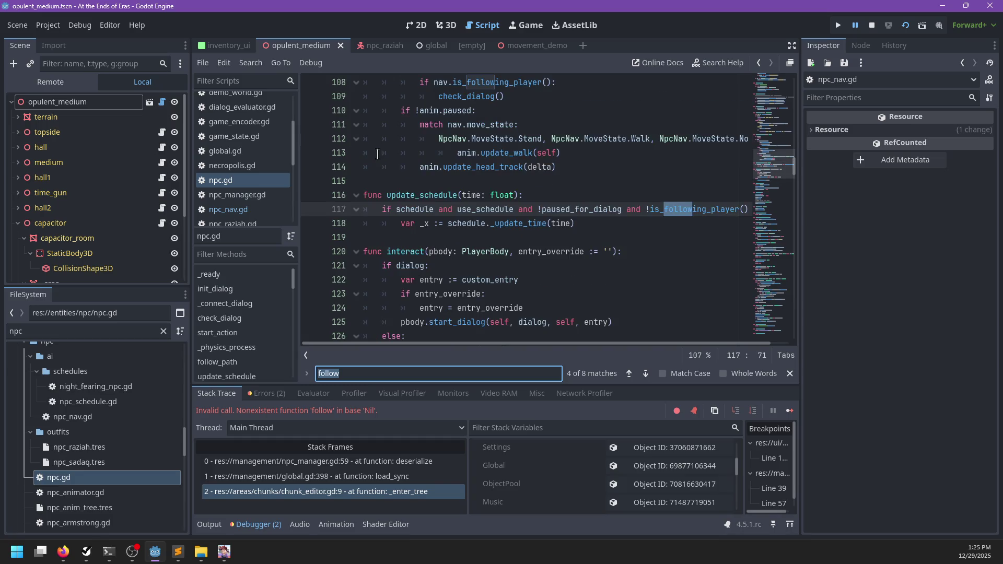
pyautogui.press('Escape')
pyautogui.click(400, 192)
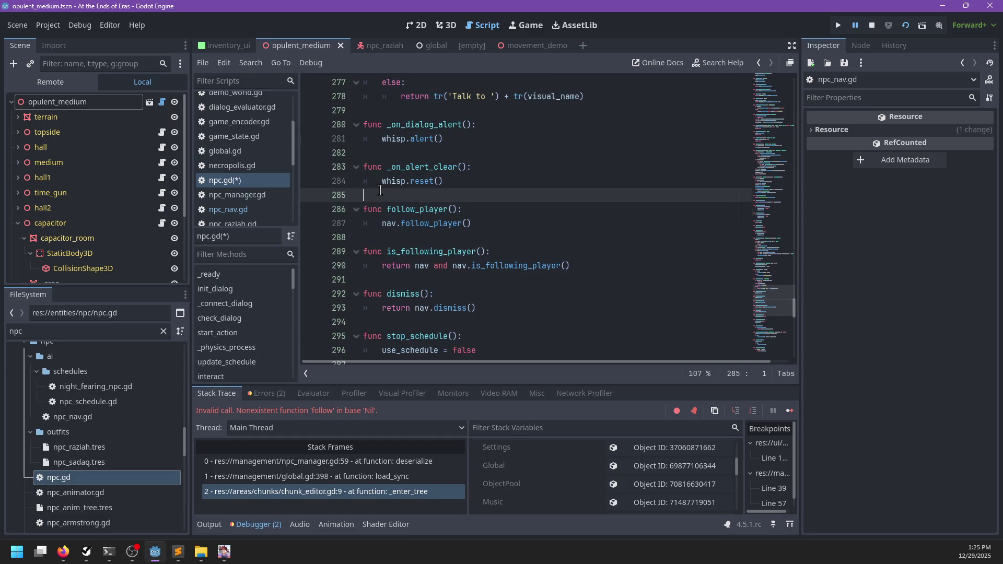
pyautogui.hotkey('ctrl', 'v')
pyautogui.hotkey('ctrl', 's')
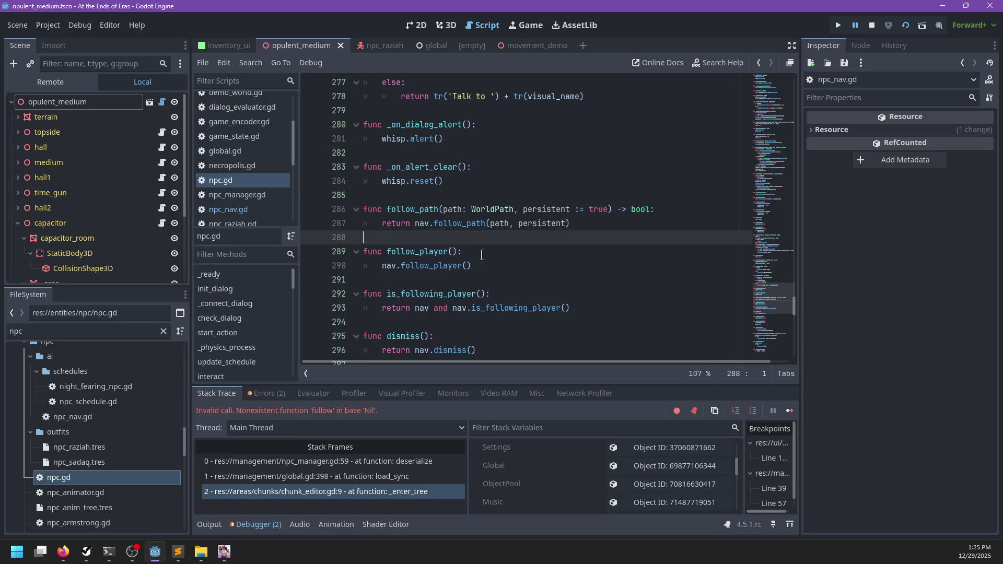
# - Make follow_player return nav.follow_player() with a -> bool return type, and save
pyautogui.click(507, 264)
pyautogui.write('return')
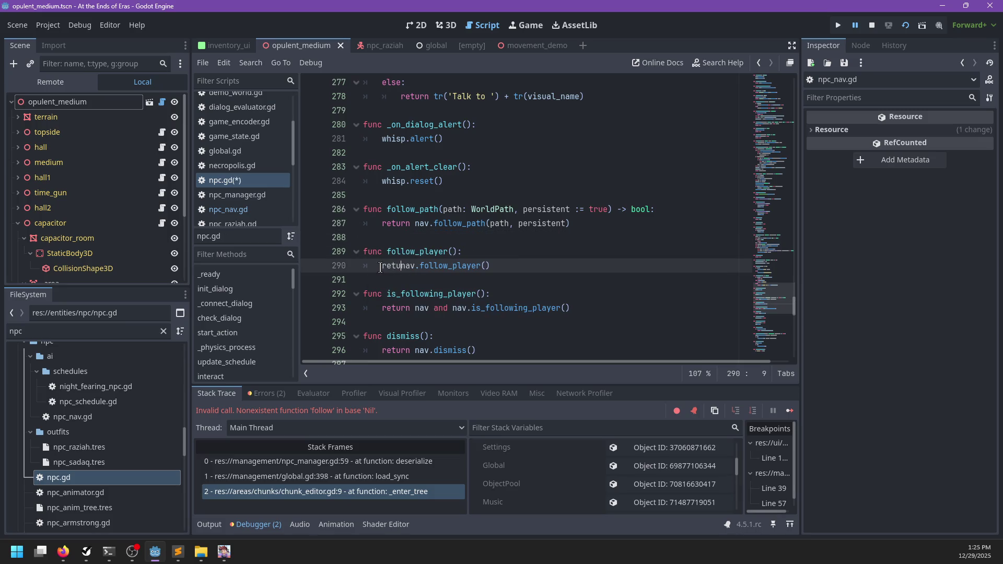
pyautogui.press('Up')
pyautogui.press('End')
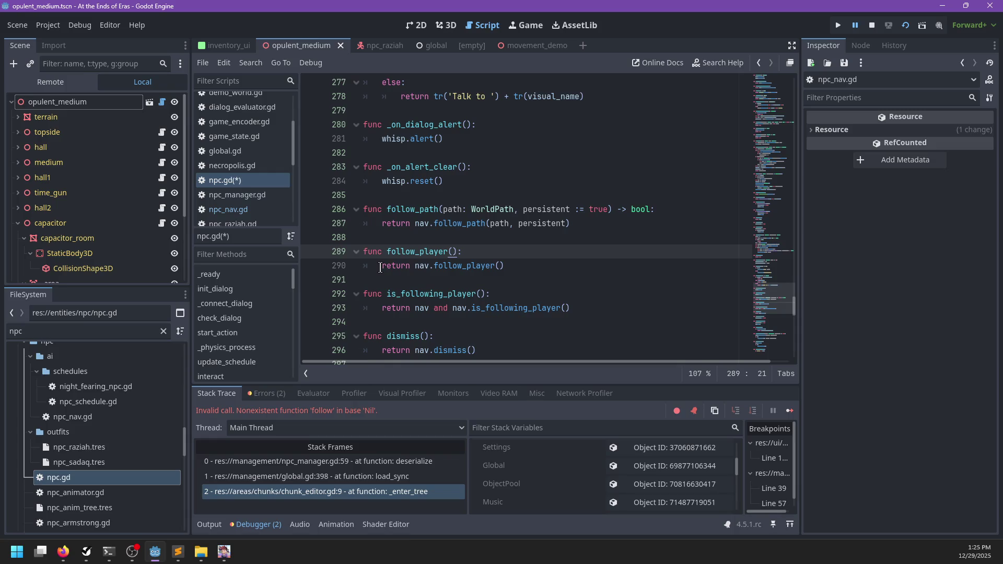
pyautogui.write('Nav')
pyautogui.hotkey('ctrl', 's')
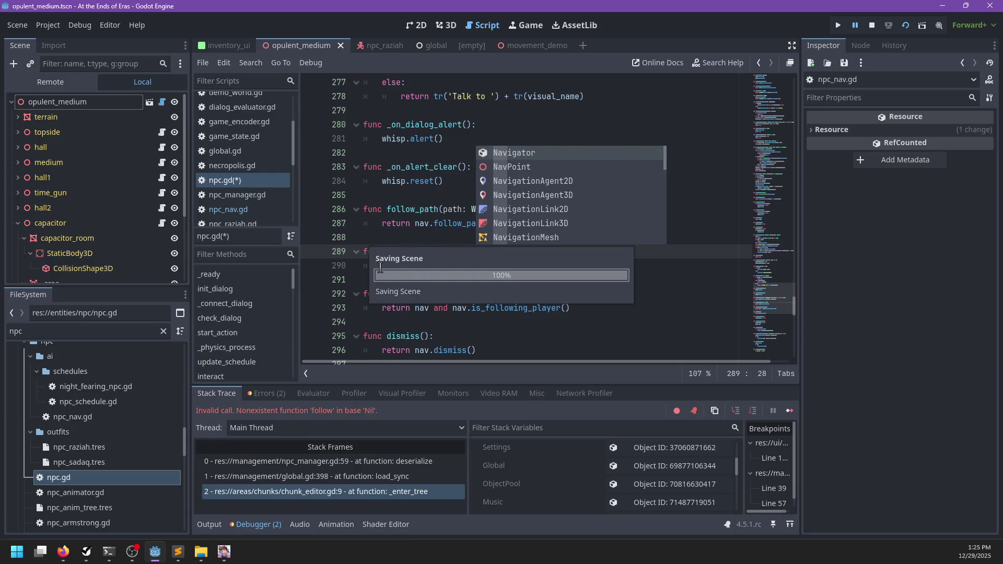
pyautogui.press('BackSpace')
pyautogui.press('BackSpace')
pyautogui.press('BackSpace')
pyautogui.write('bool:')
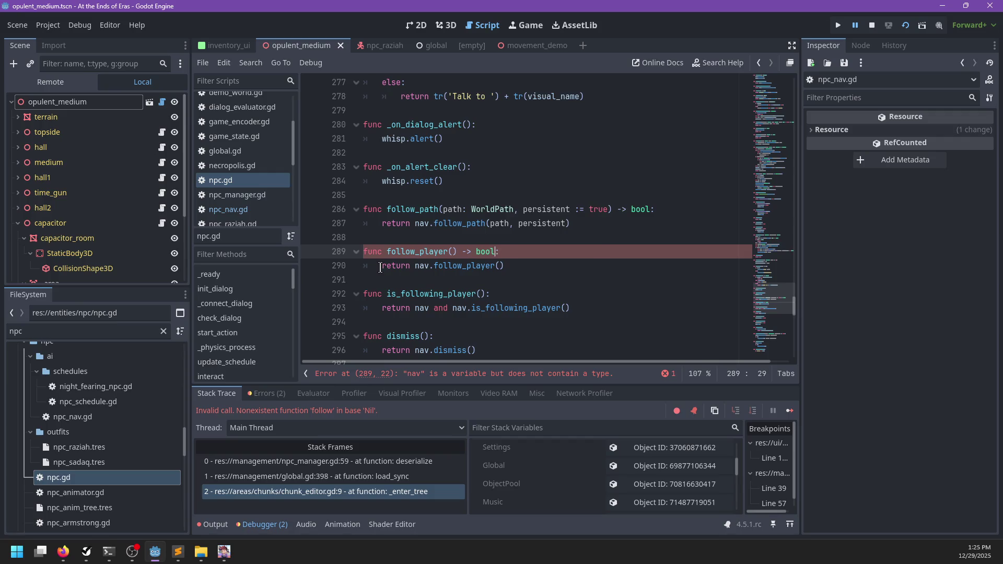
pyautogui.hotkey('ctrl', 's')
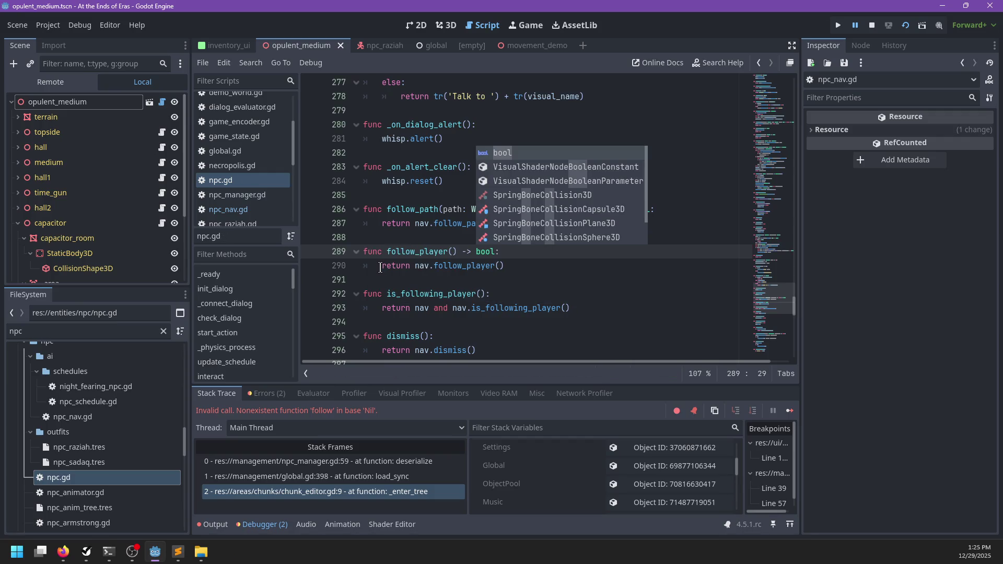
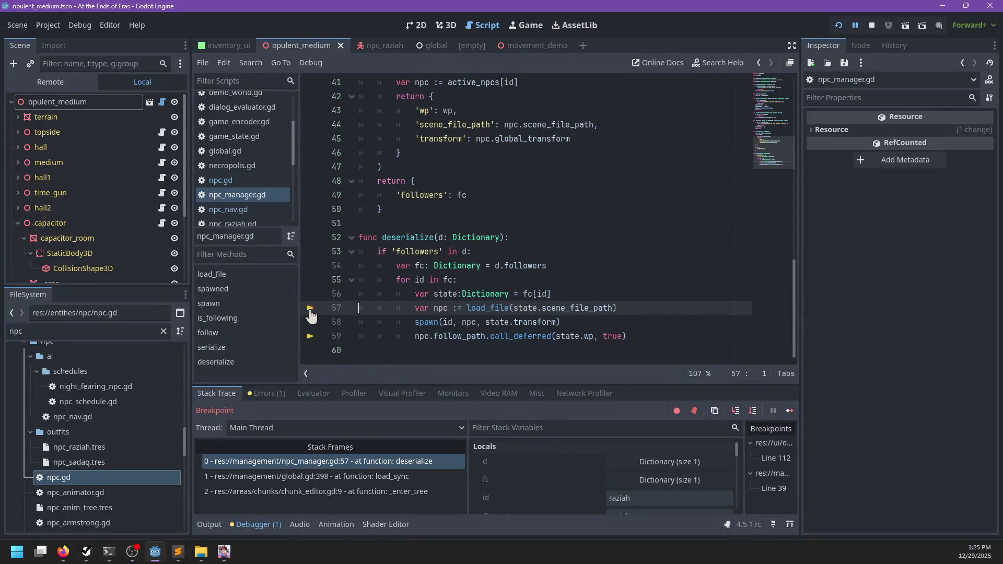
# - Resume past the deserialize breakpoint, start playing from the main menu, then pause
pyautogui.press('F12')
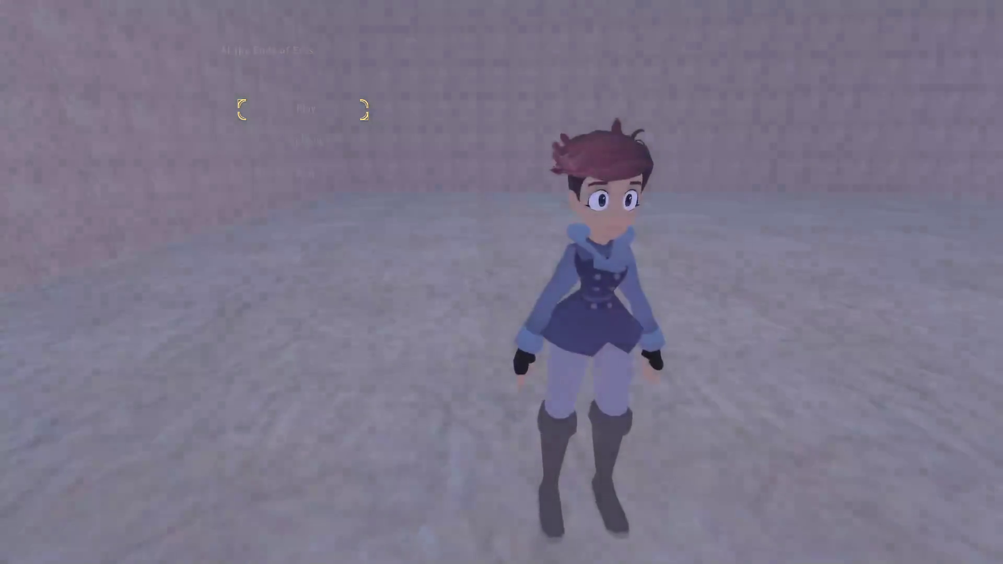
pyautogui.press('Return')
pyautogui.press('Escape')
# - Review the three reported errors in the editor debugger's Errors list, then return to the game
pyautogui.hotkey('alt', 'Tab')
pyautogui.click(248, 526)
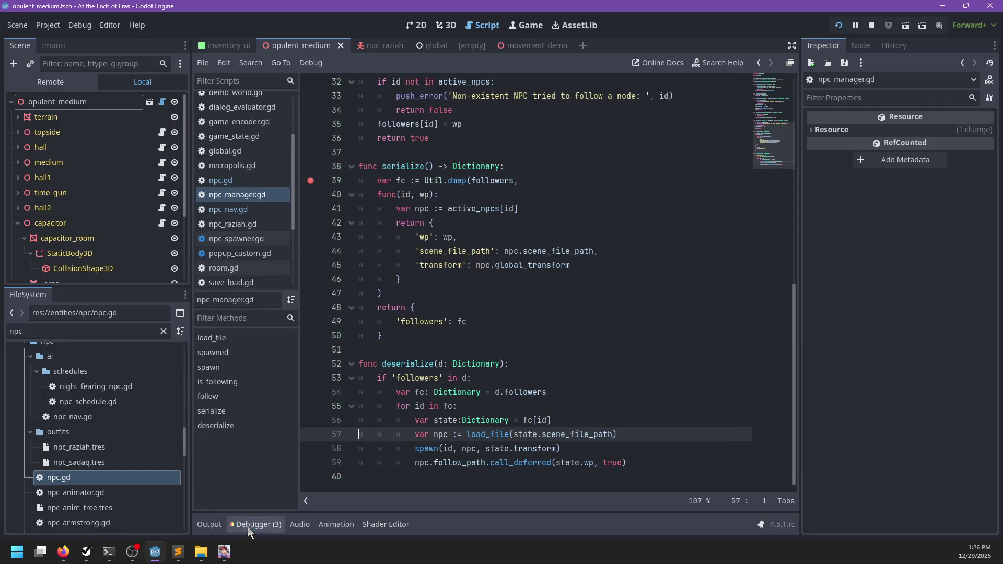
pyautogui.click(261, 524)
pyautogui.click(264, 397)
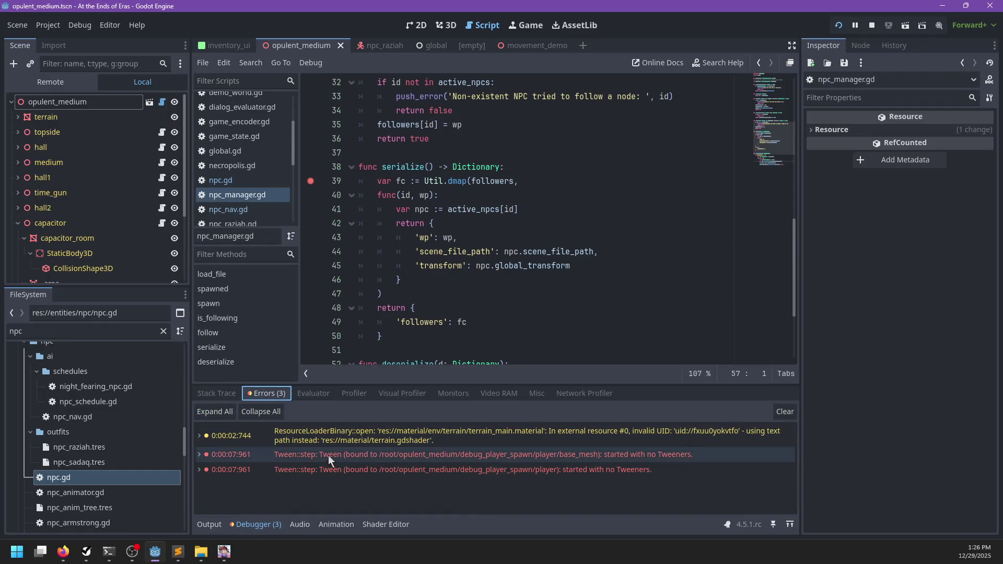
pyautogui.hotkey('alt', 'Tab')
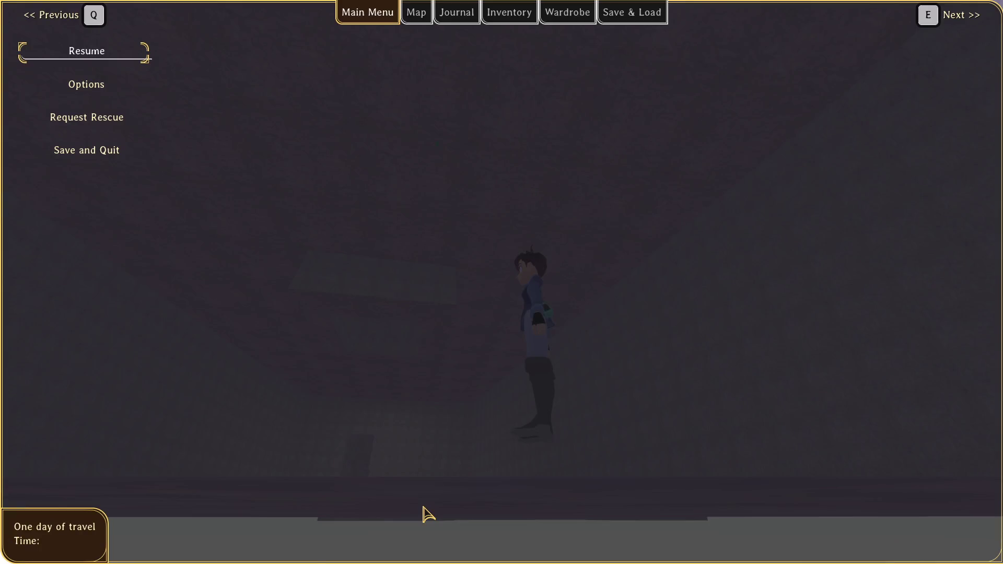
# - Run and jump the character over the ledge, up the slope and out through the doorway
pyautogui.press('Escape')
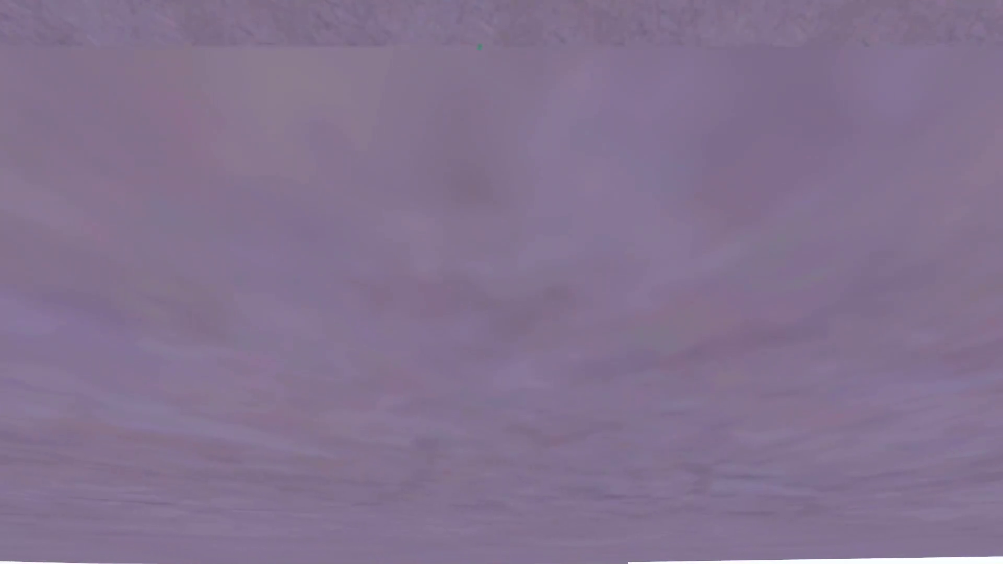
pyautogui.press('space')
pyautogui.press('s')
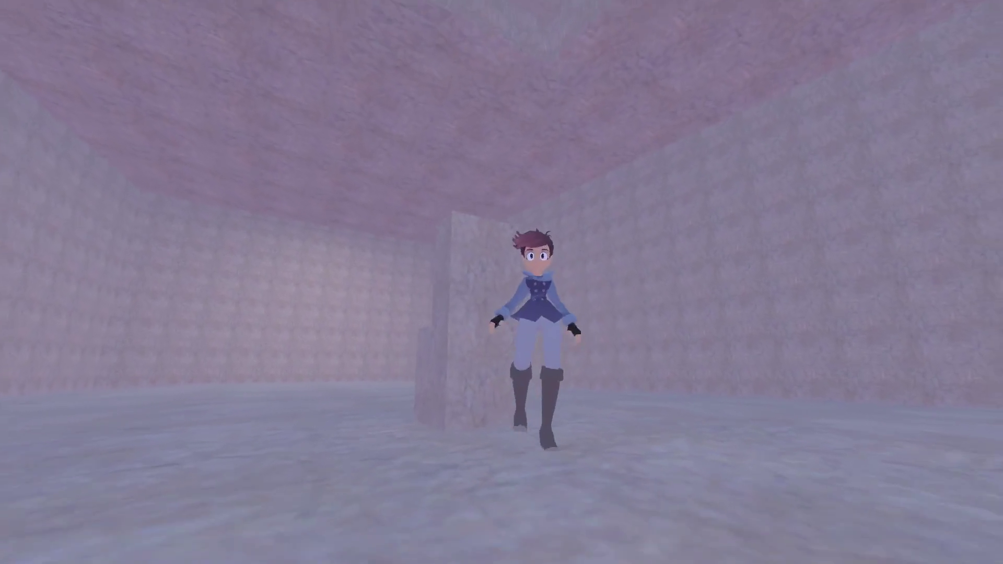
pyautogui.press('space')
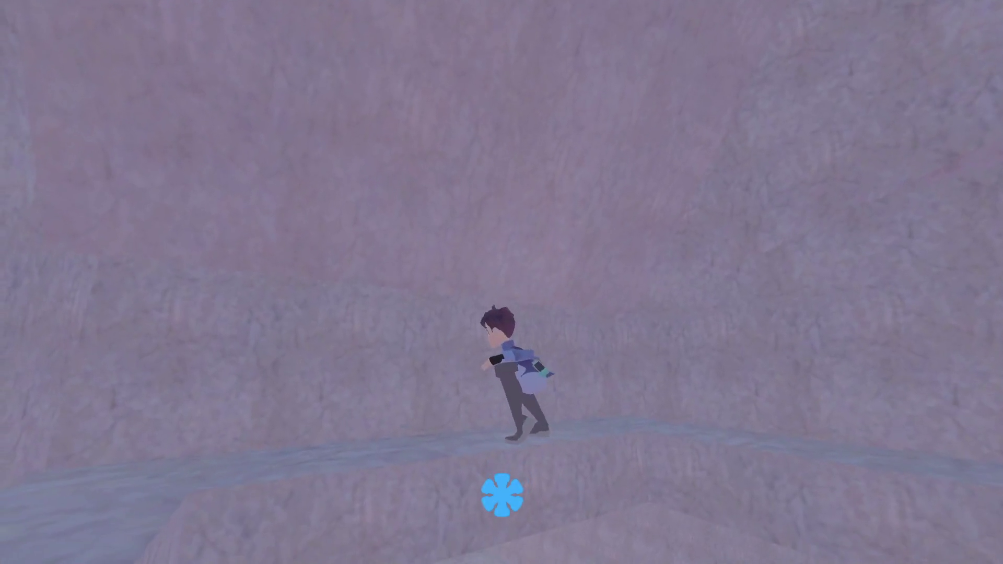
pyautogui.press('d')
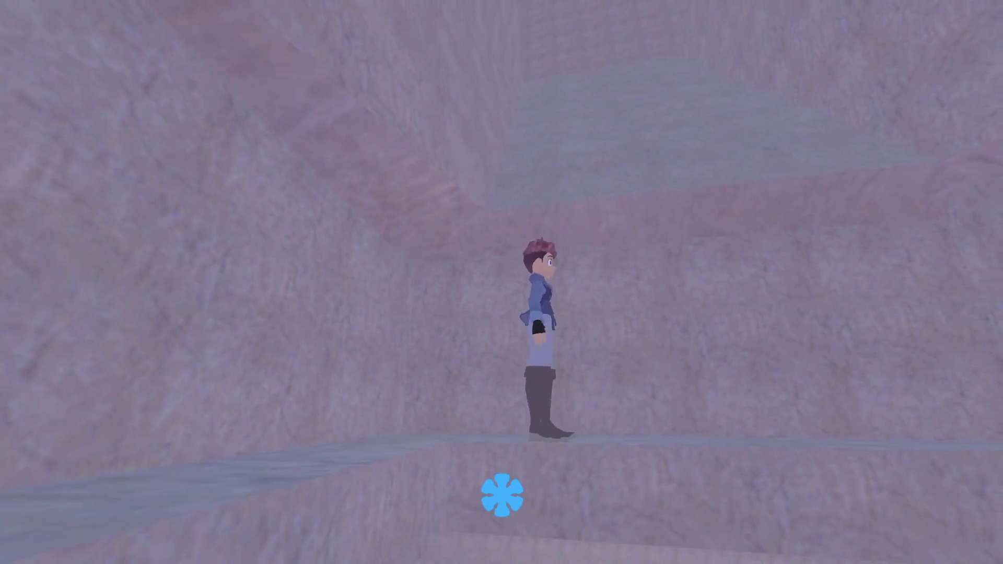
pyautogui.press('space')
pyautogui.press('w')
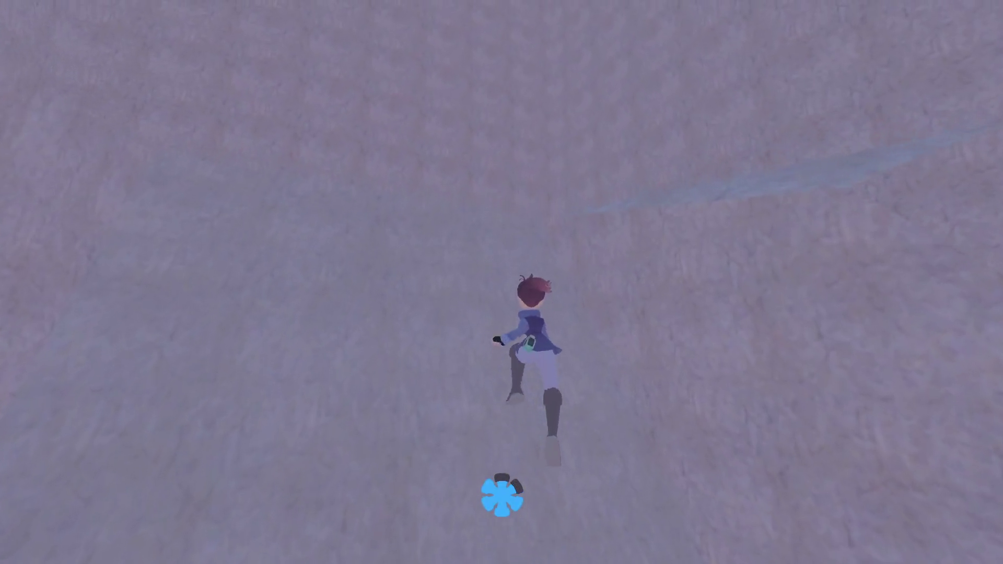
pyautogui.press('d')
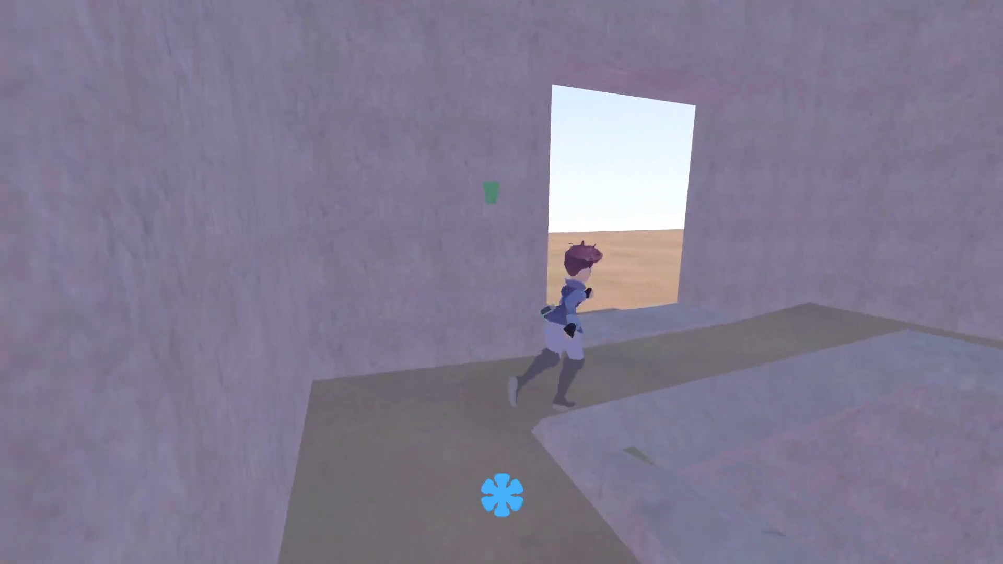
pyautogui.press('s')
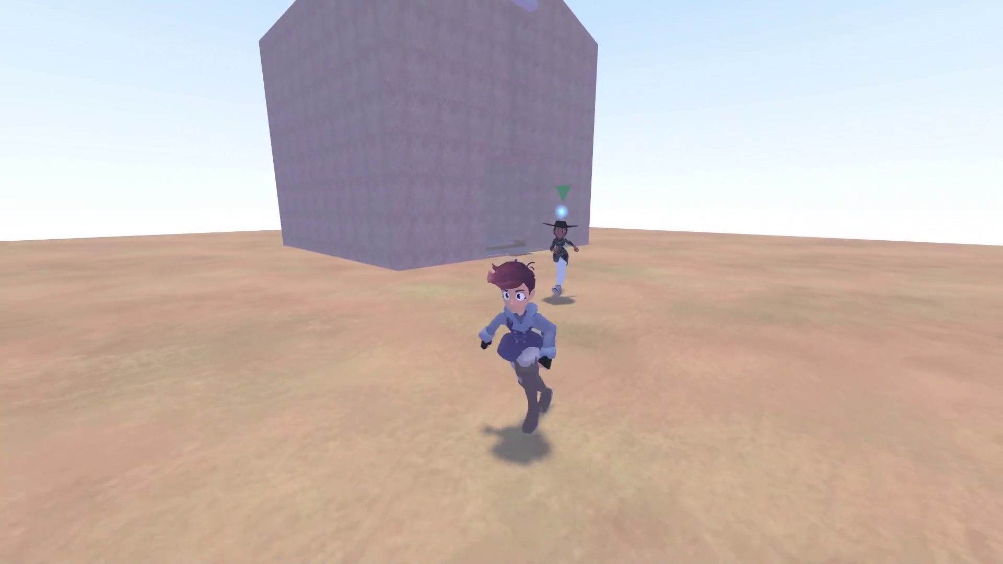
# - Choose Save and Quit from the pause menu, triggering the serialize breakpoint
pyautogui.press('Escape')
pyautogui.press('Down')
pyautogui.press('Down')
pyautogui.press('Down')
pyautogui.press('Return')
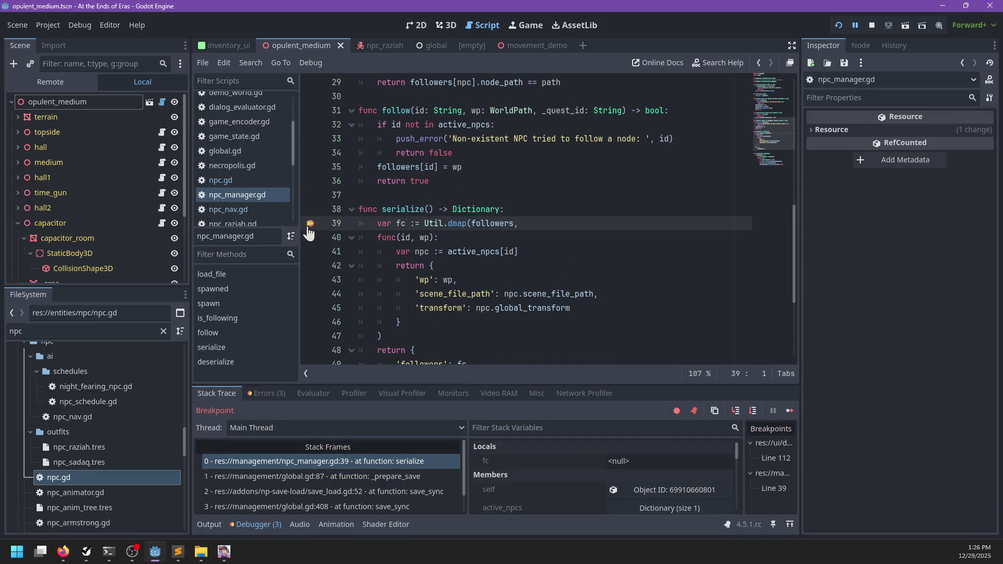
# - Resume past the serialize breakpoint so the save completes, then relaunch the game with F5
pyautogui.press('F12')
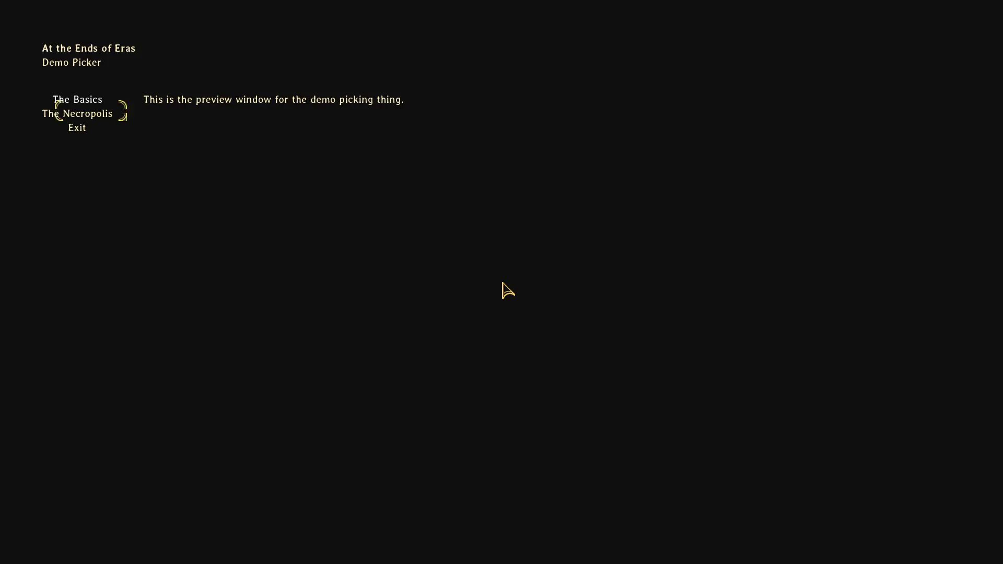
pyautogui.hotkey('alt', 'Tab')
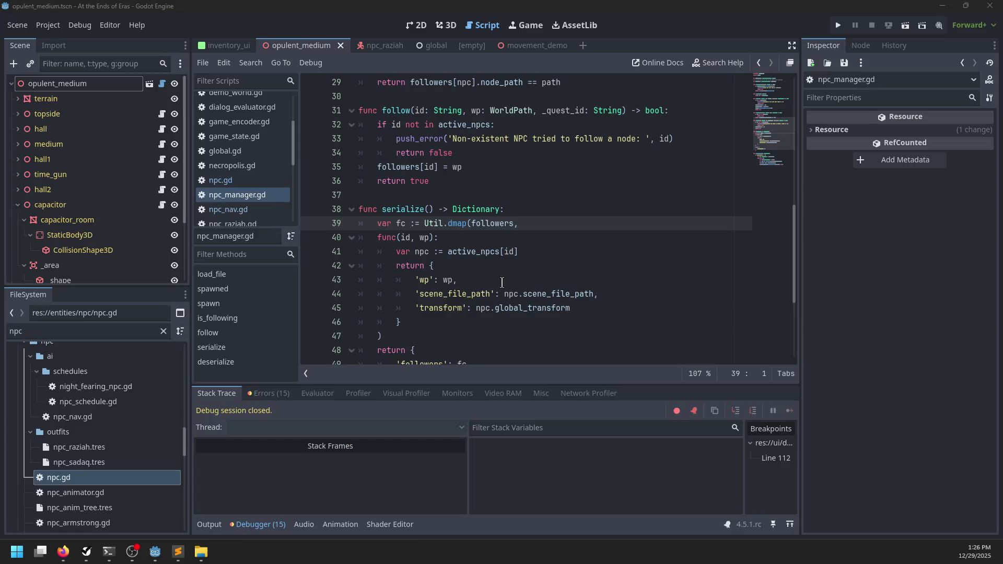
pyautogui.press('F5')
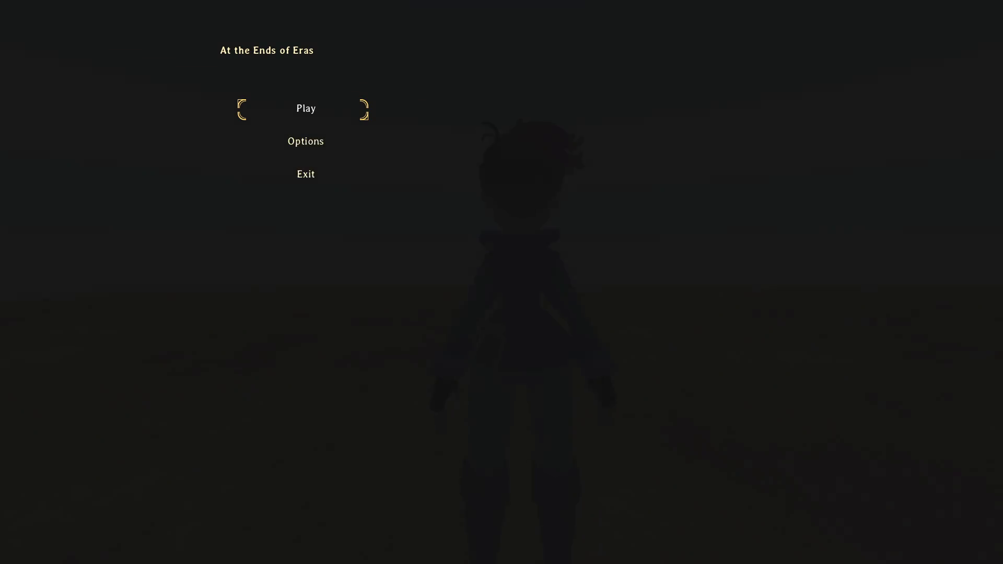
# - Start the game and run, jump and roll around the NPC on the open ground
pyautogui.press('Return')
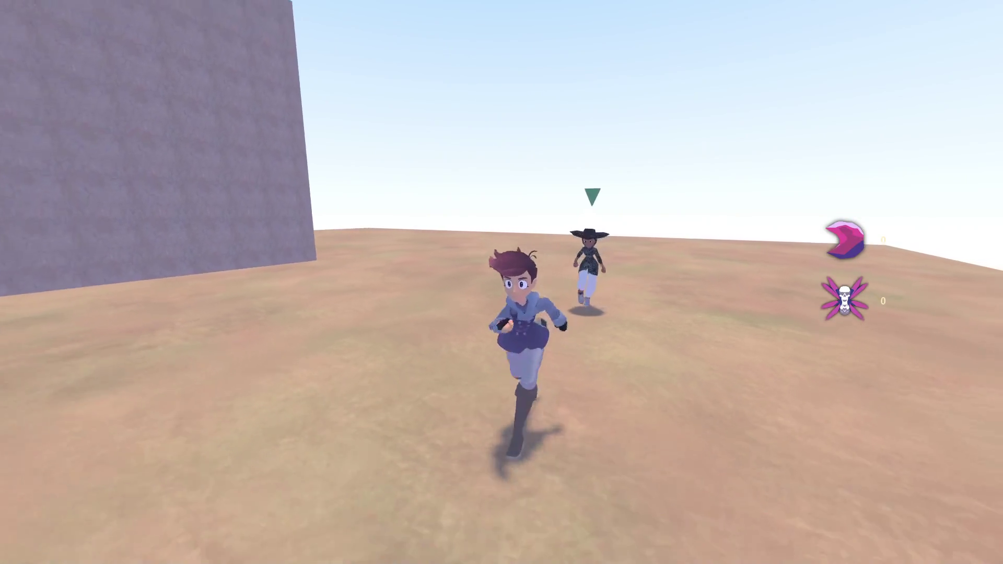
pyautogui.press('d')
pyautogui.press('s')
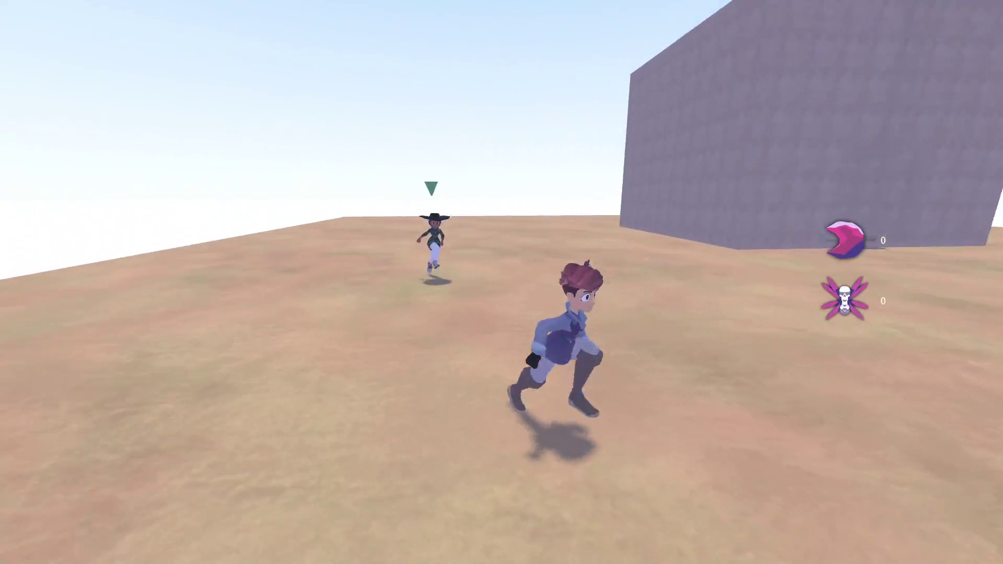
pyautogui.press('w')
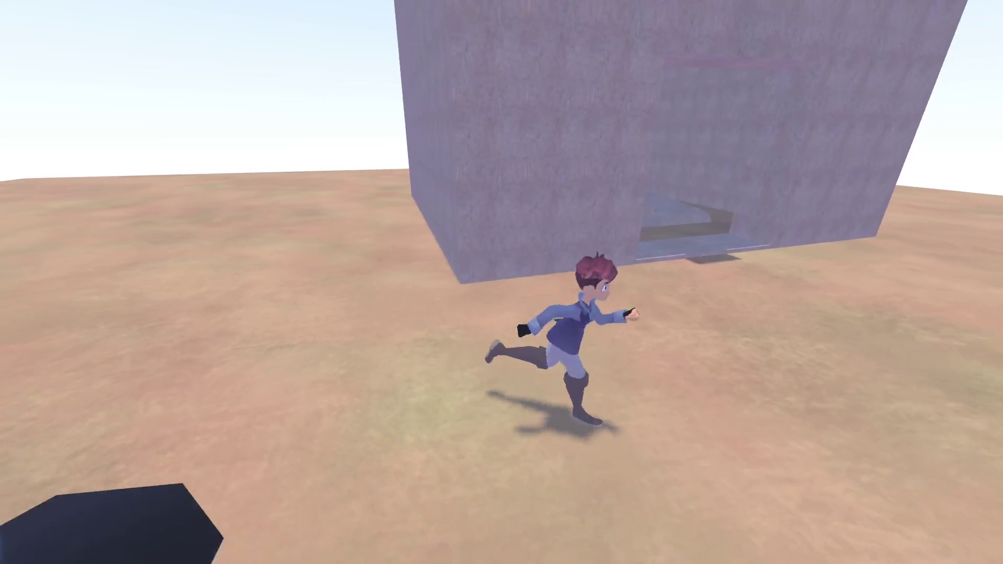
pyautogui.press('s')
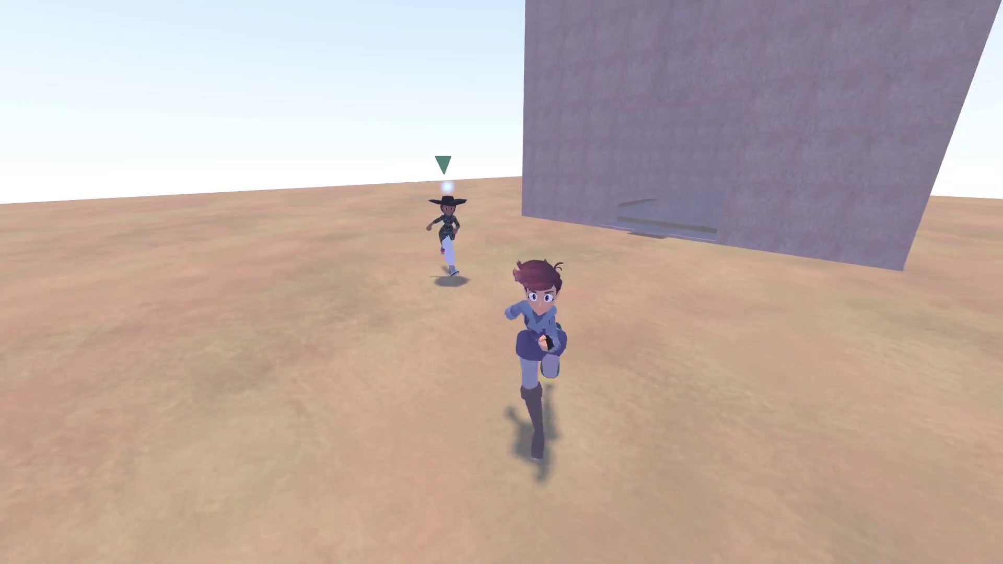
pyautogui.press('a')
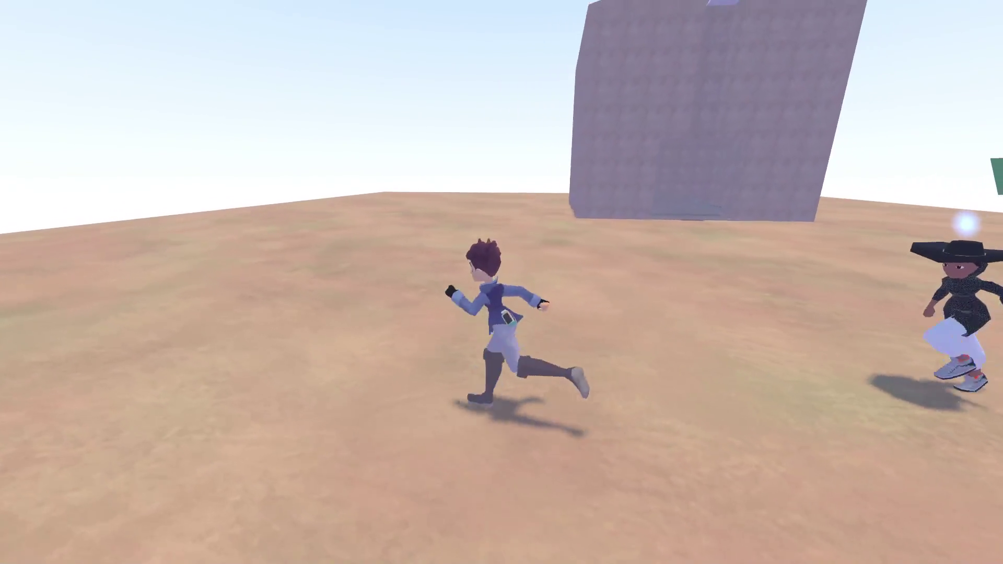
pyautogui.press('w')
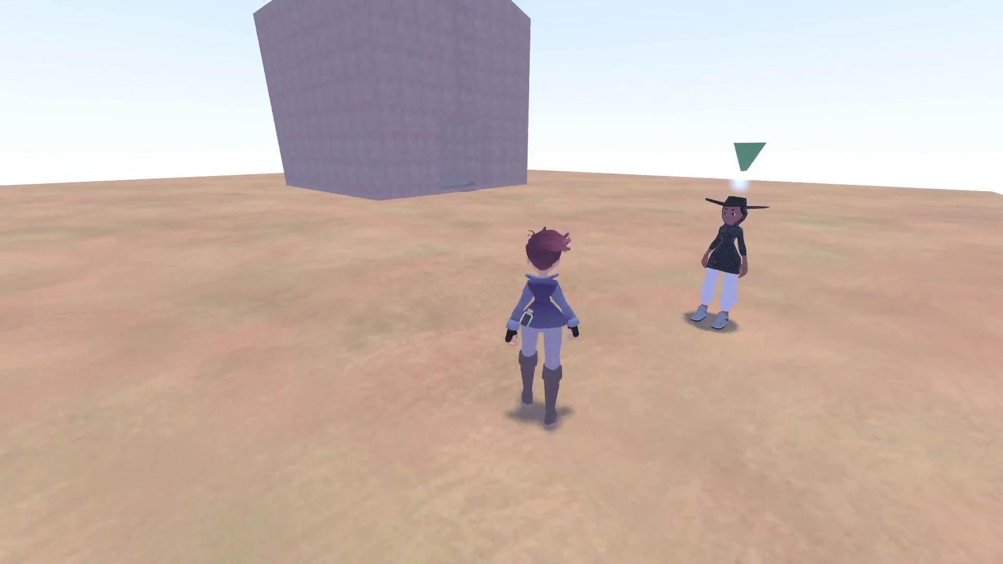
pyautogui.press('w')
pyautogui.press('s')
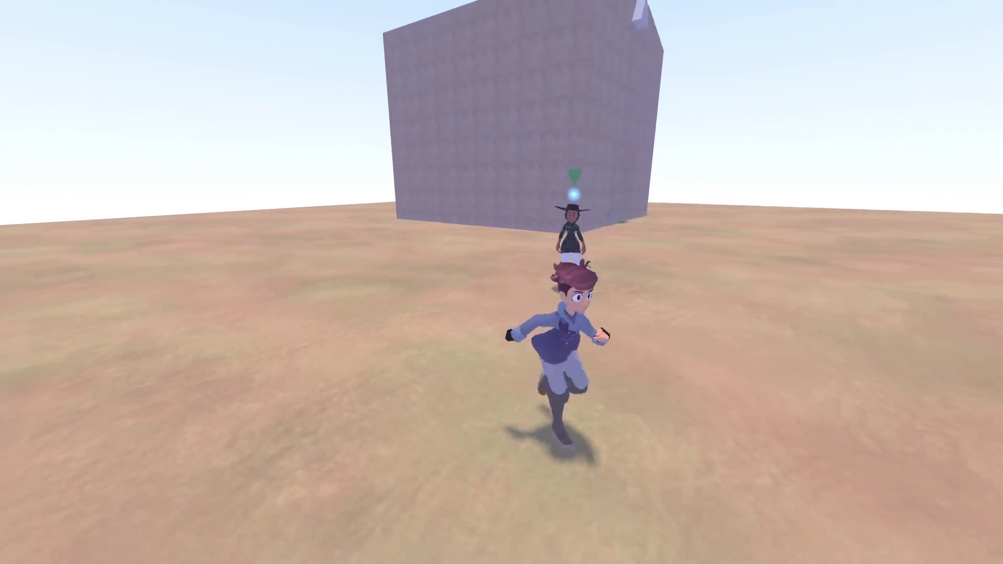
pyautogui.press('w')
pyautogui.press('space')
pyautogui.press('s')
pyautogui.press('d')
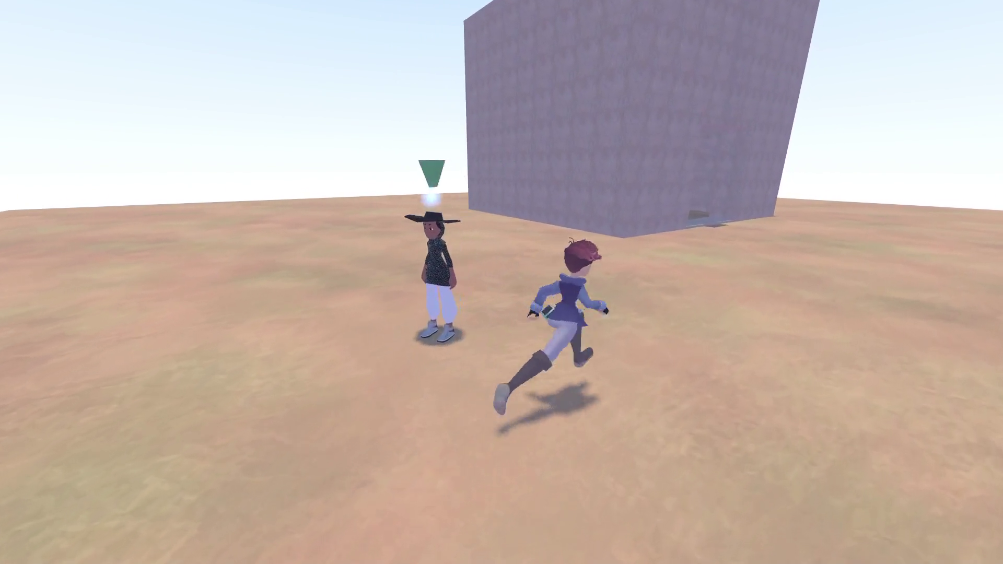
# - Run through the structure, climb the ledge and wall, then ragdoll and recover in the sand
pyautogui.press('w')
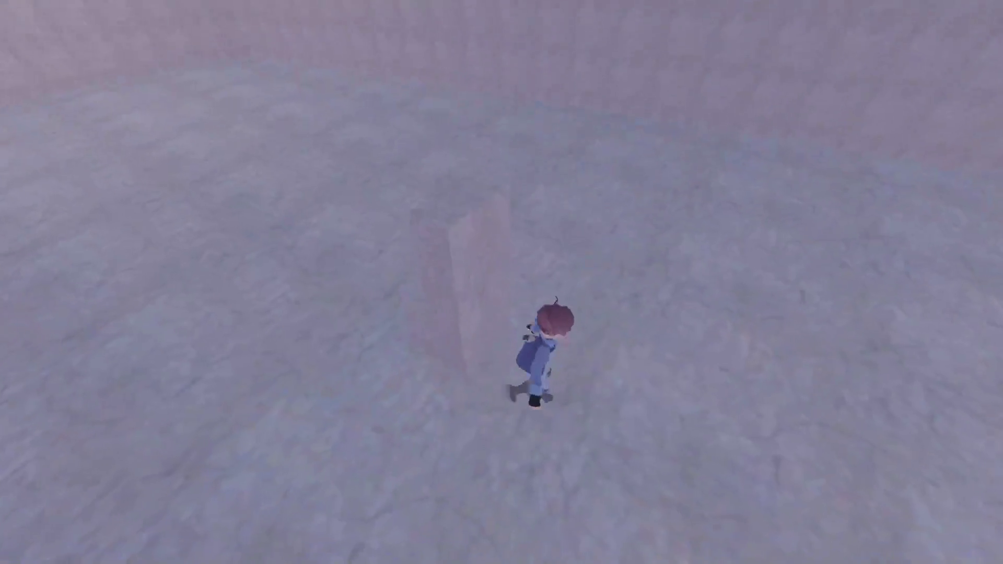
pyautogui.press('a')
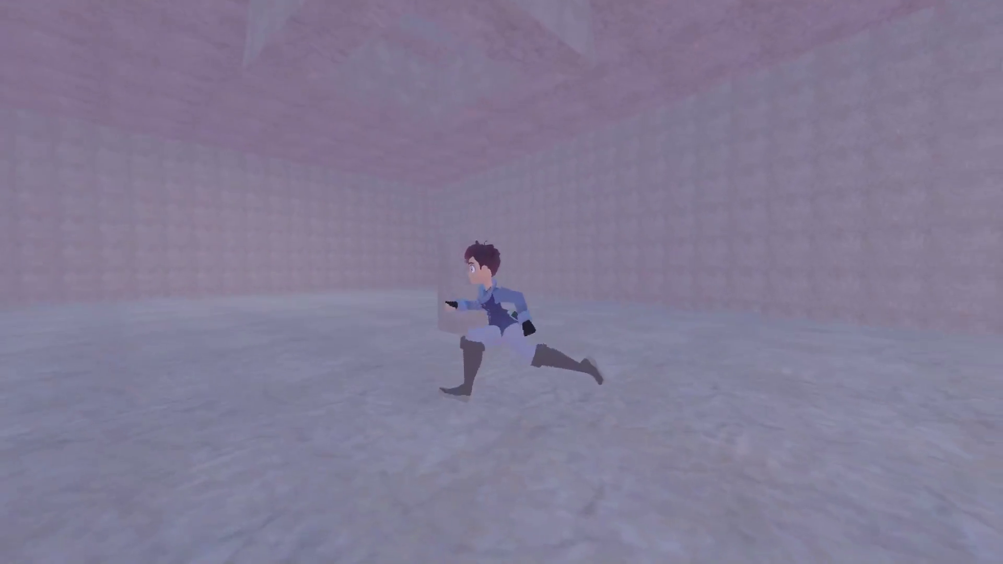
pyautogui.press('w')
pyautogui.press('space')
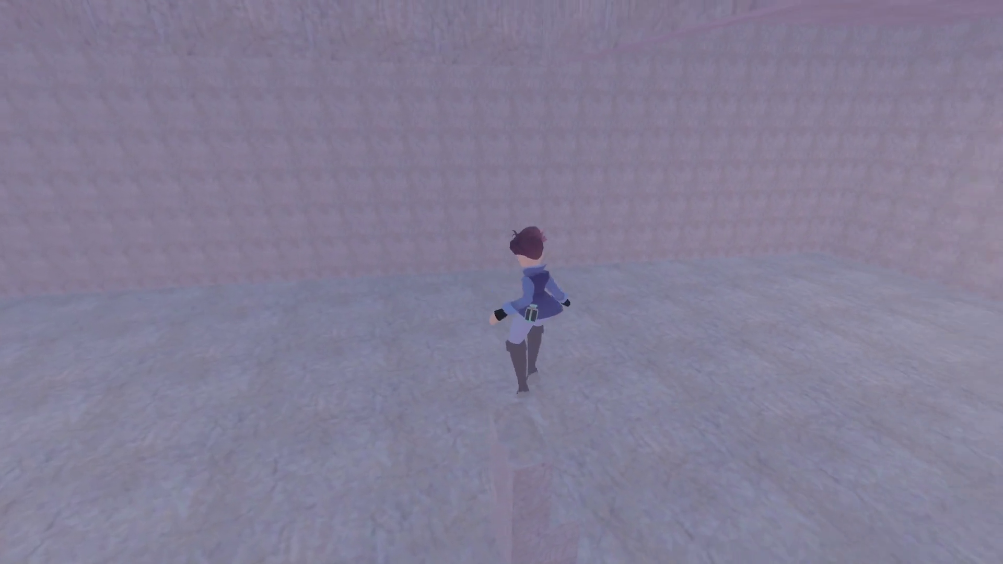
pyautogui.press('space')
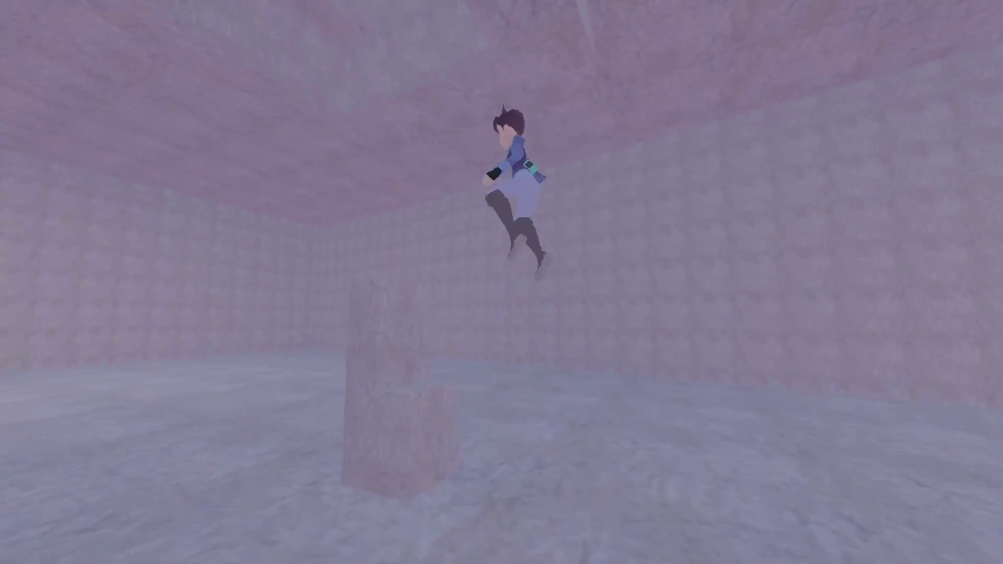
pyautogui.press('w')
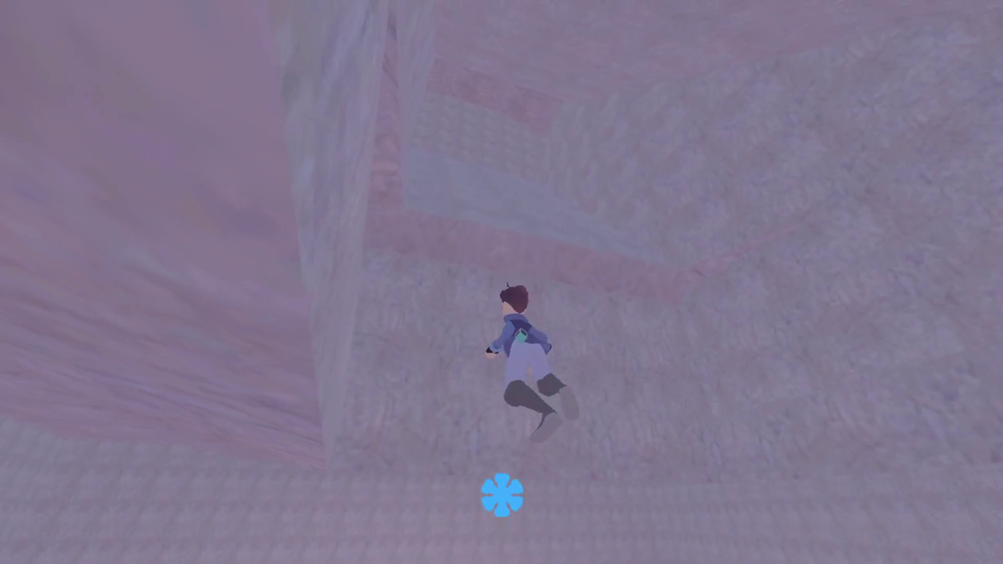
pyautogui.press('w')
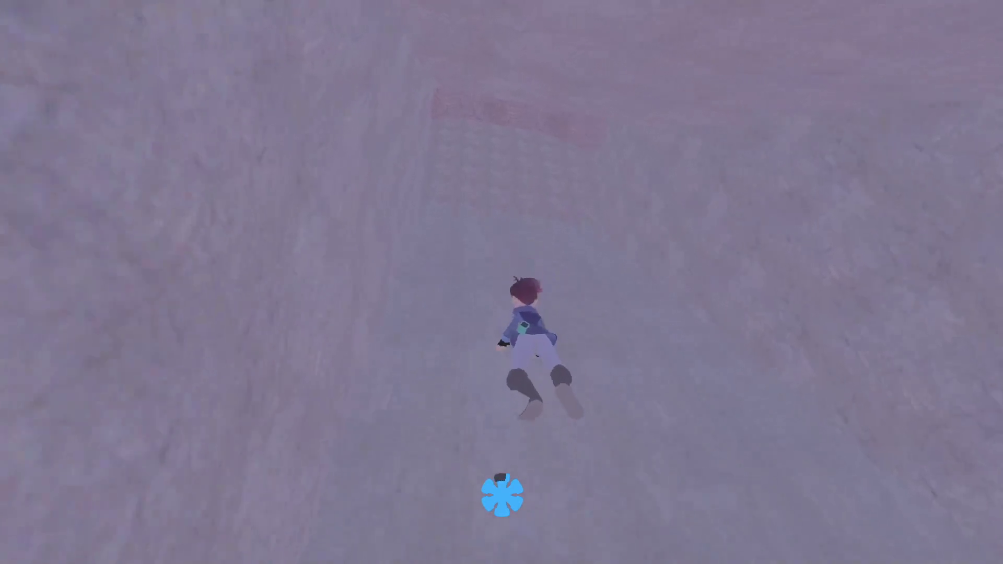
pyautogui.press('w')
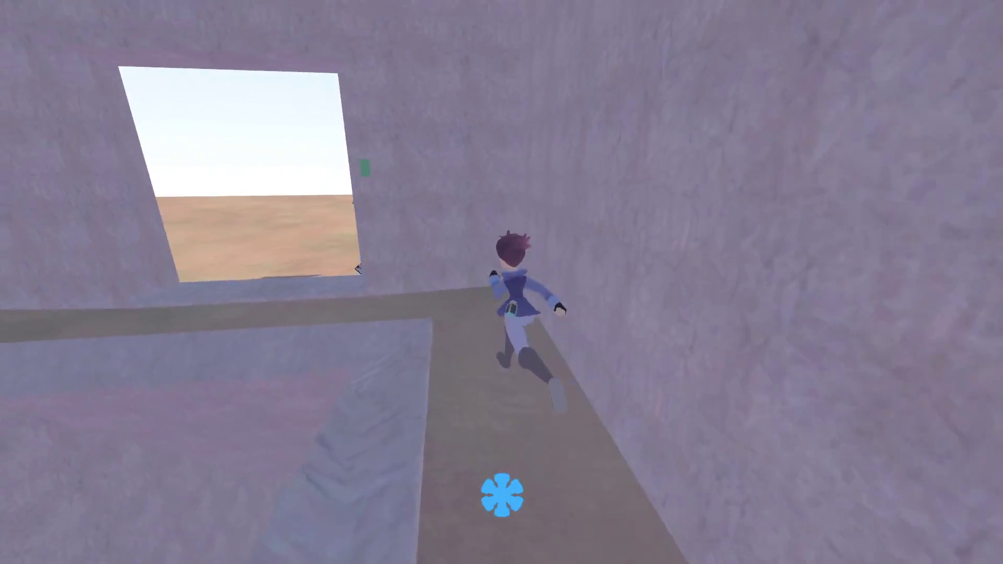
pyautogui.press('s')
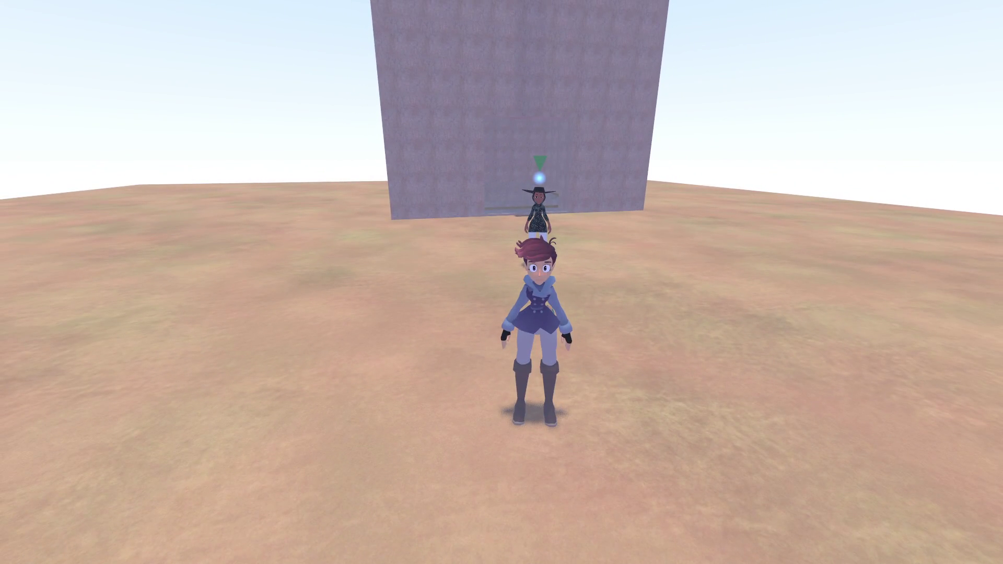
pyautogui.press('s')
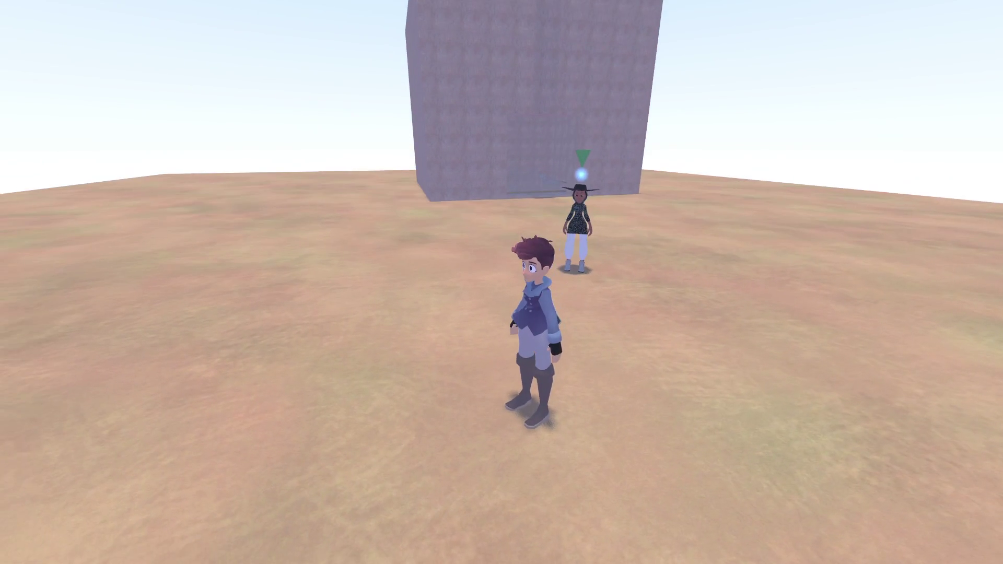
pyautogui.press('w')
pyautogui.press('r')
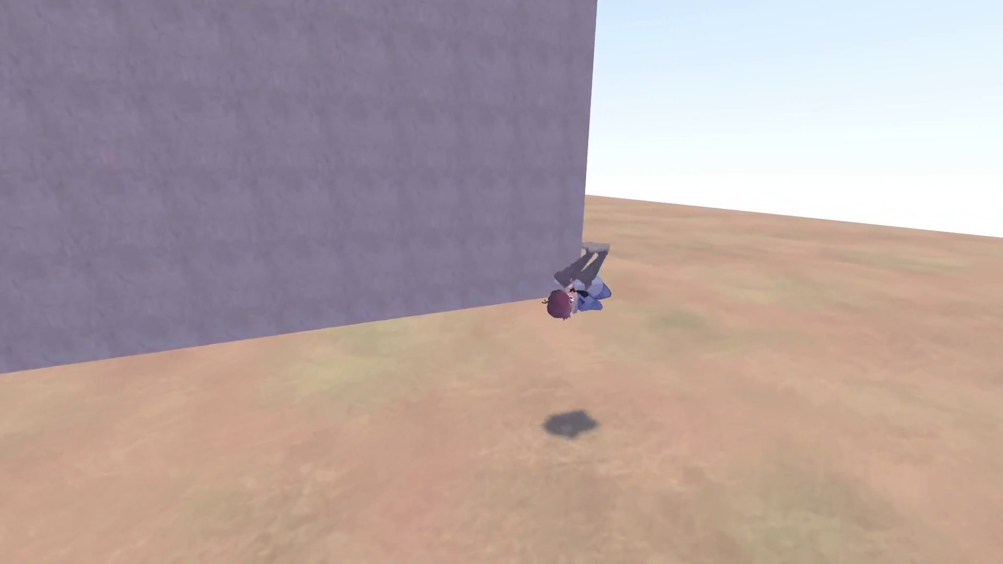
pyautogui.press('r')
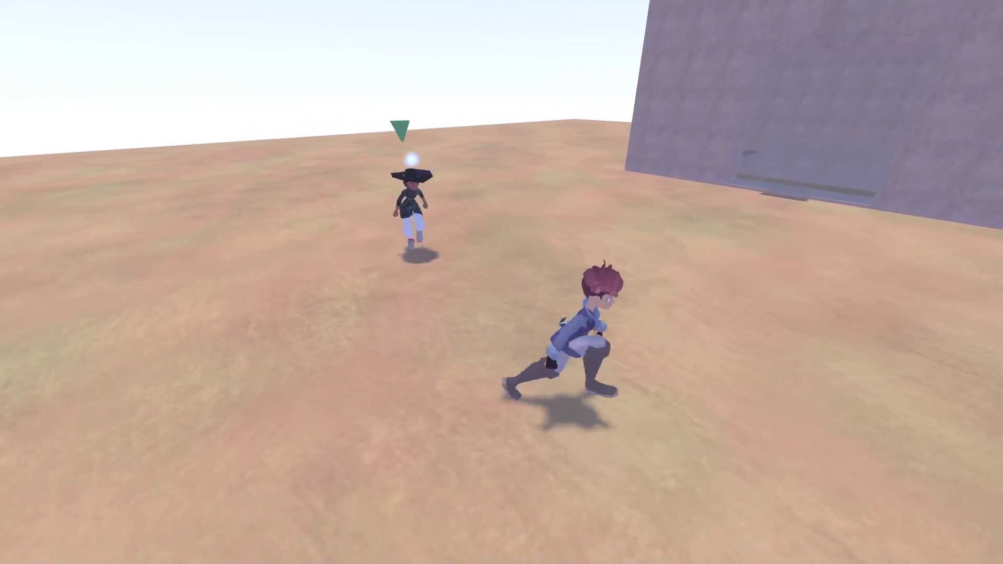
# - Save and quit, exit from the Demo Picker, and show the editor's 3D scene view
pyautogui.press('Escape')
pyautogui.press('Down')
pyautogui.press('Down')
pyautogui.press('Down')
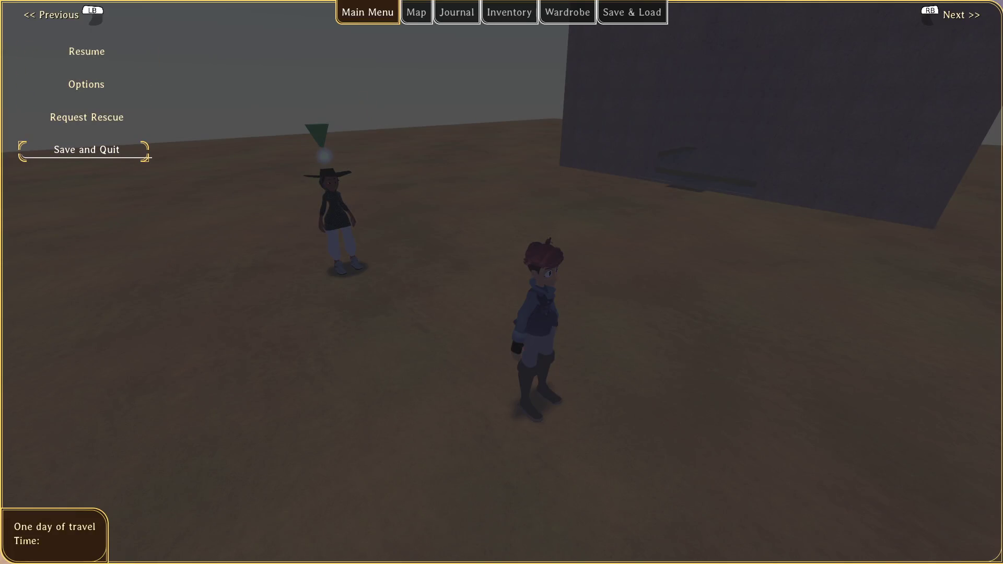
pyautogui.press('Return')
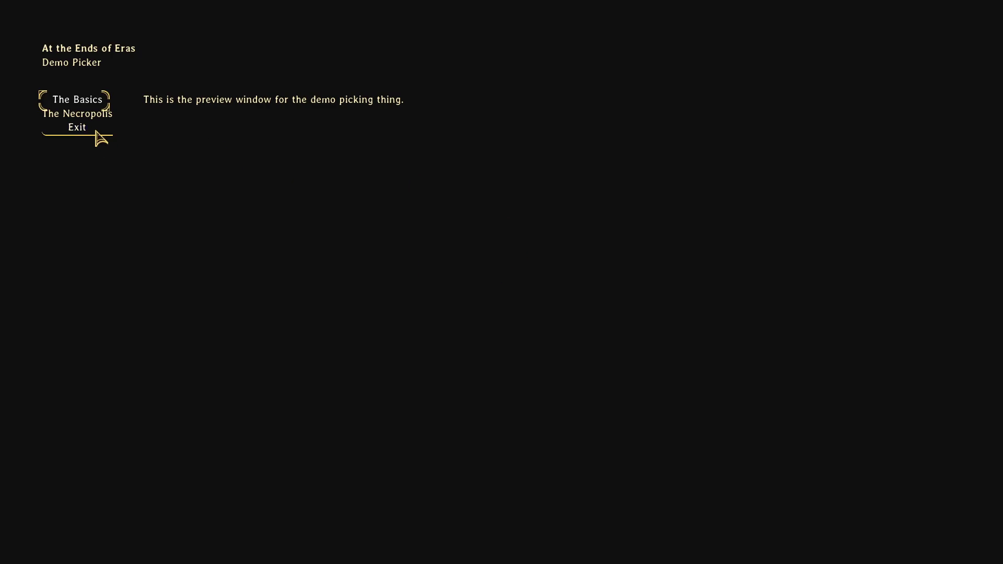
pyautogui.click(97, 132)
pyautogui.click(446, 25)
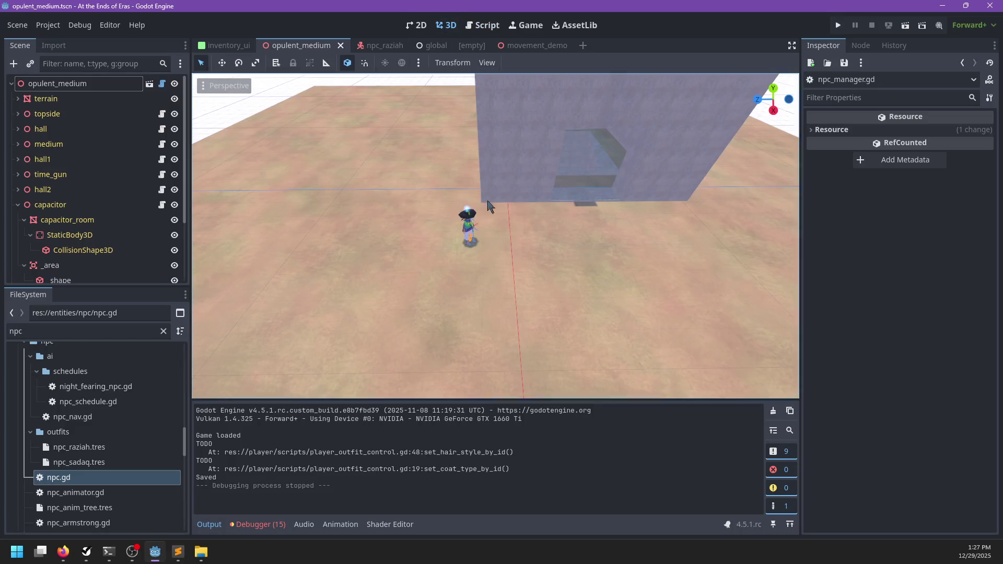
pyautogui.scroll(-5, 621, 254)
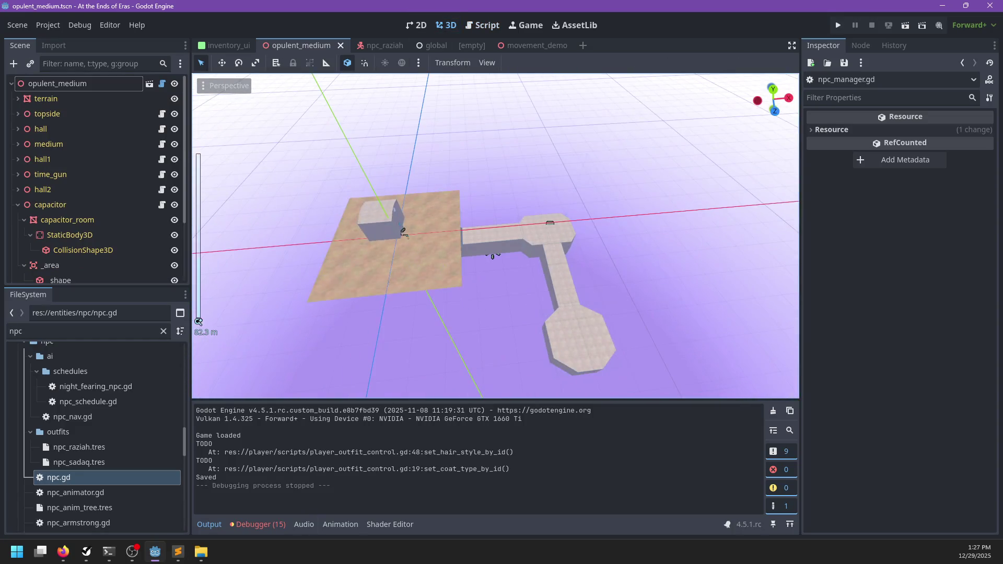
pyautogui.click(109, 553)
pyautogui.write('git st')
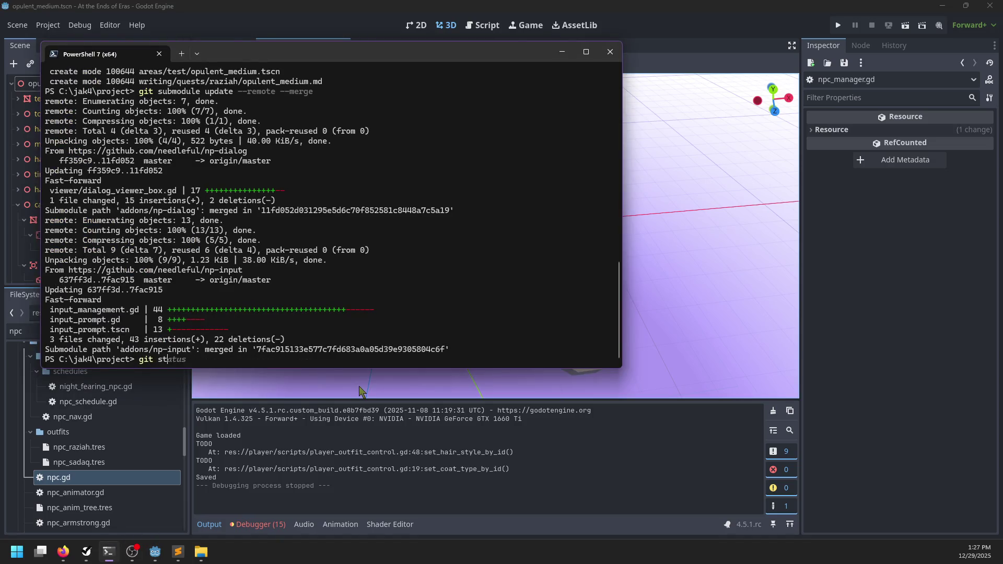
# - Check git status, stage everything, and commit with message 'Raziah can follow us around'
pyautogui.write('atus')
pyautogui.press('Return')
pyautogui.write('git add')
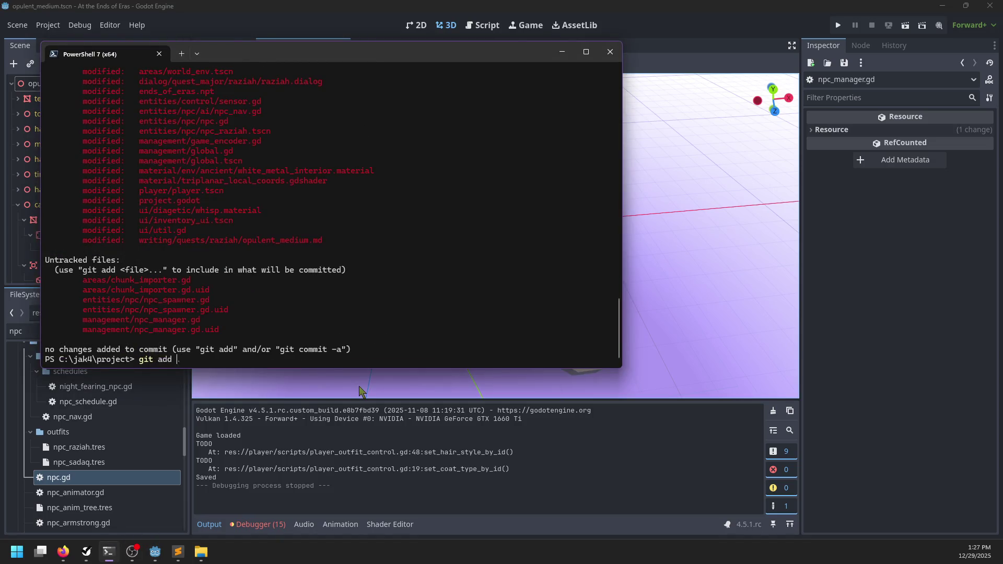
pyautogui.write('.')
pyautogui.press('Return')
pyautogui.write('git commit -m "Raziah can follow us around')
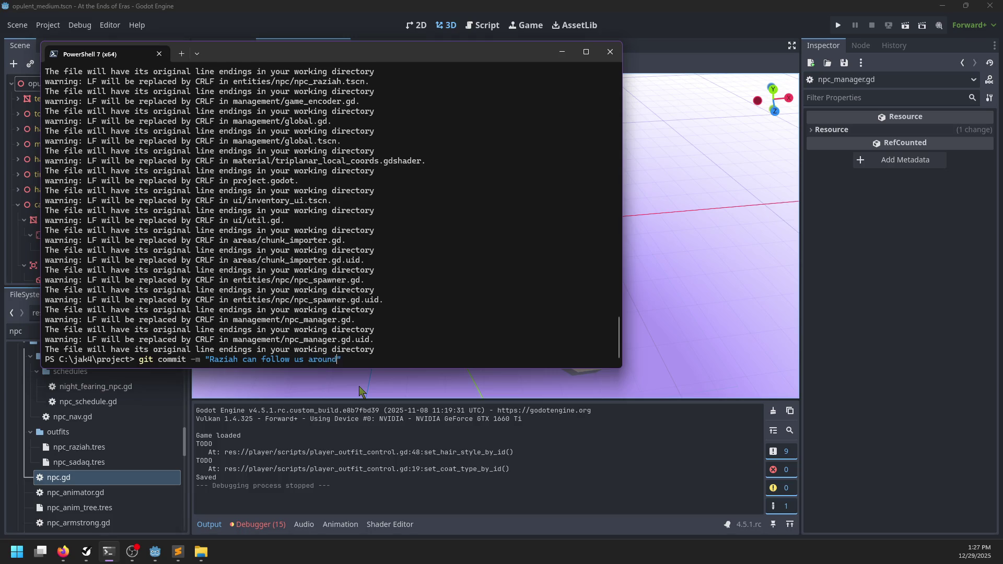
pyautogui.press('Return')
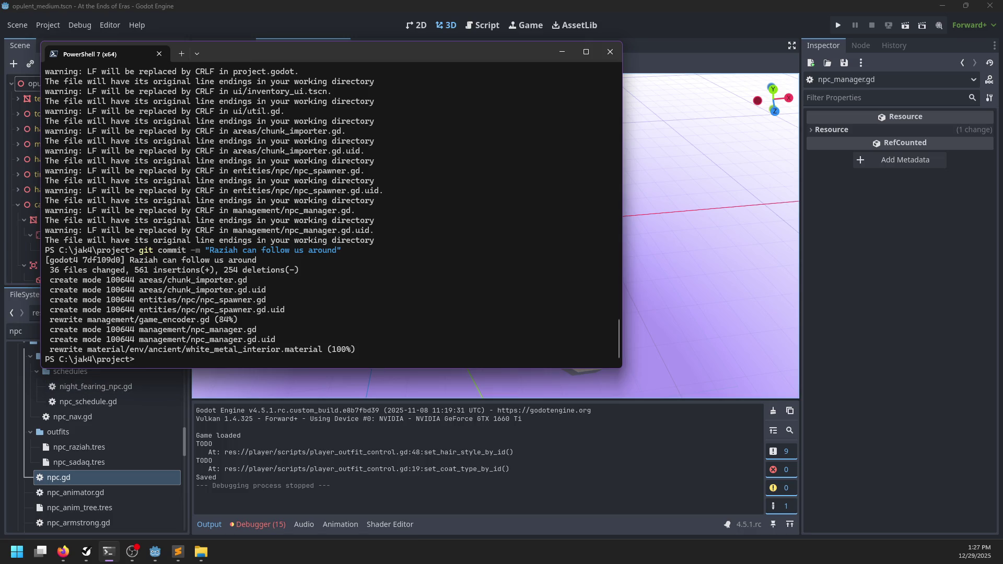
# - Bring the NP-ToDo list window to the front from the taskbar
pyautogui.click(63, 552)
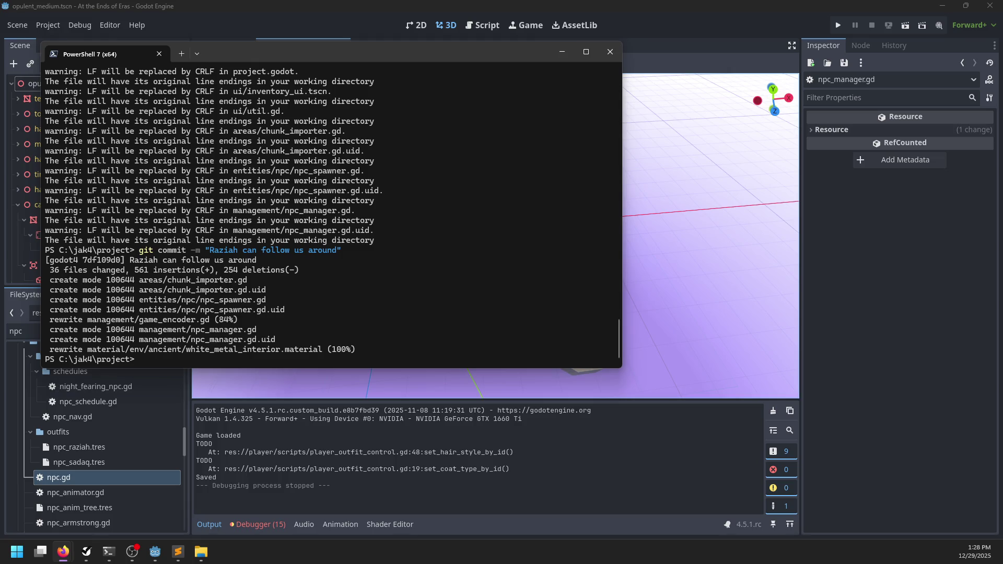
pyautogui.click(108, 552)
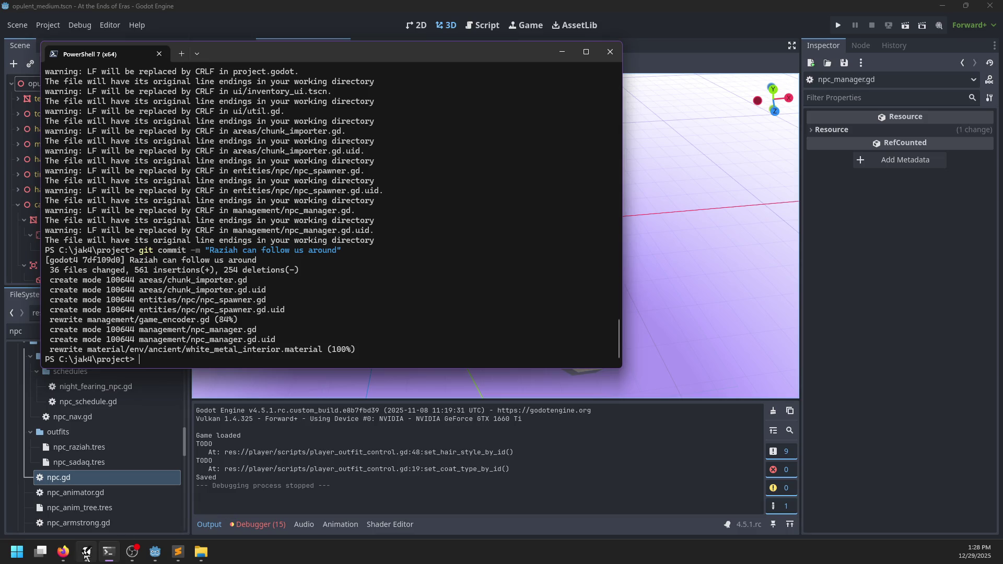
pyautogui.click(86, 553)
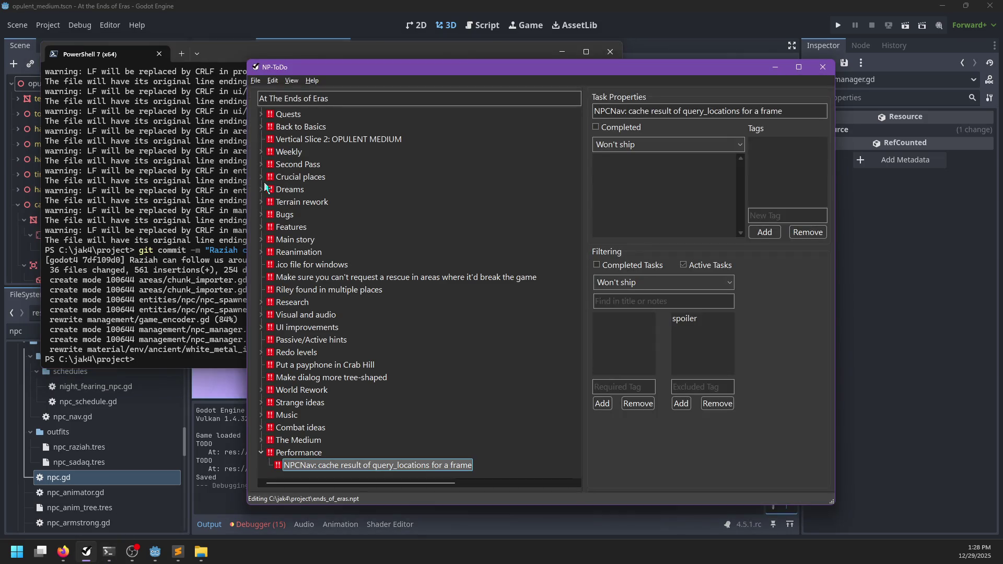
# - Move Vertical Slice 2: OPULENT MEDIUM to the top and add an NPC task under it
pyautogui.moveTo(289, 140); pyautogui.dragTo(277, 114)
pyautogui.rightClick(285, 121)
pyautogui.click(303, 123)
pyautogui.write('NPC')
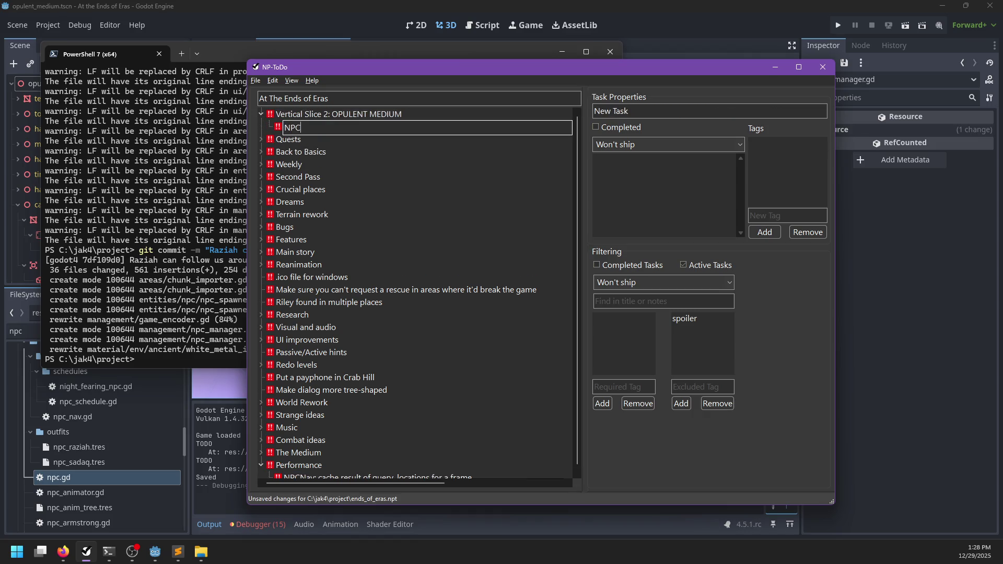
pyautogui.press('Return')
# - Add NPC subtasks 'Better following' and a quest-dependence task containing 'Spawning, following, etc'
pyautogui.rightClick(286, 128)
pyautogui.click(293, 133)
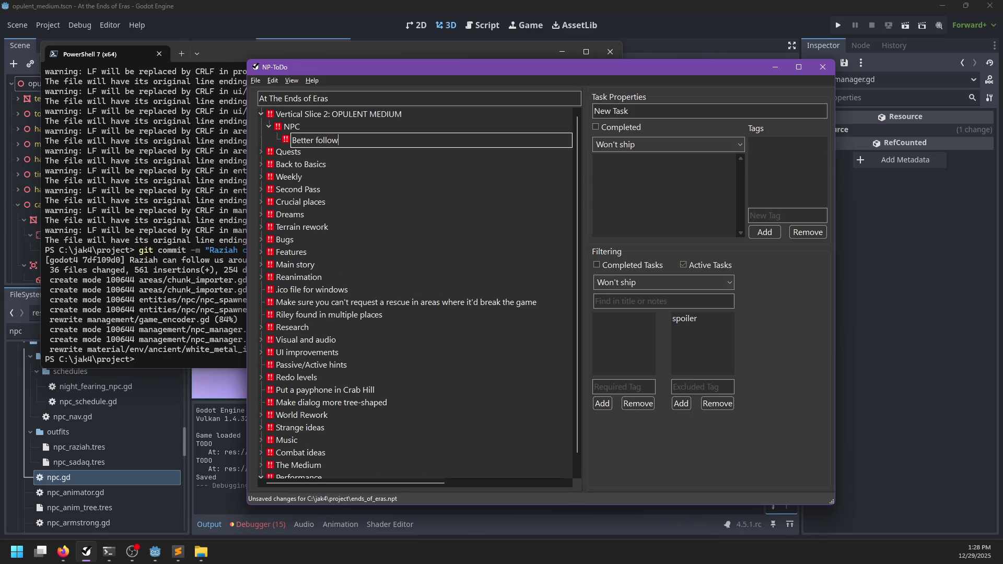
pyautogui.write('ing')
pyautogui.press('Return')
pyautogui.rightClick(287, 129)
pyautogui.click(293, 135)
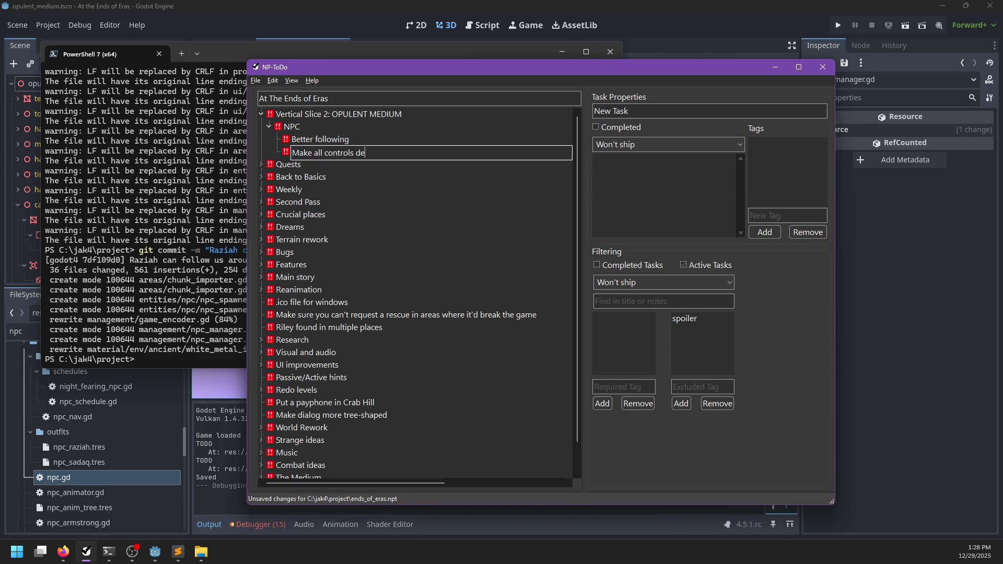
pyautogui.write('st')
pyautogui.press('Return')
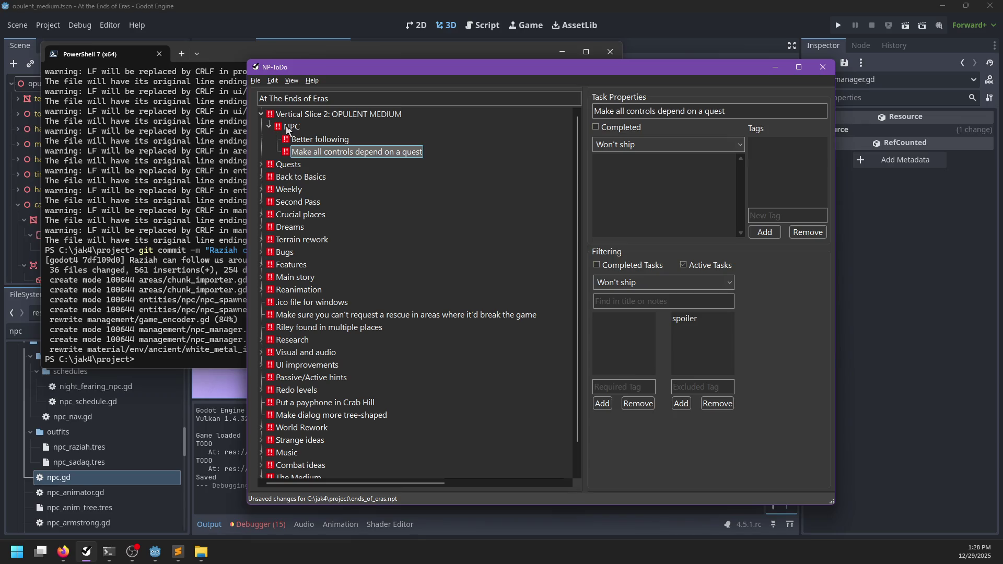
pyautogui.press('Insert')
pyautogui.write('Spawning, following, etc')
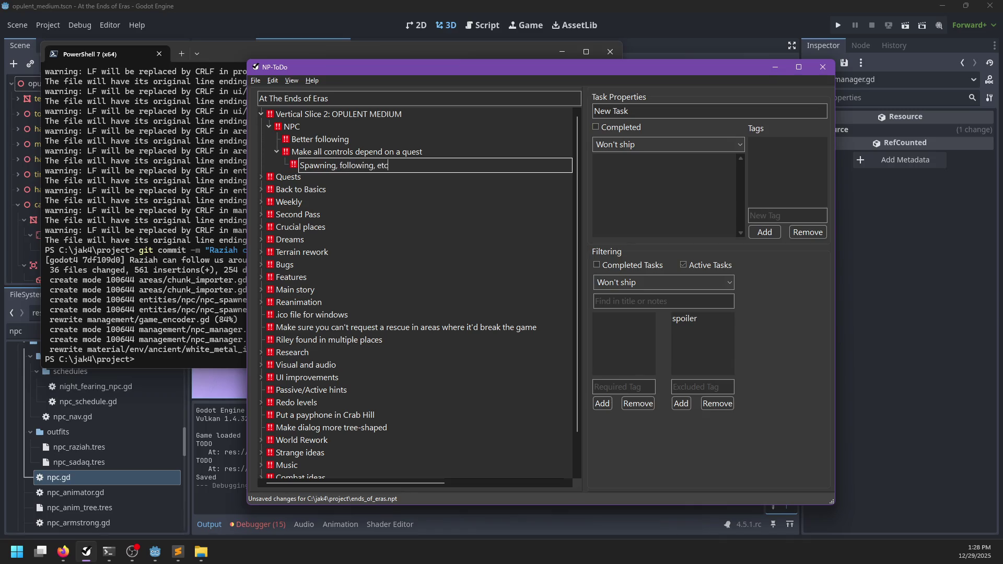
pyautogui.press('Return')
# - Add a Mechanics group with 'NPCs triggering things for us' and 'The time-slowing gun'
pyautogui.press('Up')
pyautogui.press('Up')
pyautogui.press('Up')
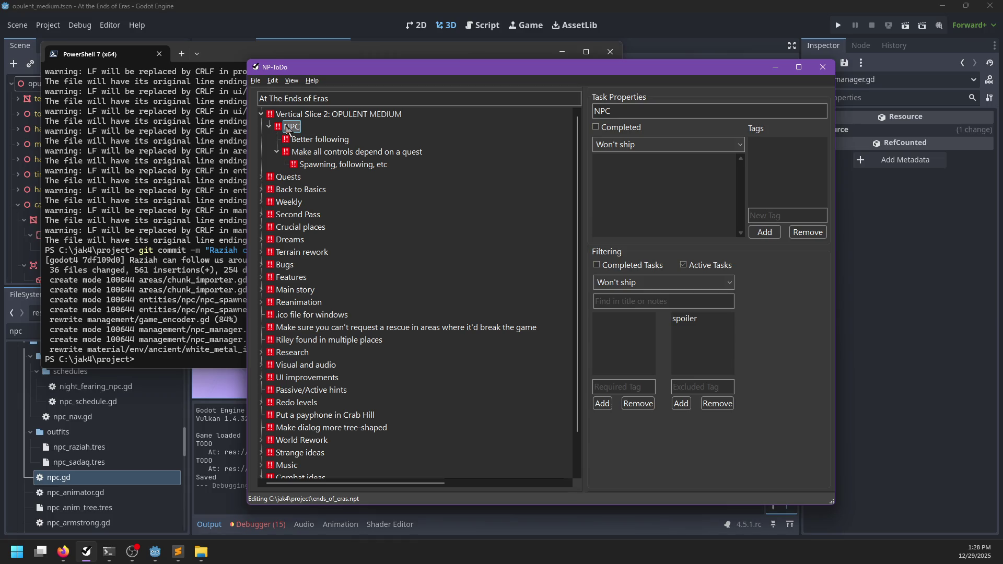
pyautogui.press('Up')
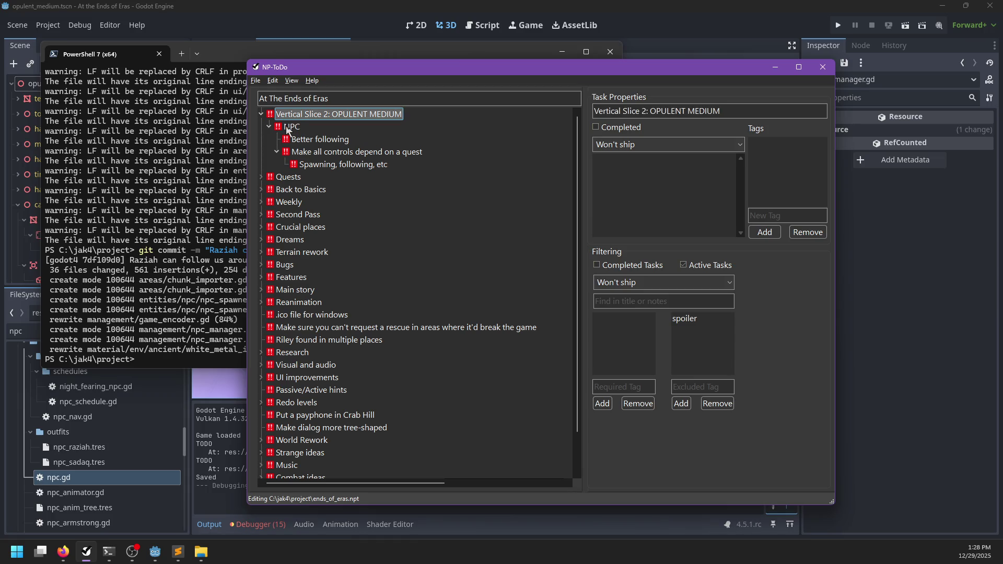
pyautogui.press('Down')
pyautogui.press('Insert')
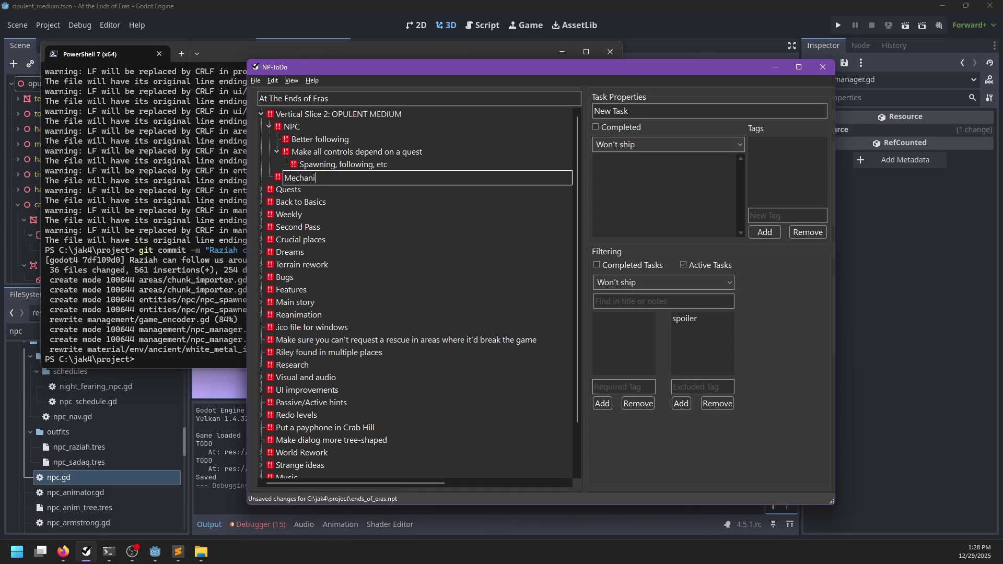
pyautogui.press('Return')
pyautogui.press('ctrl+Insert')
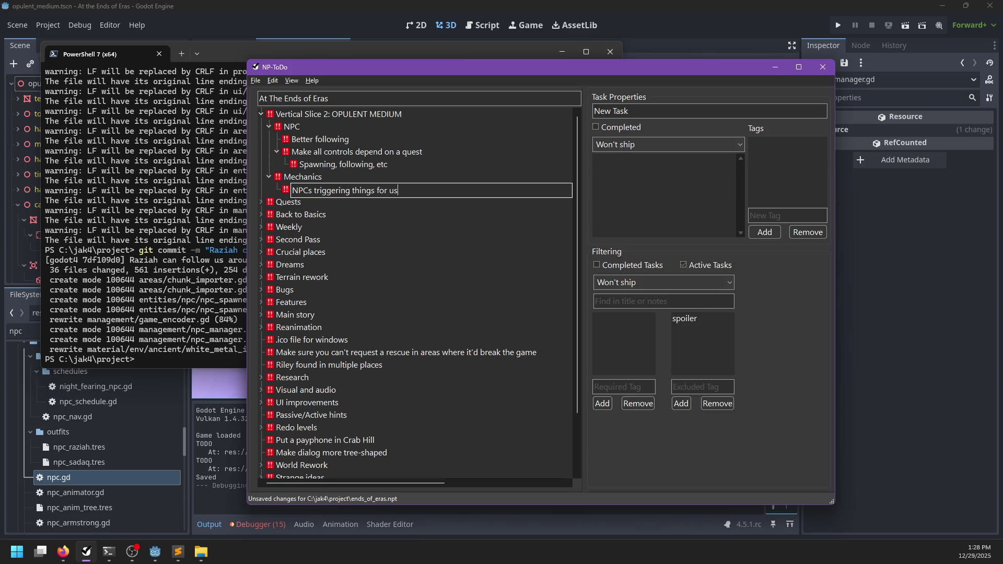
pyautogui.press('Return')
pyautogui.press('Insert')
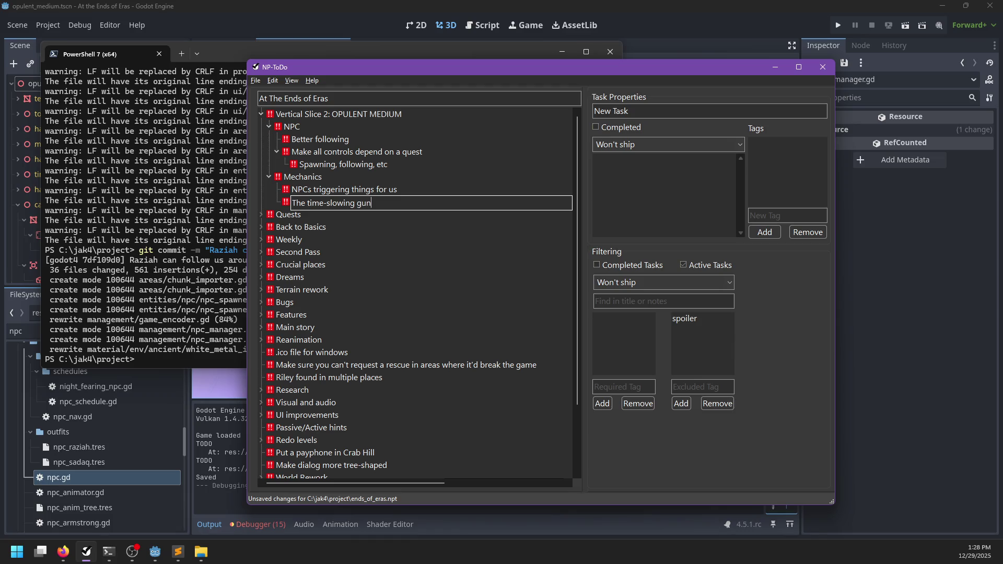
pyautogui.press('Return')
pyautogui.press('super+Down')
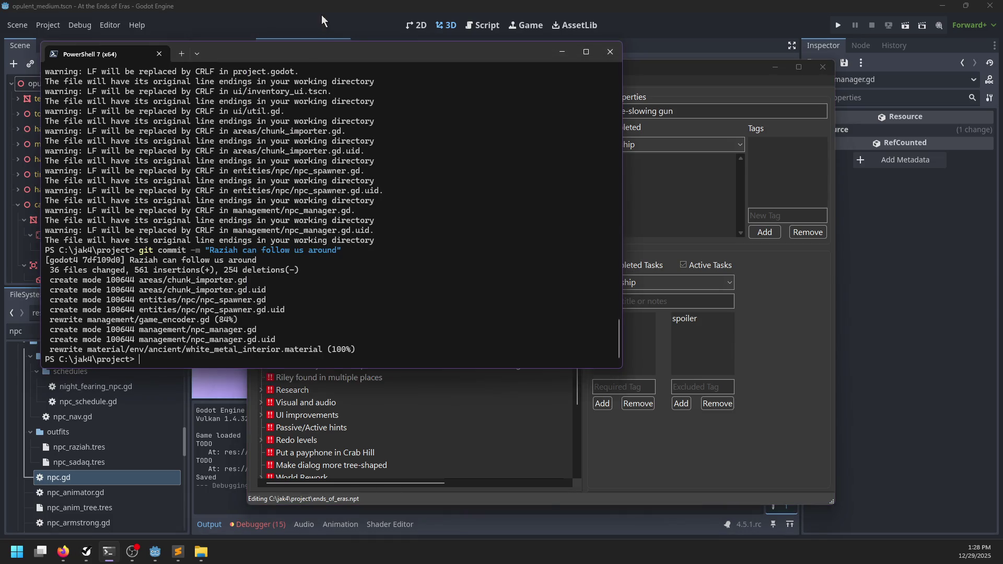
# - Select the time_gun room and drop a wep_time_gun_pickup instance into the viewport
pyautogui.hotkey('alt', 'Tab')
pyautogui.scroll(5, 504, 256)
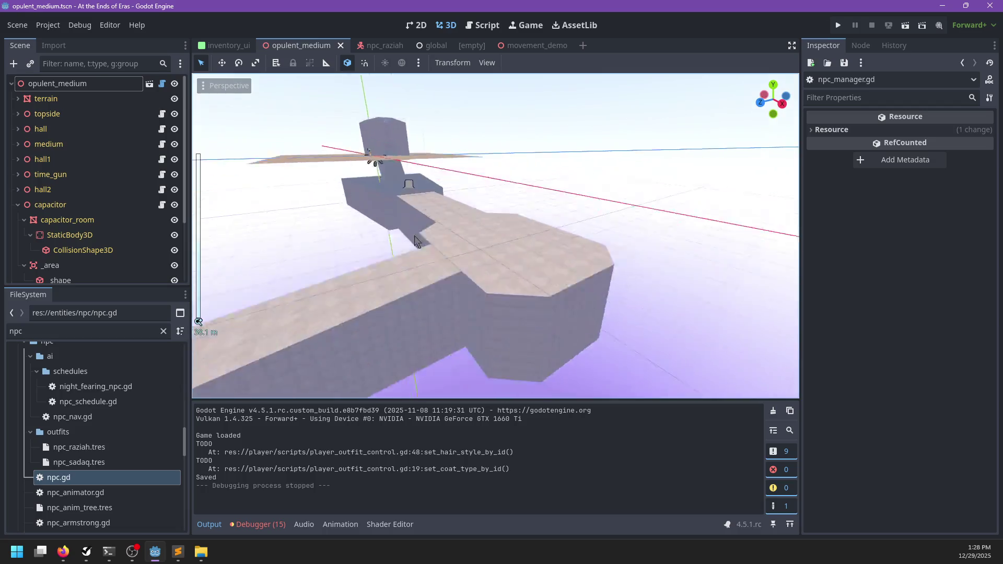
pyautogui.click(450, 254)
pyautogui.scroll(3, 450, 255)
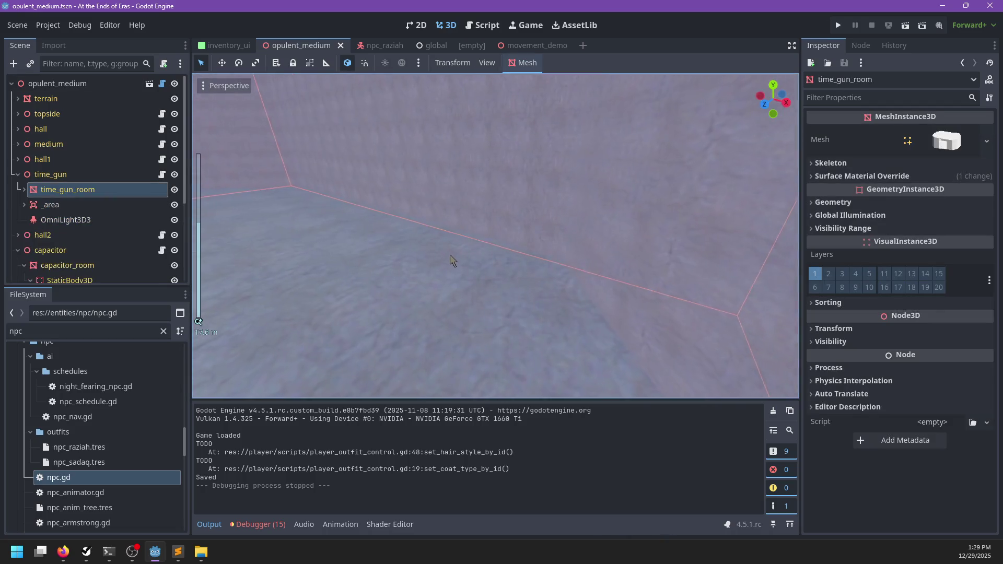
pyautogui.click(81, 175)
pyautogui.click(74, 333)
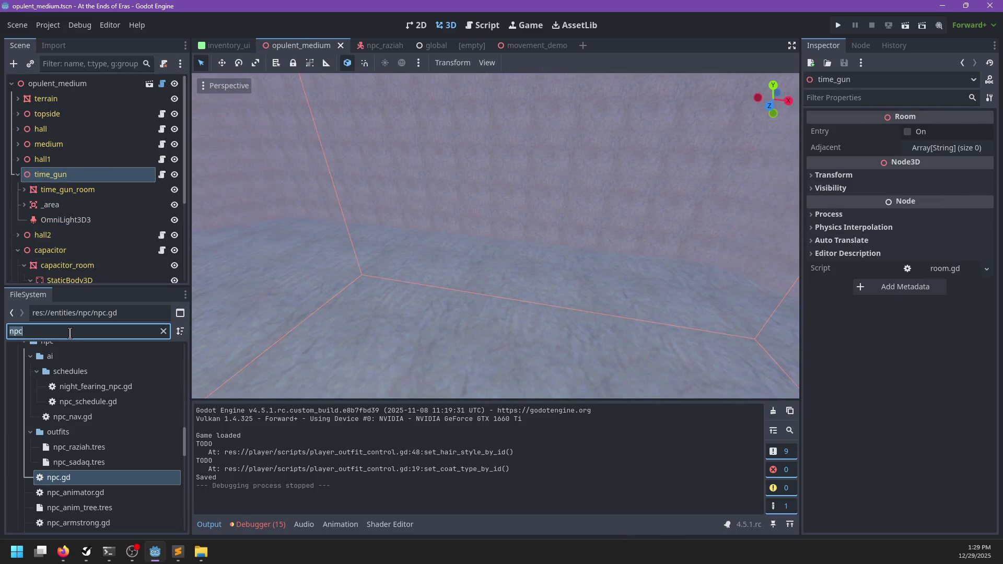
pyautogui.write('time_gun')
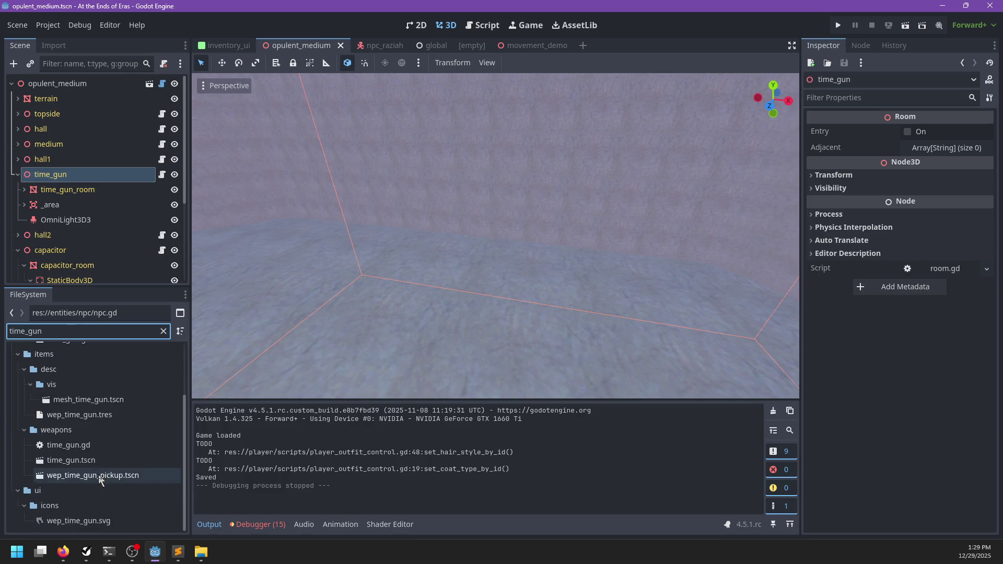
pyautogui.moveTo(87, 475)
pyautogui.mouseDown()
pyautogui.moveTo(397, 392)
pyautogui.moveTo(459, 353)
pyautogui.moveTo(475, 320)
pyautogui.mouseUp()
# - Frame the time_gun room and make the pickup a child of time_gun
pyautogui.press('f')
pyautogui.scroll(3, 594, 291)
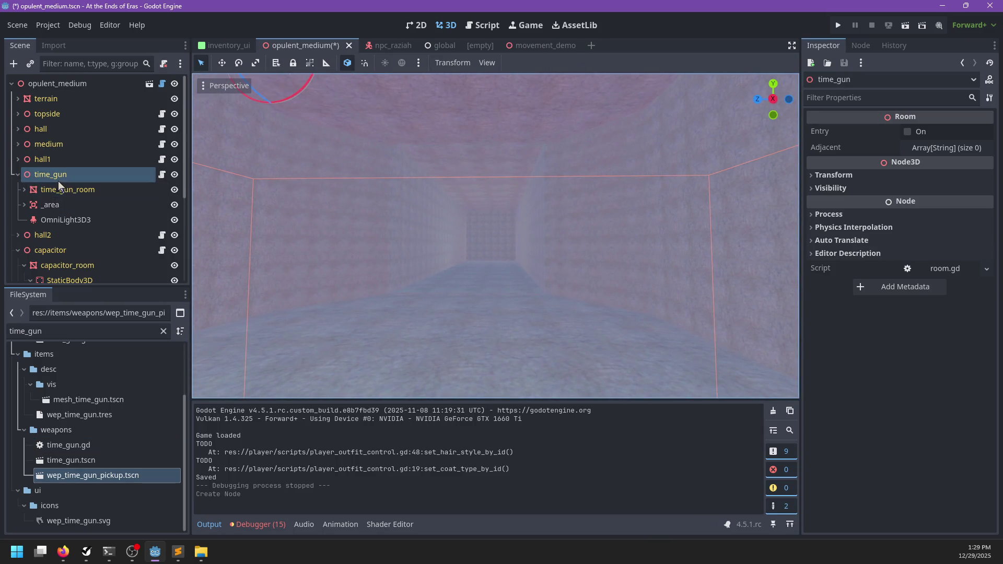
pyautogui.moveTo(305, 200)
pyautogui.mouseDown()
pyautogui.moveTo(401, 258)
pyautogui.moveTo(313, 230)
pyautogui.mouseUp()
pyautogui.moveTo(83, 271); pyautogui.dragTo(59, 176)
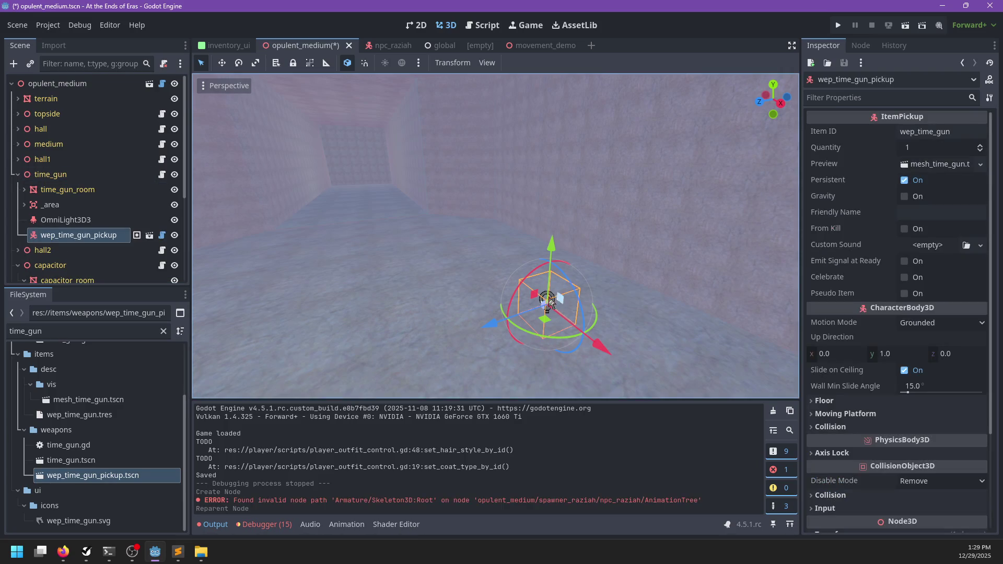
# - Move the pickup into the room, lower it, tilt it about 40 degrees, and save
pyautogui.moveTo(544, 318)
pyautogui.mouseDown()
pyautogui.moveTo(326, 373)
pyautogui.moveTo(510, 290)
pyautogui.mouseUp()
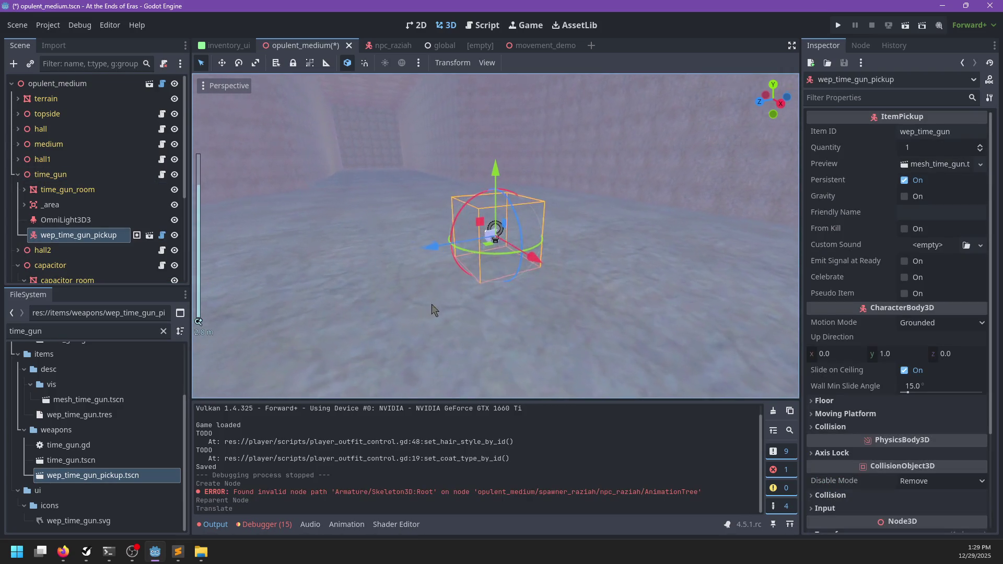
pyautogui.scroll(3, 585, 293)
pyautogui.moveTo(497, 173); pyautogui.dragTo(500, 179)
pyautogui.moveTo(534, 285); pyautogui.dragTo(546, 256)
pyautogui.moveTo(510, 309); pyautogui.dragTo(513, 329)
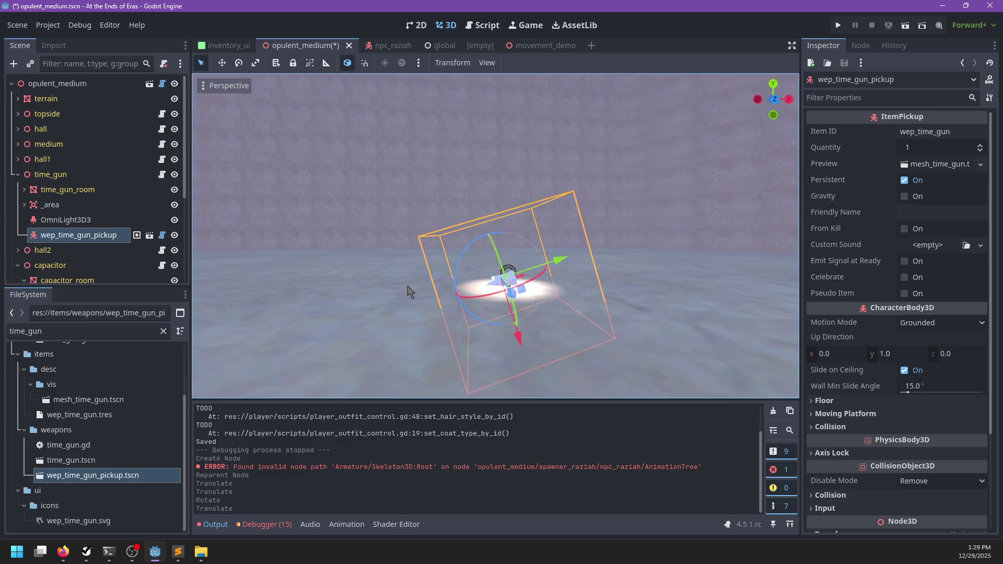
pyautogui.hotkey('ctrl', 's')
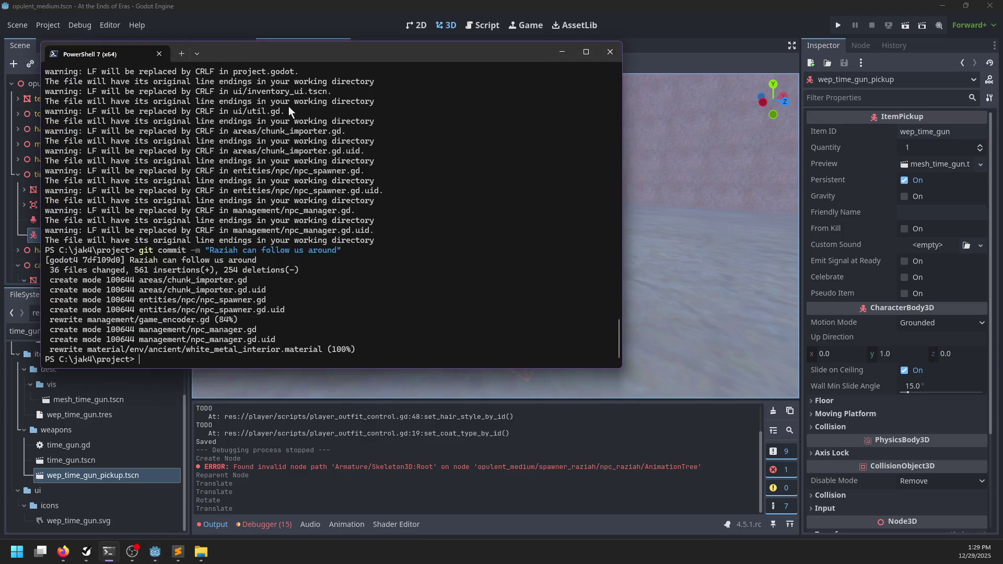
# - Add a new task named 'The basics' in the to-do list
pyautogui.hotkey('alt', 'Tab')
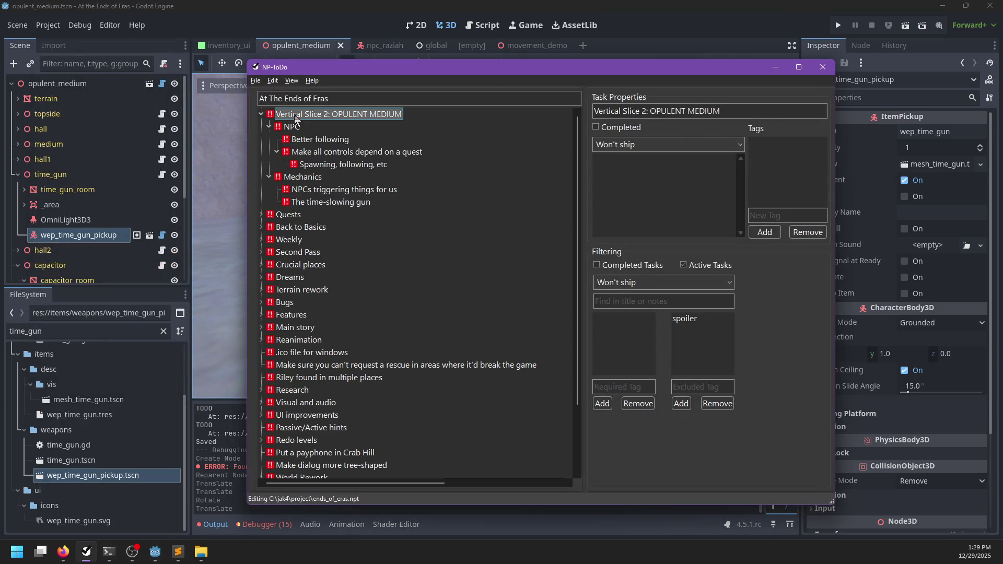
pyautogui.press('Insert')
pyautogui.write('The basics')
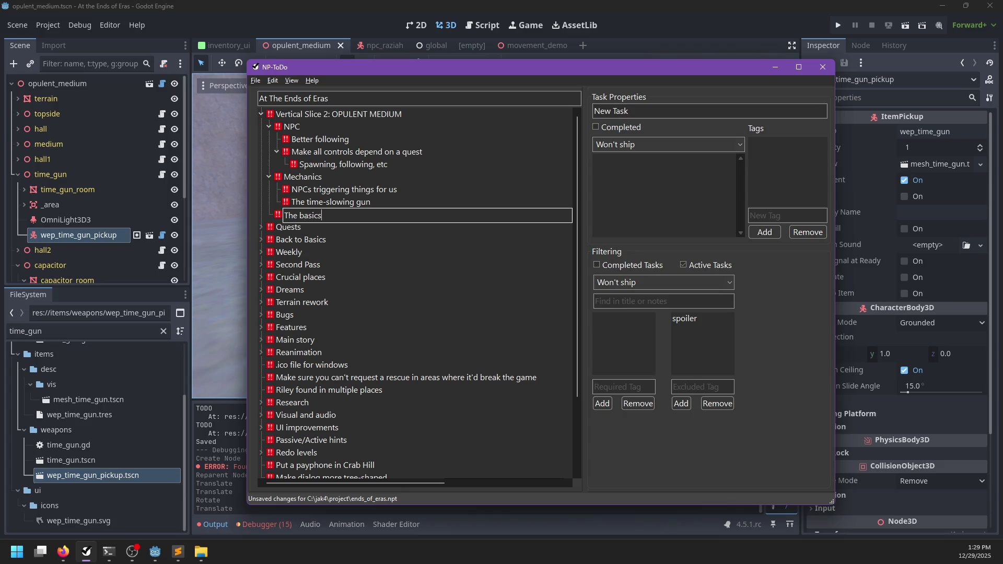
pyautogui.press('Return')
# - Nest the NPC and Mechanics groups inside 'The basics'
pyautogui.moveTo(286, 115)
pyautogui.mouseDown()
pyautogui.moveTo(306, 188)
pyautogui.moveTo(296, 121)
pyautogui.moveTo(365, 99)
pyautogui.mouseUp()
pyautogui.moveTo(286, 128); pyautogui.dragTo(299, 178)
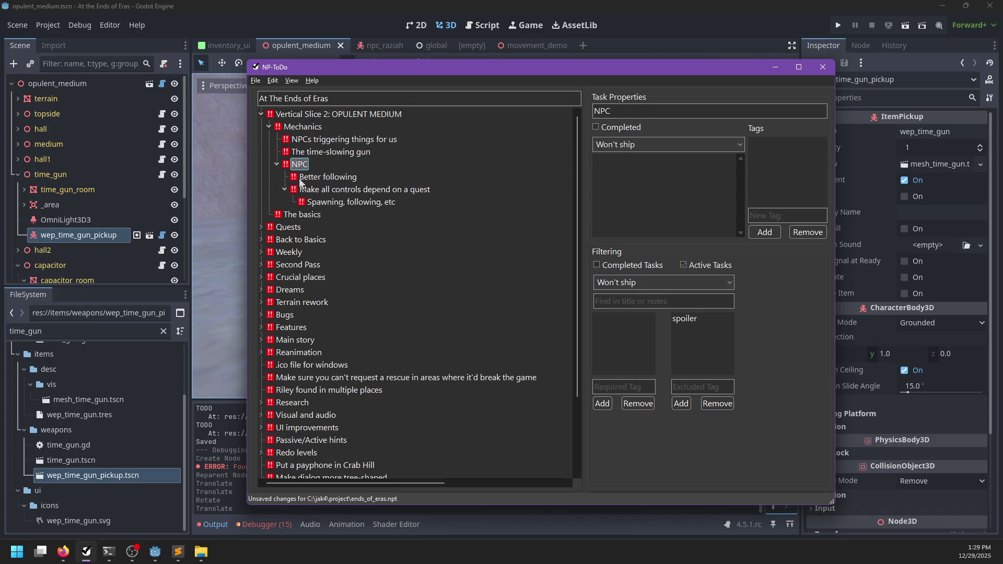
pyautogui.click(300, 127)
pyautogui.moveTo(301, 128)
pyautogui.mouseDown()
pyautogui.moveTo(287, 163)
pyautogui.moveTo(287, 130)
pyautogui.moveTo(292, 219)
pyautogui.mouseUp()
pyautogui.moveTo(292, 169); pyautogui.dragTo(295, 218)
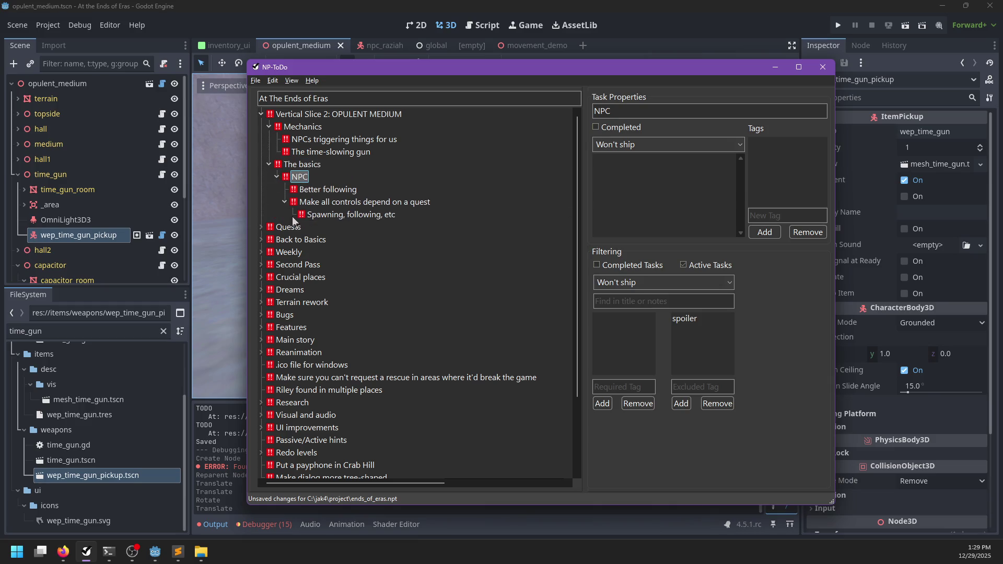
pyautogui.moveTo(300, 128); pyautogui.dragTo(298, 163)
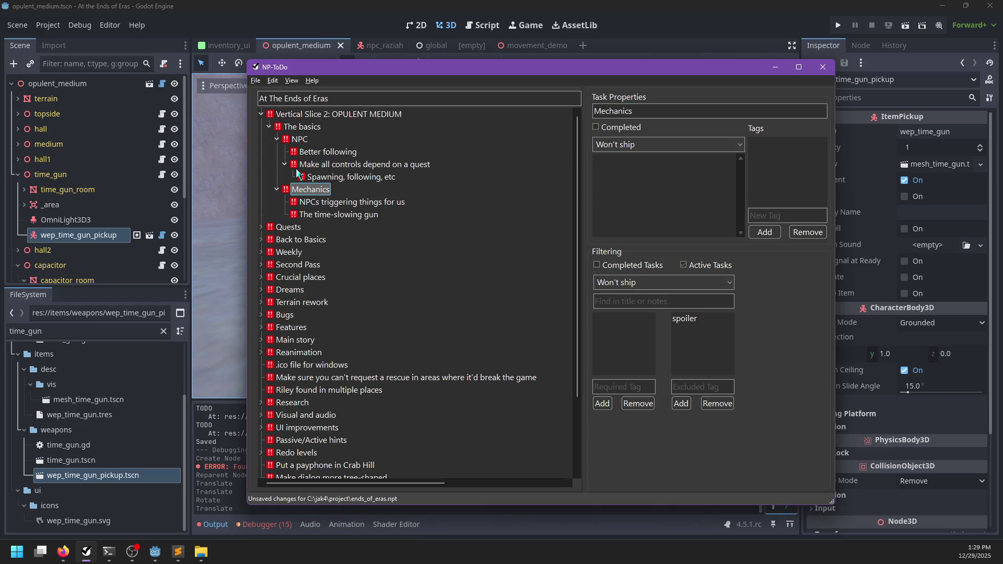
# - Collapse Mechanics, save the list, and select NPC's 'Better following' task
pyautogui.click(277, 139)
pyautogui.click(278, 151)
pyautogui.hotkey('ctrl', 's')
pyautogui.click(277, 139)
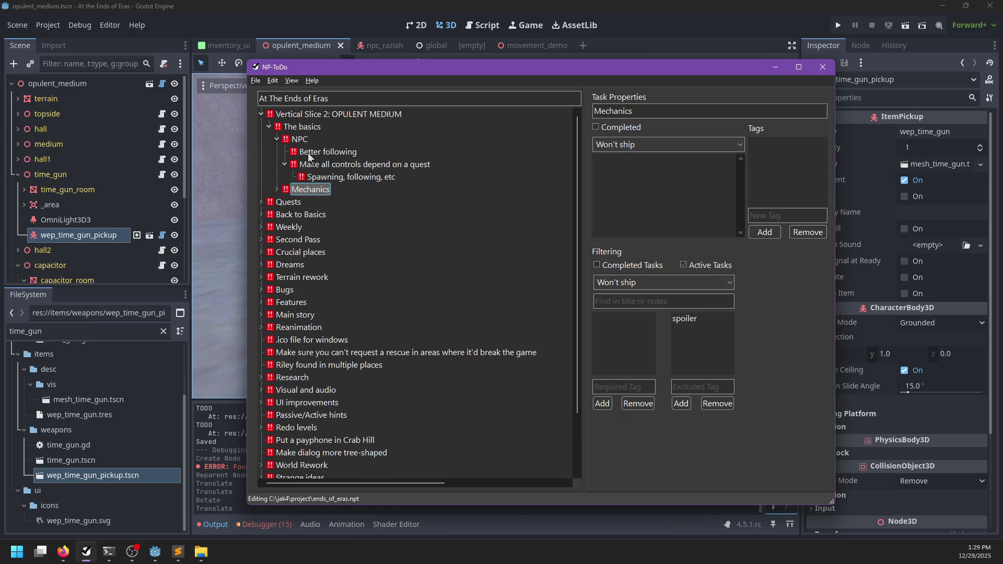
pyautogui.click(314, 152)
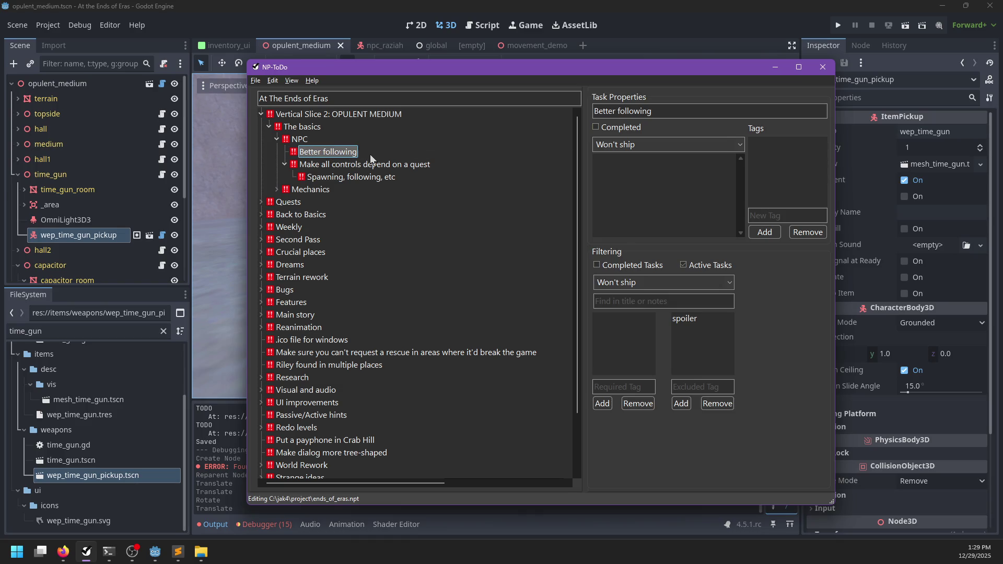
# - Add a 'Use a navmesh?' subtask under Better following, correcting its misspelled name
pyautogui.press('Insert')
pyautogui.write('Use a')
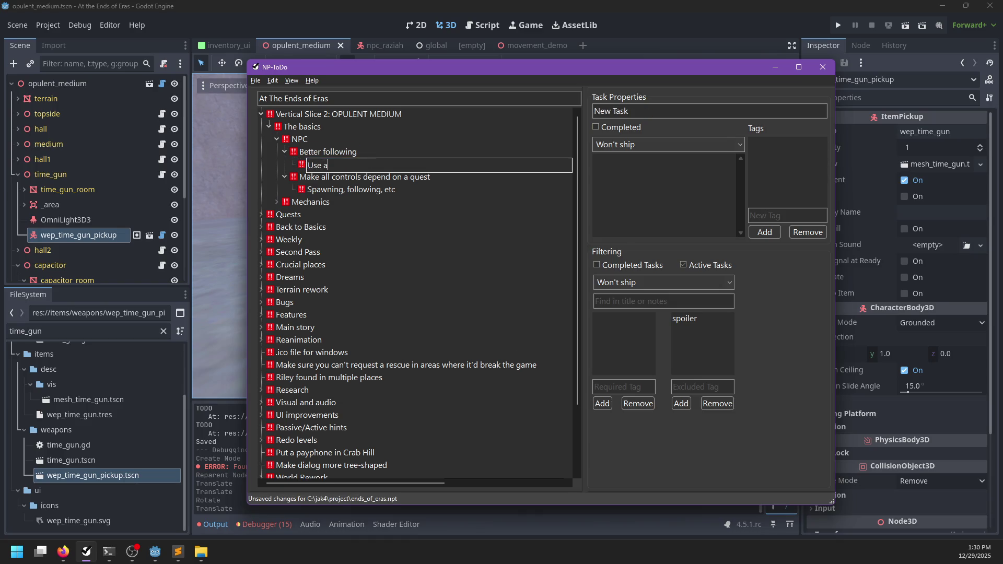
pyautogui.write(' navmes')
pyautogui.press('Return')
pyautogui.press('Insert')
pyautogui.press('Escape')
pyautogui.click(340, 165)
pyautogui.click(356, 166)
pyautogui.doubleClick(347, 166)
pyautogui.press('Left')
pyautogui.press('Right')
pyautogui.press('Right')
pyautogui.write('h')
pyautogui.press('Return')
# - Add sibling tasks 'Per-chunk navmesh' and 'Teleport if NPC is too far' below it
pyautogui.press('Insert')
pyautogui.press('Escape')
pyautogui.click(349, 166)
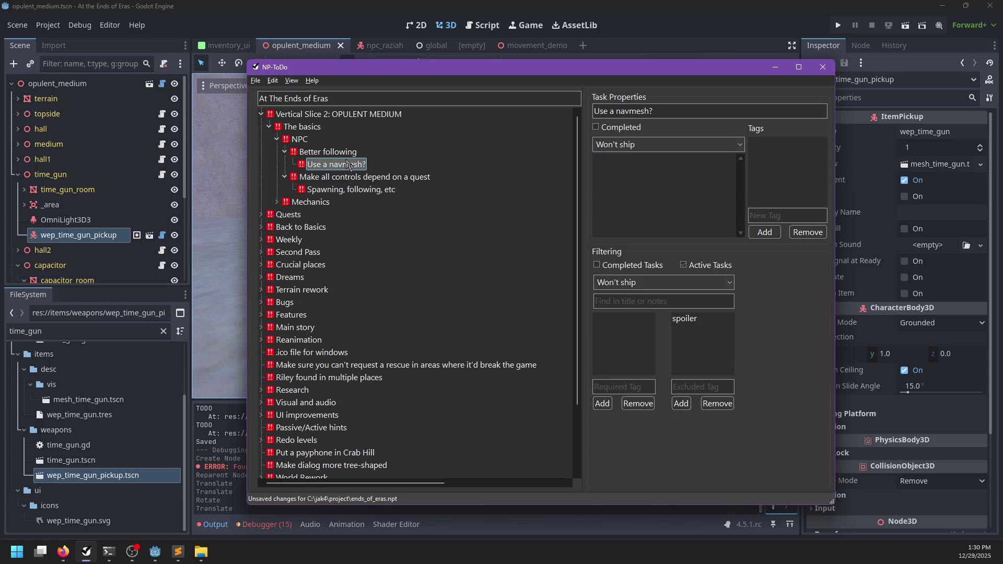
pyautogui.press('Return')
pyautogui.write('Per-chu')
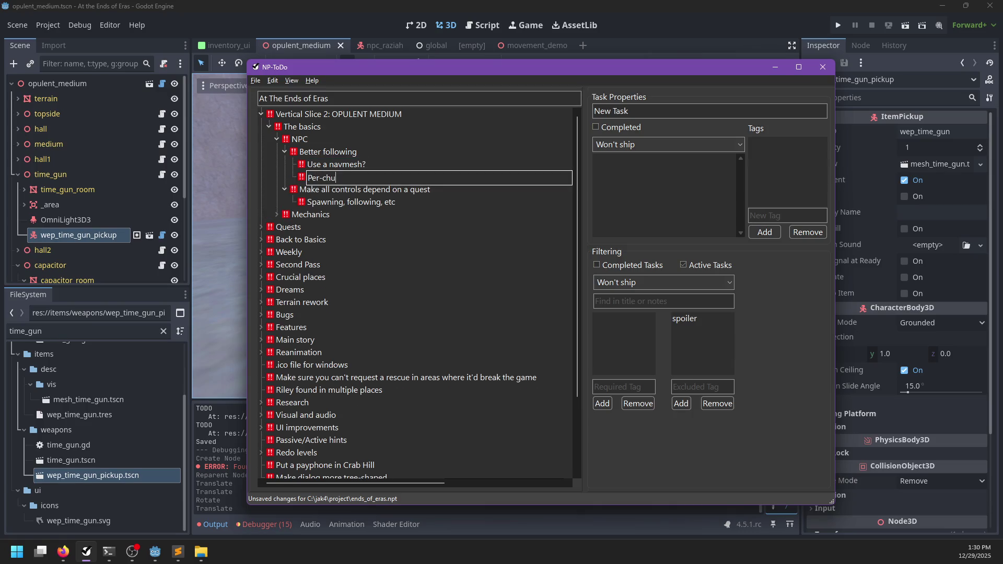
pyautogui.write('nk navmes')
pyautogui.press('Return')
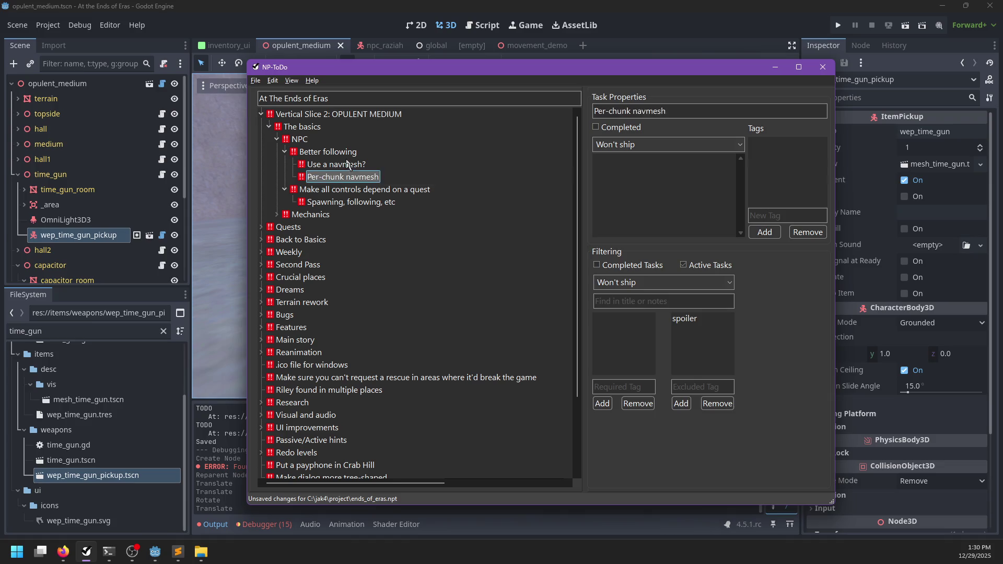
pyautogui.press('Return')
pyautogui.write('Teleport if N')
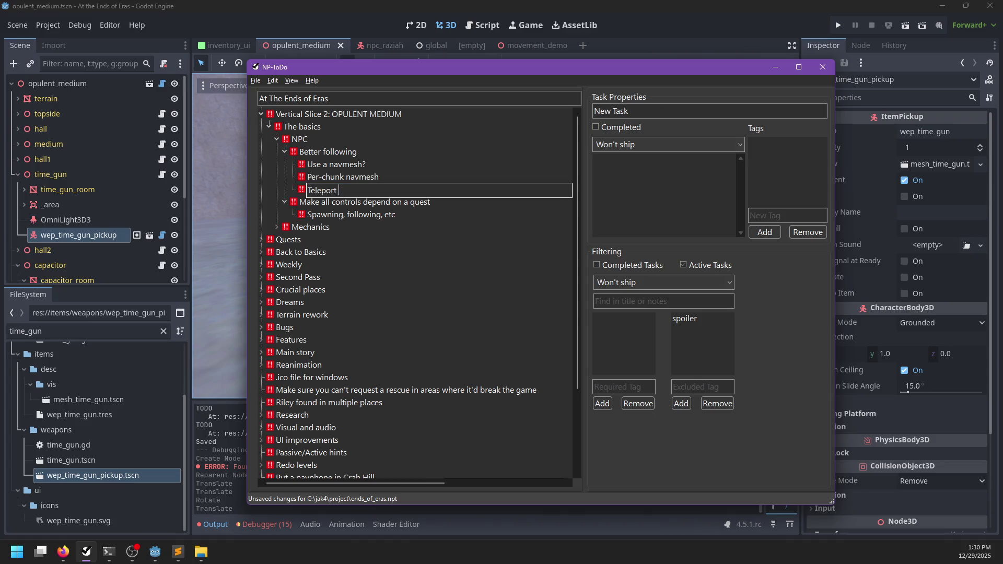
pyautogui.write('PC is too far')
pyautogui.press('Return')
# - Delete the 'Use a navmesh?' task and select Per-chunk navmesh
pyautogui.click(349, 166)
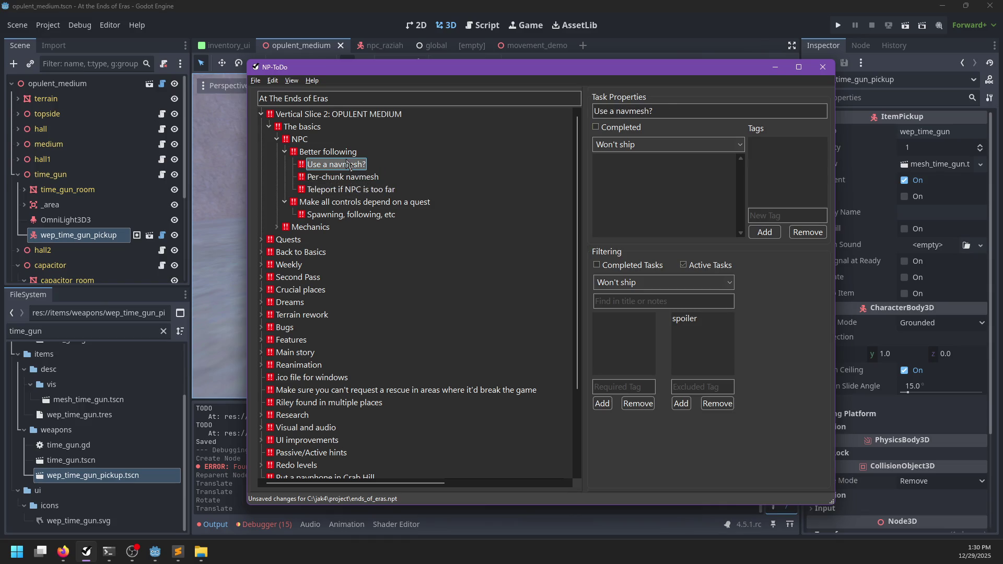
pyautogui.press('Delete')
pyautogui.click(334, 155)
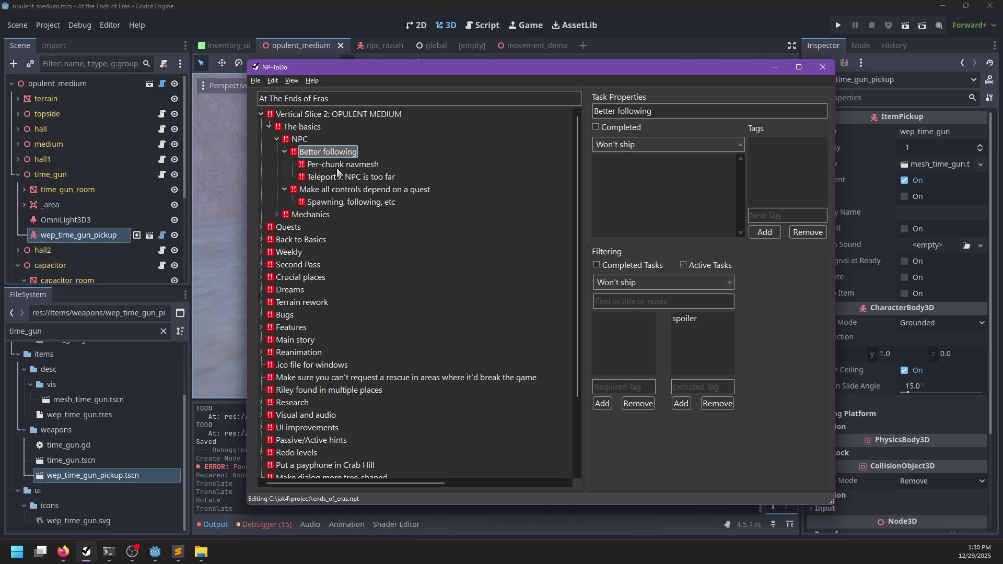
pyautogui.click(337, 169)
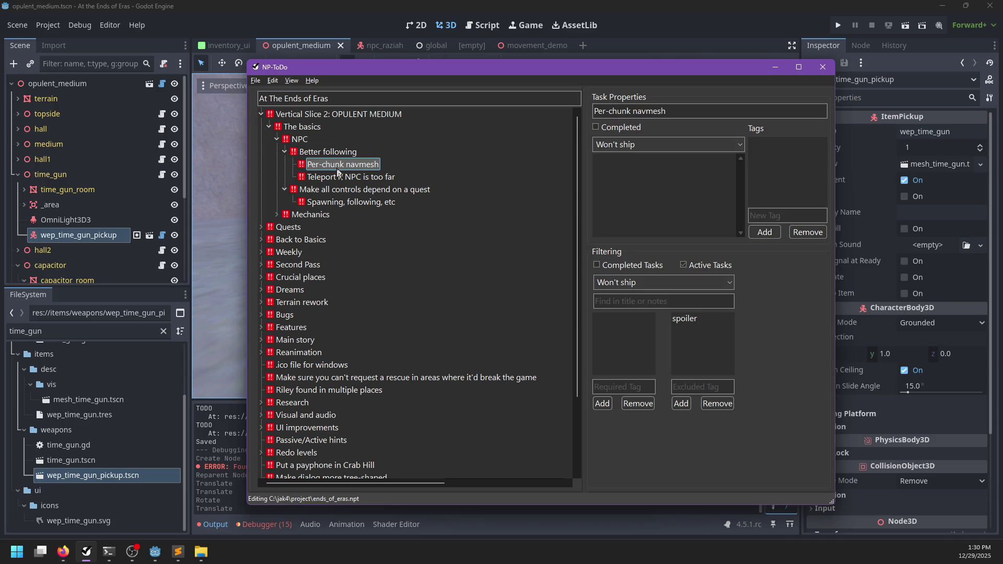
# - Add a Per-chunk navmesh subtask about fixed entry and exit points to other chunks, then save
pyautogui.press('Insert')
pyautogui.write('Fixed en')
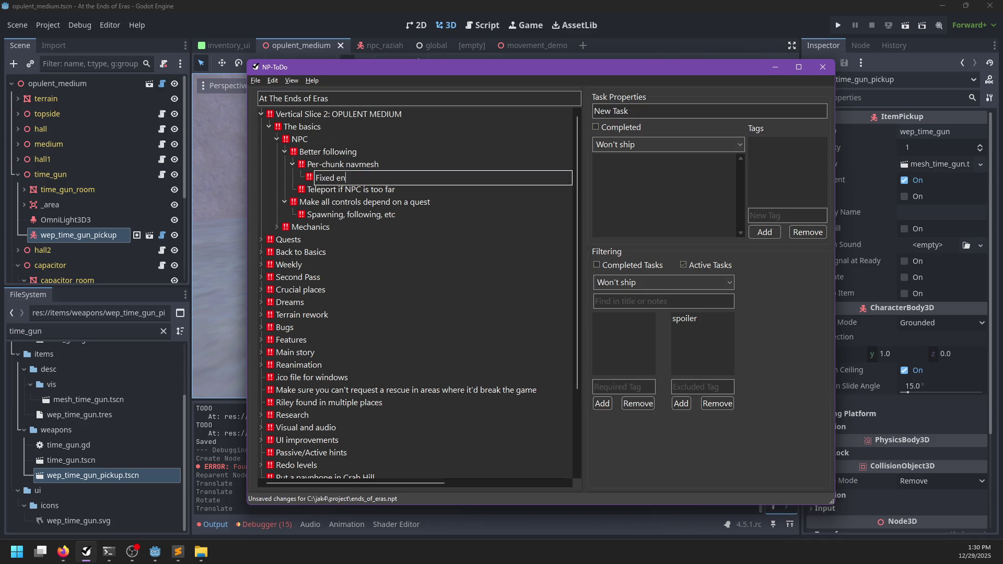
pyautogui.write('trya and exit p')
pyautogui.write('oints to other chunk')
pyautogui.write('cs')
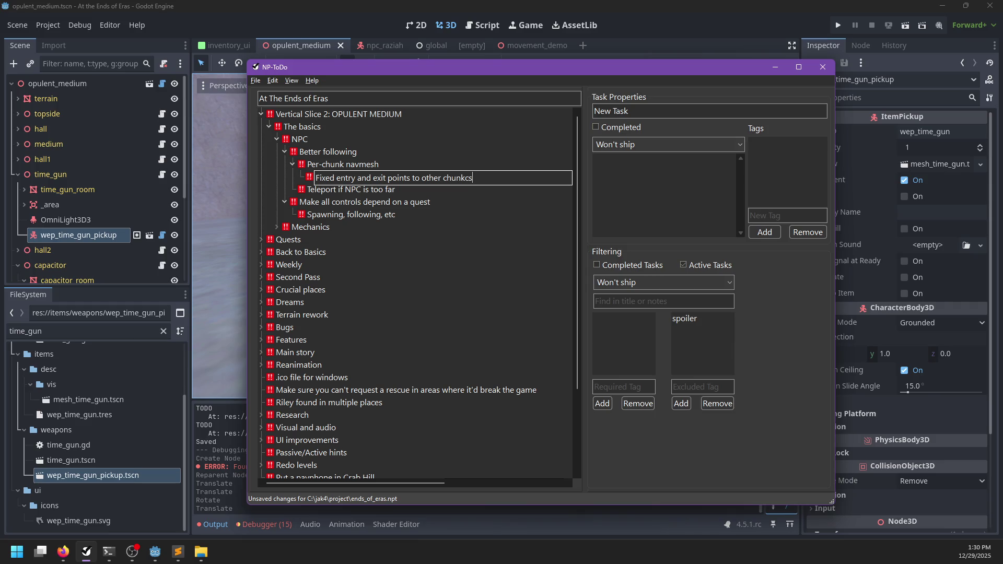
pyautogui.press('BackSpace')
pyautogui.press('BackSpace')
pyautogui.write('s')
pyautogui.press('Return')
pyautogui.hotkey('ctrl', 's')
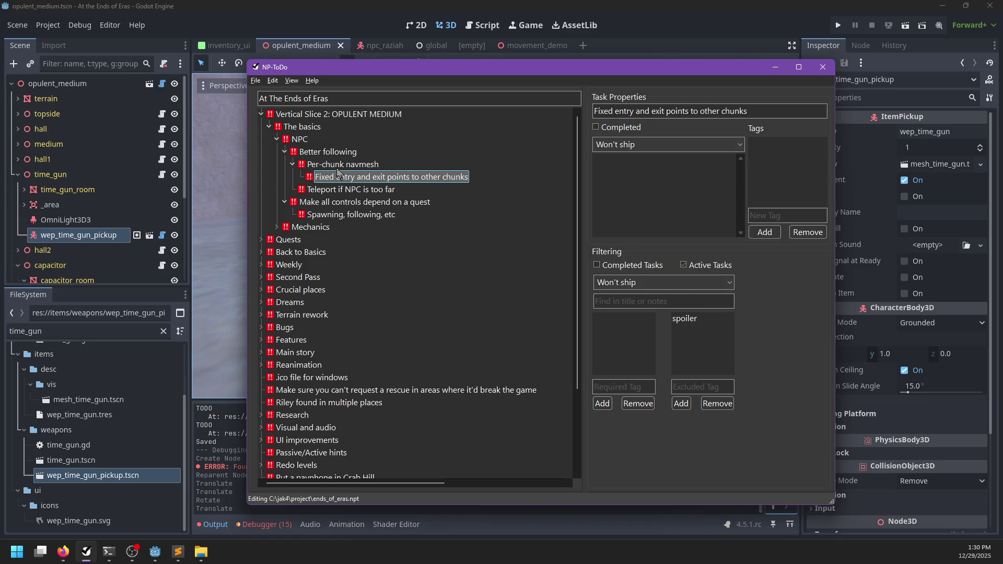
# - Add the note 'We can ignore cross-chunk navigation for now' and return to Godot
pyautogui.press('Return')
pyautogui.write('We can ignore cross-chunk')
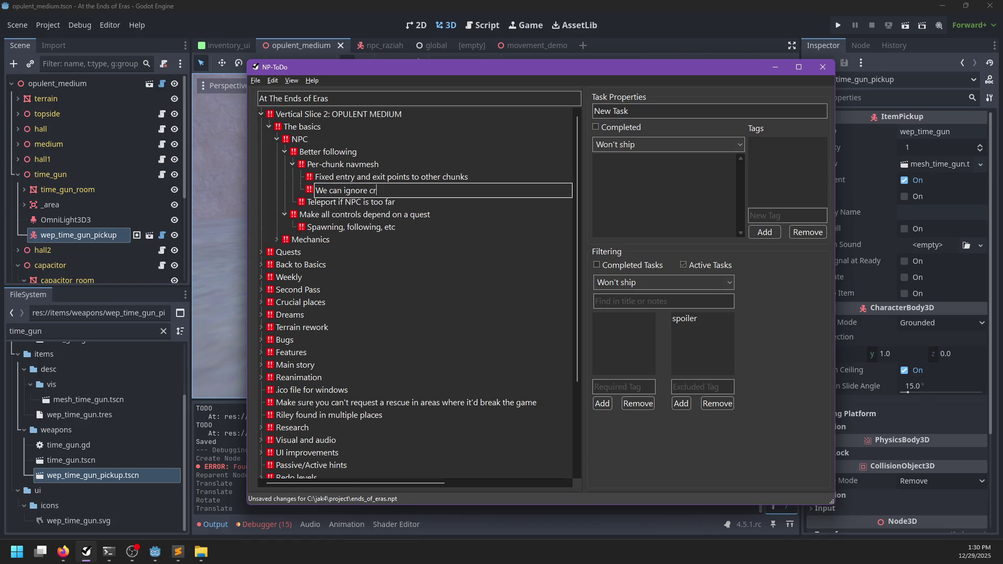
pyautogui.write(' navigation for no')
pyautogui.write('w')
pyautogui.press('Return')
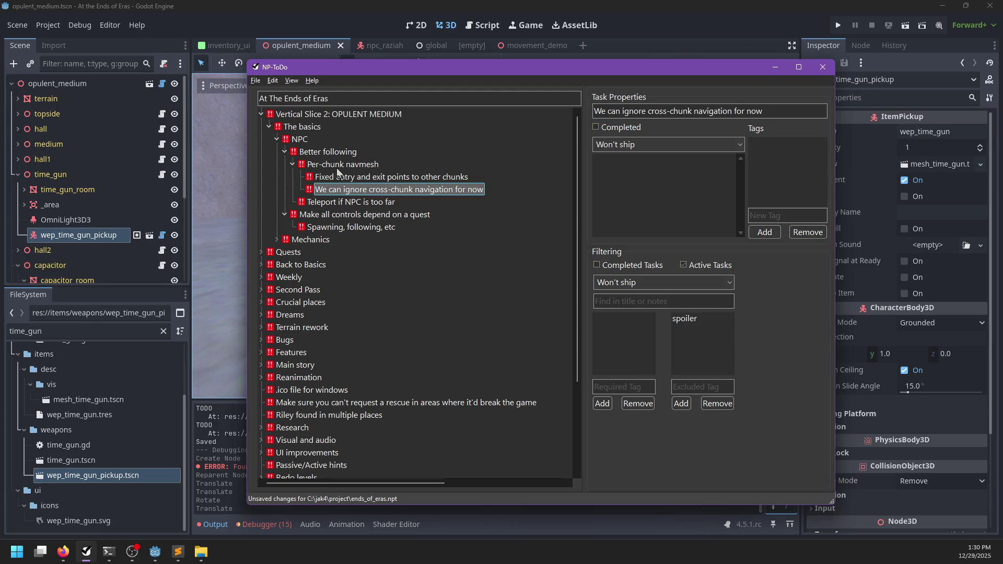
pyautogui.click(328, 167)
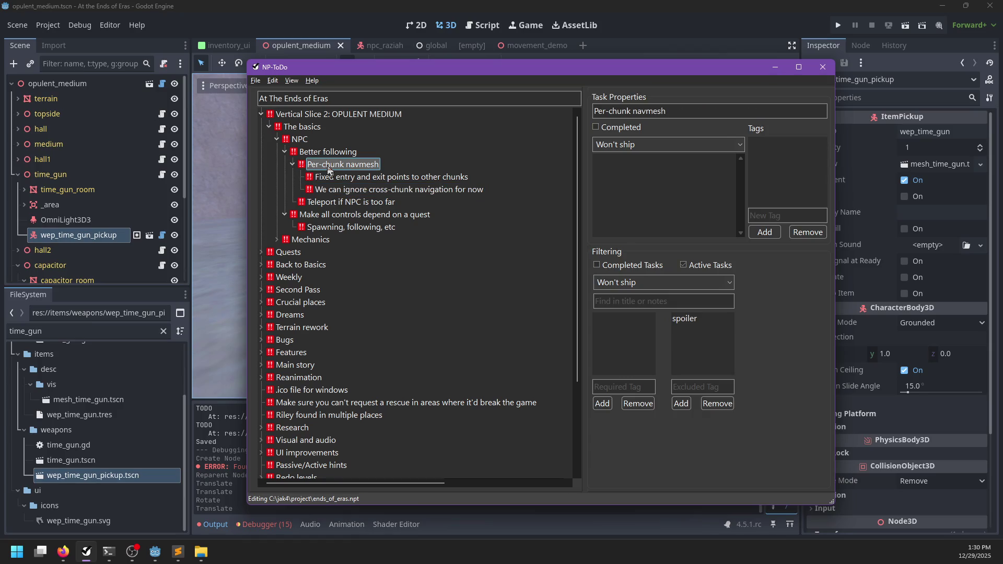
pyautogui.click(18, 174)
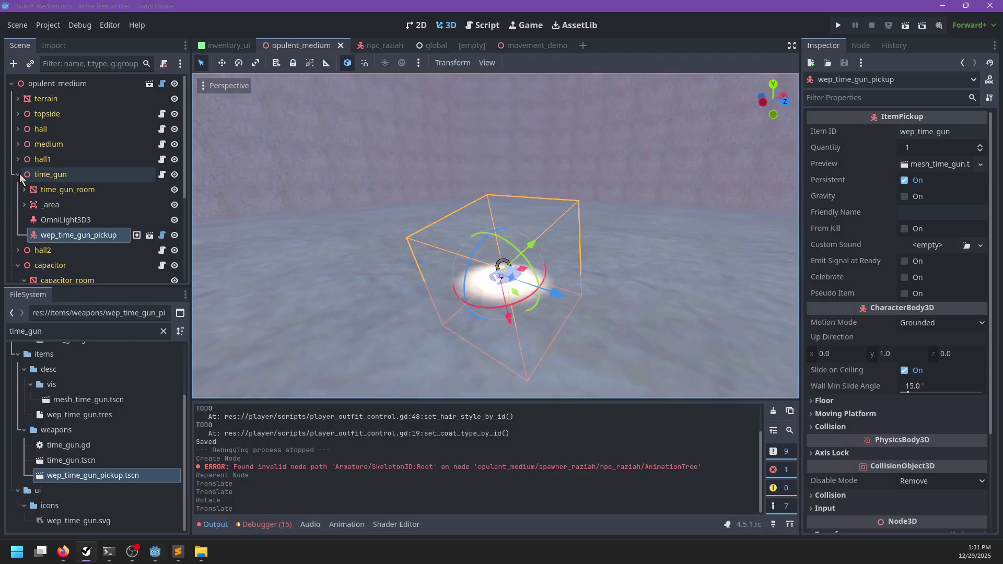
# - Frame opulent_medium, search the node list for navigation, and add a NavigationRegion3D
pyautogui.click(105, 87)
pyautogui.press('f')
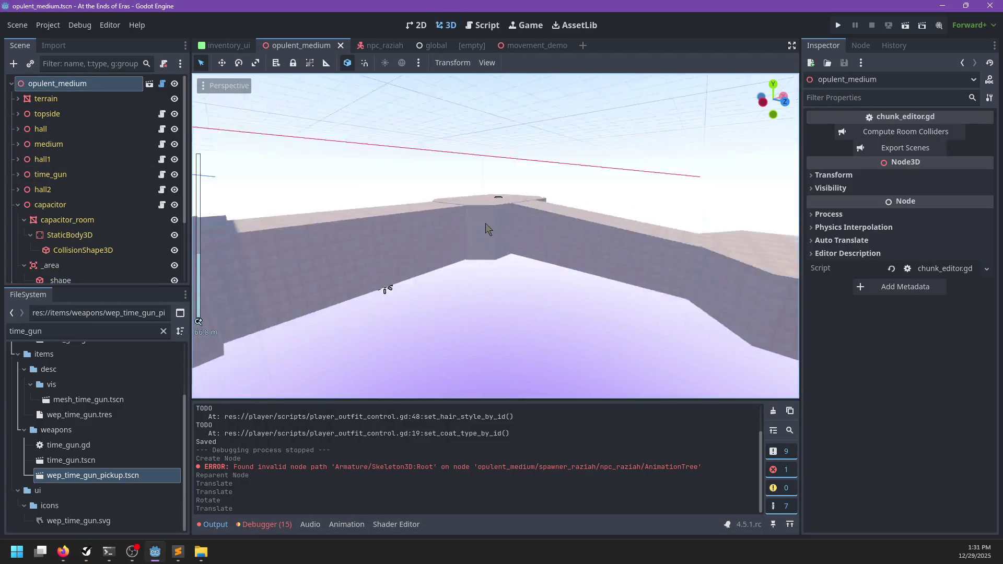
pyautogui.hotkey('ctrl', 'a')
pyautogui.write('n')
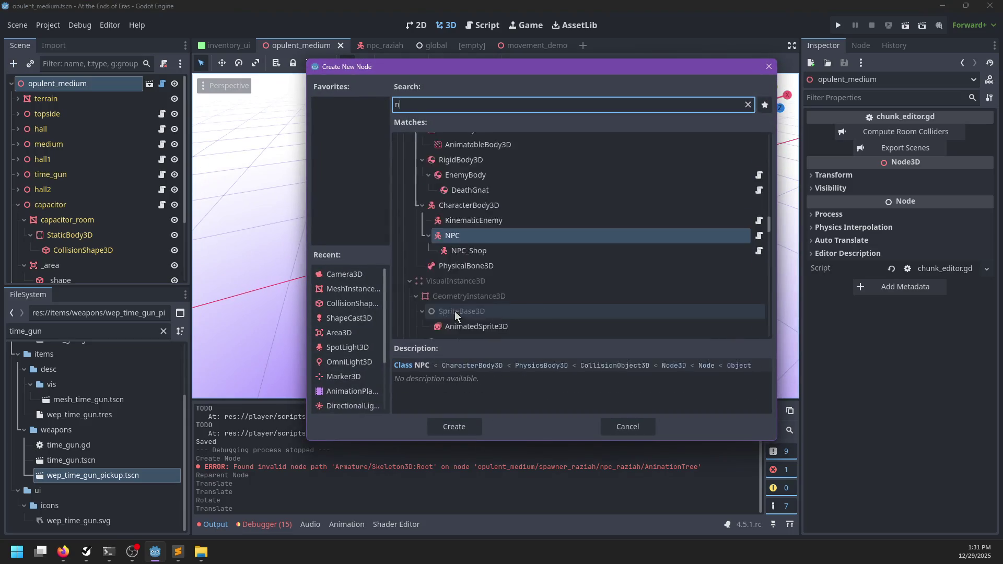
pyautogui.write('avigation')
pyautogui.write('3d')
pyautogui.hotkey('ctrl', 'a')
pyautogui.press('BackSpace')
pyautogui.write('navigat')
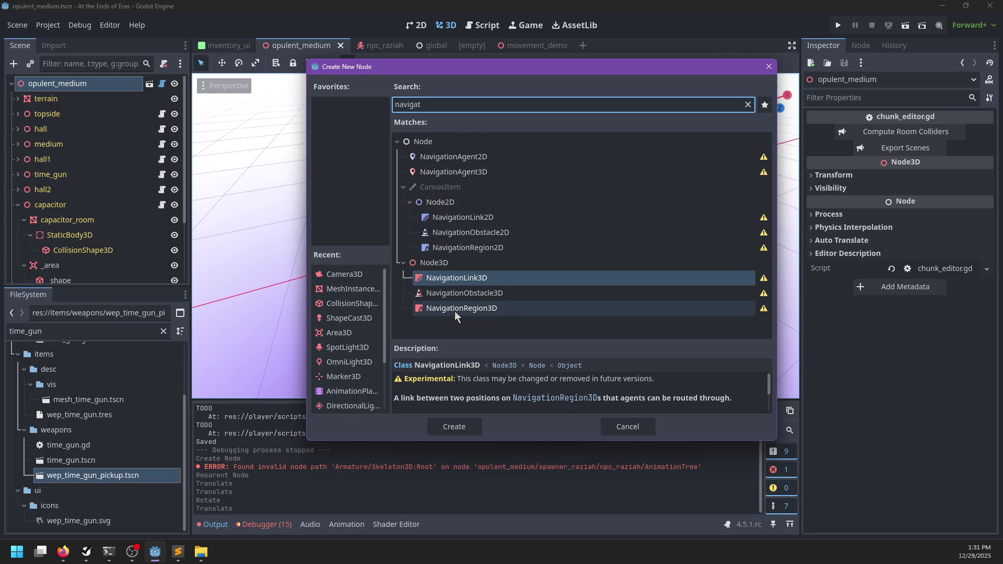
pyautogui.hotkey('ctrl', 'a')
pyautogui.write('navmesh')
pyautogui.press('BackSpace')
pyautogui.press('BackSpace')
pyautogui.press('BackSpace')
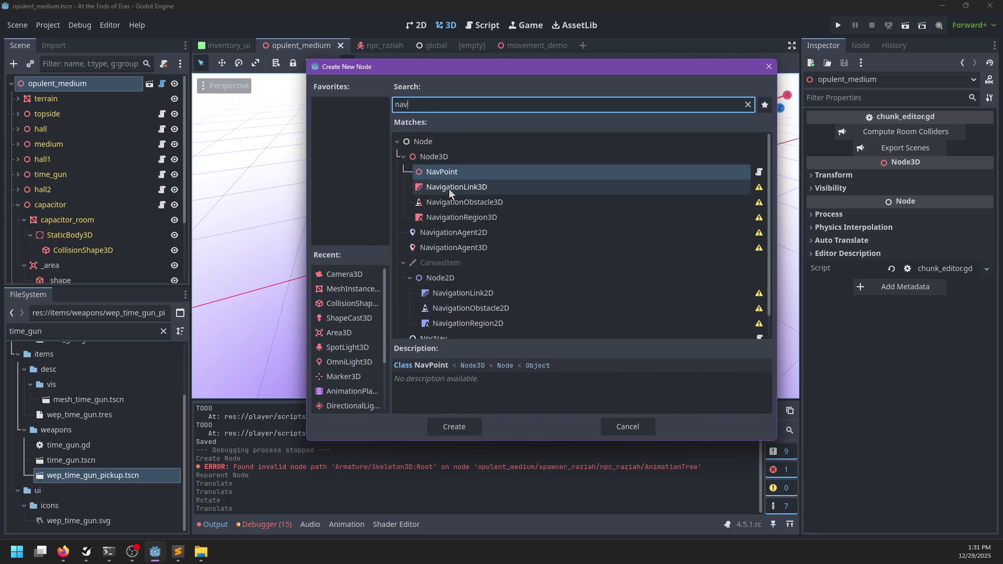
pyautogui.doubleClick(434, 217)
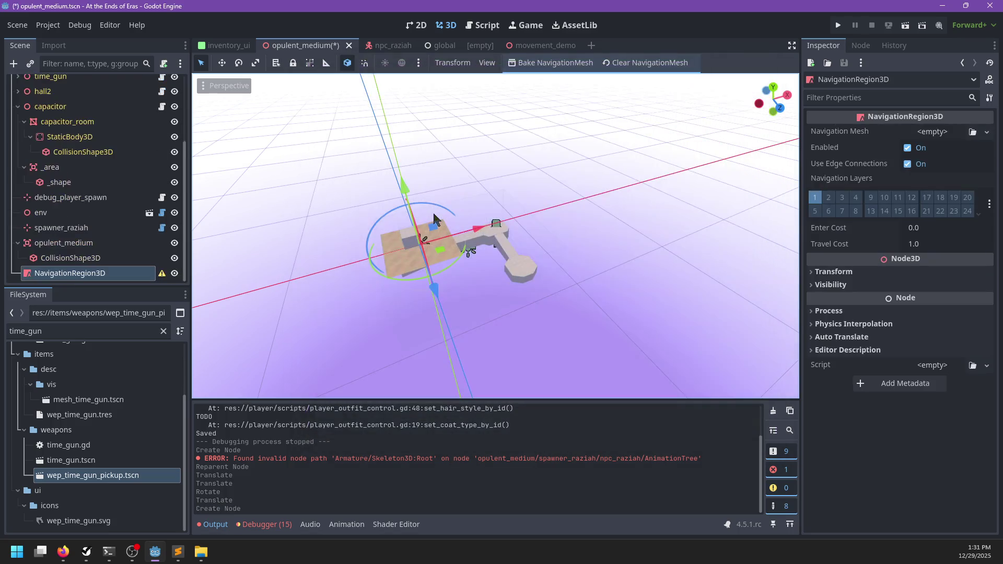
# - Move the navigation region along X and give it a new NavigationMesh
pyautogui.moveTo(484, 230); pyautogui.dragTo(534, 253)
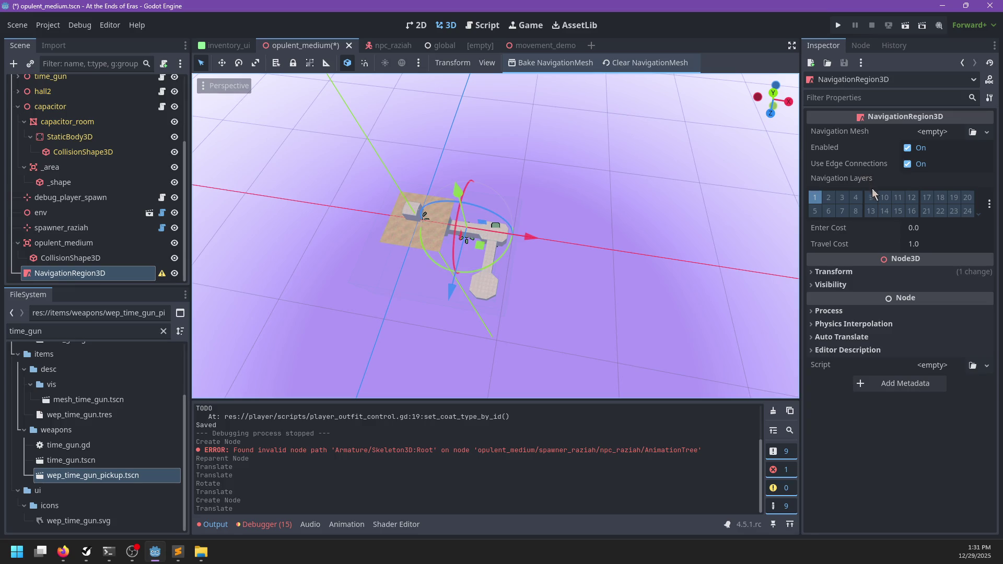
pyautogui.click(945, 134)
pyautogui.click(948, 163)
pyautogui.click(938, 133)
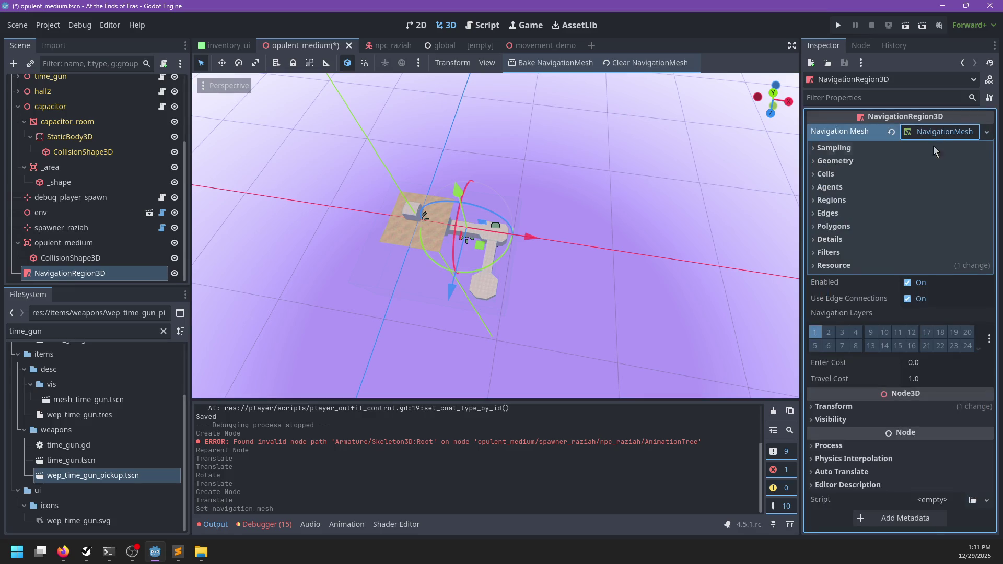
pyautogui.click(830, 187)
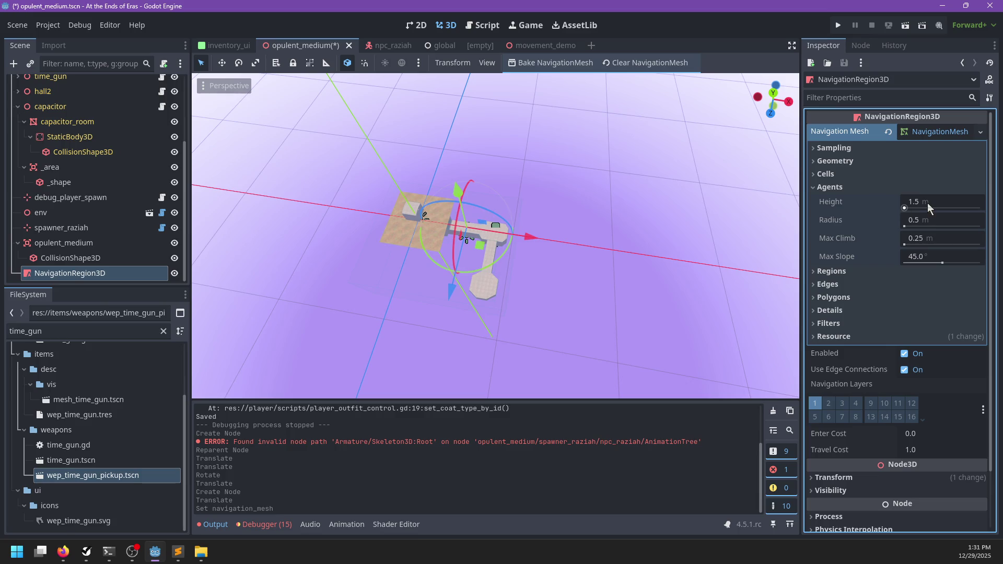
# - Set the navmesh agent radius to 0.25 and max climb to 0.5
pyautogui.click(927, 223)
pyautogui.write('.24')
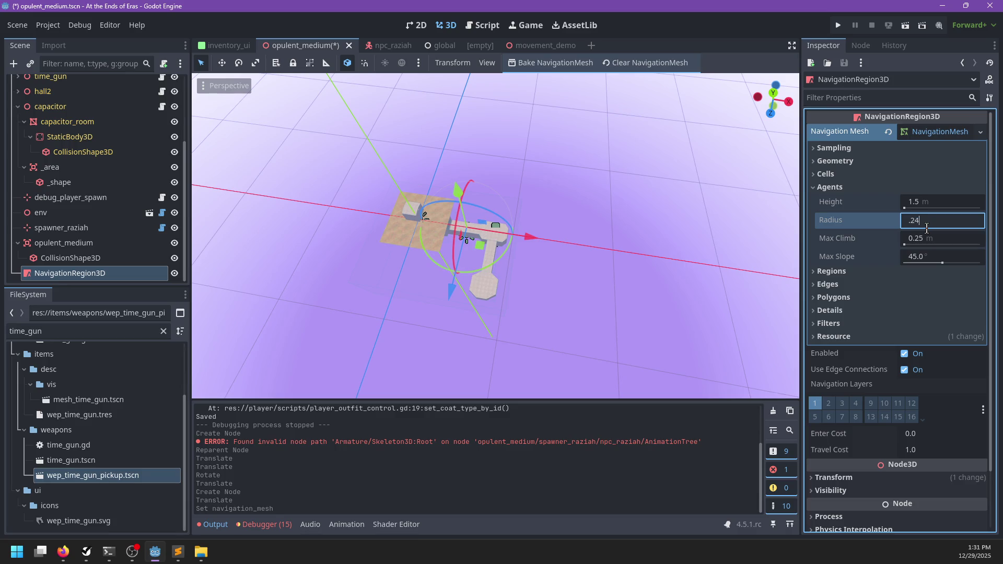
pyautogui.press('Return')
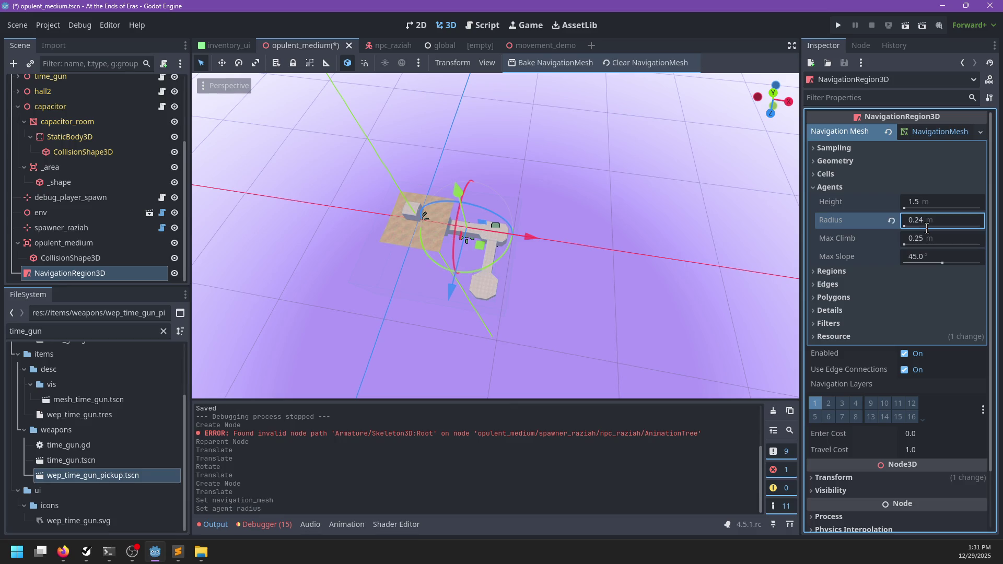
pyautogui.doubleClick(937, 220)
pyautogui.write('25')
pyautogui.press('Return')
pyautogui.click(924, 240)
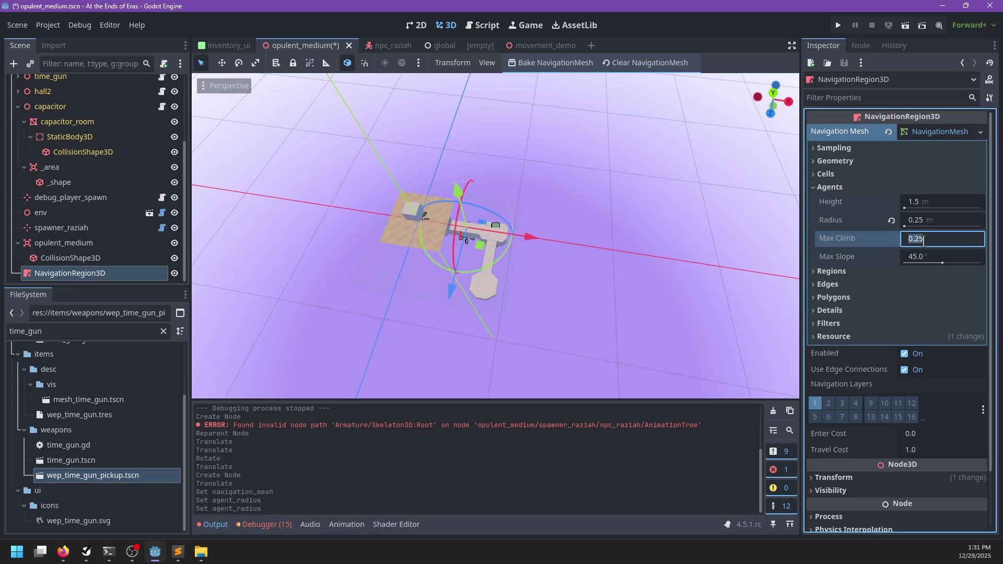
pyautogui.write('.')
pyautogui.press('Return')
# - Set cell size and cell height to 0.1, then bake the navigation mesh
pyautogui.click(835, 176)
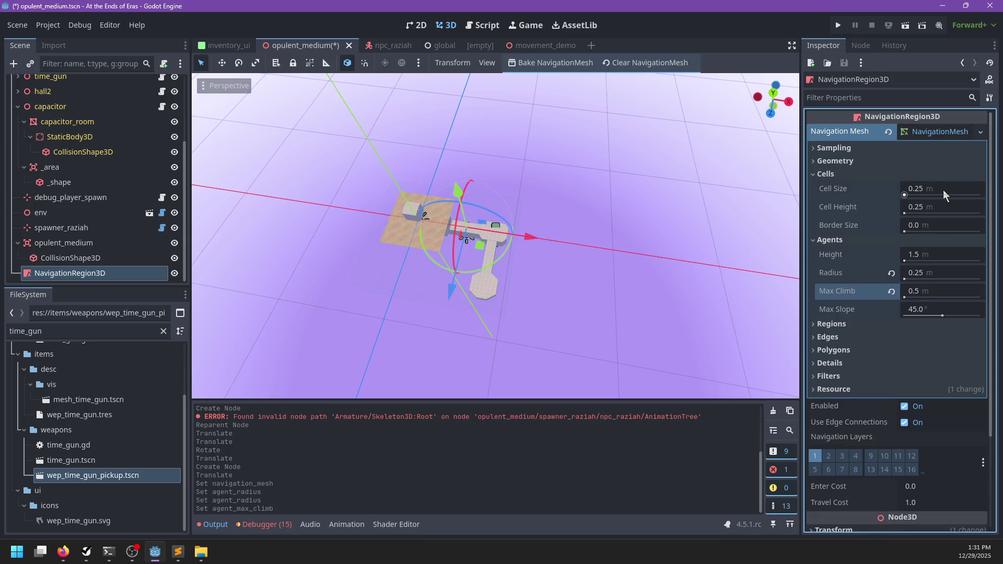
pyautogui.scroll(5, 655, 237)
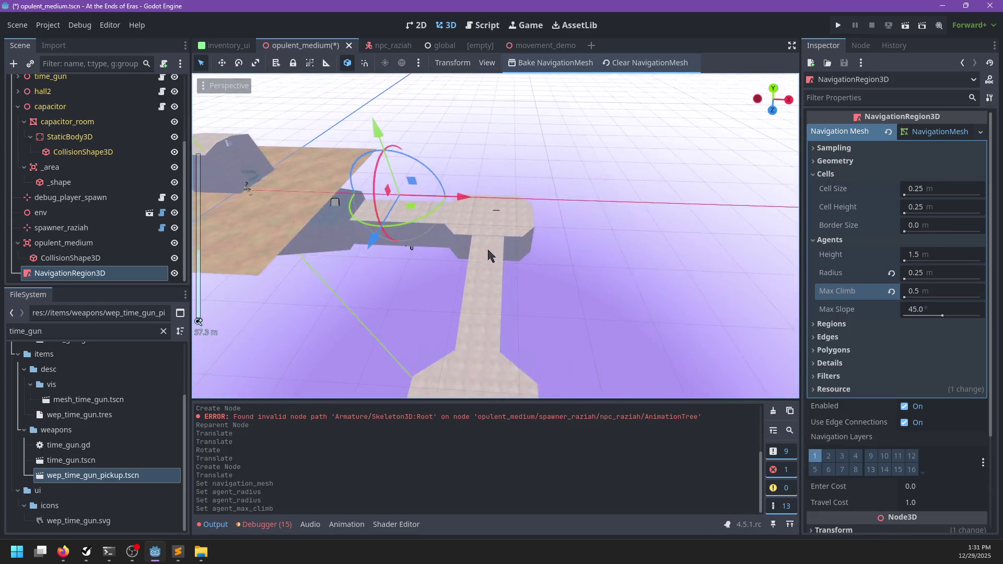
pyautogui.click(958, 187)
pyautogui.write('0.1')
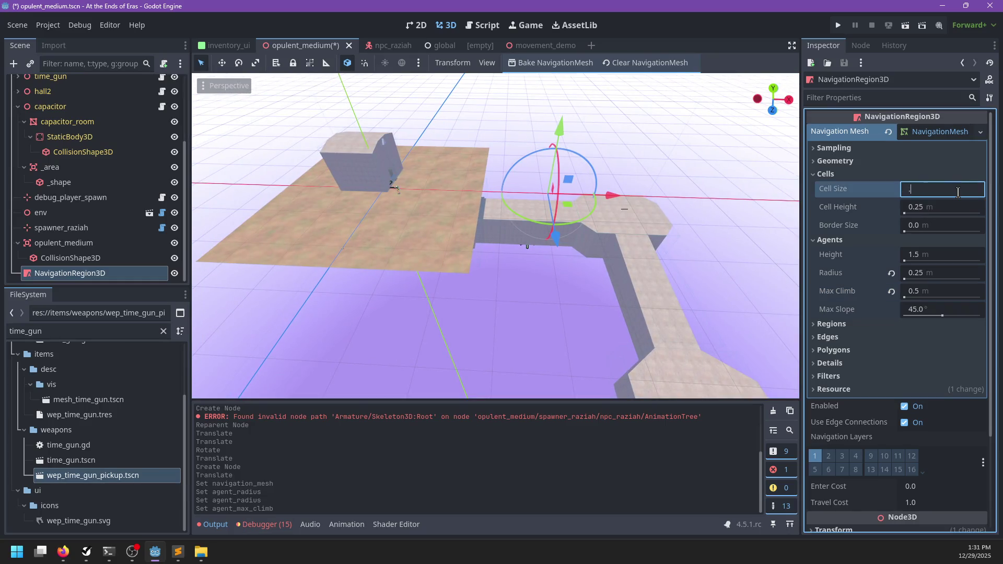
pyautogui.press('Tab')
pyautogui.write('0.1')
pyautogui.press('Return')
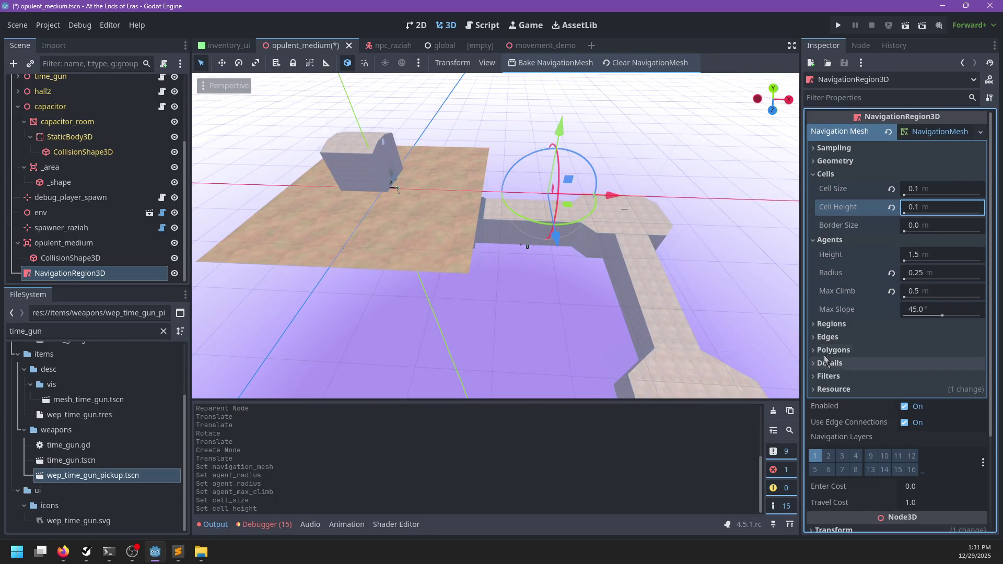
pyautogui.click(576, 65)
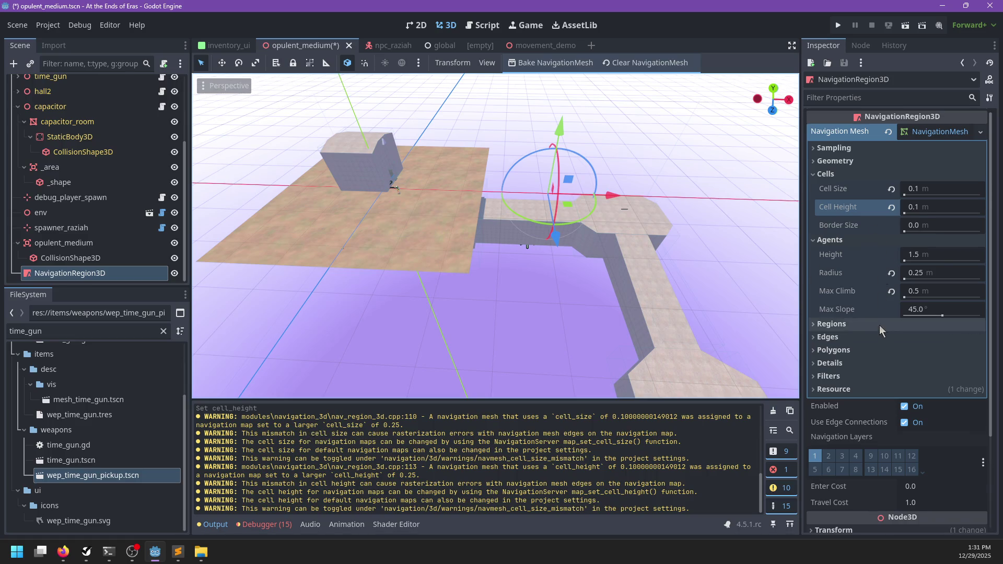
pyautogui.scroll(-5, 862, 355)
pyautogui.scroll(2, 848, 383)
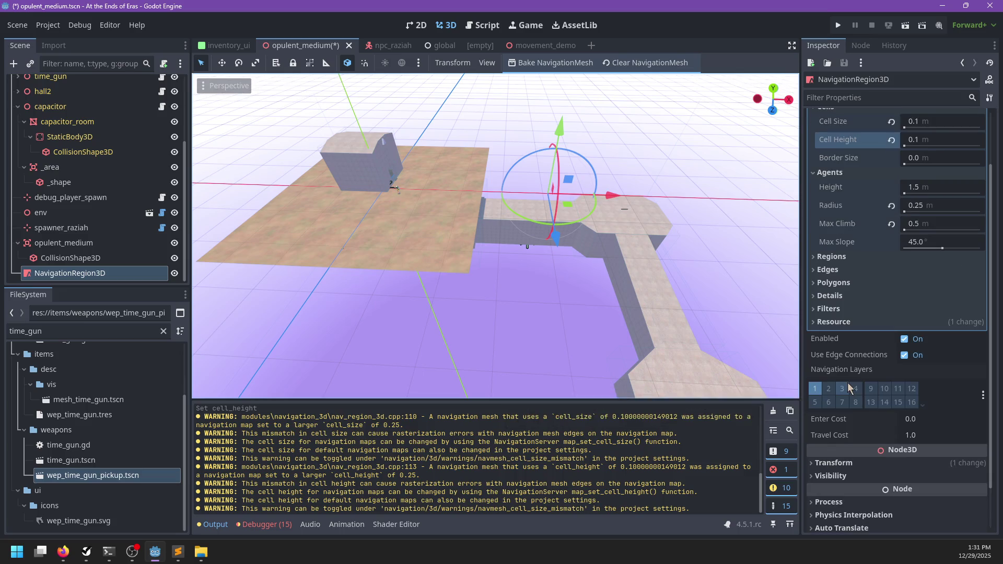
pyautogui.scroll(2, 849, 386)
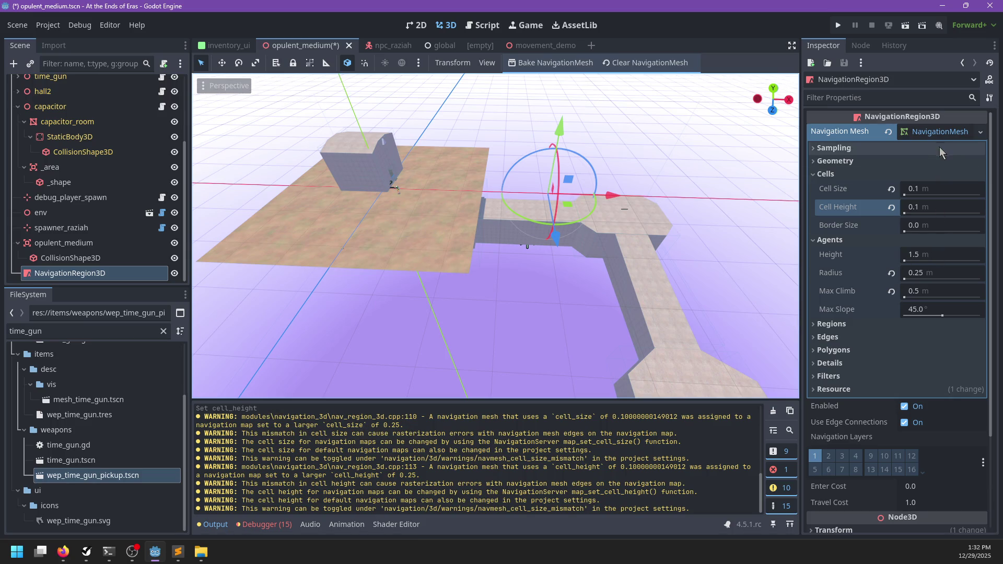
pyautogui.click(930, 133)
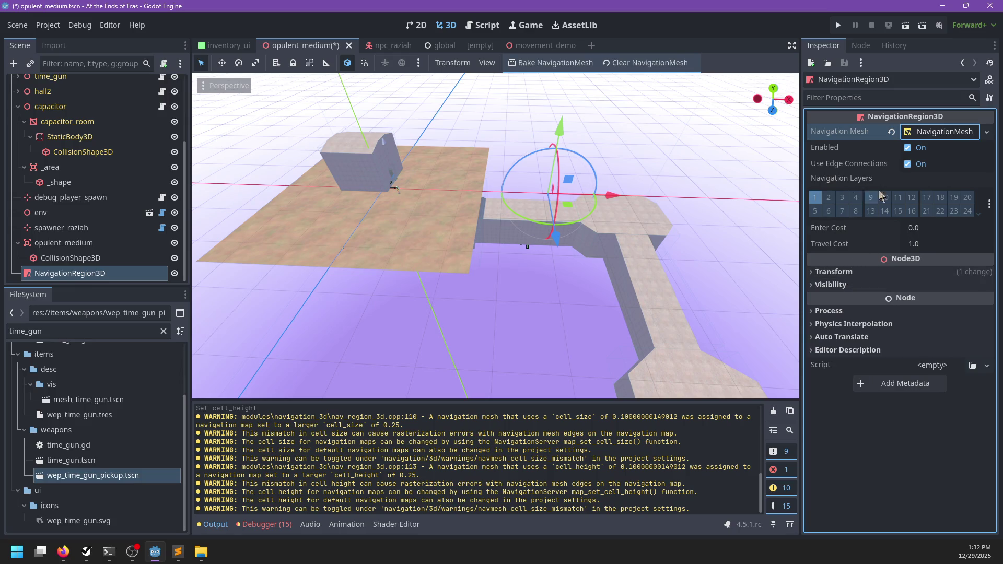
pyautogui.click(939, 132)
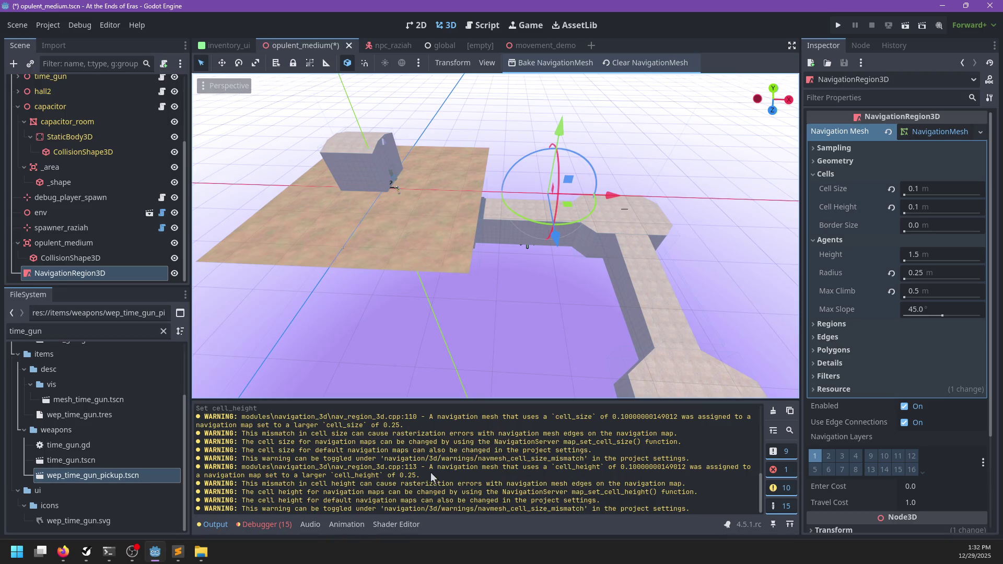
# - Revert cell size and height to their 0.25 defaults and rebake the navigation mesh
pyautogui.click(891, 207)
pyautogui.click(892, 189)
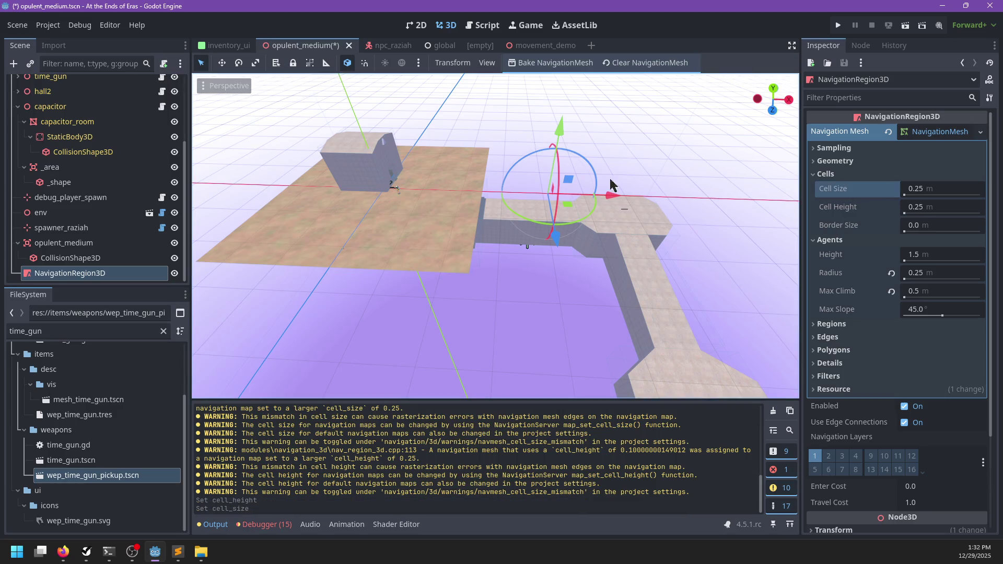
pyautogui.click(587, 61)
pyautogui.scroll(5, 509, 278)
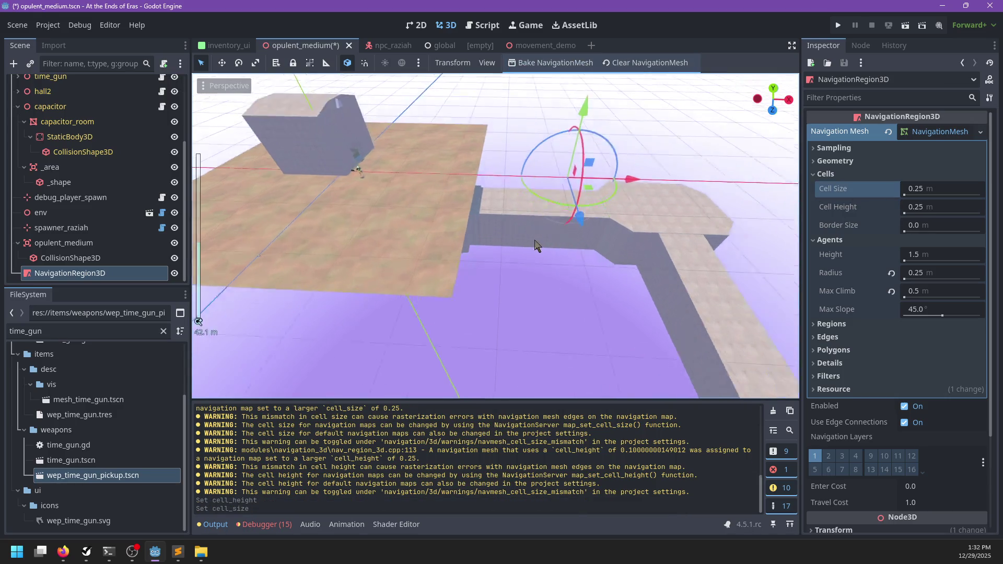
pyautogui.scroll(-3, 506, 261)
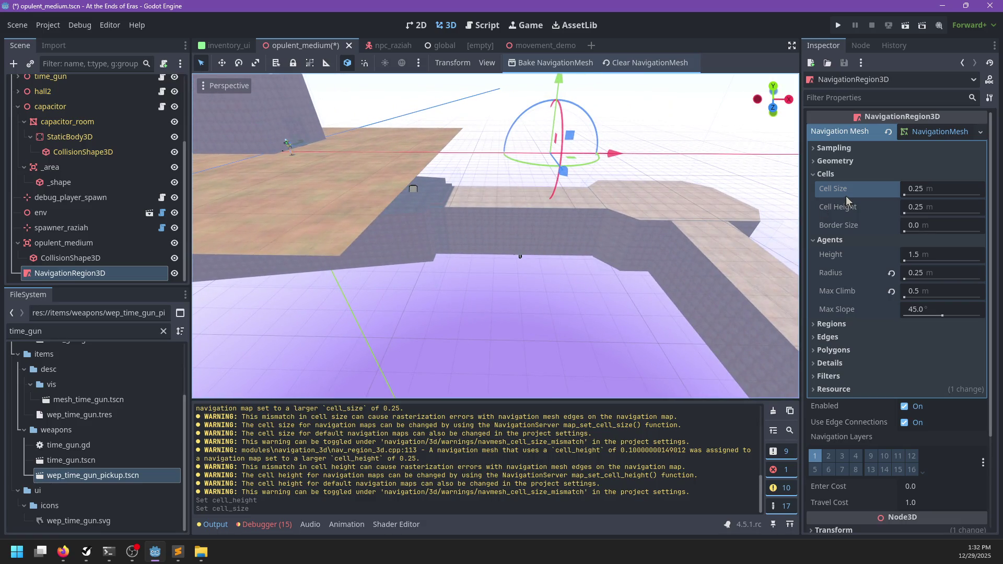
pyautogui.click(827, 174)
# - Make the navmesh parse Static Colliders from the 'nav' group, using Group With Children
pyautogui.click(836, 161)
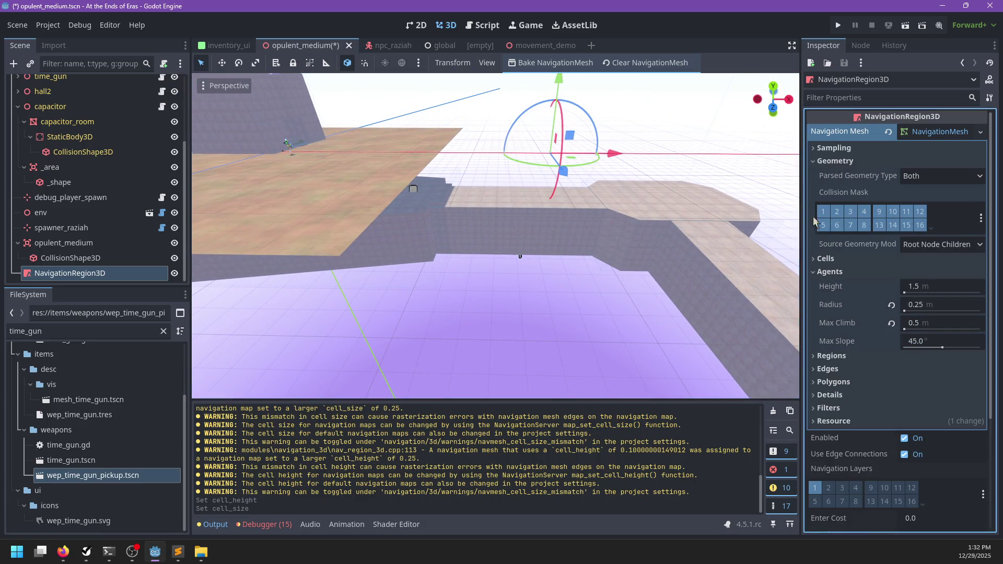
pyautogui.click(940, 175)
pyautogui.click(927, 206)
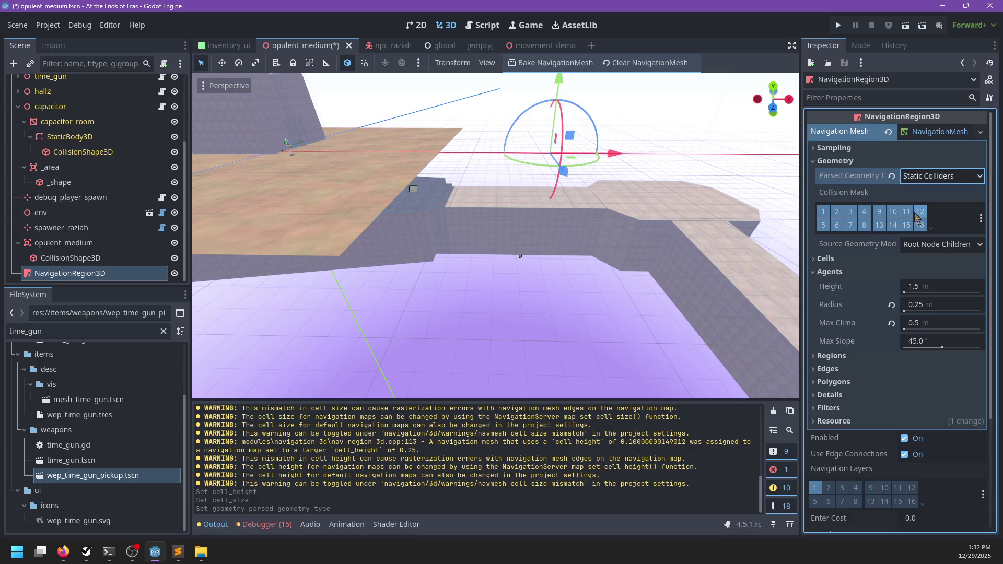
pyautogui.click(932, 244)
pyautogui.click(925, 280)
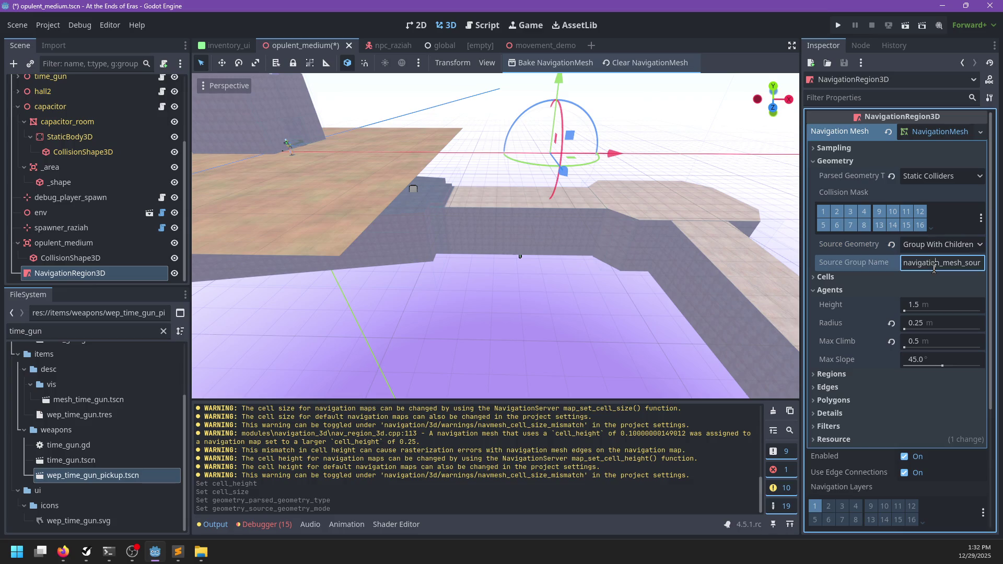
pyautogui.doubleClick(934, 263)
pyautogui.write('nav')
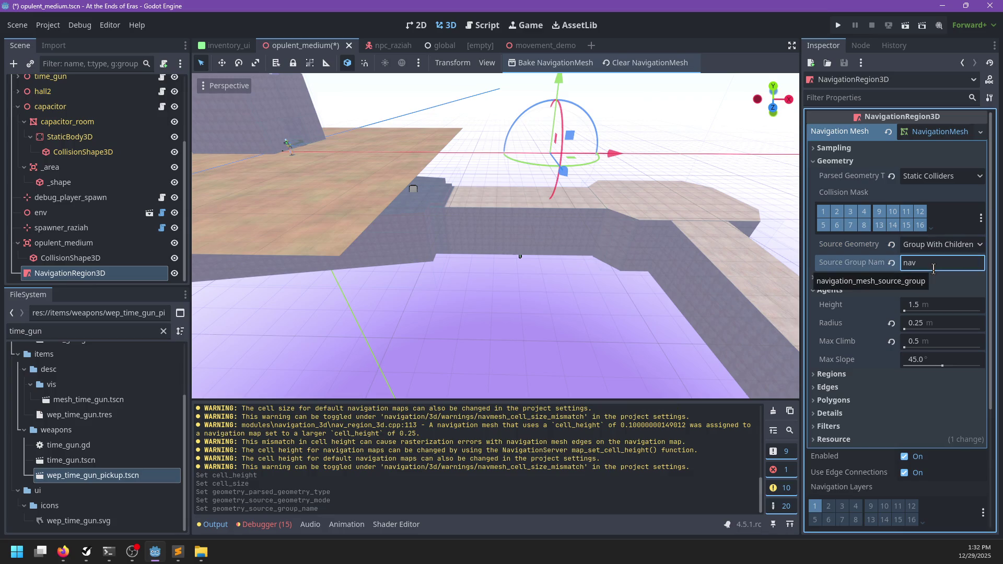
pyautogui.scroll(5, 89, 183)
# - Add opulent_medium to the nav group, save the scene, and rebake the region's navmesh
pyautogui.click(57, 83)
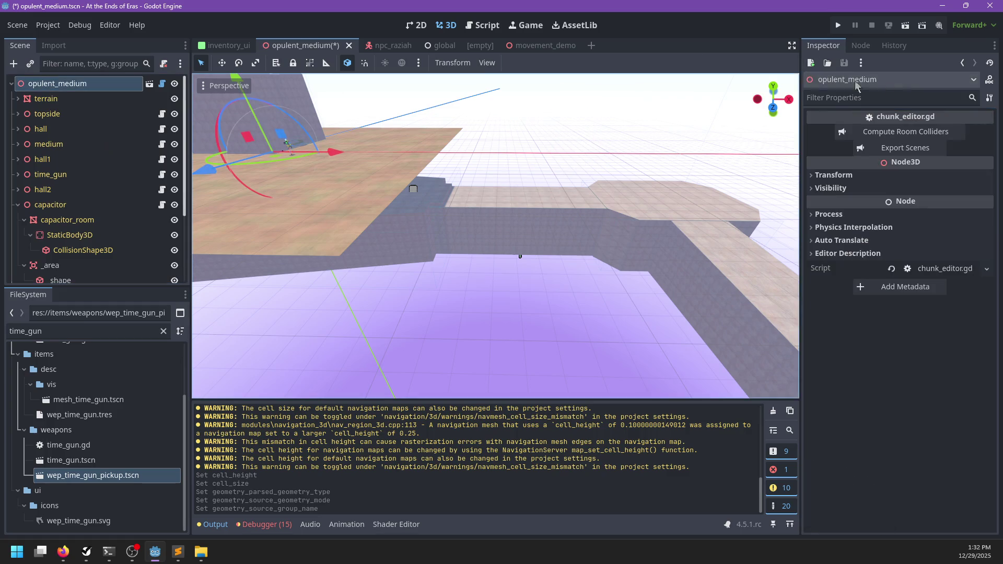
pyautogui.click(861, 45)
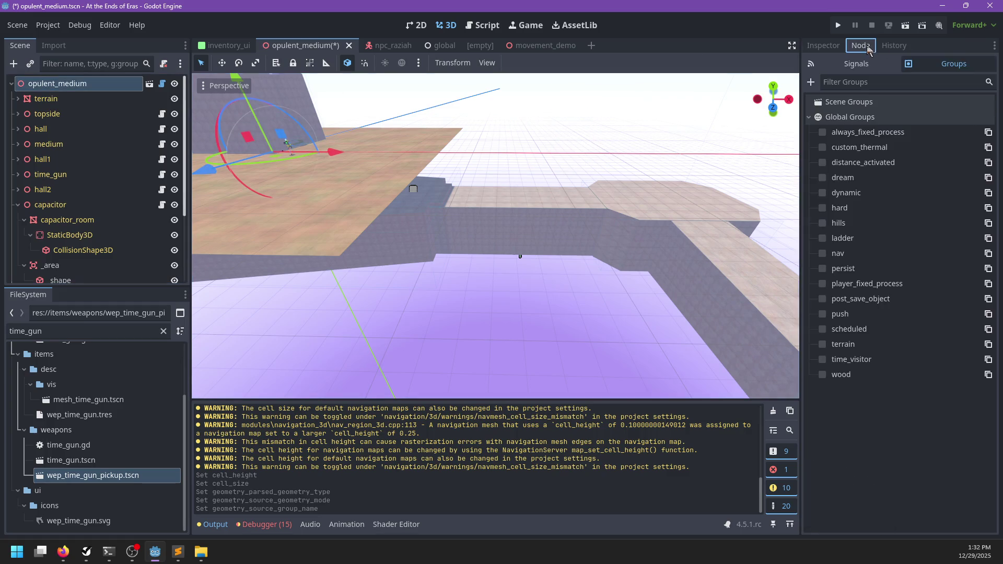
pyautogui.click(823, 253)
pyautogui.hotkey('ctrl', 's')
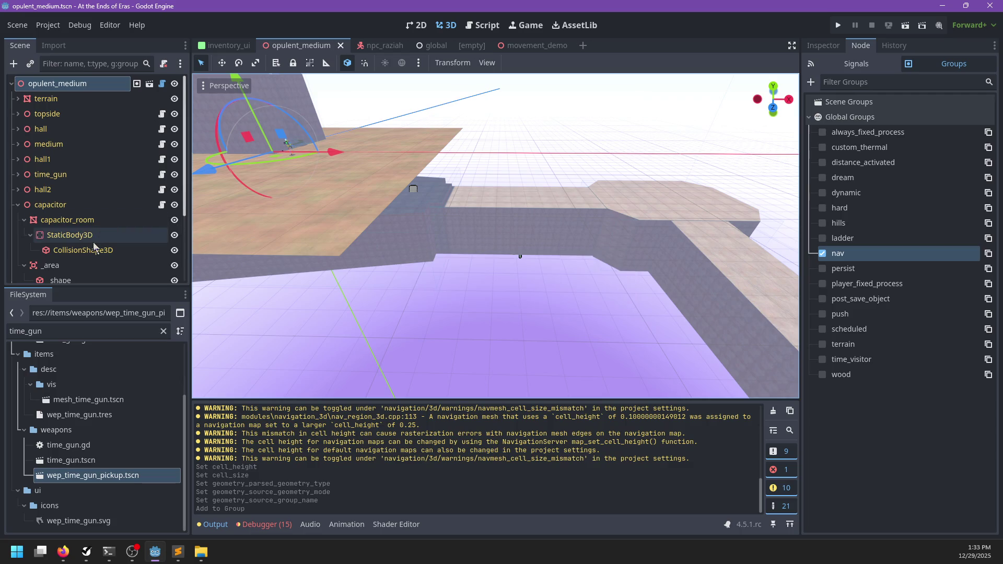
pyautogui.scroll(-4, 94, 246)
pyautogui.click(73, 273)
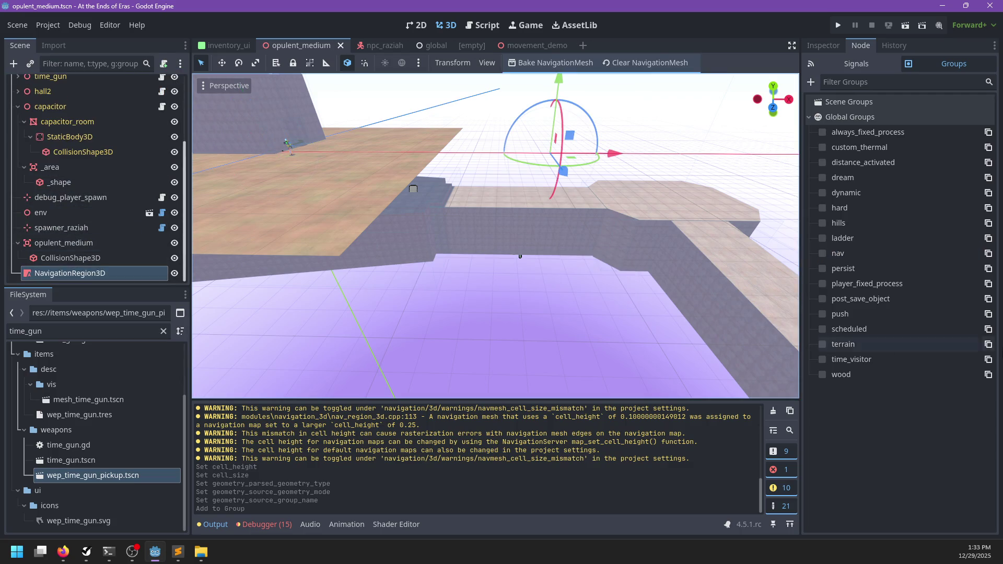
pyautogui.click(823, 46)
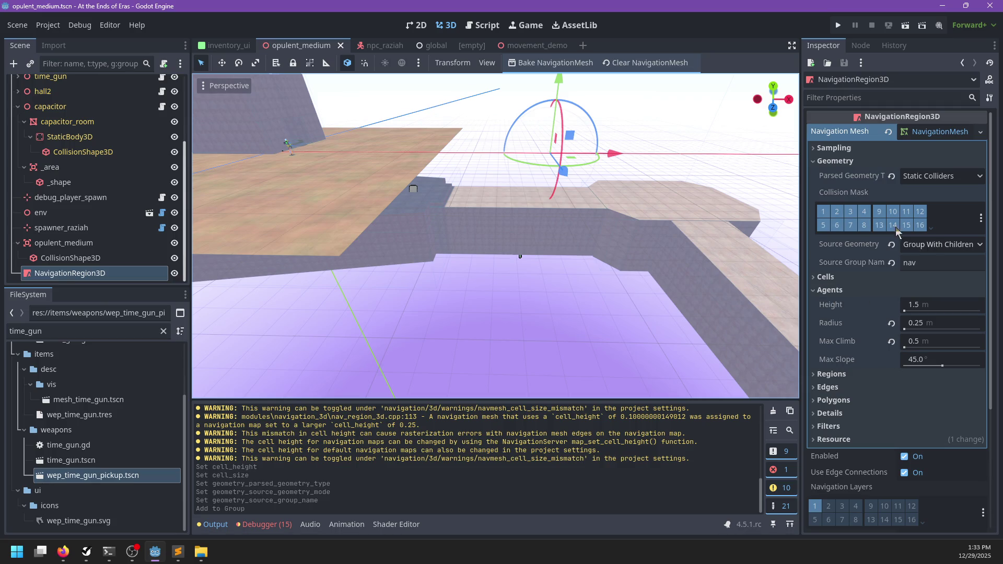
pyautogui.click(523, 63)
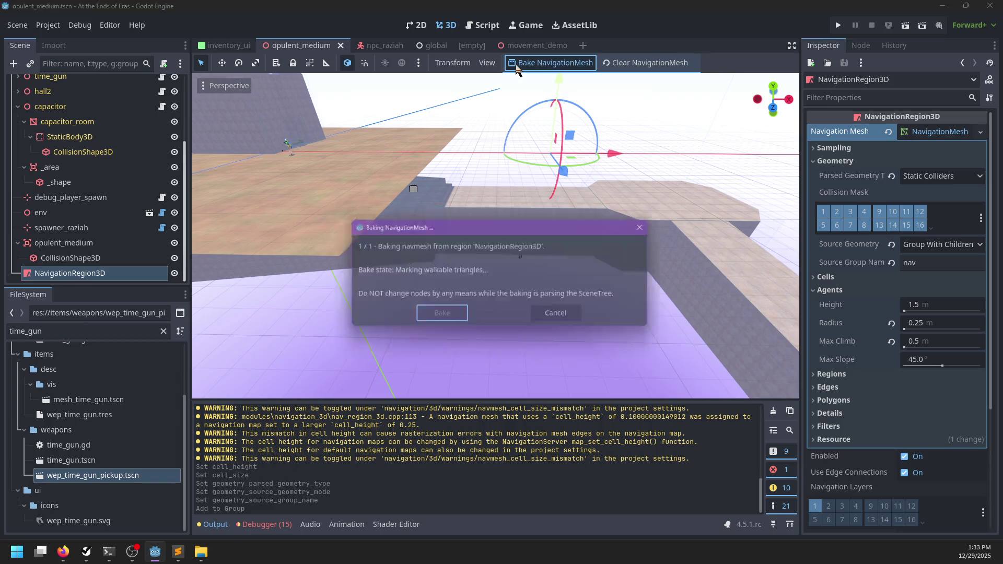
# - Orbit and zoom across the level to view the rebaked navmesh on the room floors
pyautogui.scroll(-5, 460, 250)
pyautogui.moveTo(447, 259)
pyautogui.mouseDown()
pyautogui.moveTo(528, 291)
pyautogui.moveTo(622, 242)
pyautogui.moveTo(523, 290)
pyautogui.moveTo(474, 262)
pyautogui.moveTo(473, 221)
pyautogui.moveTo(488, 240)
pyautogui.moveTo(425, 235)
pyautogui.moveTo(645, 269)
pyautogui.moveTo(511, 271)
pyautogui.moveTo(600, 258)
pyautogui.moveTo(694, 298)
pyautogui.moveTo(510, 269)
pyautogui.moveTo(600, 313)
pyautogui.moveTo(588, 272)
pyautogui.moveTo(430, 235)
pyautogui.mouseUp()
pyautogui.scroll(5, 522, 295)
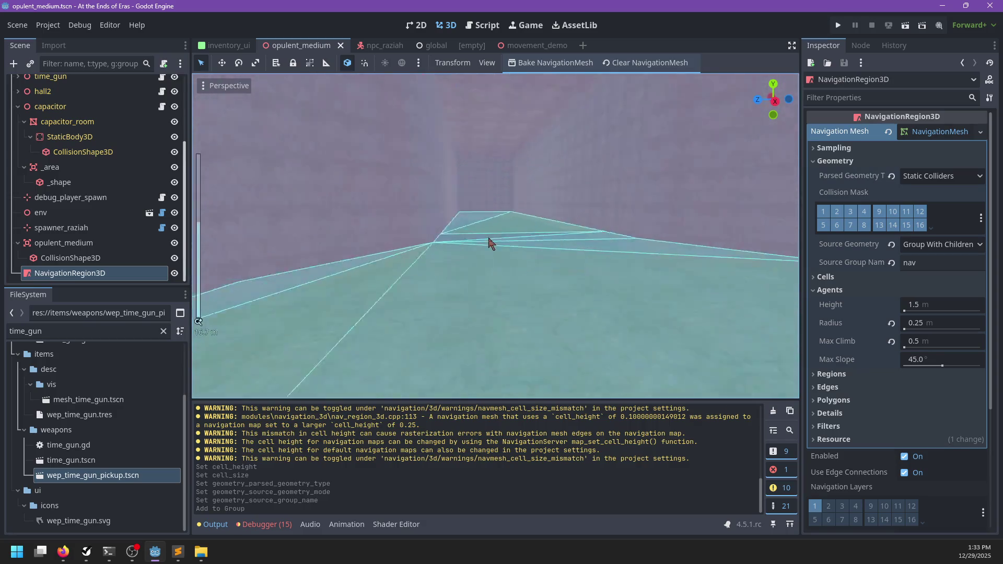
pyautogui.scroll(3, 455, 238)
pyautogui.scroll(2, 511, 273)
pyautogui.scroll(2, 694, 295)
# - Select the door and inspect its _body node, which is an AnimatableBody3D
pyautogui.click(430, 236)
pyautogui.moveTo(540, 272)
pyautogui.mouseDown()
pyautogui.moveTo(600, 284)
pyautogui.moveTo(502, 261)
pyautogui.mouseUp()
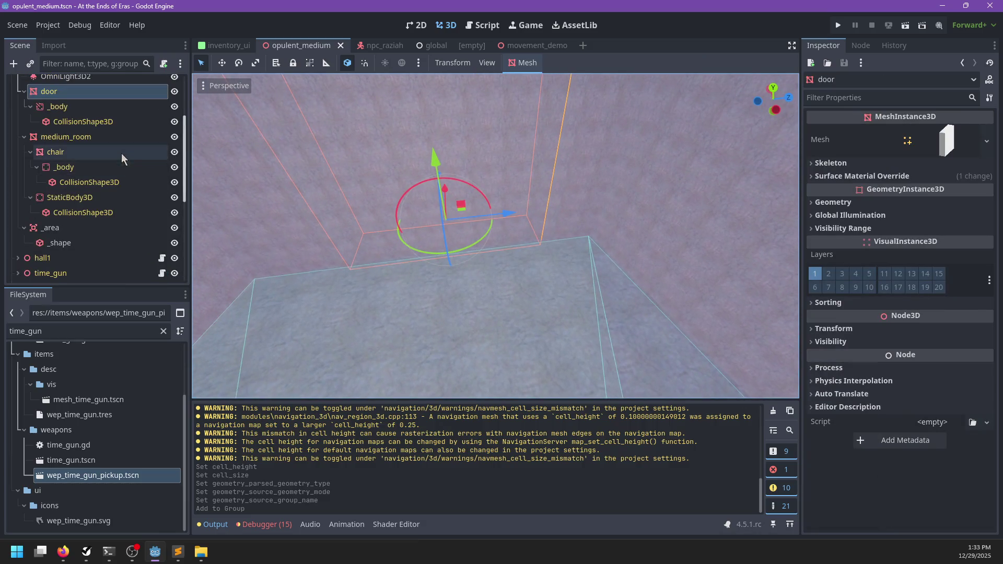
pyautogui.moveTo(398, 262); pyautogui.dragTo(416, 277)
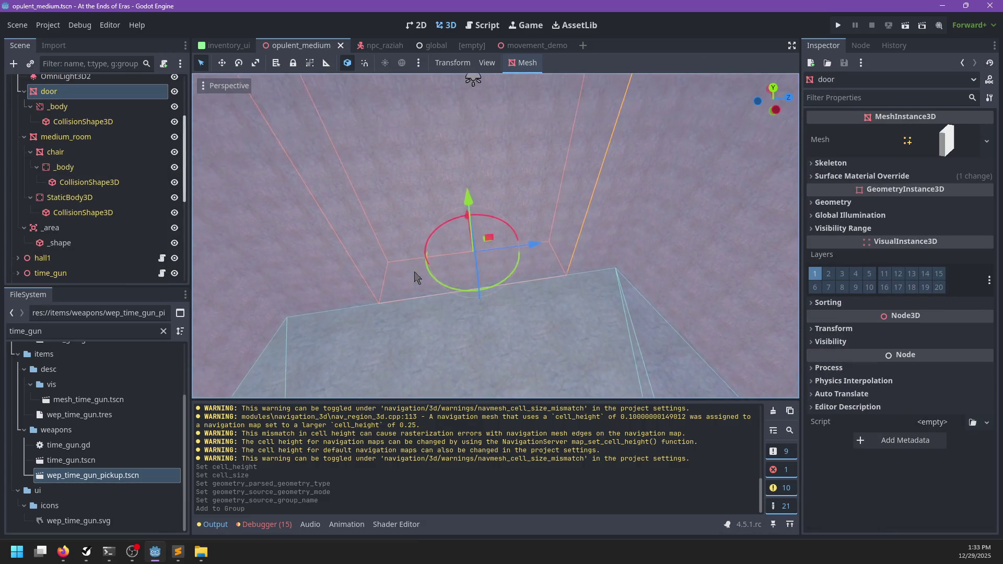
pyautogui.click(77, 111)
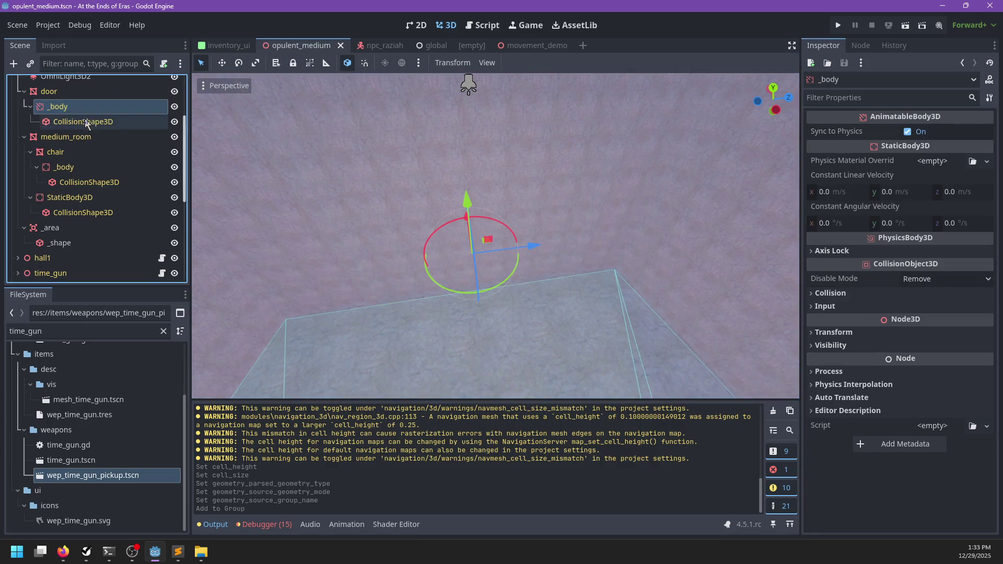
pyautogui.scroll(3, 89, 125)
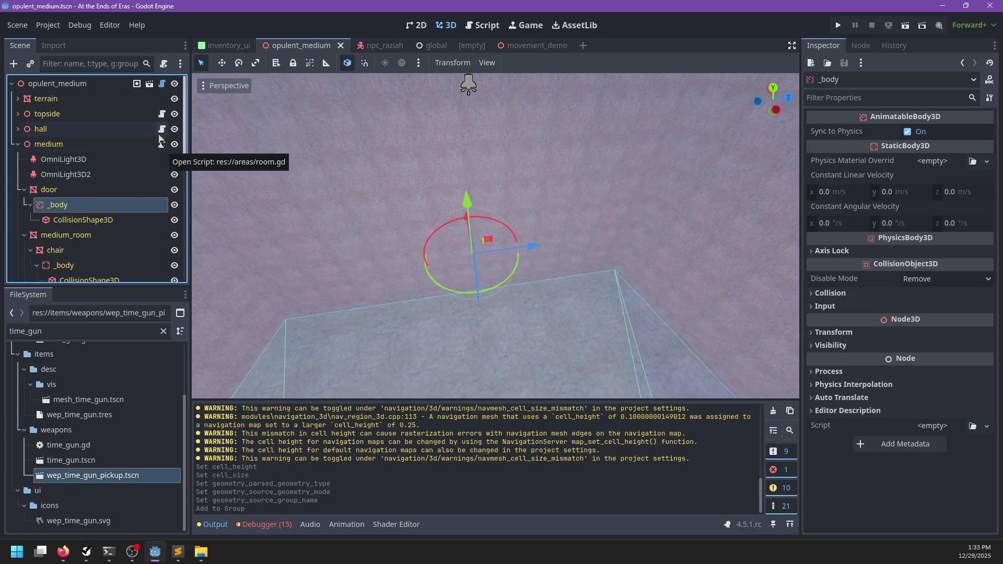
# - Filter the project files for 'importer' and open default_importer.gd
pyautogui.click(91, 315)
pyautogui.doubleClick(89, 331)
pyautogui.write('scene')
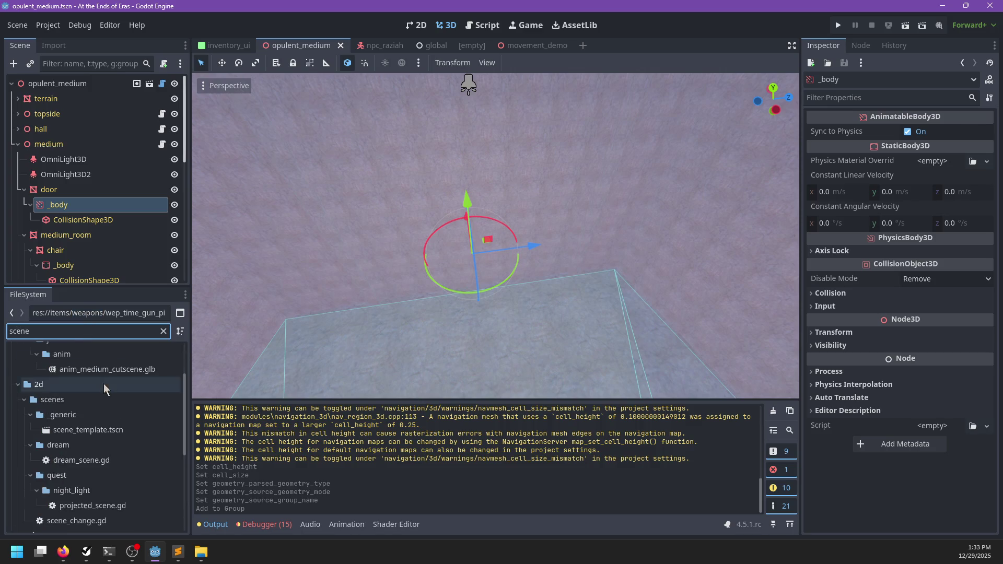
pyautogui.scroll(5, 104, 384)
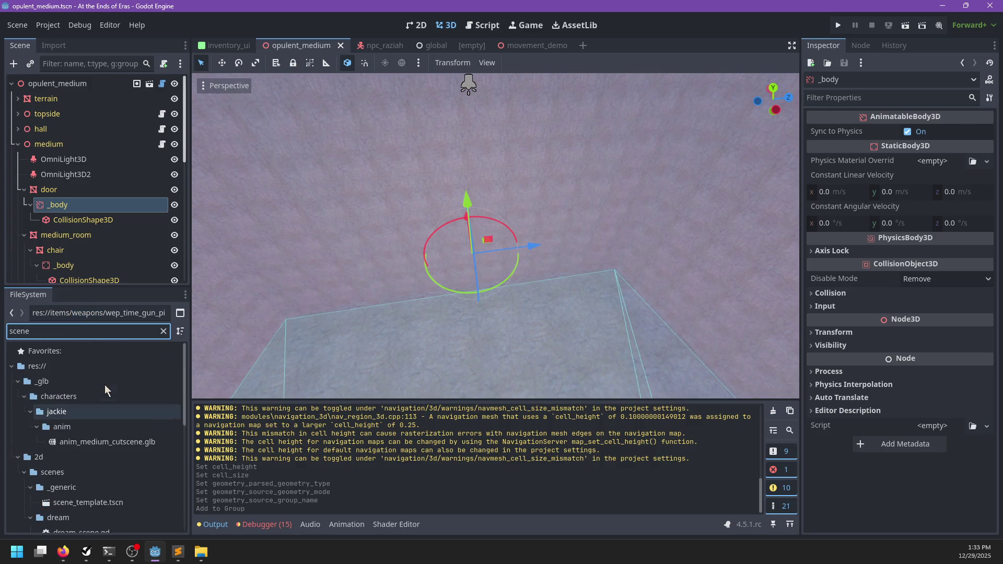
pyautogui.press('BackSpace')
pyautogui.press('BackSpace')
pyautogui.press('BackSpace')
pyautogui.write('importer')
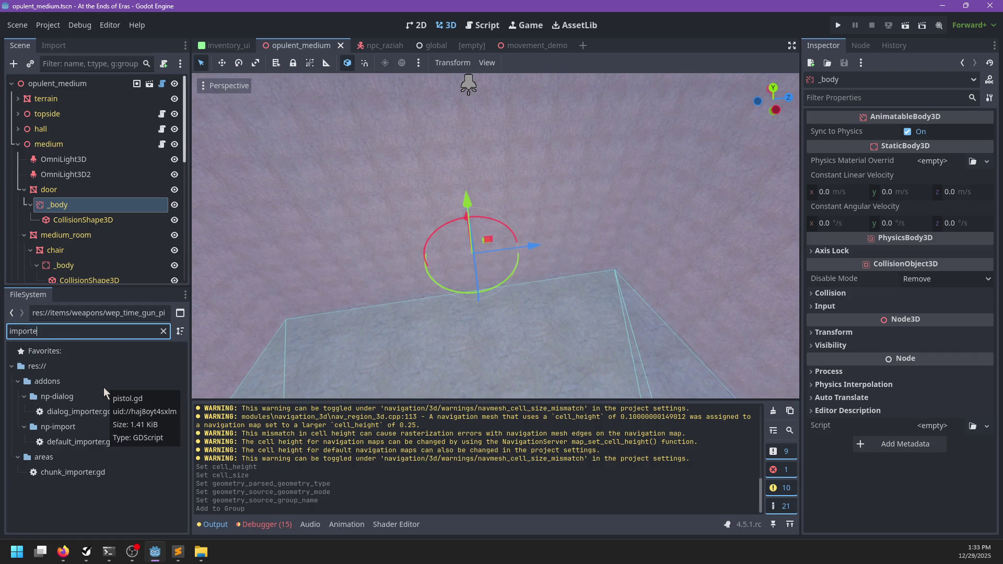
pyautogui.doubleClick(92, 412)
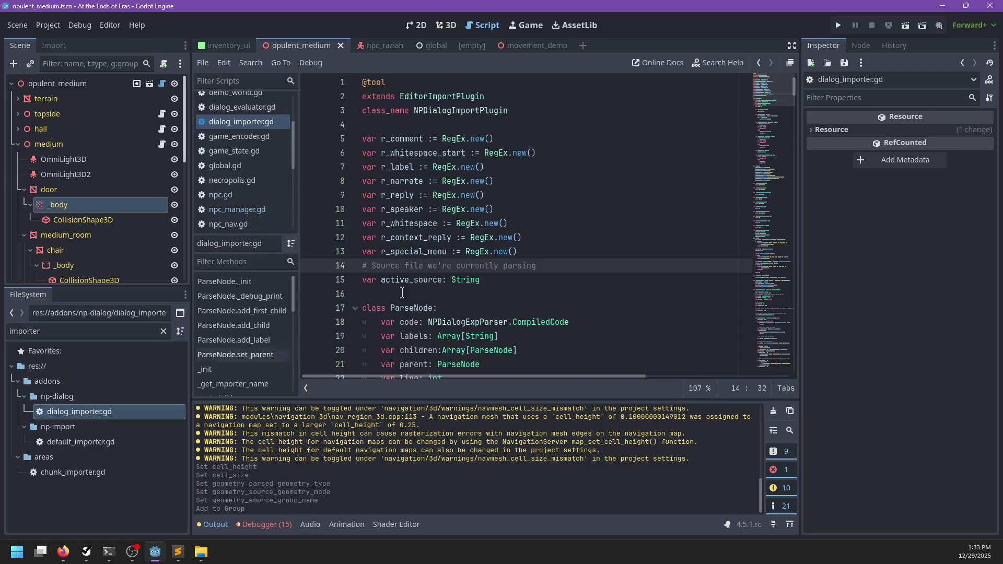
pyautogui.doubleClick(81, 442)
# - Replace both AnimatableBody3D occurrences with CharacterBody3D in default_importer.gd and save it
pyautogui.click(521, 255)
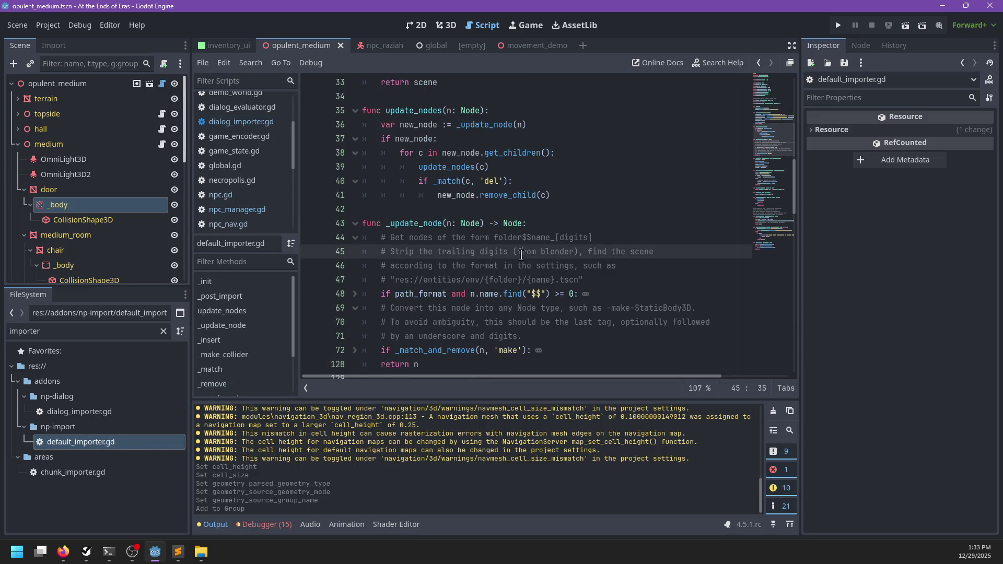
pyautogui.hotkey('ctrl', 'f')
pyautogui.write('Animat')
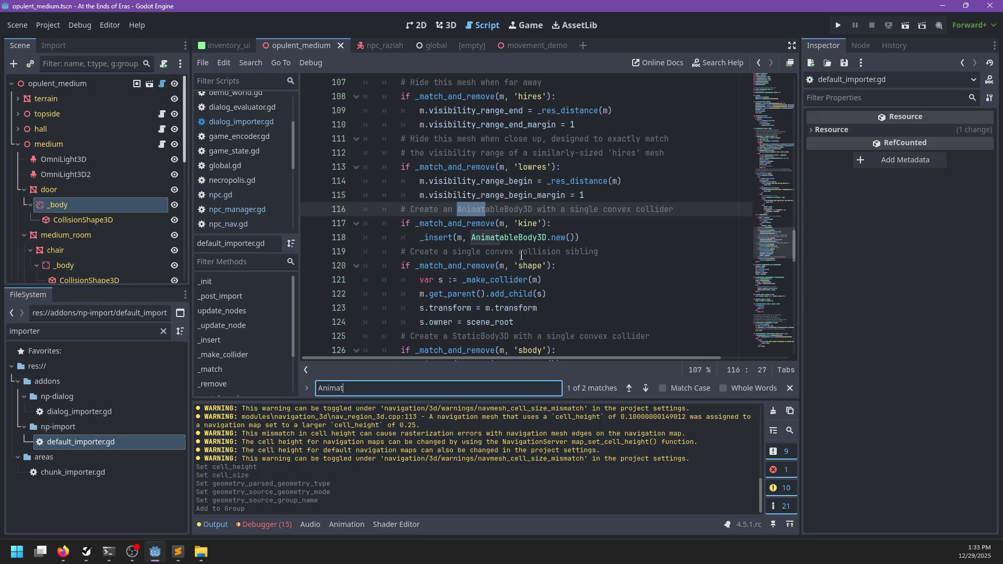
pyautogui.press('Escape')
pyautogui.hotkey('ctrl', 'shift', 'Right')
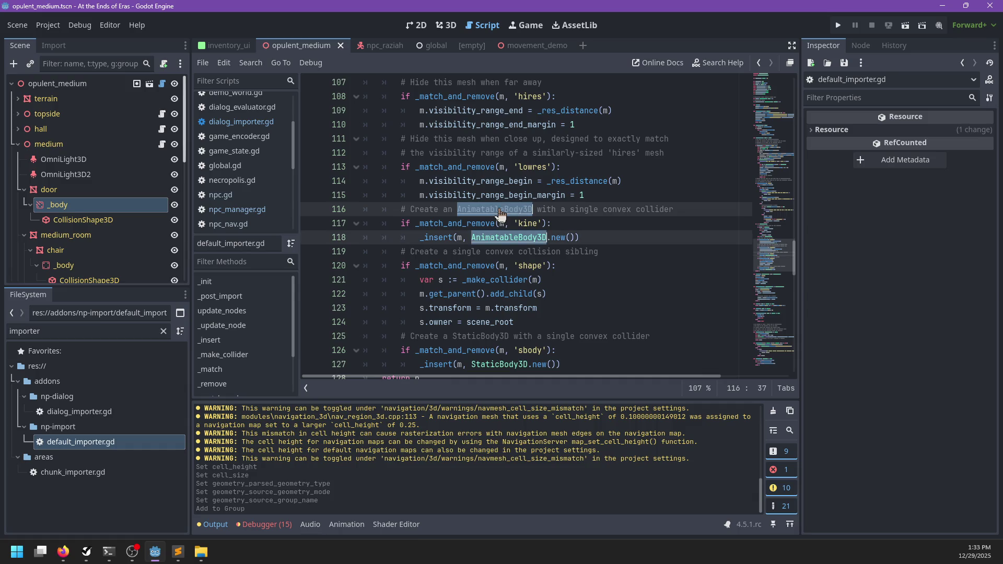
pyautogui.hotkey('ctrl', 'd')
pyautogui.write('CharacterBody')
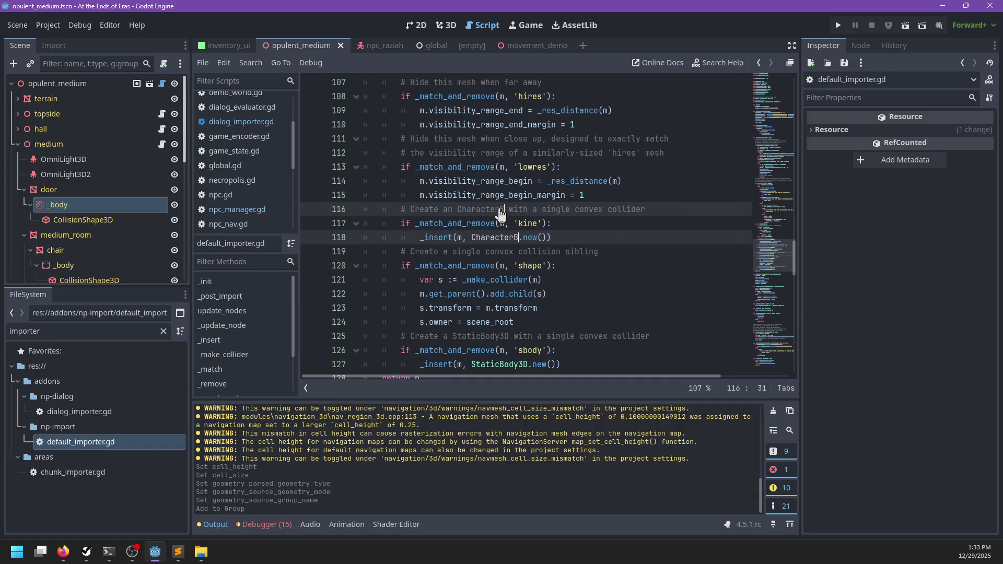
pyautogui.press('Escape')
pyautogui.hotkey('ctrl', 's')
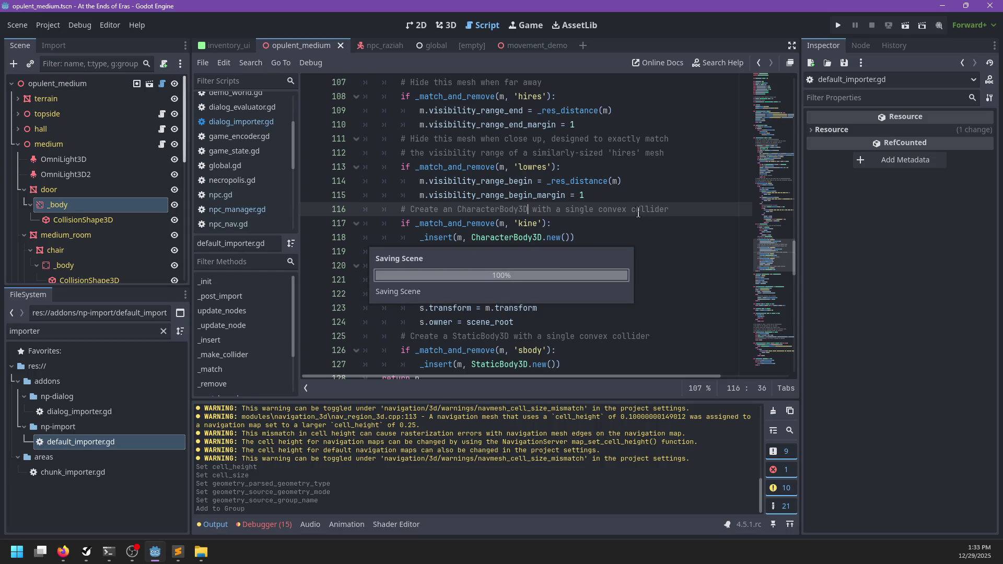
# - Reimport opulent_medium.glb and go back to the 3D view
pyautogui.click(102, 339)
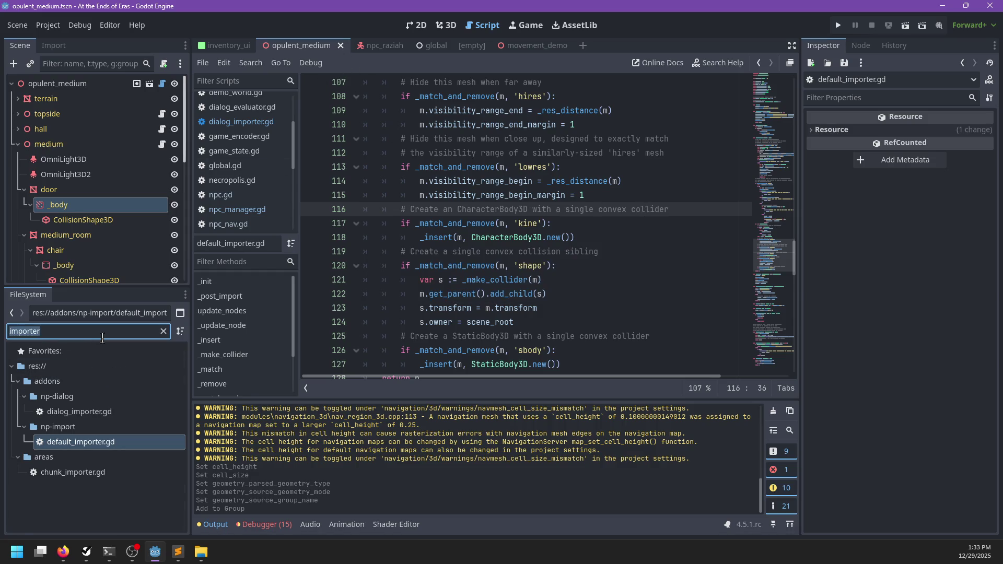
pyautogui.write('opulent')
pyautogui.click(99, 419)
pyautogui.rightClick(99, 418)
pyautogui.click(129, 481)
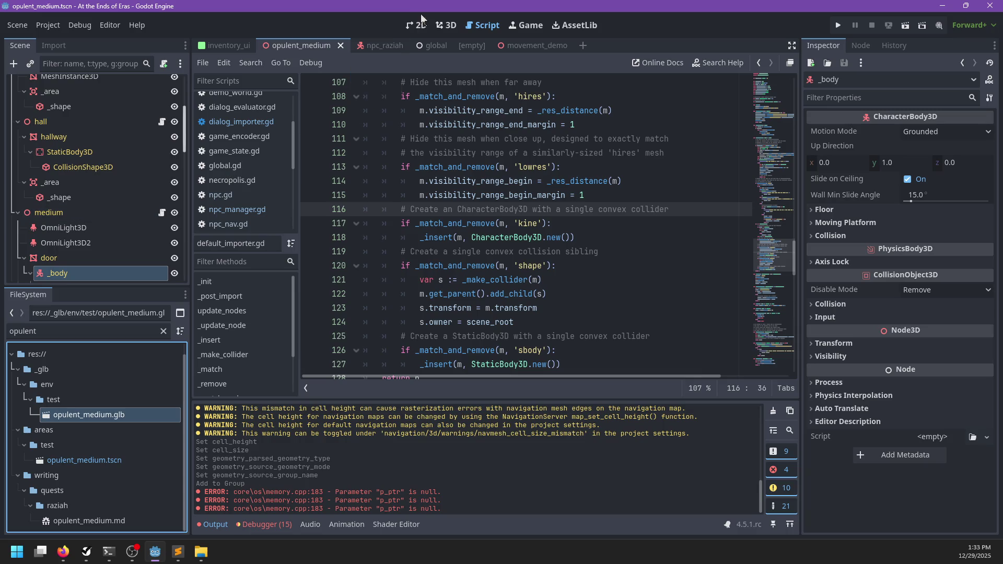
pyautogui.click(445, 25)
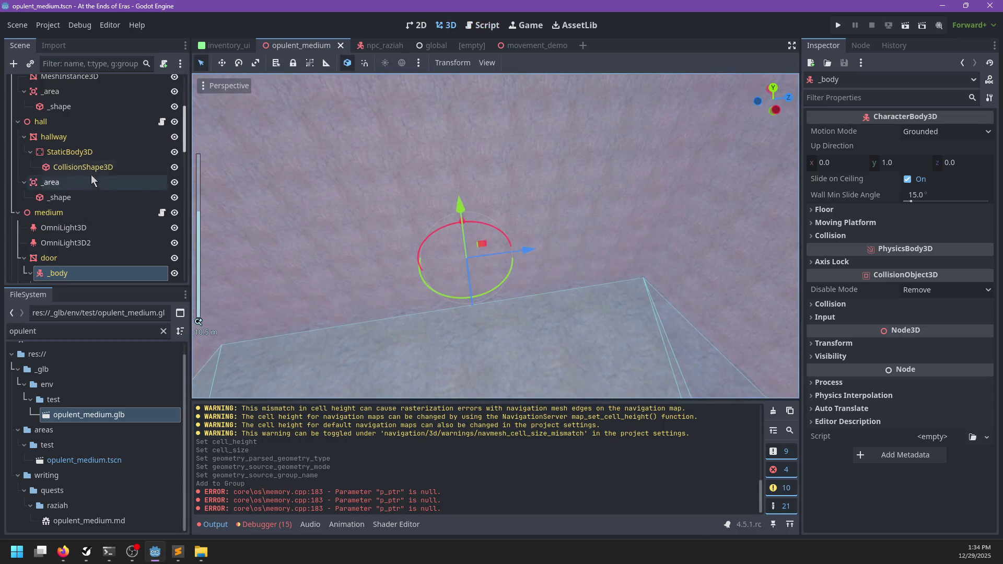
# - Collapse the terrain, topside, hall, medium, hall1, time_gun, hall2 and capacitor groups in the Scene tree
pyautogui.scroll(5, 100, 167)
pyautogui.click(17, 99)
pyautogui.click(17, 114)
pyautogui.click(18, 130)
pyautogui.click(18, 144)
pyautogui.click(19, 159)
pyautogui.click(18, 175)
pyautogui.click(19, 190)
pyautogui.click(18, 205)
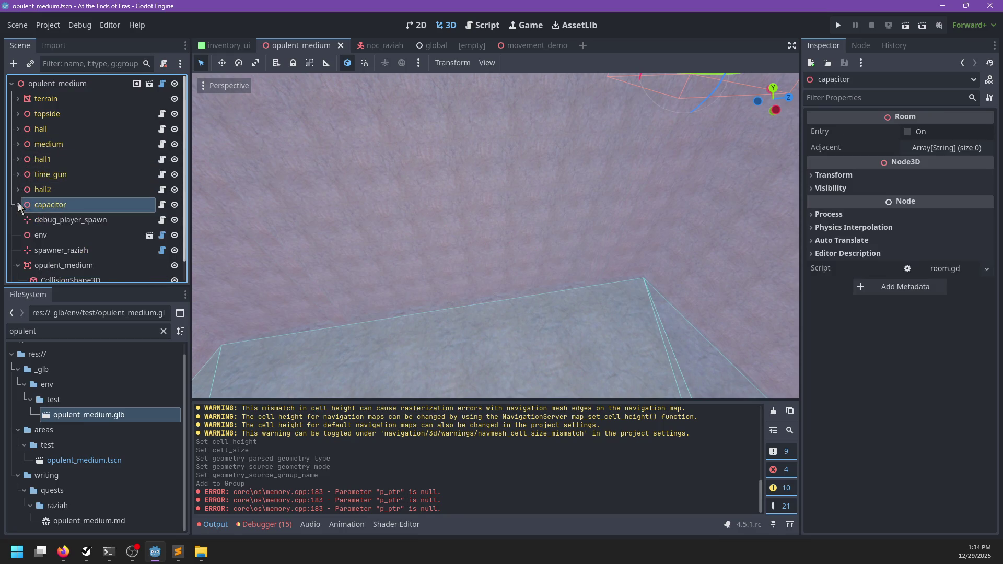
pyautogui.scroll(-1, 29, 244)
# - Bake the NavigationRegion3D's navigation mesh under opulent_medium and inspect its floor coverage
pyautogui.click(30, 244)
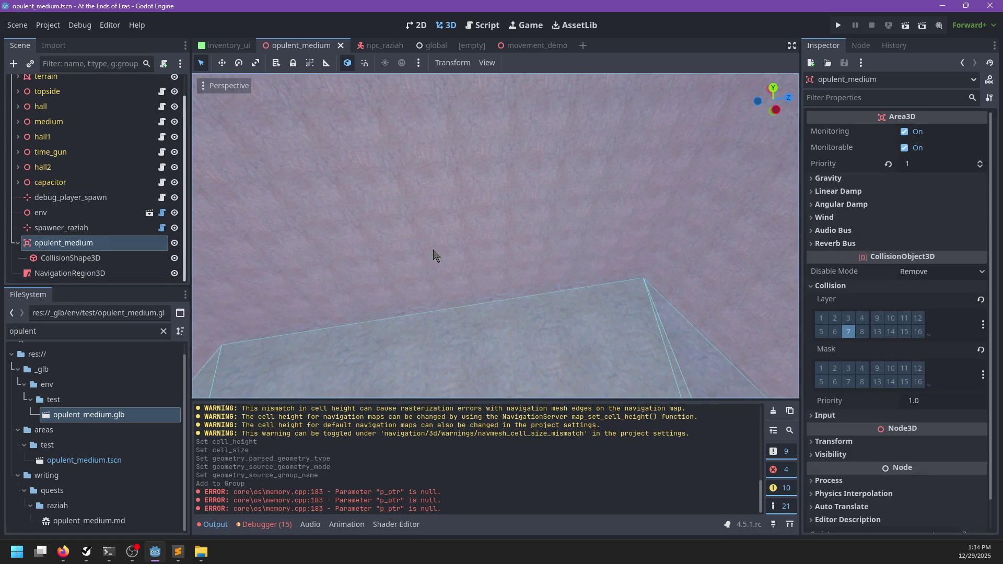
pyautogui.click(88, 273)
pyautogui.click(554, 62)
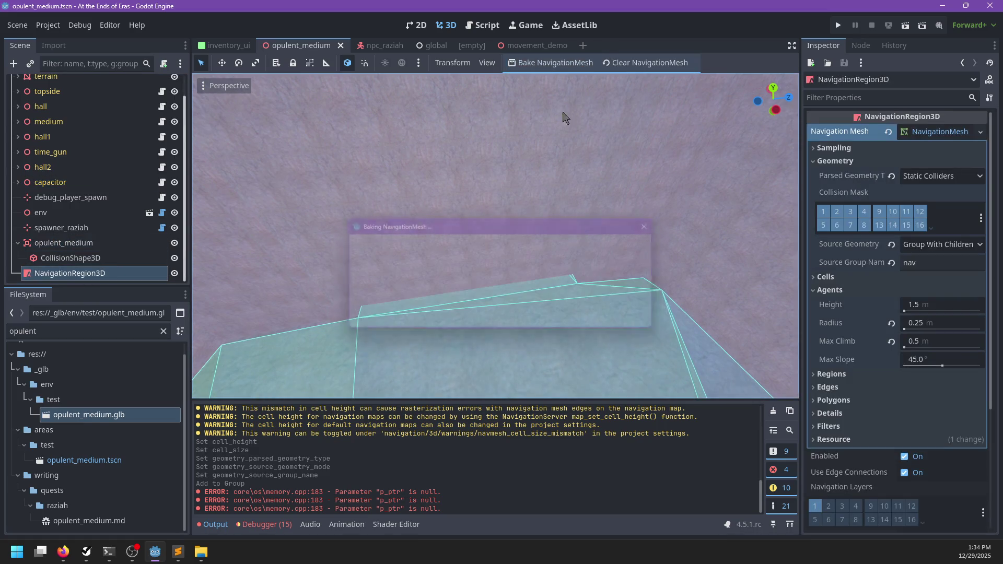
pyautogui.scroll(3, 533, 304)
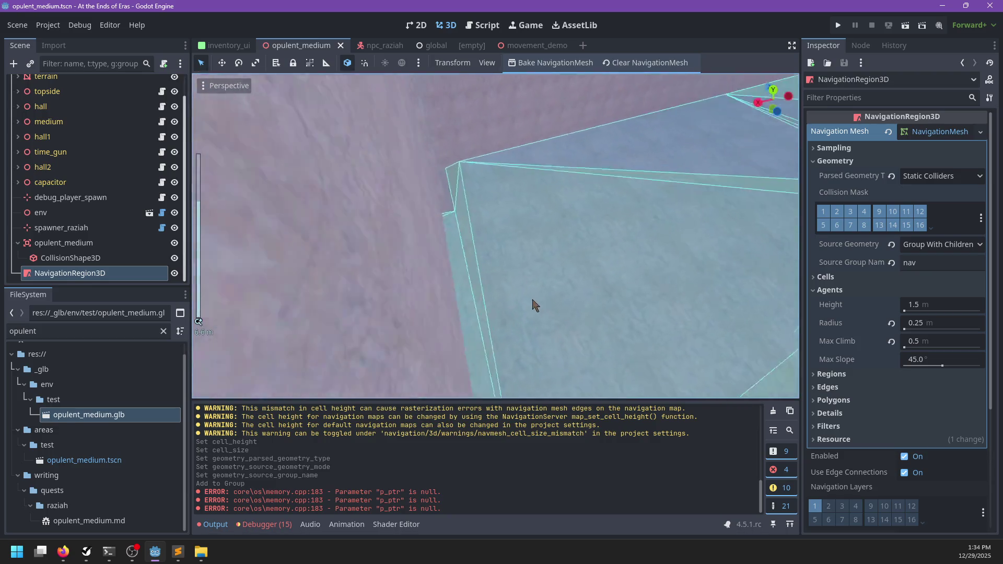
pyautogui.scroll(-5, 533, 305)
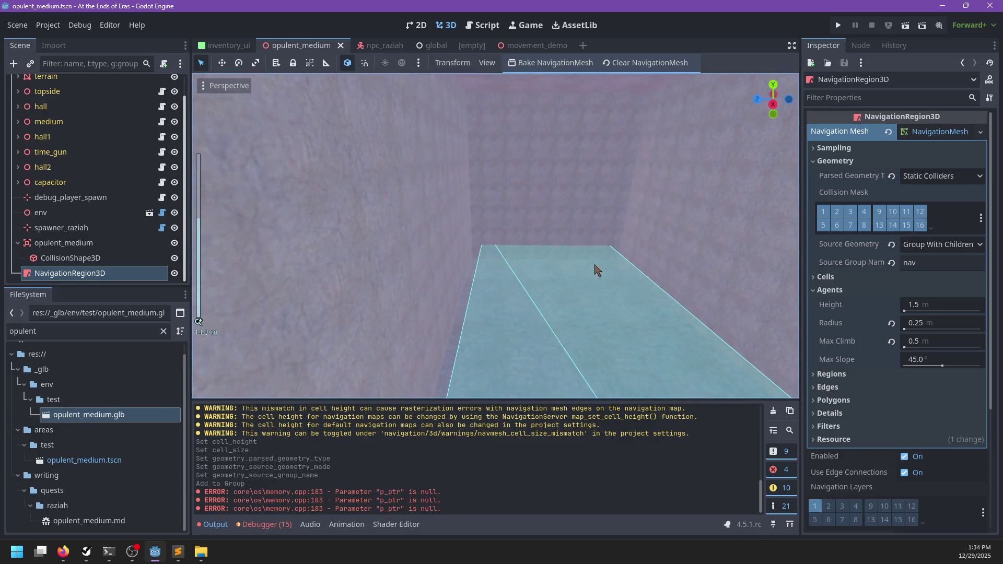
pyautogui.scroll(-5, 597, 270)
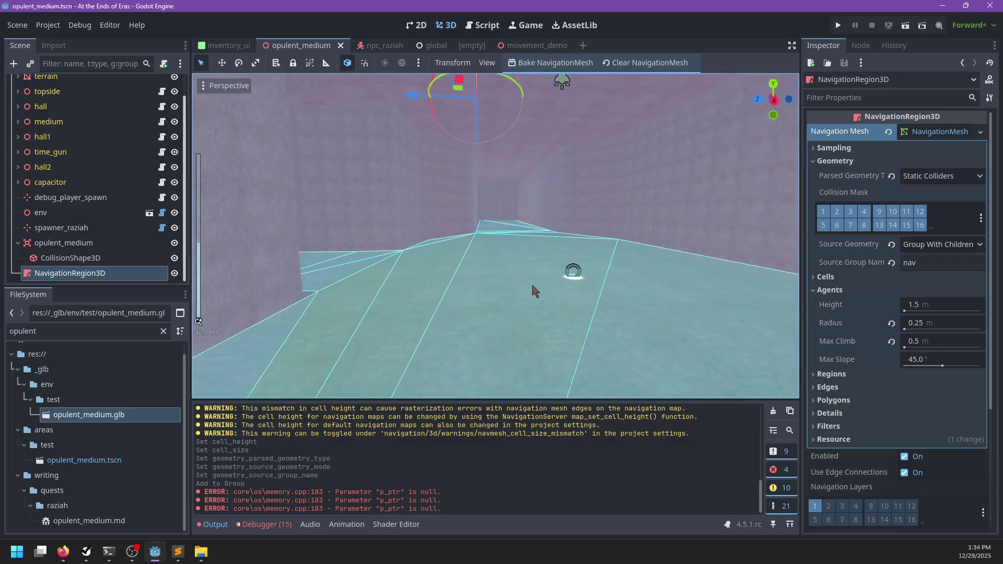
pyautogui.scroll(3, 535, 291)
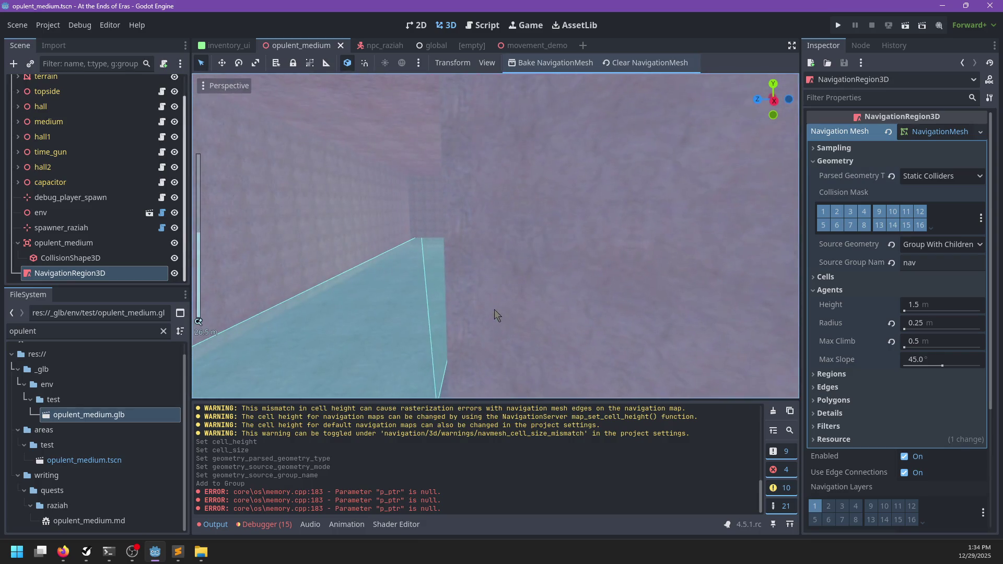
pyautogui.scroll(3, 494, 309)
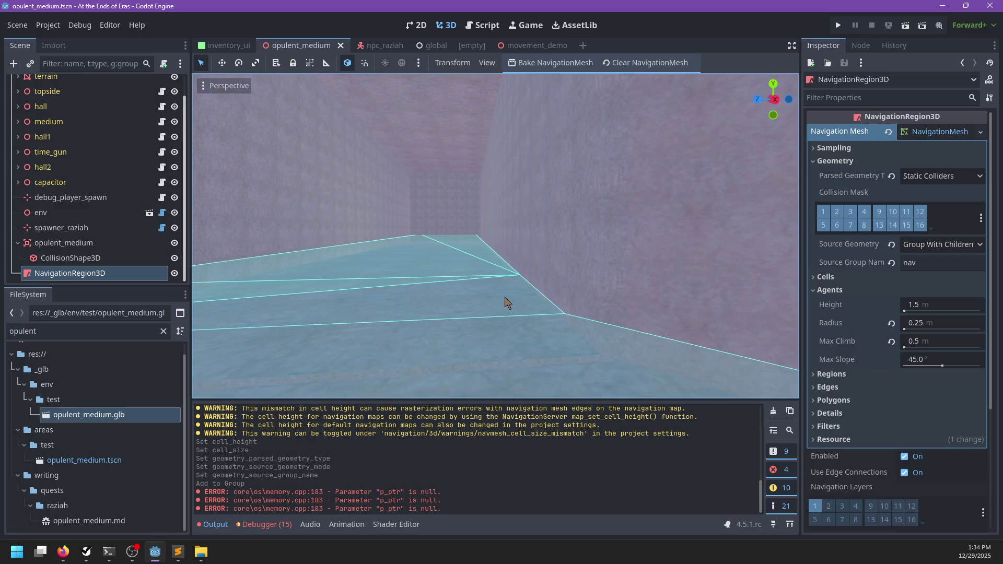
# - Raise the door and undo the move, then clear the FileSystem filter text
pyautogui.moveTo(505, 303)
pyautogui.mouseDown()
pyautogui.moveTo(414, 273)
pyautogui.moveTo(609, 291)
pyautogui.moveTo(567, 280)
pyautogui.moveTo(548, 281)
pyautogui.moveTo(634, 303)
pyautogui.moveTo(524, 303)
pyautogui.moveTo(495, 230)
pyautogui.mouseUp()
pyautogui.click(537, 307)
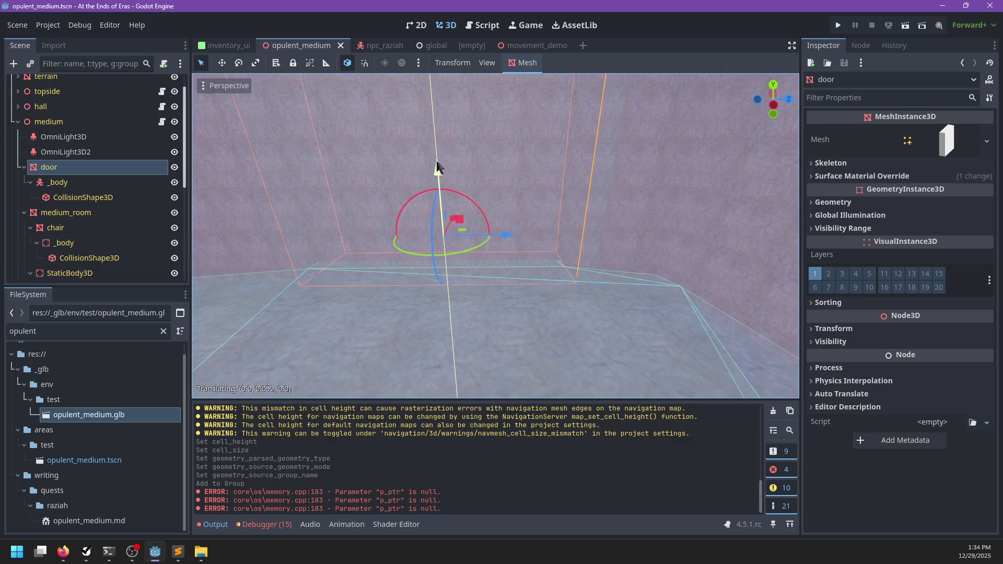
pyautogui.moveTo(435, 167); pyautogui.dragTo(442, 102)
pyautogui.hotkey('ctrl', 'z')
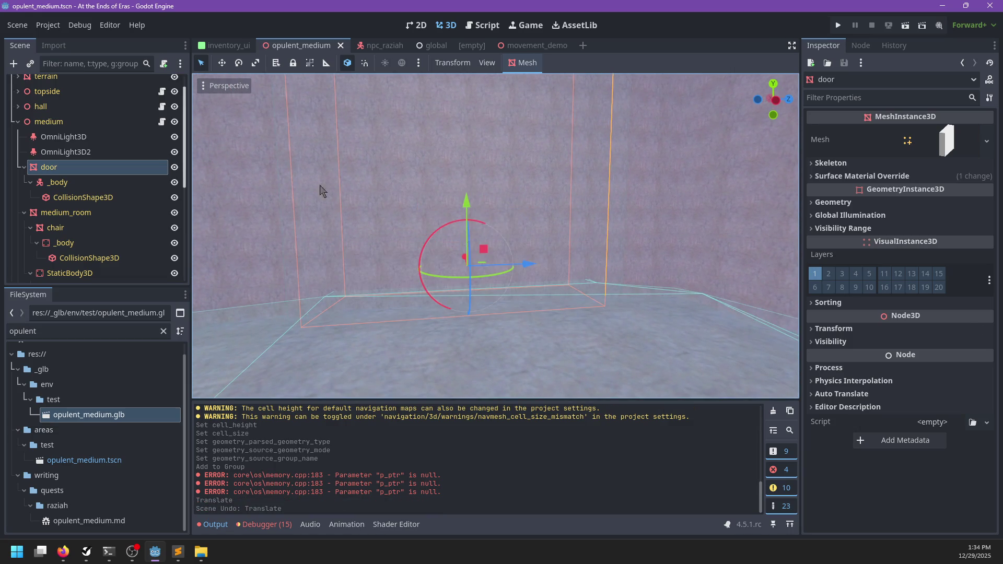
pyautogui.click(96, 331)
pyautogui.press('BackSpace')
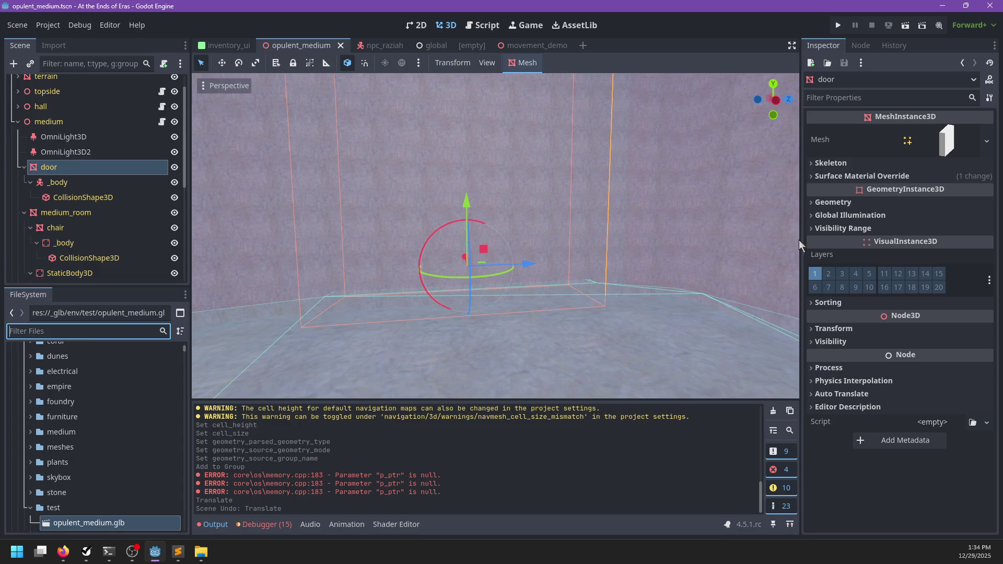
# - Filter FileSystem for 'interio' and assign white_metal_interior.material to the door's Surface Material Override
pyautogui.click(862, 177)
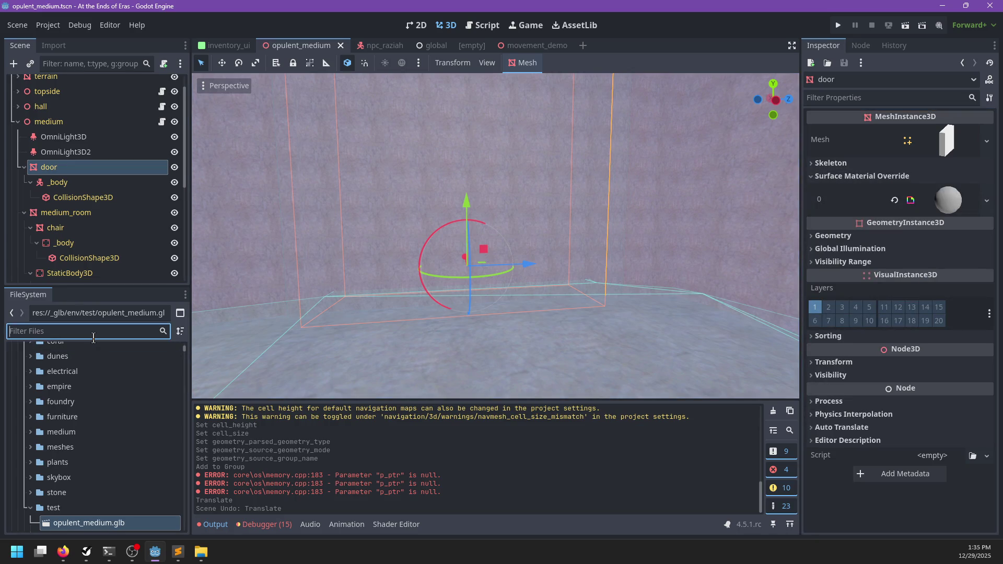
pyautogui.moveTo(466, 201)
pyautogui.mouseDown()
pyautogui.moveTo(468, 79)
pyautogui.moveTo(465, 169)
pyautogui.mouseUp()
pyautogui.hotkey('ctrl', 'z')
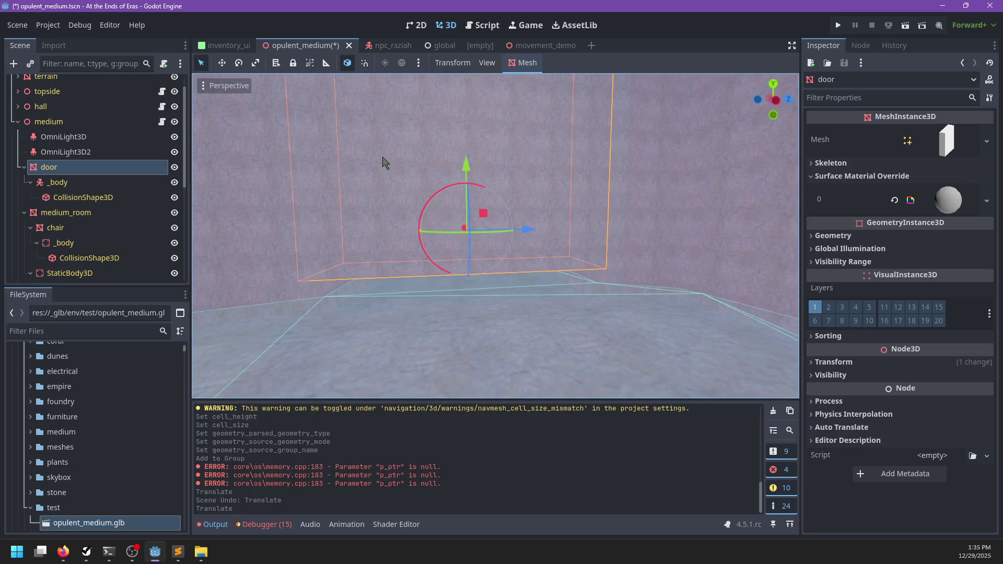
pyautogui.click(101, 334)
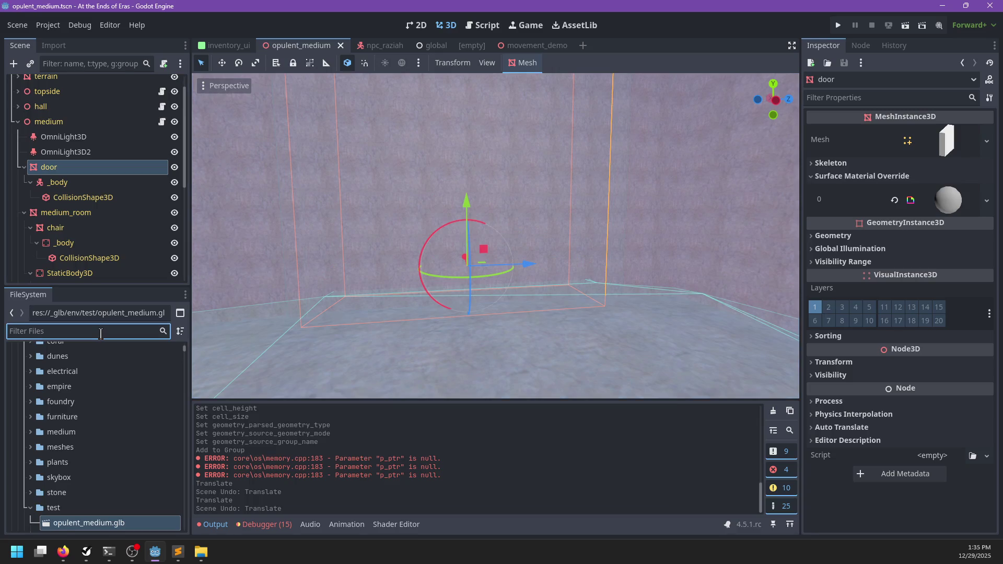
pyautogui.write('inte')
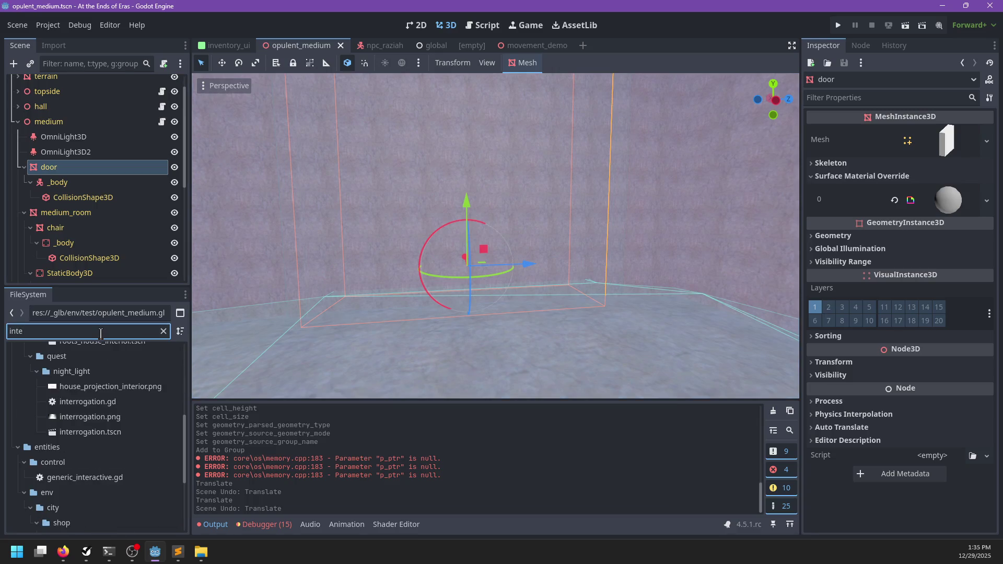
pyautogui.write('rior')
pyautogui.moveTo(124, 521); pyautogui.dragTo(941, 198)
# - Move the door up into position and save the opulent_medium scene
pyautogui.moveTo(494, 219)
pyautogui.mouseDown()
pyautogui.moveTo(473, 149)
pyautogui.moveTo(512, 146)
pyautogui.moveTo(539, 252)
pyautogui.moveTo(603, 305)
pyautogui.moveTo(625, 242)
pyautogui.moveTo(591, 275)
pyautogui.moveTo(554, 266)
pyautogui.mouseUp()
pyautogui.moveTo(490, 262)
pyautogui.mouseDown()
pyautogui.moveTo(519, 201)
pyautogui.moveTo(520, 256)
pyautogui.moveTo(369, 298)
pyautogui.moveTo(358, 327)
pyautogui.mouseUp()
pyautogui.scroll(6, 603, 259)
pyautogui.hotkey('ctrl', 's')
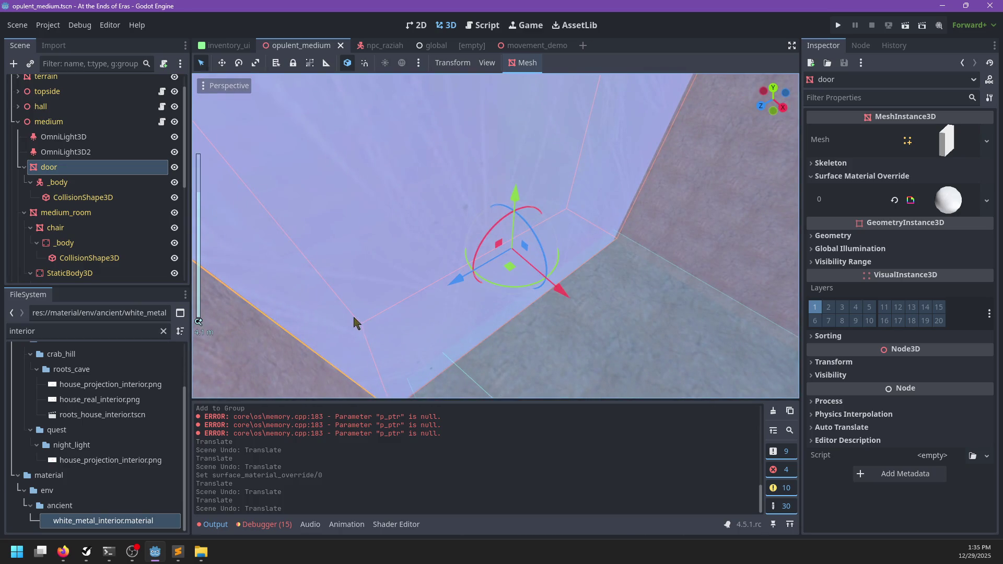
pyautogui.click(18, 121)
pyautogui.moveTo(312, 283)
pyautogui.mouseDown()
pyautogui.moveTo(340, 293)
pyautogui.moveTo(642, 239)
pyautogui.mouseUp()
pyautogui.scroll(-3, 627, 251)
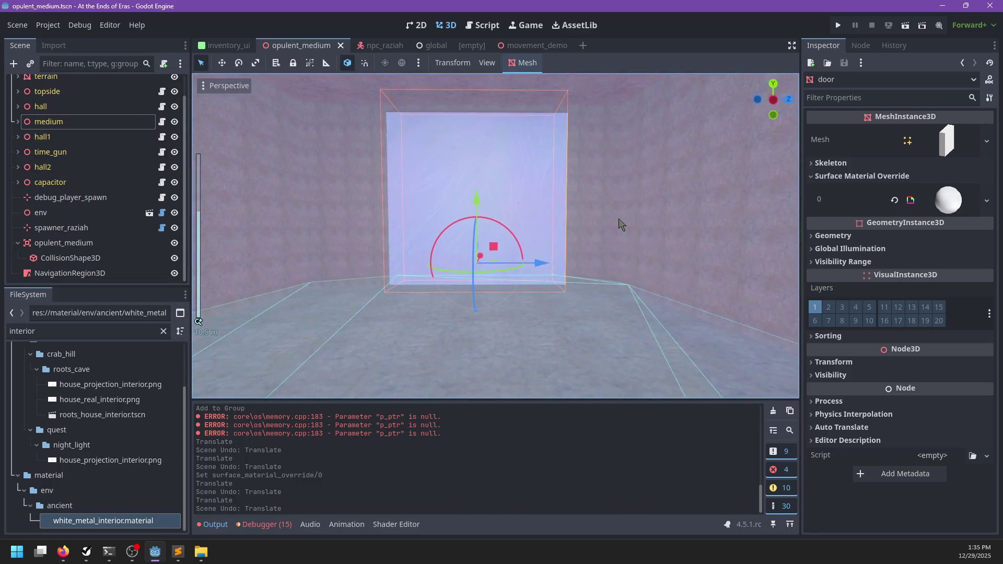
pyautogui.scroll(-3, 625, 232)
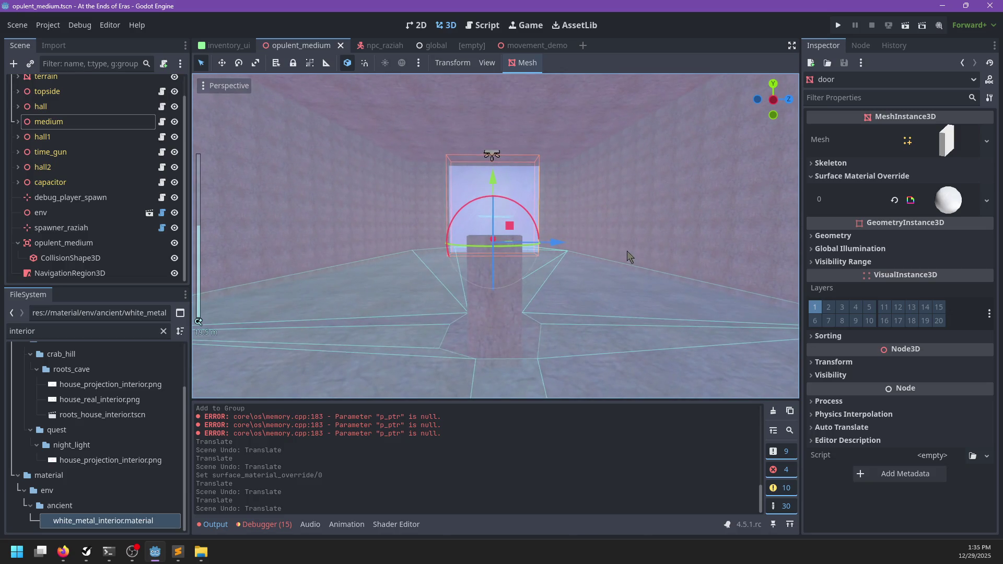
pyautogui.scroll(-2, 621, 269)
pyautogui.moveTo(604, 278)
pyautogui.mouseDown()
pyautogui.moveTo(663, 284)
pyautogui.moveTo(540, 307)
pyautogui.moveTo(567, 312)
pyautogui.moveTo(541, 349)
pyautogui.moveTo(537, 329)
pyautogui.moveTo(555, 305)
pyautogui.moveTo(395, 339)
pyautogui.moveTo(420, 238)
pyautogui.moveTo(501, 298)
pyautogui.moveTo(365, 278)
pyautogui.moveTo(517, 284)
pyautogui.moveTo(529, 239)
pyautogui.moveTo(510, 284)
pyautogui.mouseUp()
pyautogui.scroll(3, 530, 240)
pyautogui.scroll(3, 510, 284)
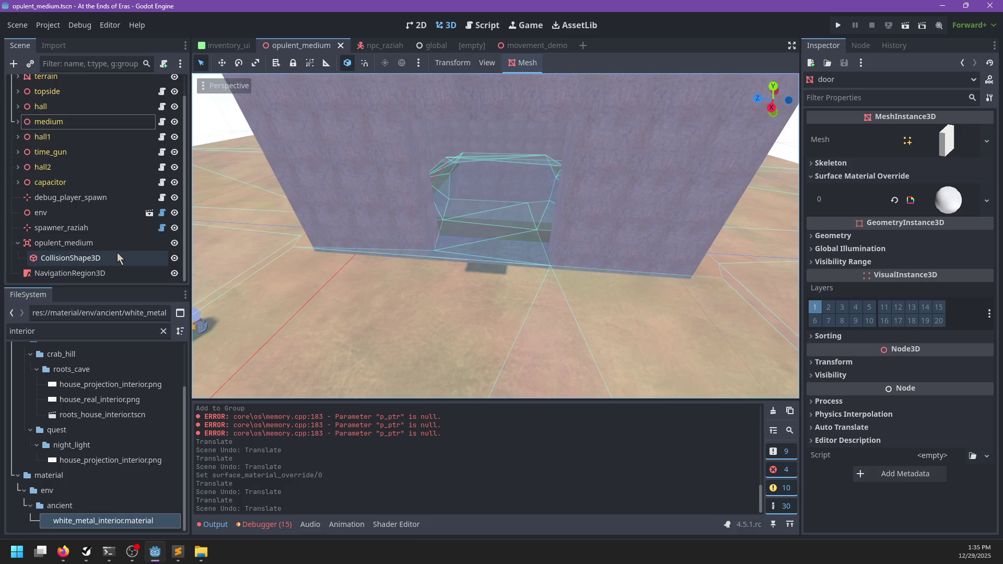
pyautogui.scroll(-6, 350, 209)
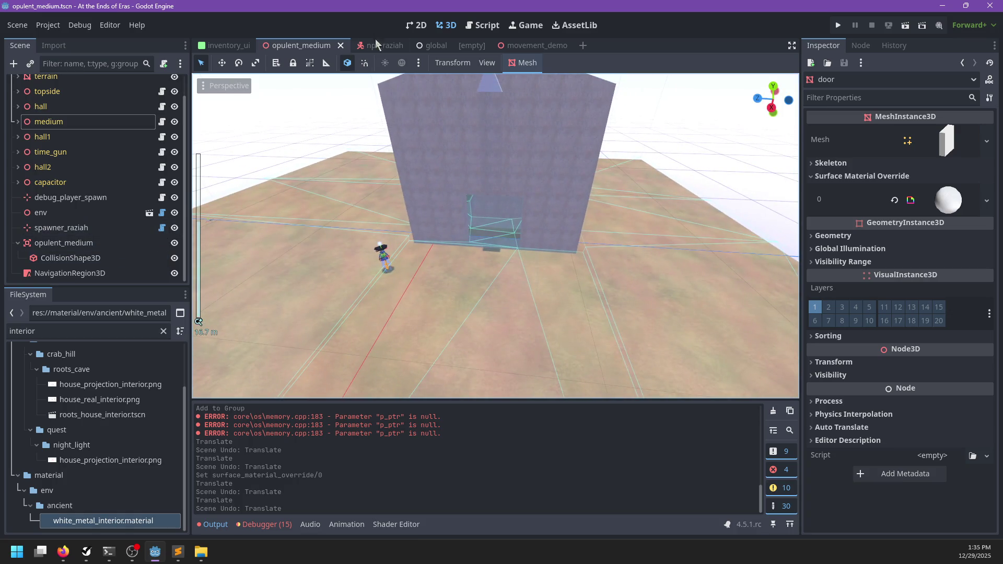
# - In the npc_raziah scene, open NpcNav's npc_base_fem scene in its own tab
pyautogui.click(374, 45)
pyautogui.scroll(-2, 331, 256)
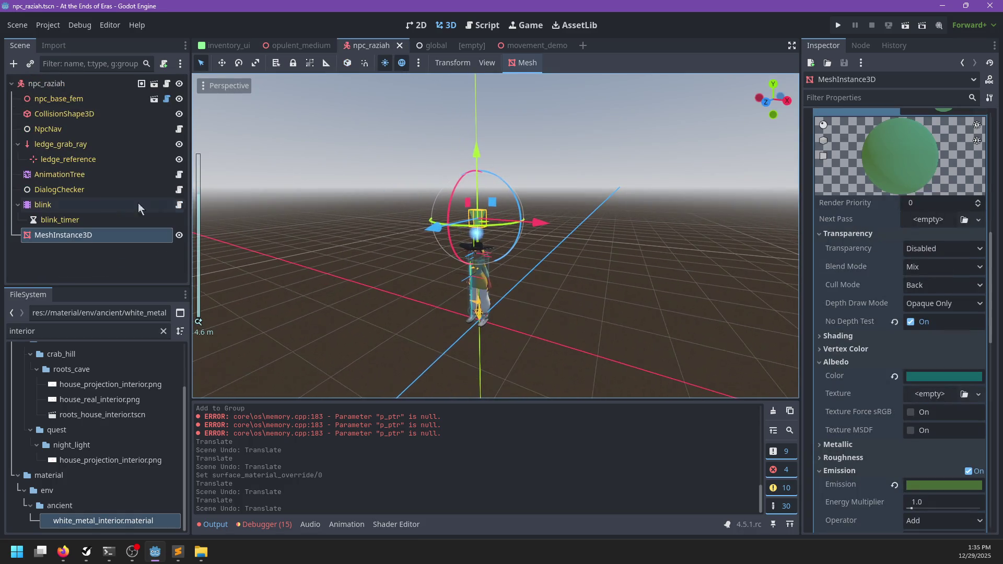
pyautogui.click(52, 132)
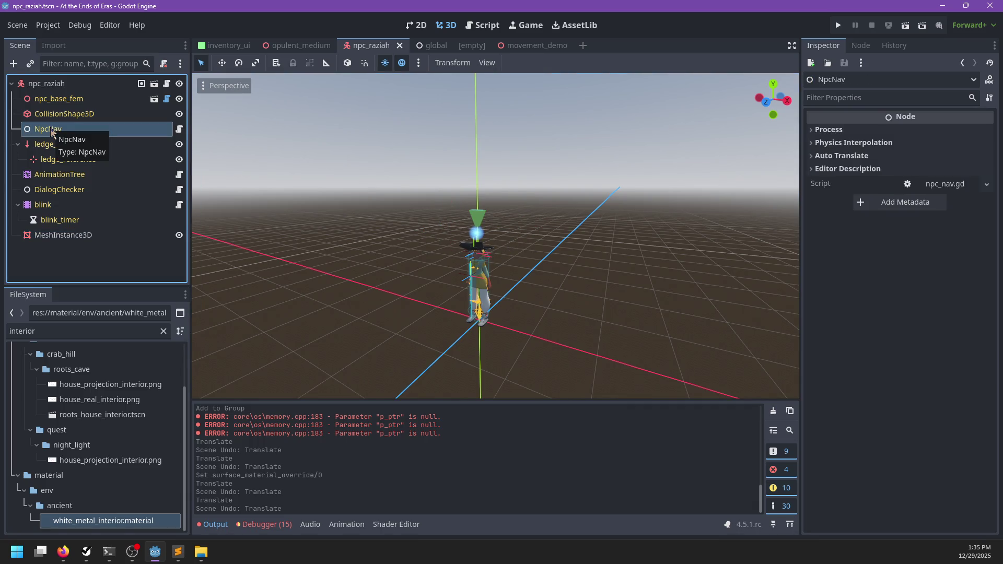
pyautogui.click(154, 99)
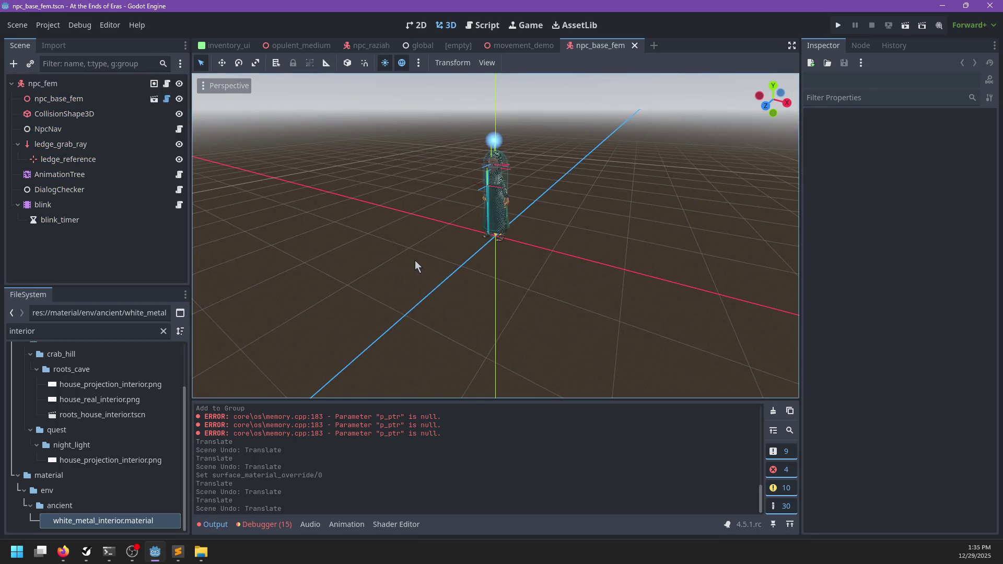
# - Return to the opulent_medium scene and bring the view back to the door
pyautogui.scroll(3, 415, 267)
pyautogui.scroll(3, 466, 221)
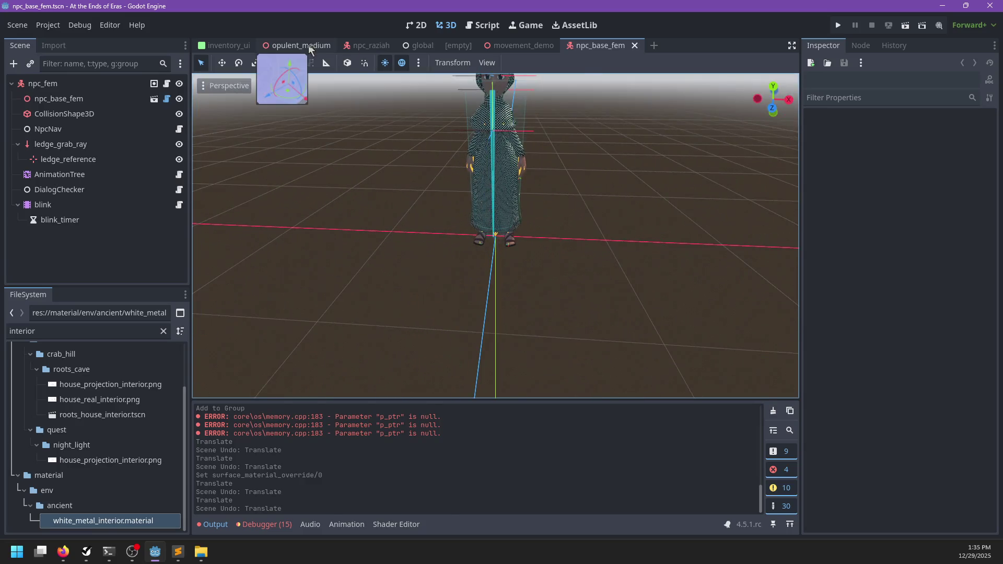
pyautogui.click(308, 45)
pyautogui.scroll(3, 522, 298)
pyautogui.moveTo(559, 268)
pyautogui.mouseDown()
pyautogui.moveTo(467, 251)
pyautogui.moveTo(649, 259)
pyautogui.moveTo(558, 258)
pyautogui.moveTo(508, 187)
pyautogui.moveTo(467, 187)
pyautogui.mouseUp()
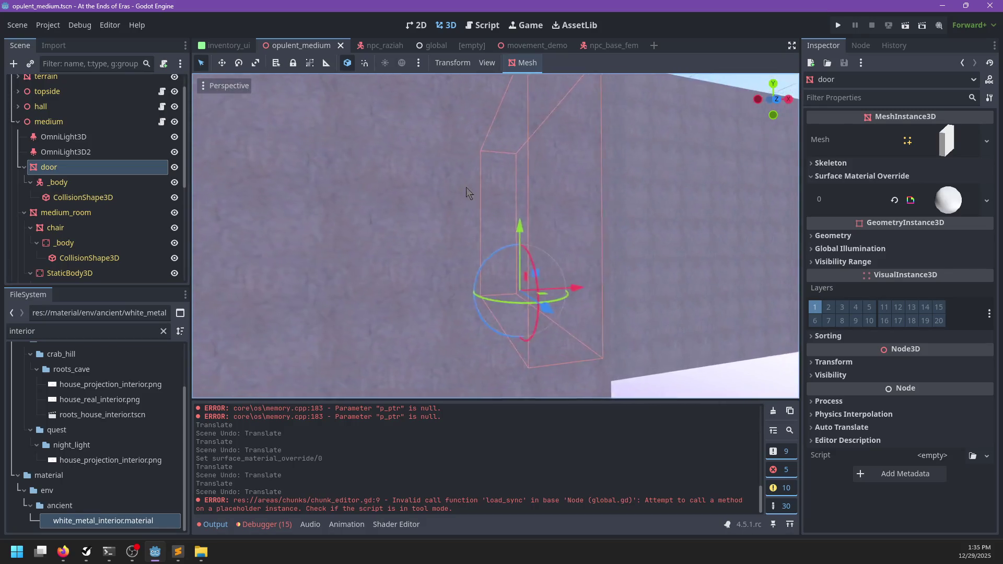
# - Reposition the door with the move gizmo and save the opulent_medium scene
pyautogui.scroll(5, 467, 187)
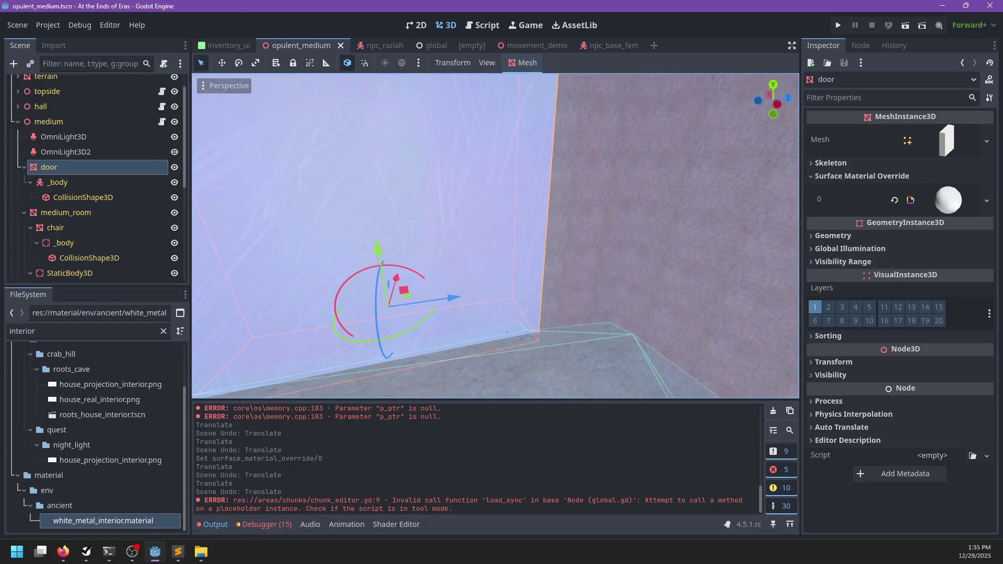
pyautogui.hotkey('alt', 'Tab')
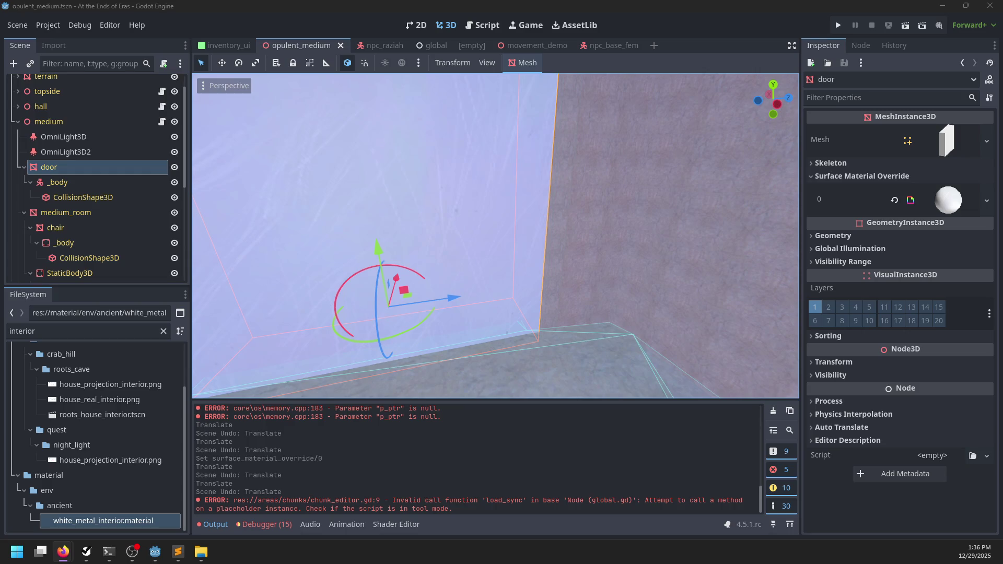
pyautogui.hotkey('alt', 'Tab')
pyautogui.moveTo(419, 293)
pyautogui.mouseDown()
pyautogui.moveTo(421, 309)
pyautogui.moveTo(526, 285)
pyautogui.moveTo(648, 294)
pyautogui.moveTo(488, 152)
pyautogui.mouseUp()
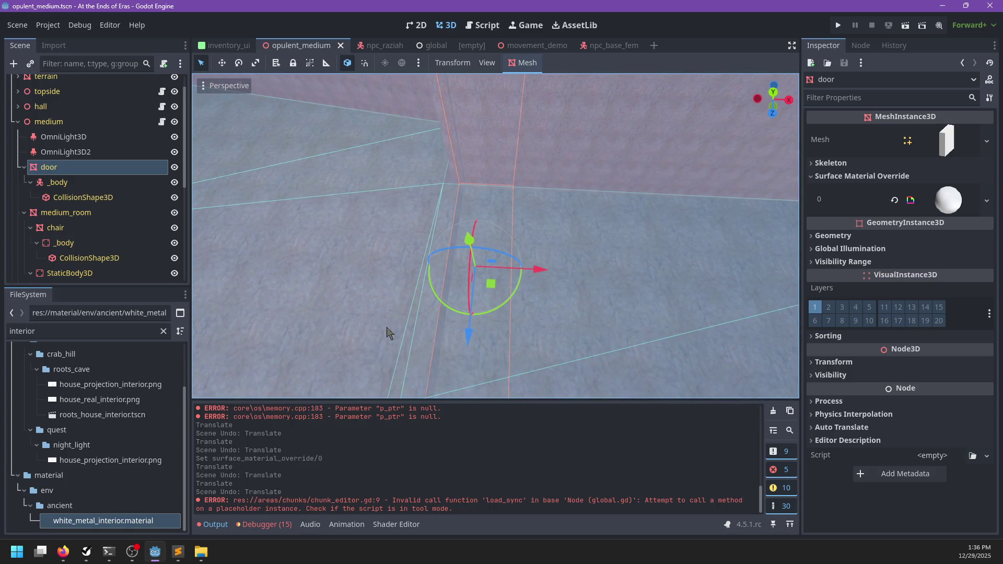
pyautogui.moveTo(440, 171)
pyautogui.mouseDown()
pyautogui.moveTo(494, 180)
pyautogui.moveTo(560, 279)
pyautogui.mouseUp()
pyautogui.scroll(-3, 489, 231)
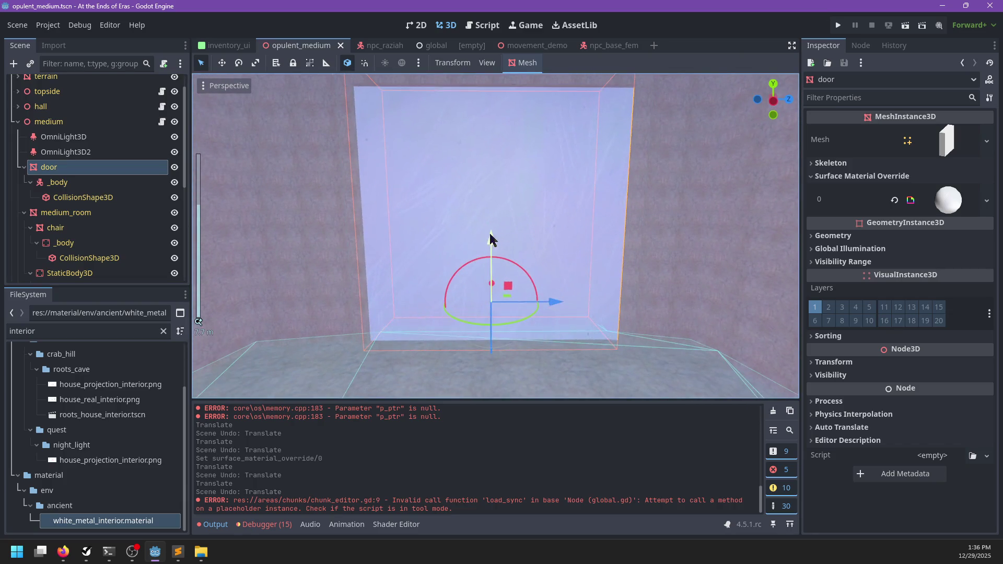
pyautogui.hotkey('ctrl', 's')
pyautogui.hotkey('ctrl', 'z')
# - Check the door's placement in its wall opening from high and opposite angles
pyautogui.moveTo(569, 287); pyautogui.dragTo(381, 340)
pyautogui.moveTo(513, 258); pyautogui.dragTo(579, 265)
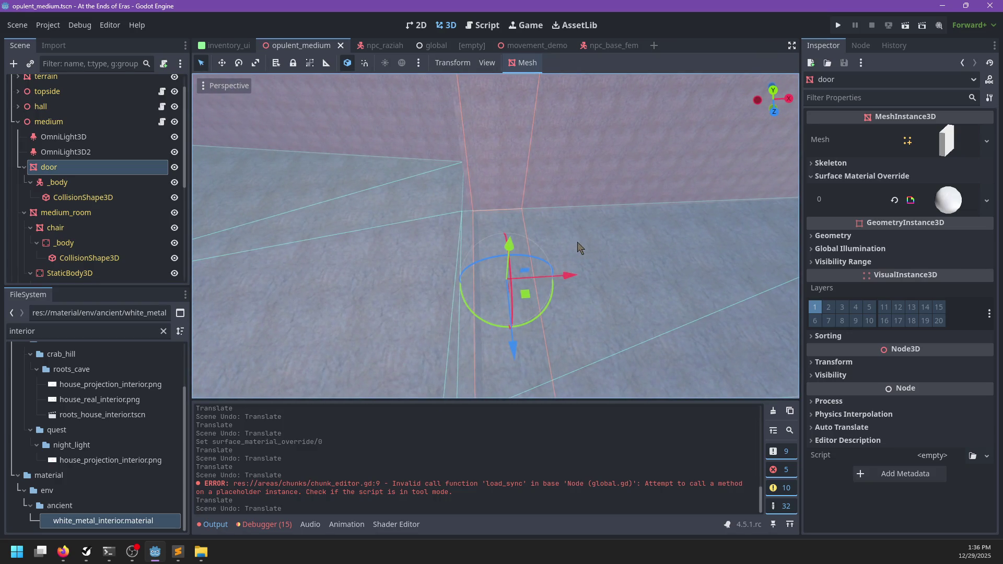
pyautogui.moveTo(381, 321)
pyautogui.mouseDown()
pyautogui.moveTo(462, 267)
pyautogui.moveTo(448, 291)
pyautogui.mouseUp()
pyautogui.moveTo(511, 251)
pyautogui.mouseDown()
pyautogui.moveTo(516, 336)
pyautogui.moveTo(622, 326)
pyautogui.mouseUp()
pyautogui.scroll(2, 575, 319)
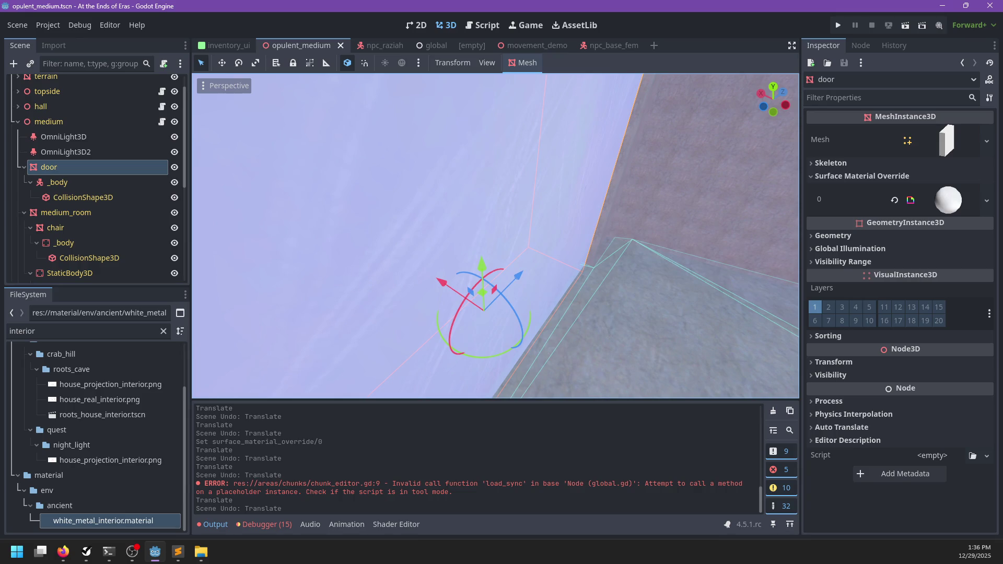
pyautogui.hotkey('alt', 'Tab')
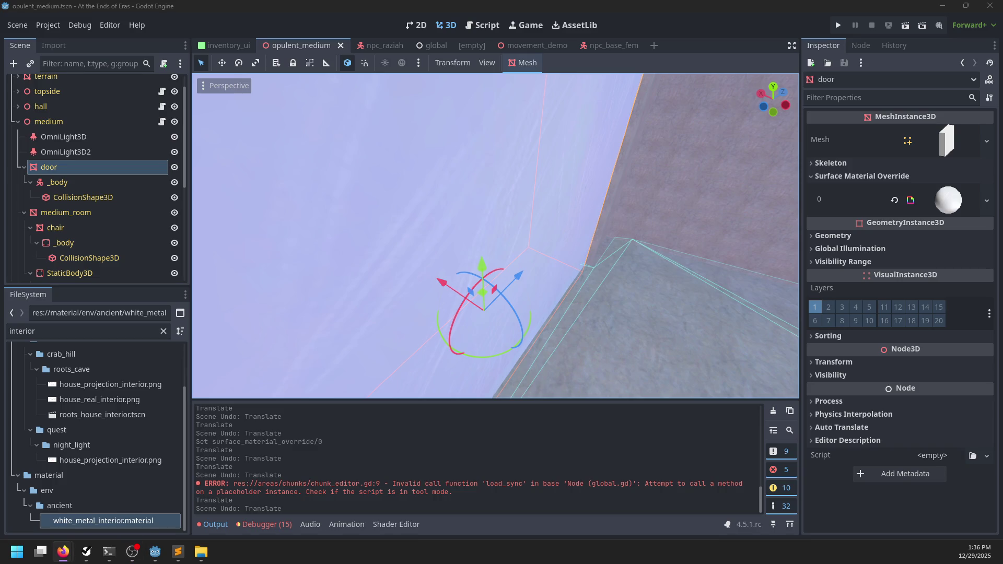
pyautogui.scroll(-3, 407, 235)
pyautogui.moveTo(410, 274)
pyautogui.mouseDown()
pyautogui.moveTo(320, 262)
pyautogui.moveTo(343, 253)
pyautogui.moveTo(393, 265)
pyautogui.mouseUp()
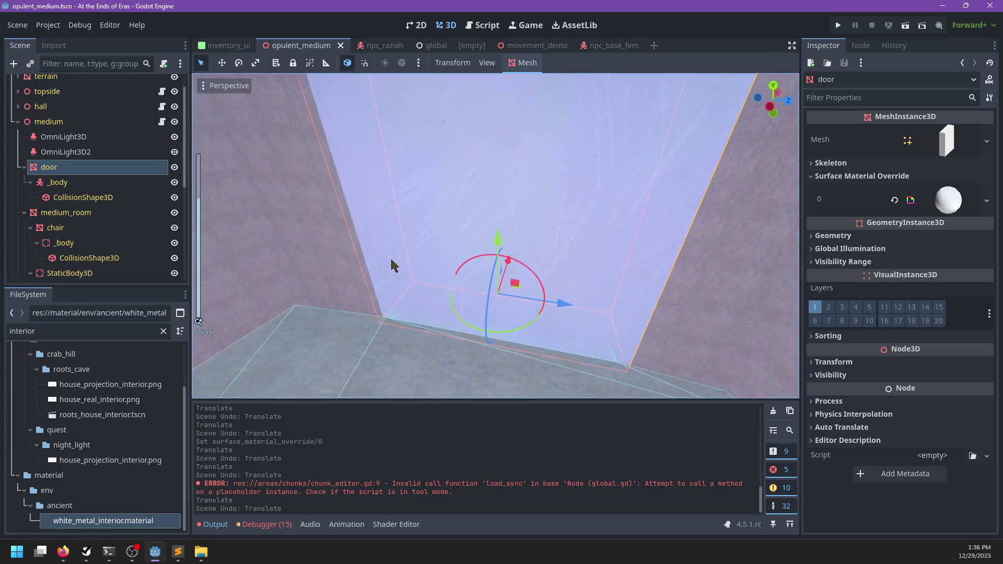
pyautogui.hotkey('alt', 'Tab')
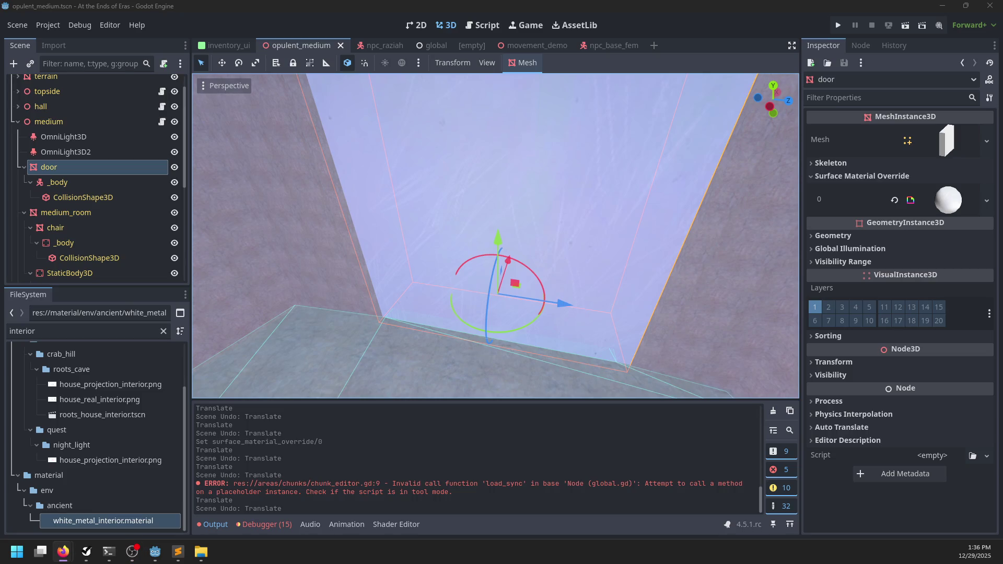
pyautogui.hotkey('alt', 'Tab')
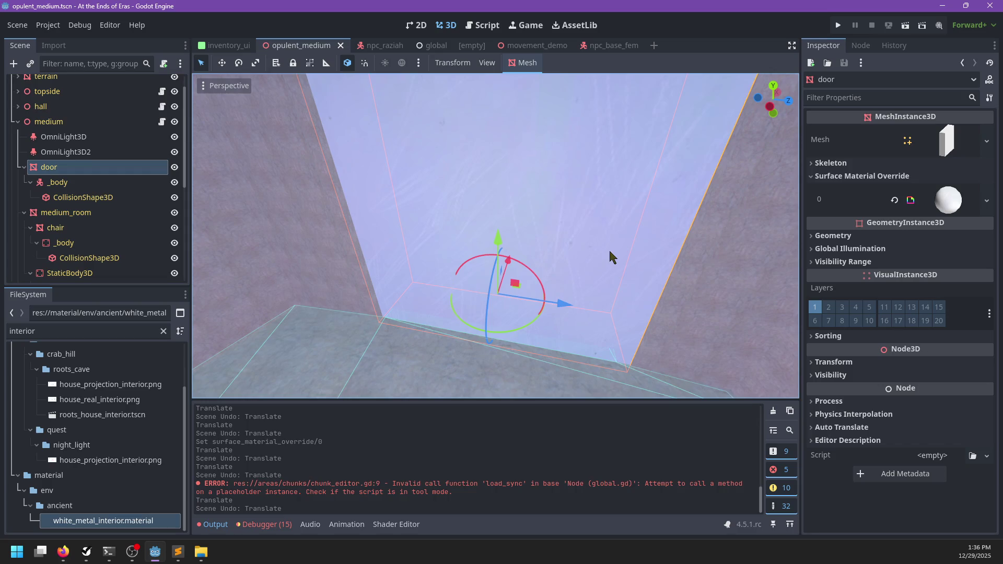
pyautogui.moveTo(591, 262)
pyautogui.mouseDown()
pyautogui.moveTo(557, 280)
pyautogui.moveTo(547, 239)
pyautogui.mouseUp()
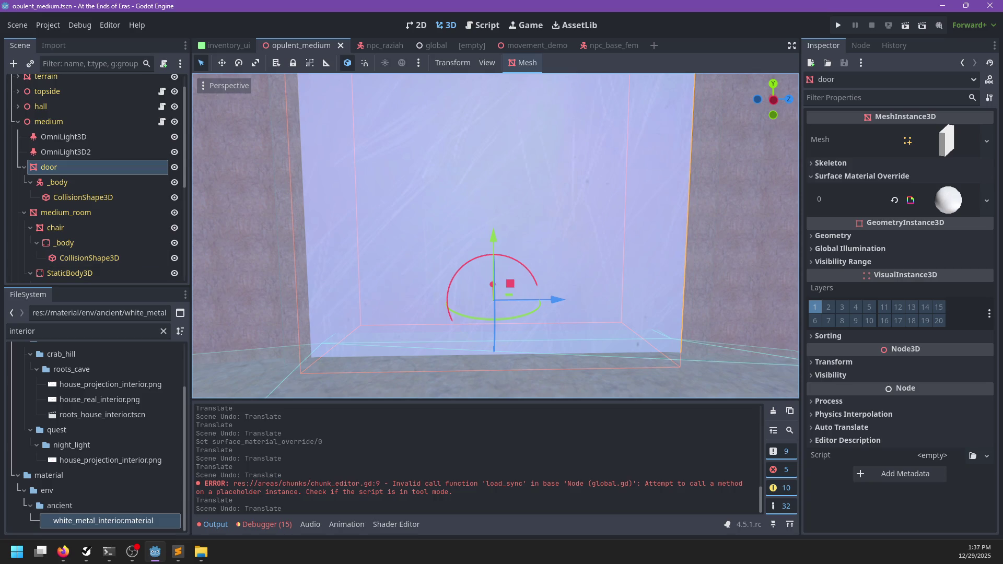
pyautogui.hotkey('alt', 'Tab')
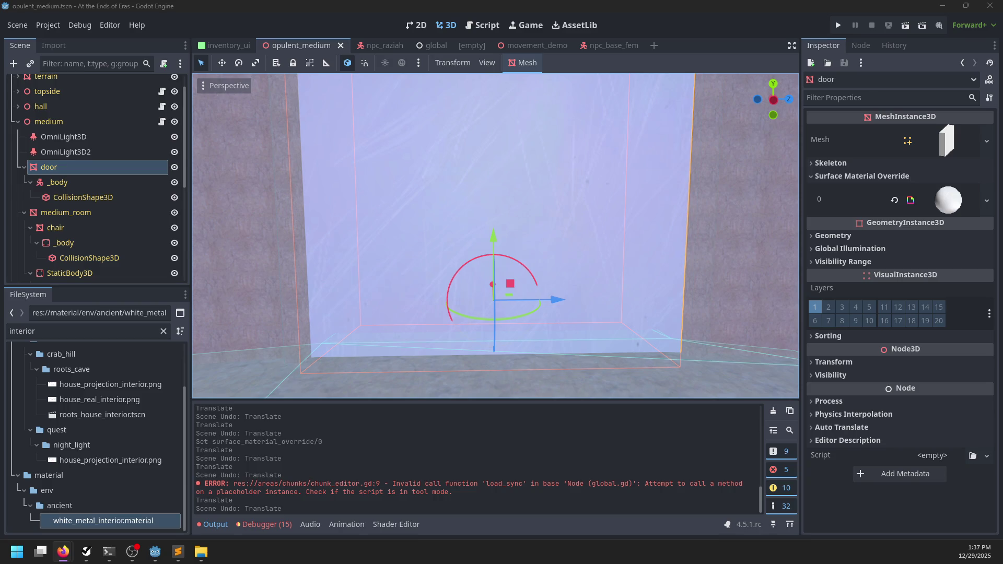
pyautogui.hotkey('alt', 'Tab')
pyautogui.hotkey('alt', 'Tab')
pyautogui.hotkey('alt', 'Tab')
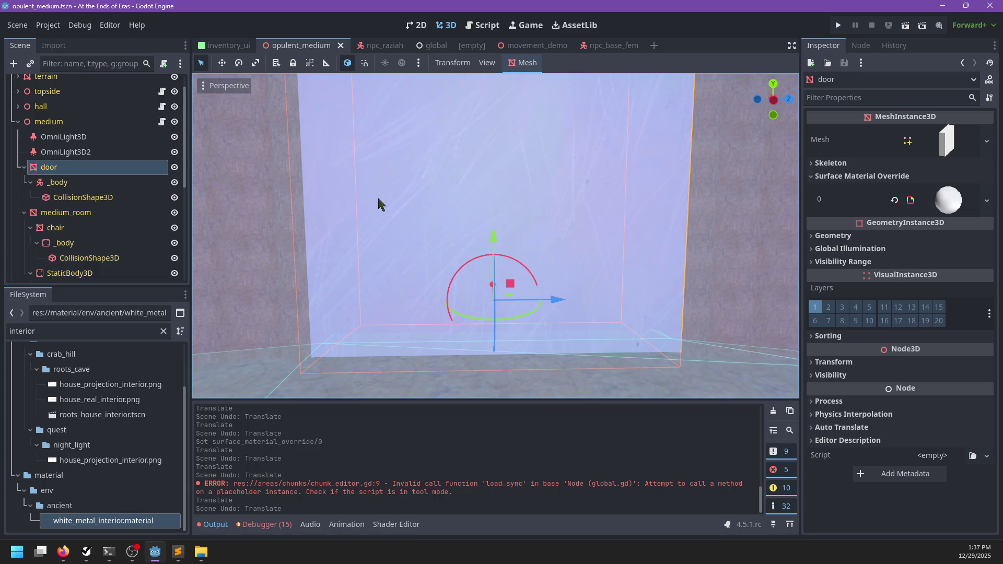
pyautogui.scroll(-3, 542, 223)
pyautogui.moveTo(559, 192)
pyautogui.mouseDown()
pyautogui.moveTo(429, 238)
pyautogui.moveTo(524, 269)
pyautogui.mouseUp()
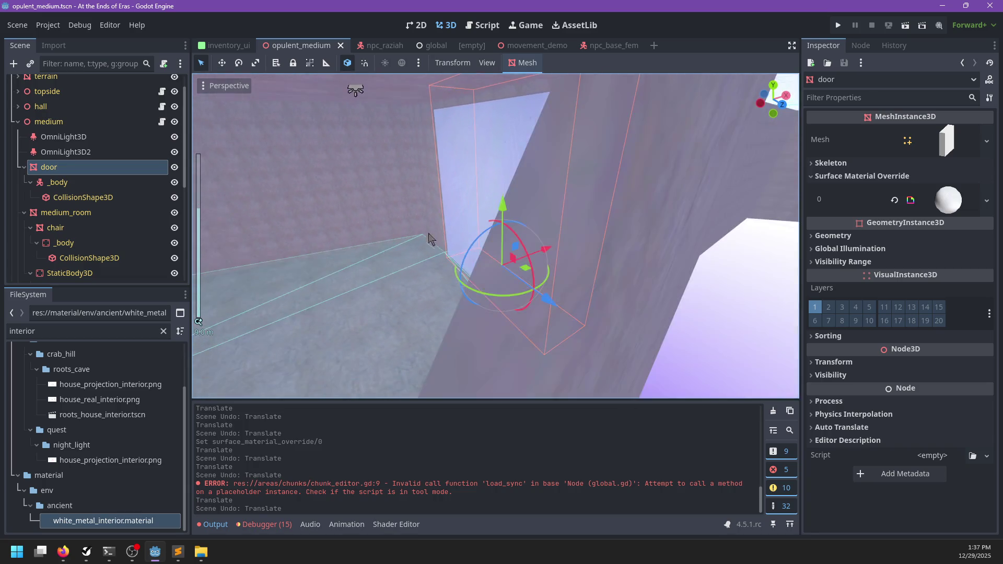
pyautogui.hotkey('ctrl', 's')
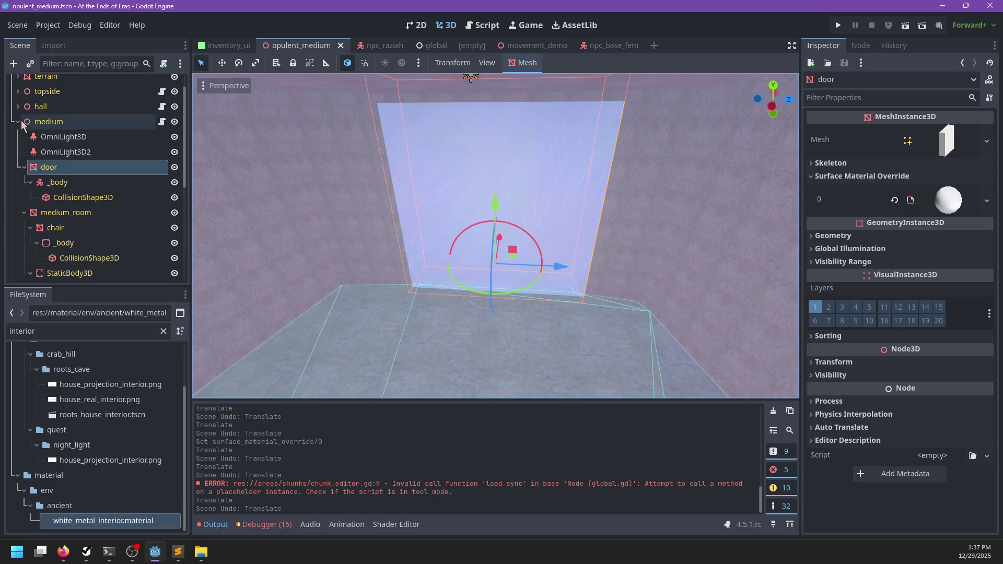
# - Select the opulent_medium root, run the scene with F6, and start Play from the main menu
pyautogui.click(37, 121)
pyautogui.click(18, 122)
pyautogui.scroll(2, 42, 156)
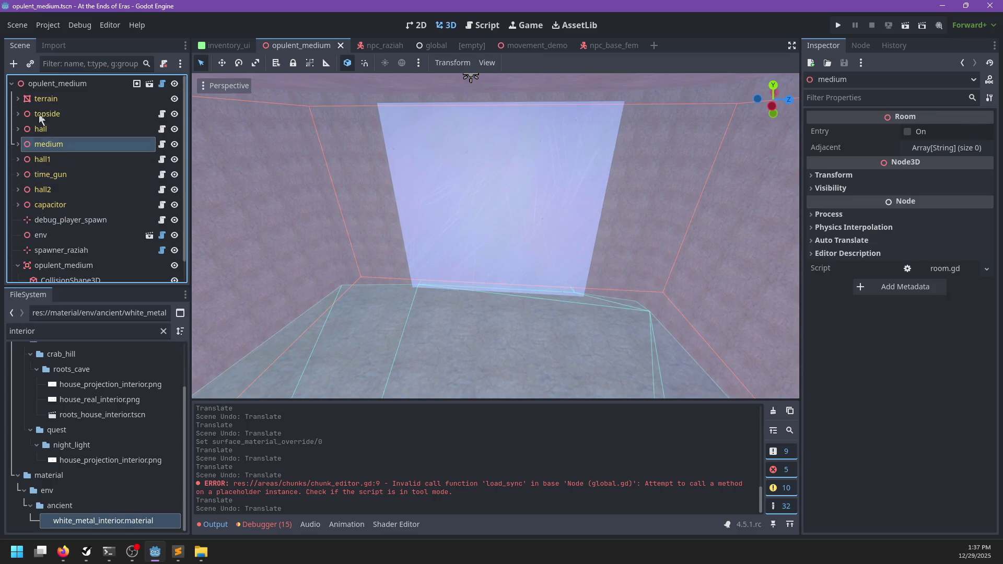
pyautogui.click(39, 82)
pyautogui.scroll(-5, 444, 227)
pyautogui.scroll(-3, 522, 257)
pyautogui.moveTo(523, 258); pyautogui.dragTo(483, 271)
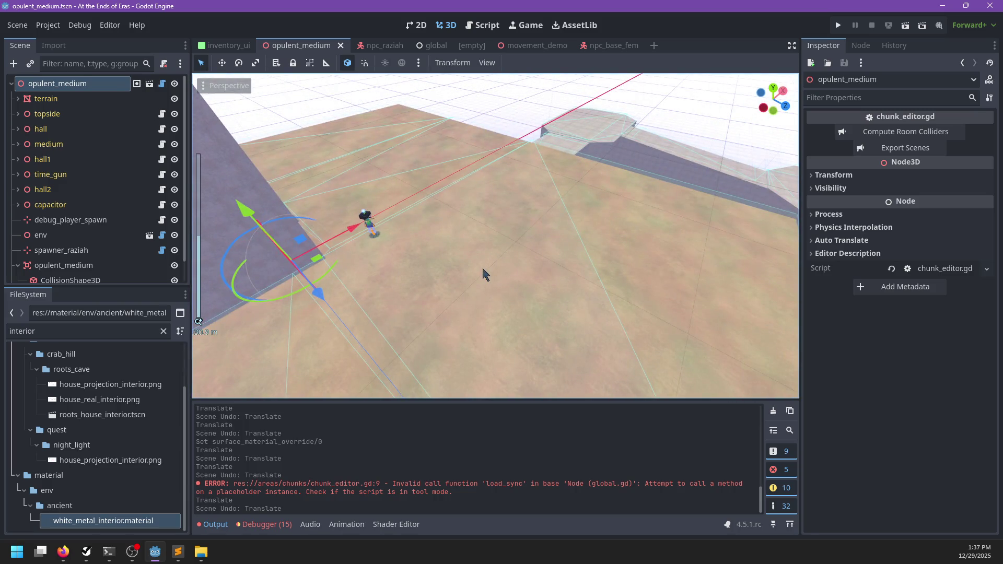
pyautogui.press('F6')
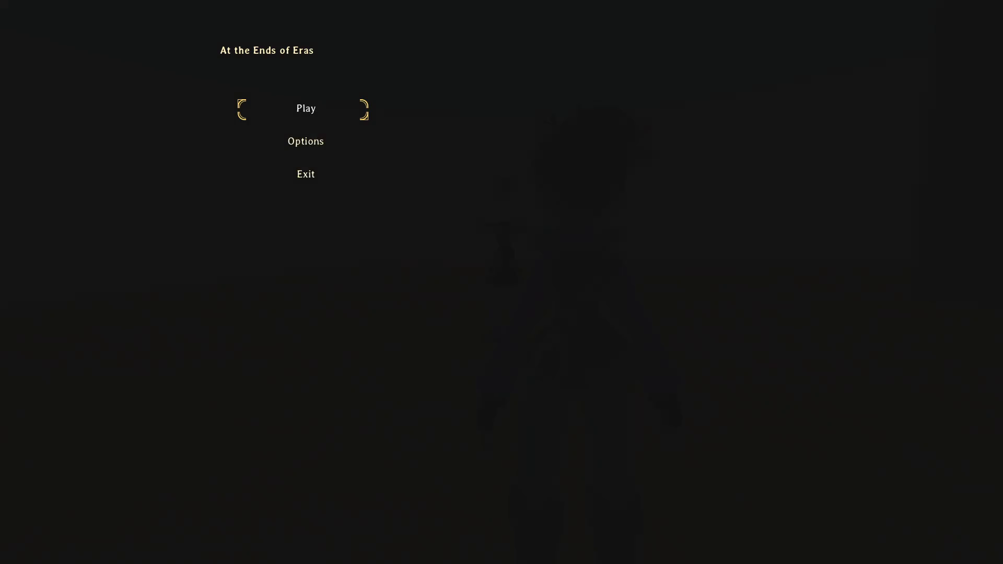
pyautogui.press('Return')
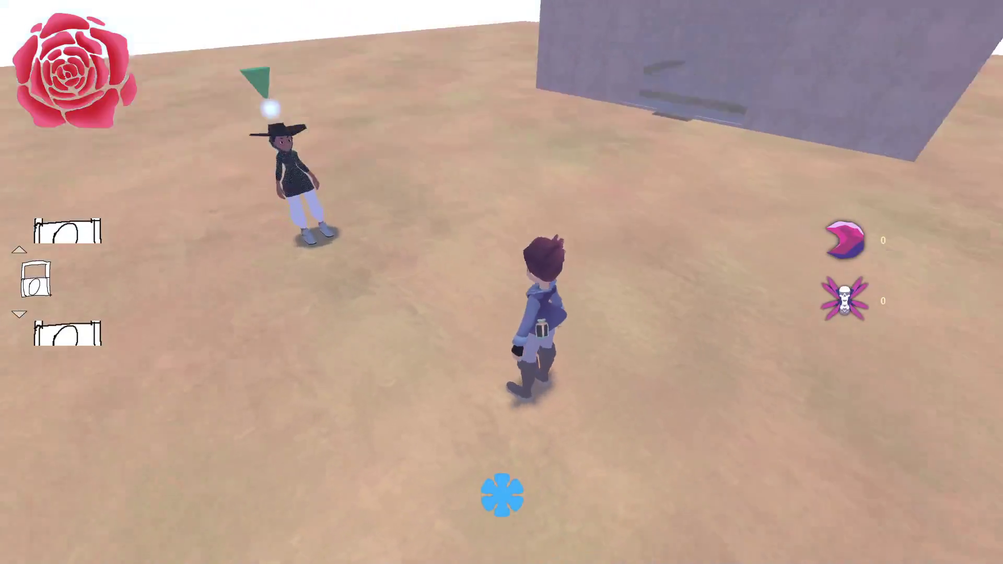